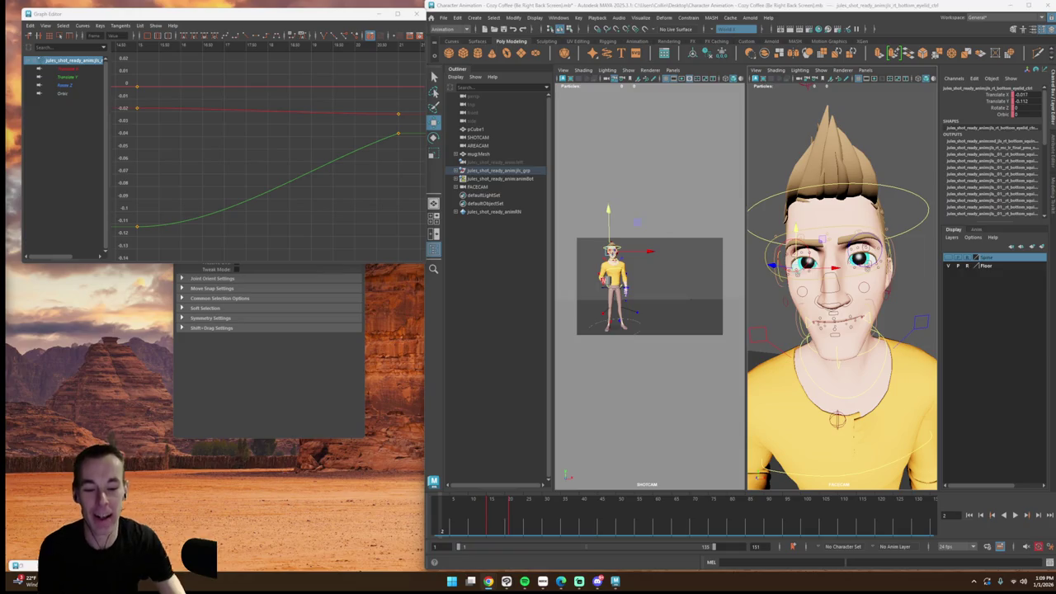
Step: Maximize the SHOTCAM view and play the coffee sip forward and backward
click(1016, 515)
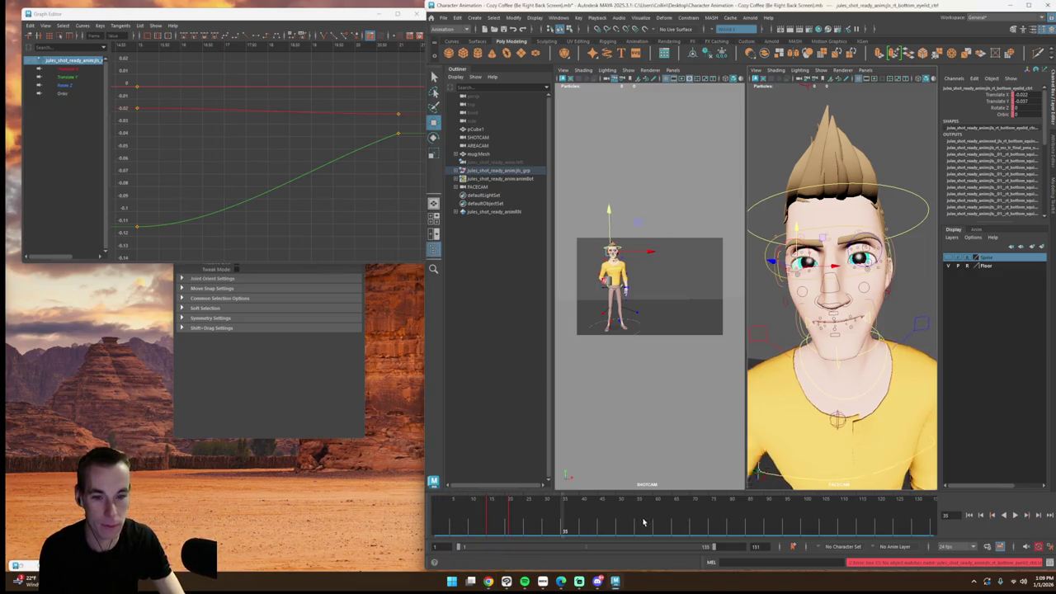
click(620, 438)
key(space)
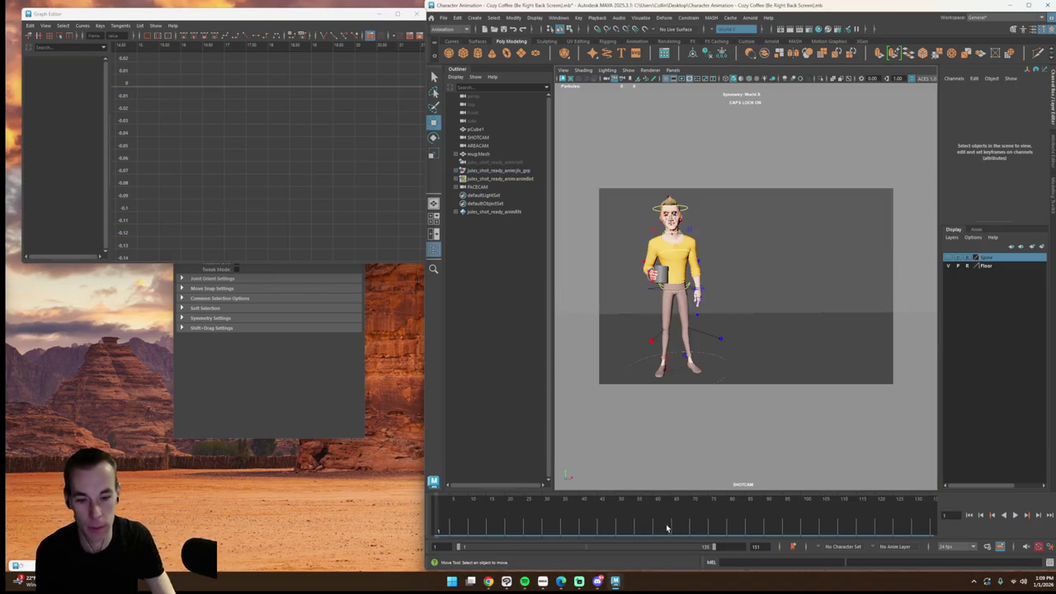
click(1015, 515)
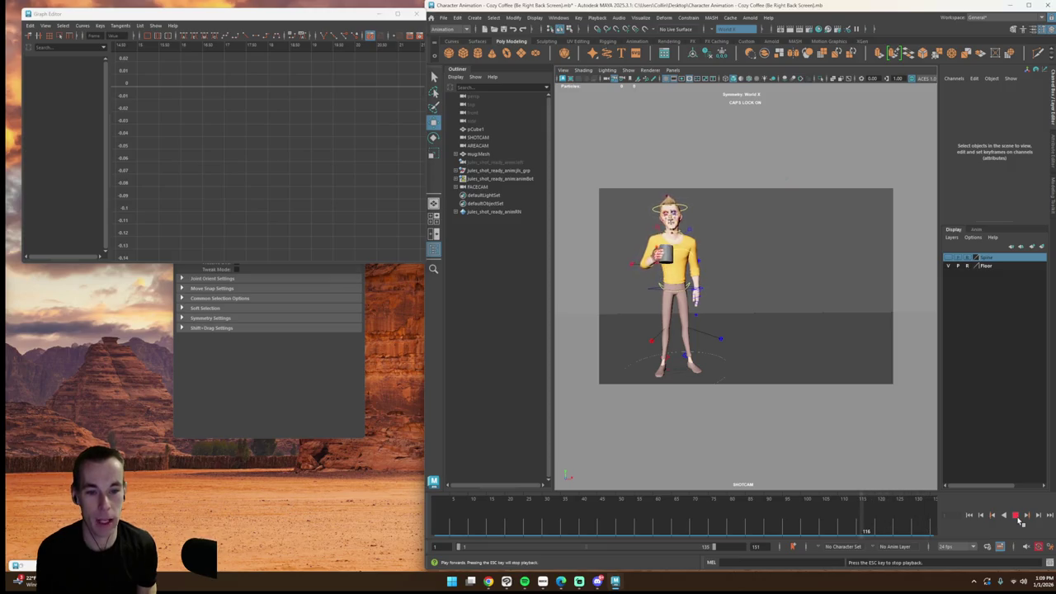
click(1003, 515)
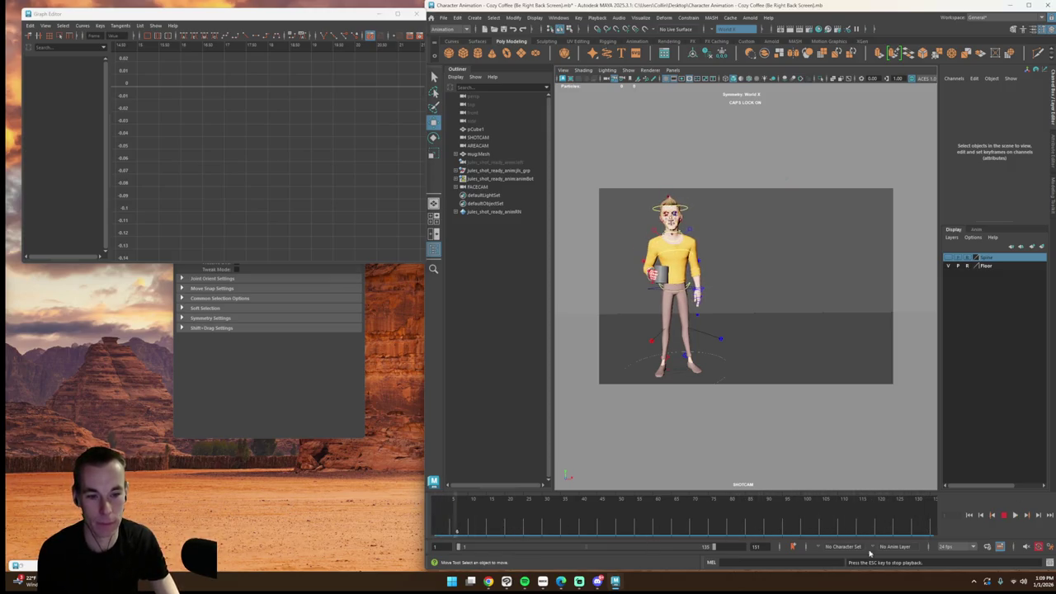
click(1014, 515)
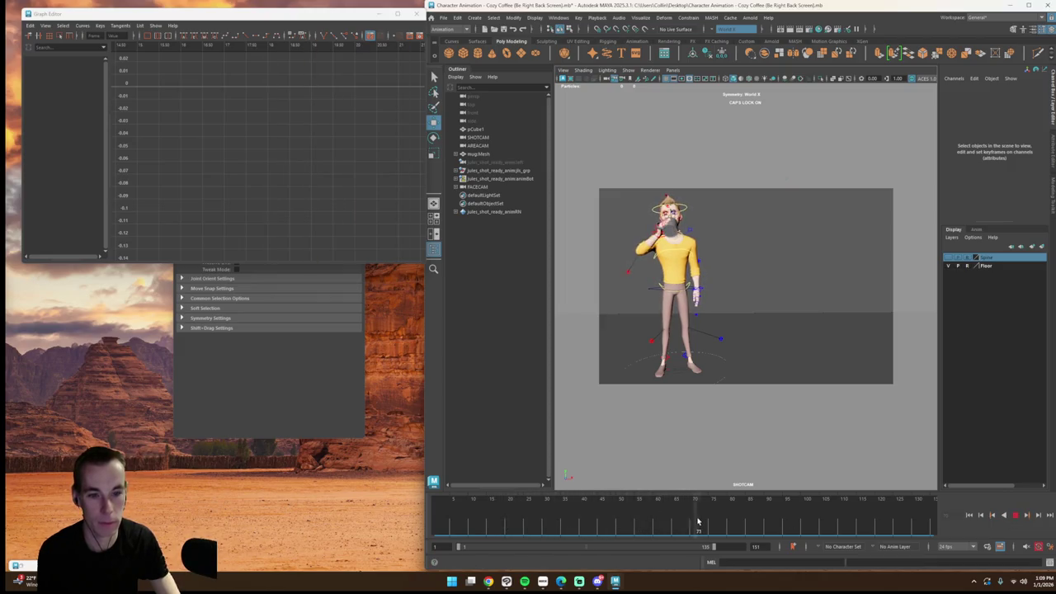
Step: Stop near frame 76 and show the right-arm IK control's Rotate Z curve
key(Escape)
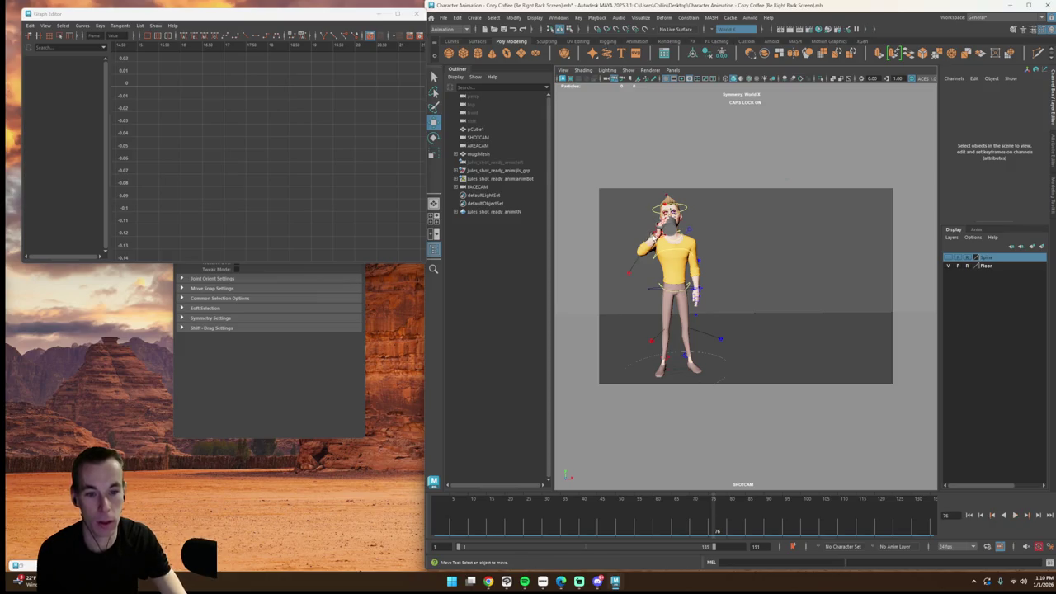
click(658, 231)
click(66, 125)
Step: Select the low Rotate Z keys, close the stray Expression Editor and undo the accidental shift
drag(256, 193, 329, 235)
middle_drag(318, 228, 317, 222)
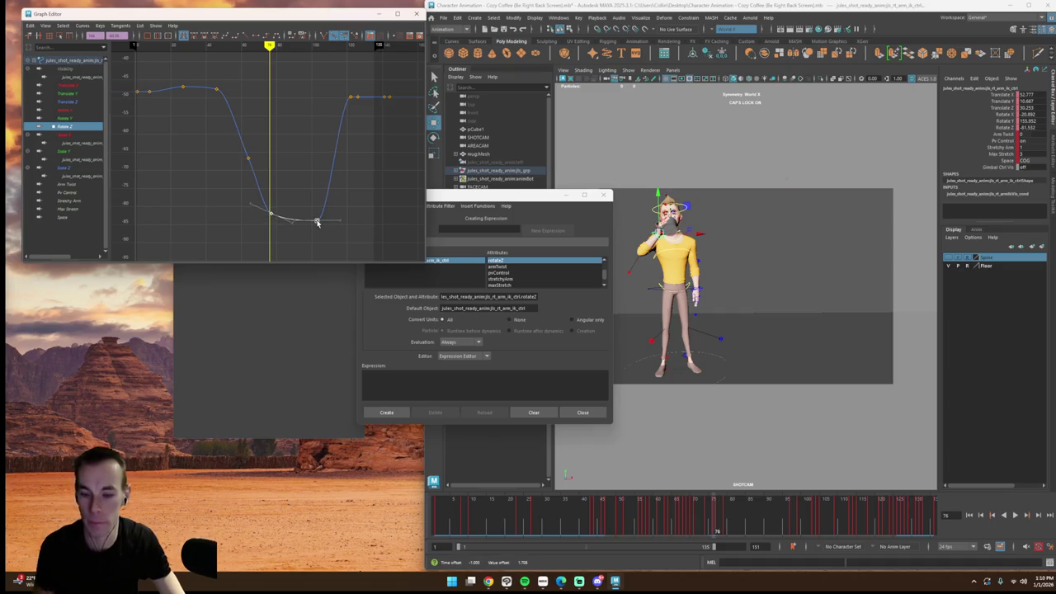
click(424, 236)
click(583, 411)
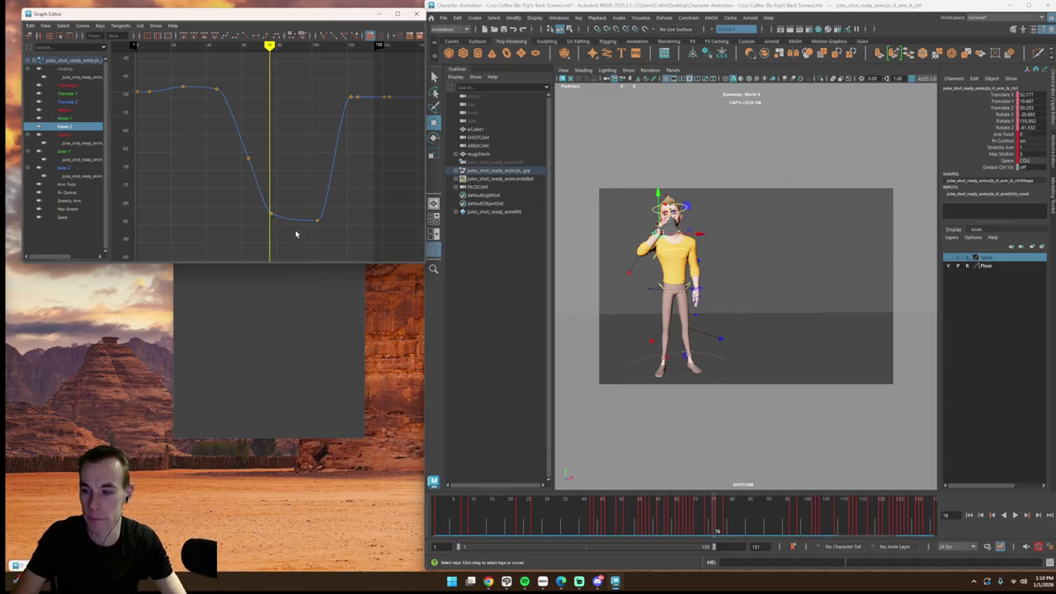
key(ctrl+z)
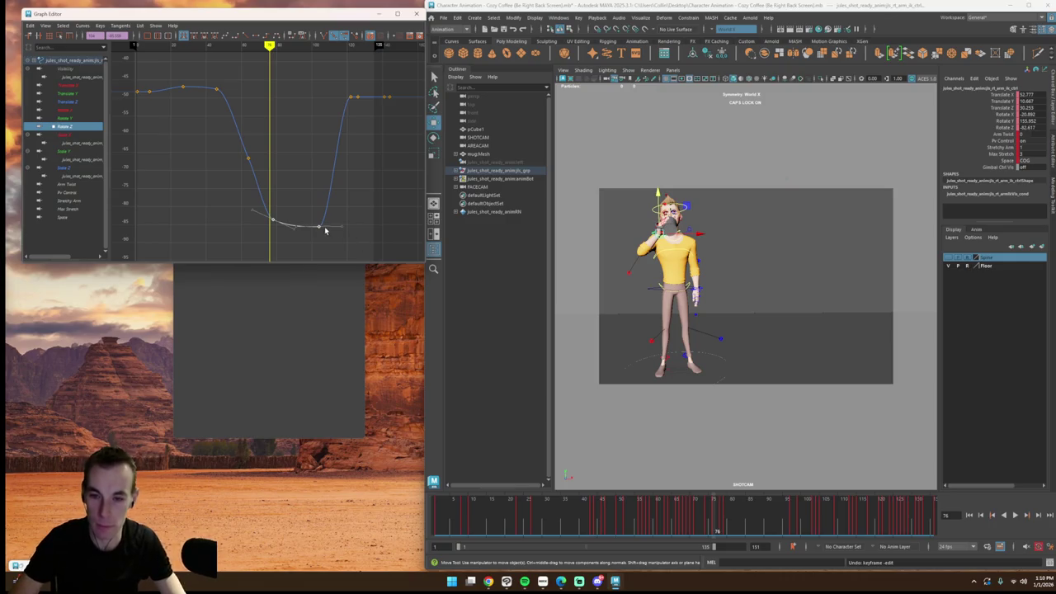
Step: Raise the bottom Rotate Z key from about -82.7 to -77.4, then scrub back to the lowered-mug pose
mouse_move(319, 227)
mouse_down()
mouse_move(316, 200)
mouse_move(341, 205)
mouse_up()
click(315, 199)
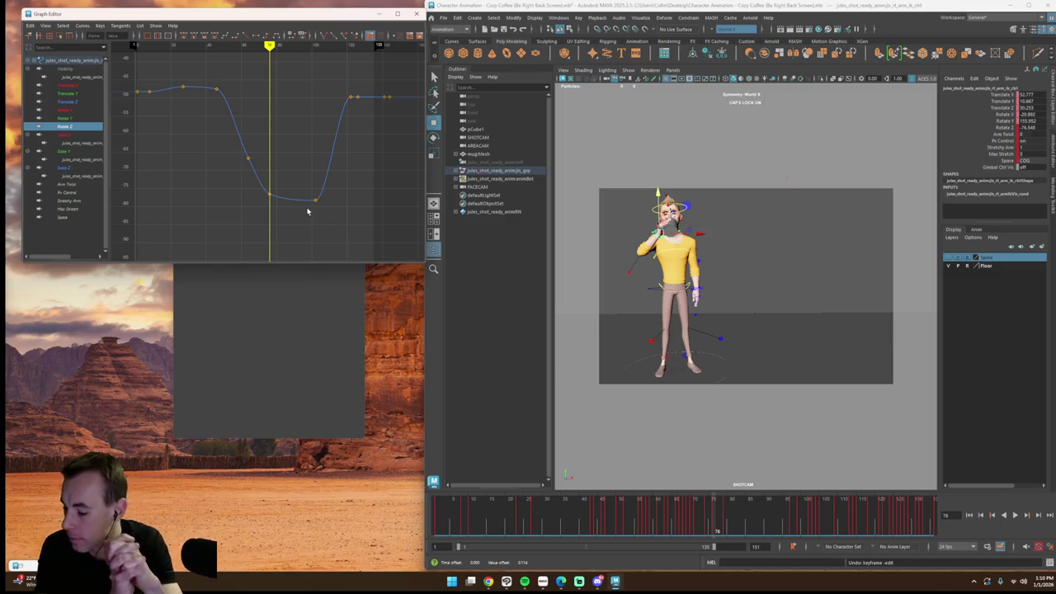
drag(605, 522, 438, 523)
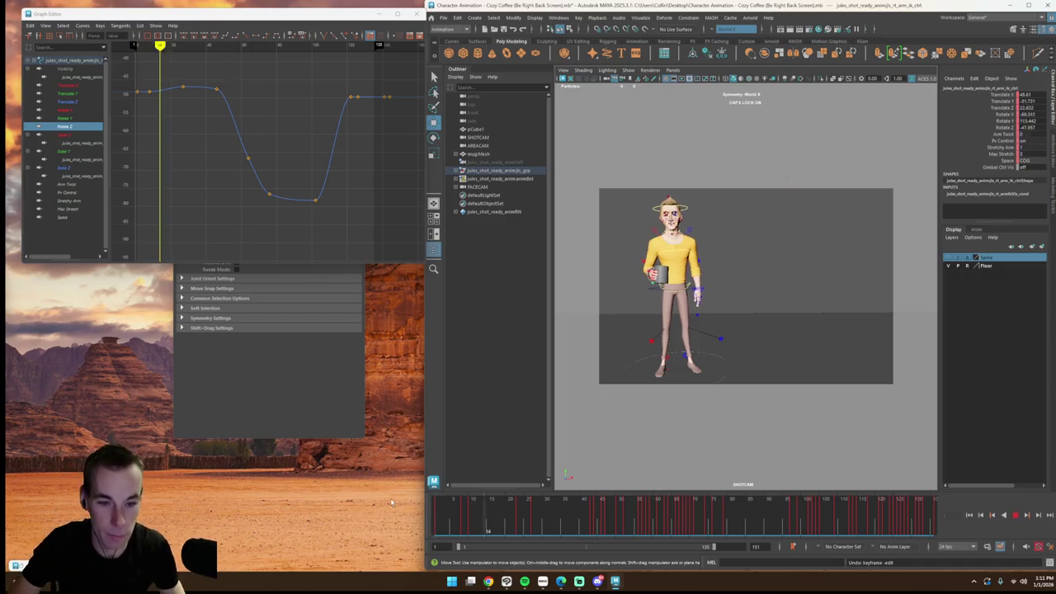
Step: Review playback, select the left clavicle control and isolate its Rotate Z curve
click(1015, 514)
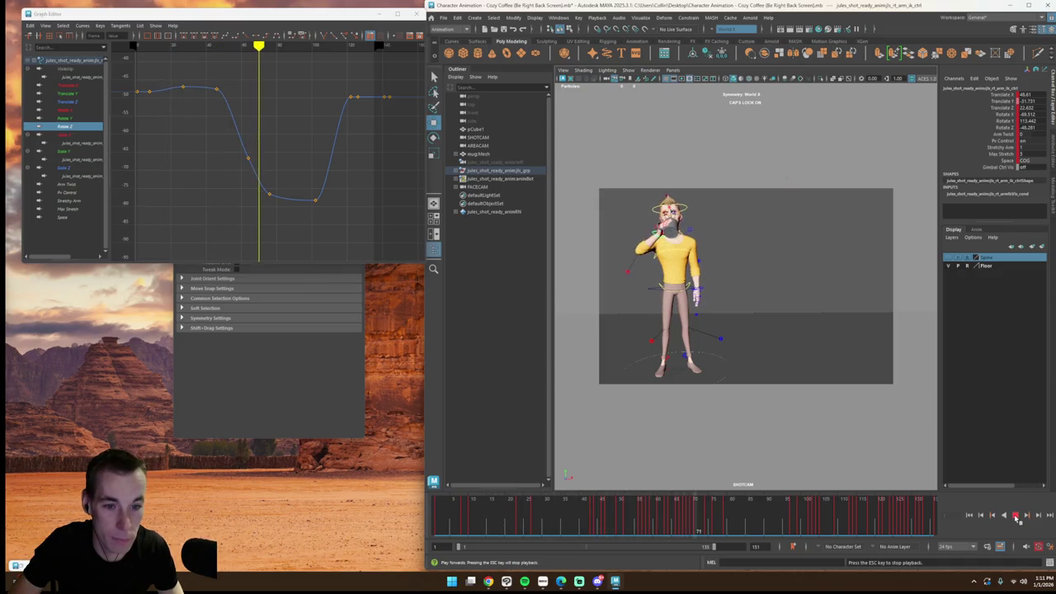
drag(725, 523, 692, 523)
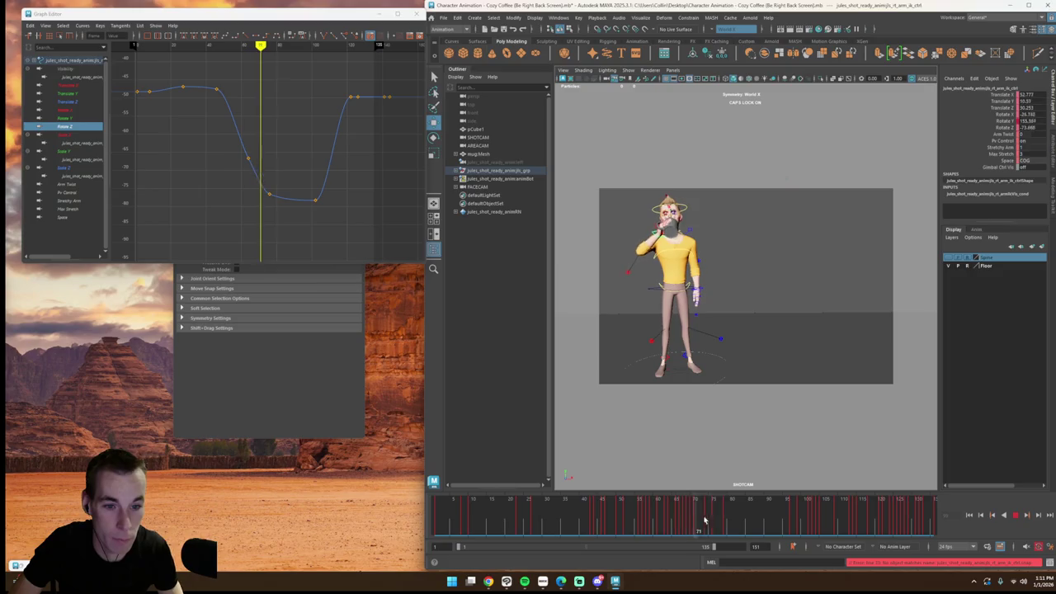
click(745, 266)
click(690, 233)
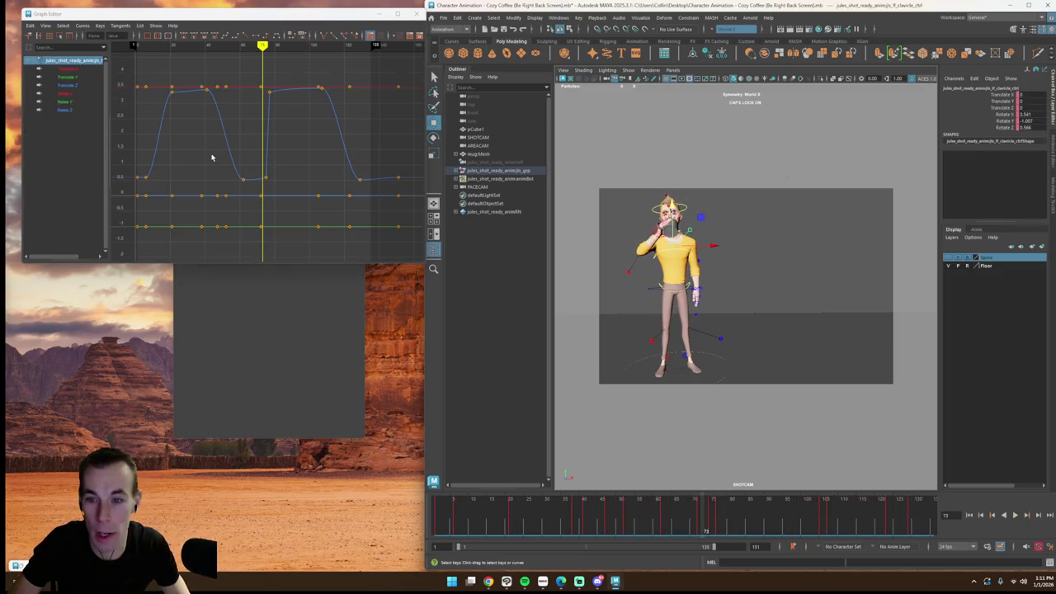
drag(261, 45, 270, 45)
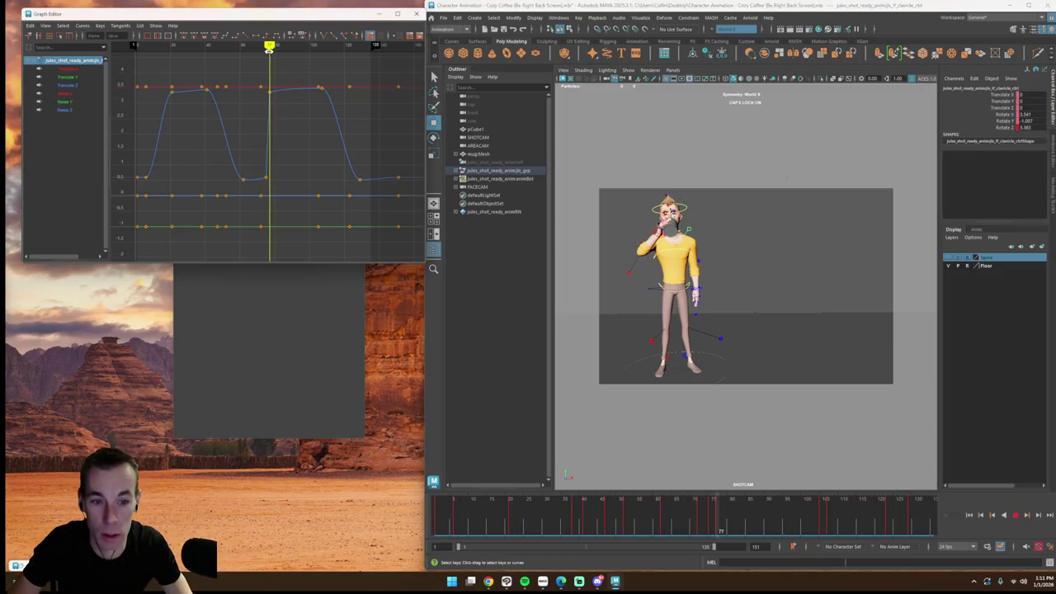
click(96, 88)
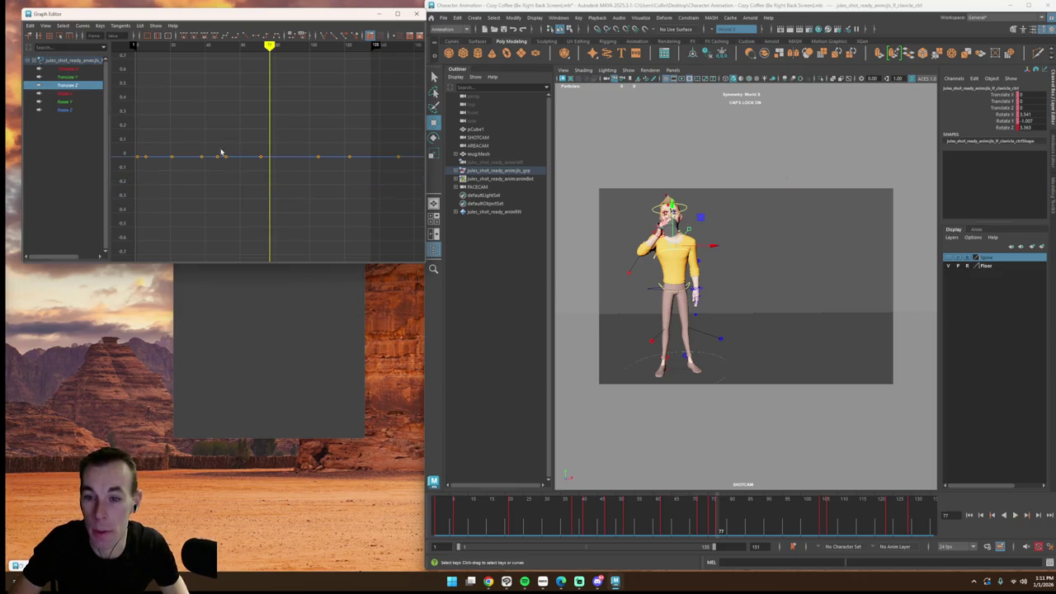
click(78, 109)
mouse_move(252, 48)
mouse_down()
mouse_move(264, 58)
mouse_move(247, 62)
mouse_move(269, 76)
mouse_up()
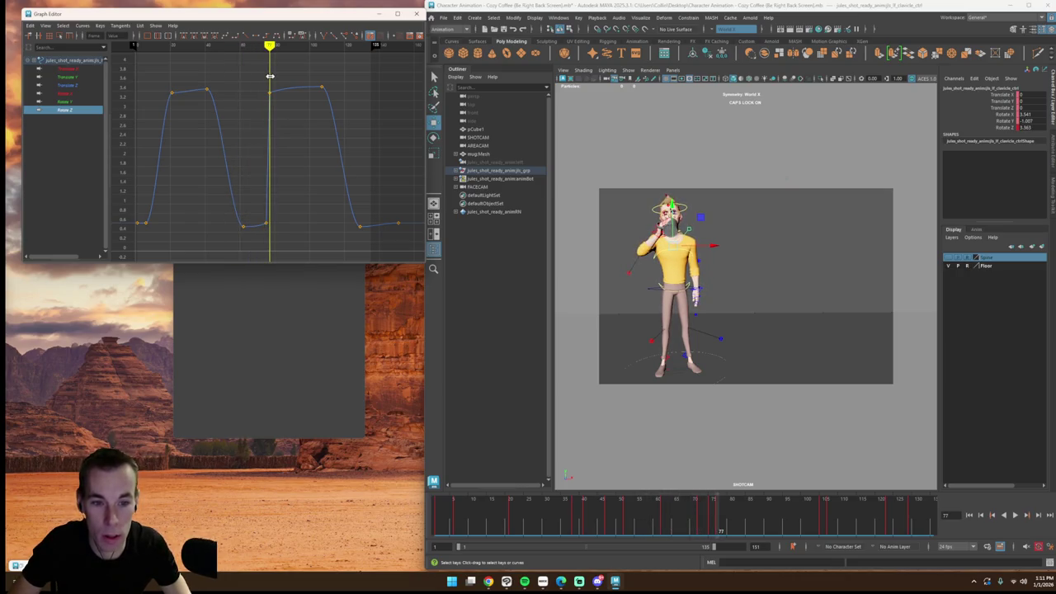
Step: Try raising the clavicle curve's middle dip keys, then revert to restore the dip
drag(205, 173, 288, 238)
drag(193, 68, 383, 169)
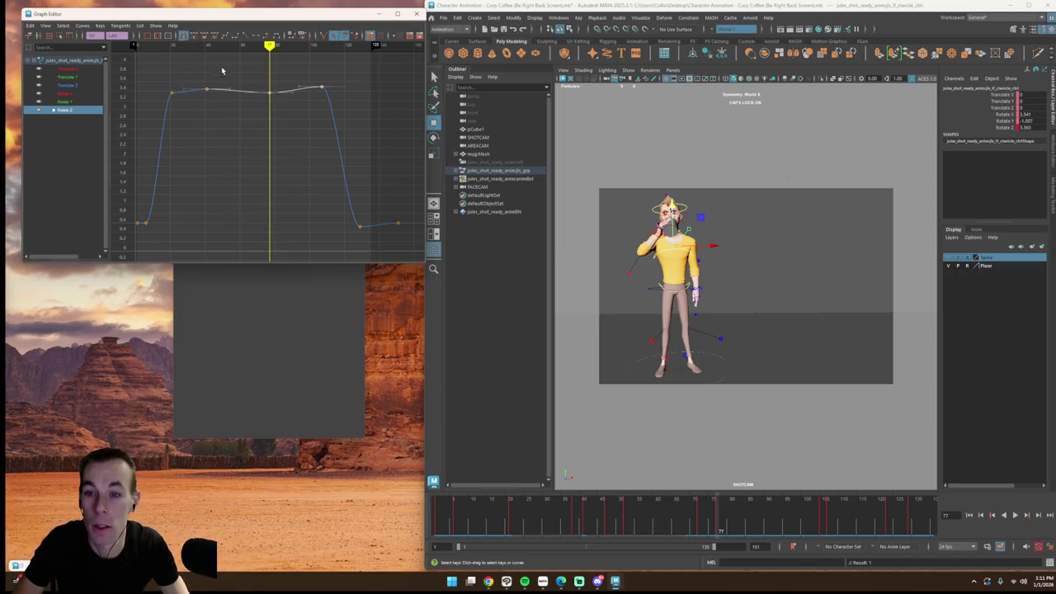
click(270, 93)
mouse_move(269, 93)
mouse_down()
mouse_move(148, 59)
mouse_move(175, 61)
mouse_move(156, 61)
mouse_move(202, 86)
mouse_move(207, 58)
mouse_move(257, 67)
mouse_up()
key(period)
key(ctrl+v)
Step: Lift the low key near frame 70, check the pose, then undo the edits
mouse_move(265, 226)
mouse_down()
mouse_move(267, 98)
mouse_move(267, 107)
mouse_move(258, 98)
mouse_up()
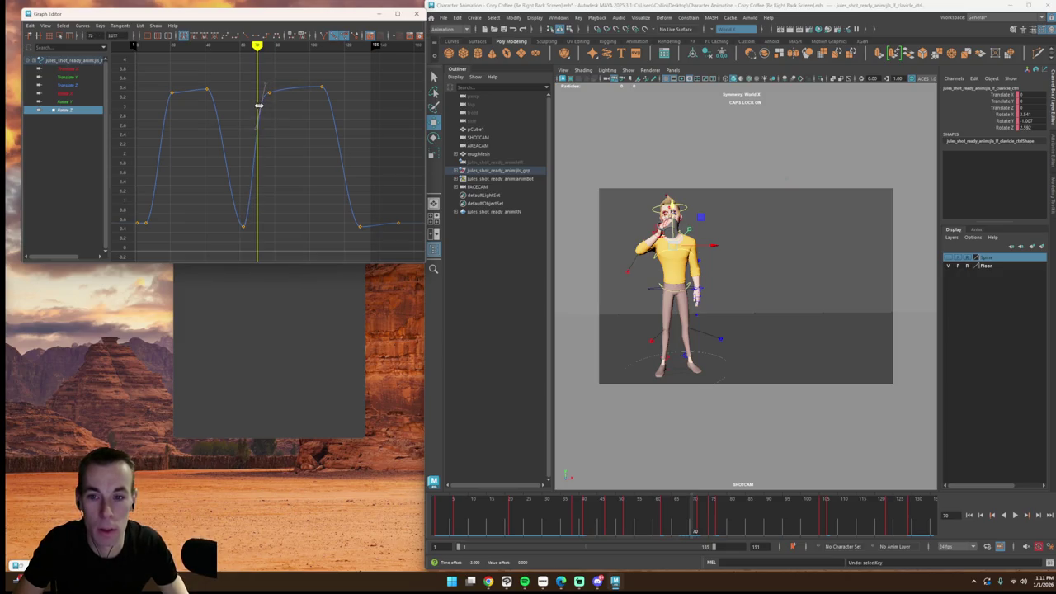
mouse_move(230, 47)
mouse_down()
mouse_move(264, 78)
mouse_move(323, 104)
mouse_move(322, 176)
mouse_move(323, 41)
mouse_move(323, 70)
mouse_up()
click(321, 89)
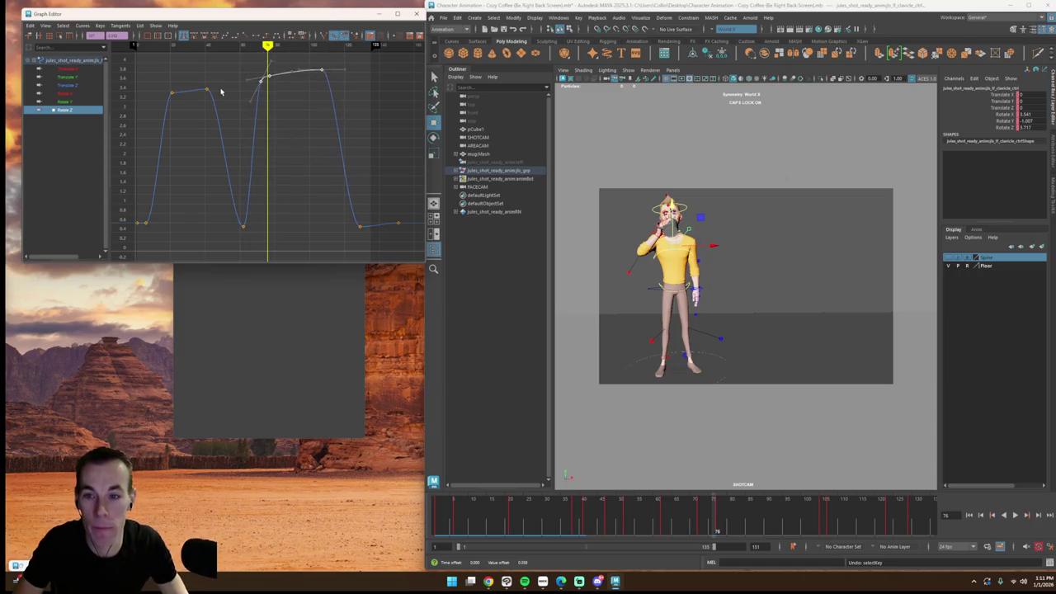
click(243, 225)
drag(186, 46, 218, 86)
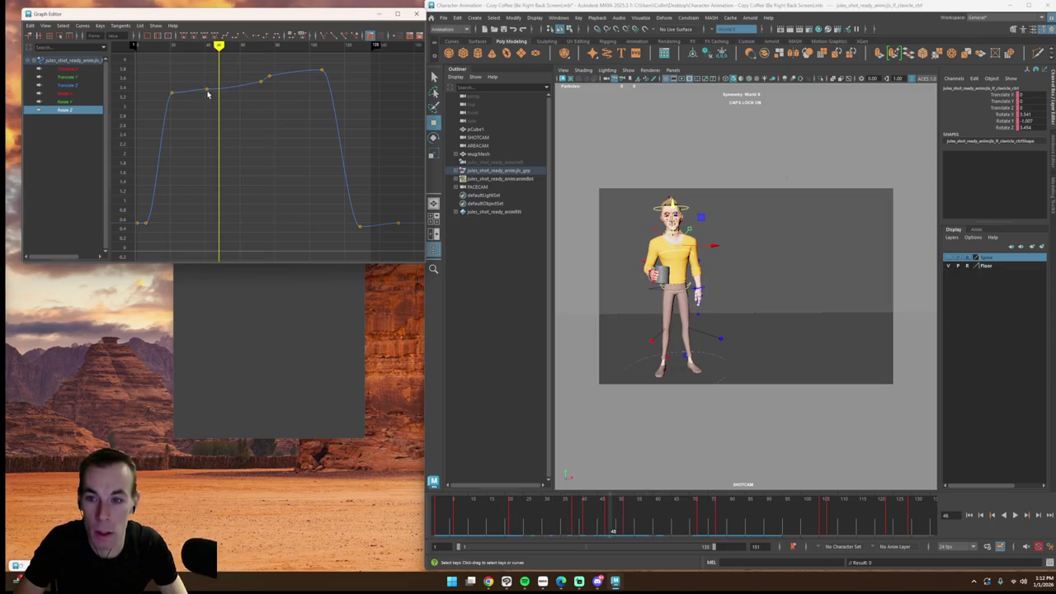
key(ctrl+z)
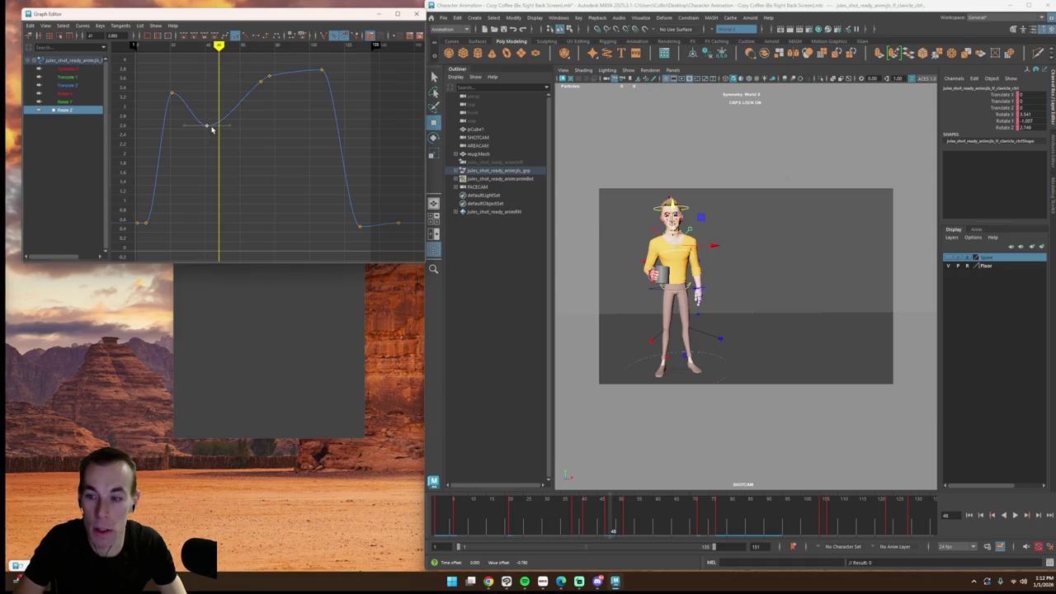
key(ctrl+z)
mouse_move(211, 46)
mouse_down()
mouse_move(257, 86)
mouse_move(267, 71)
mouse_move(251, 65)
mouse_move(272, 65)
mouse_move(247, 66)
mouse_up()
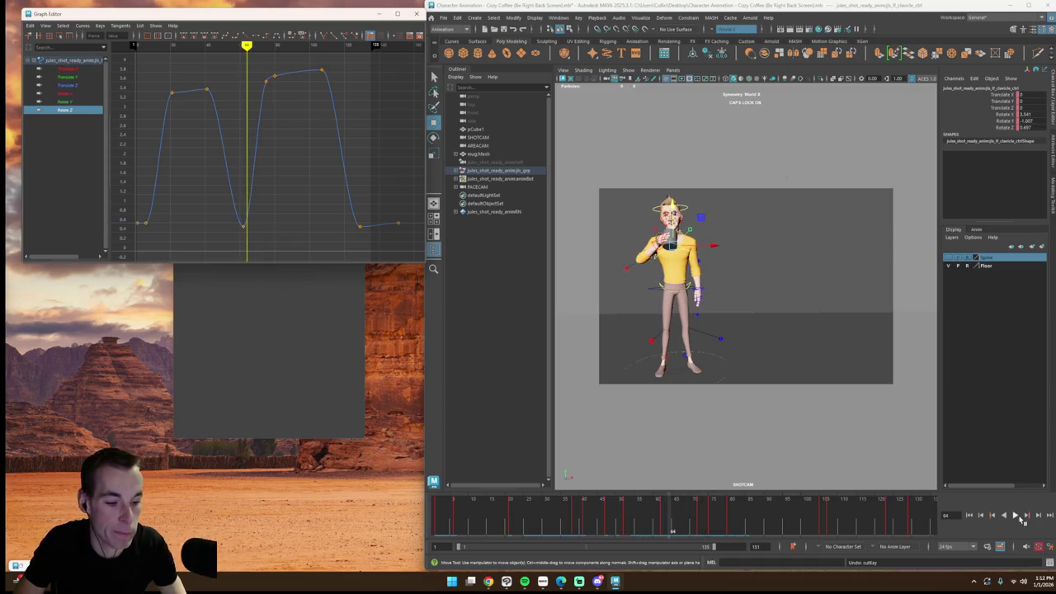
Step: Move the second-rise key near frame 85 so it eases smoothly into the top plateau
click(1015, 515)
click(1015, 514)
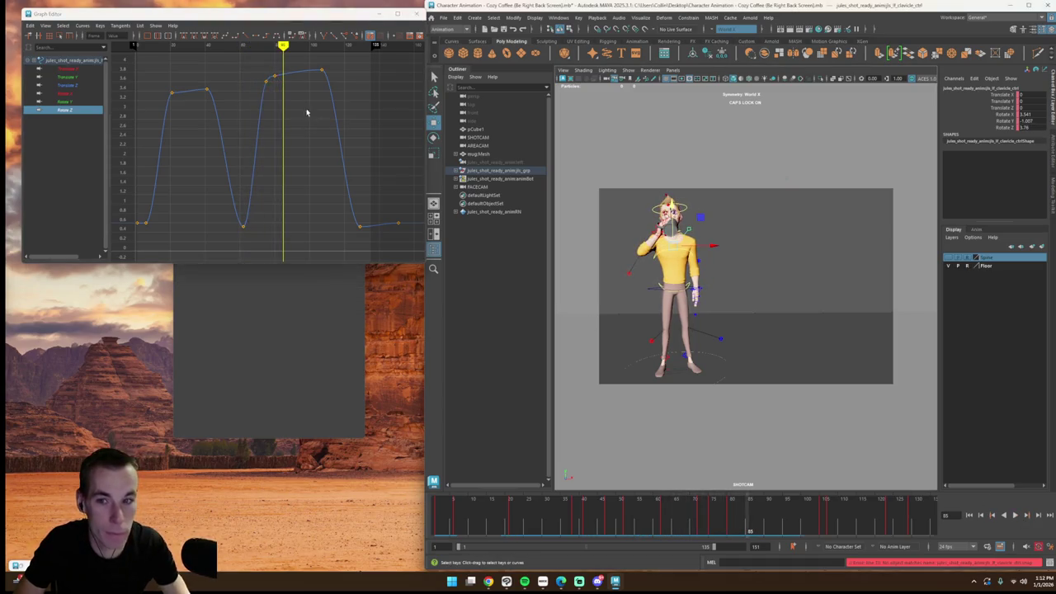
drag(250, 63, 282, 86)
key(w)
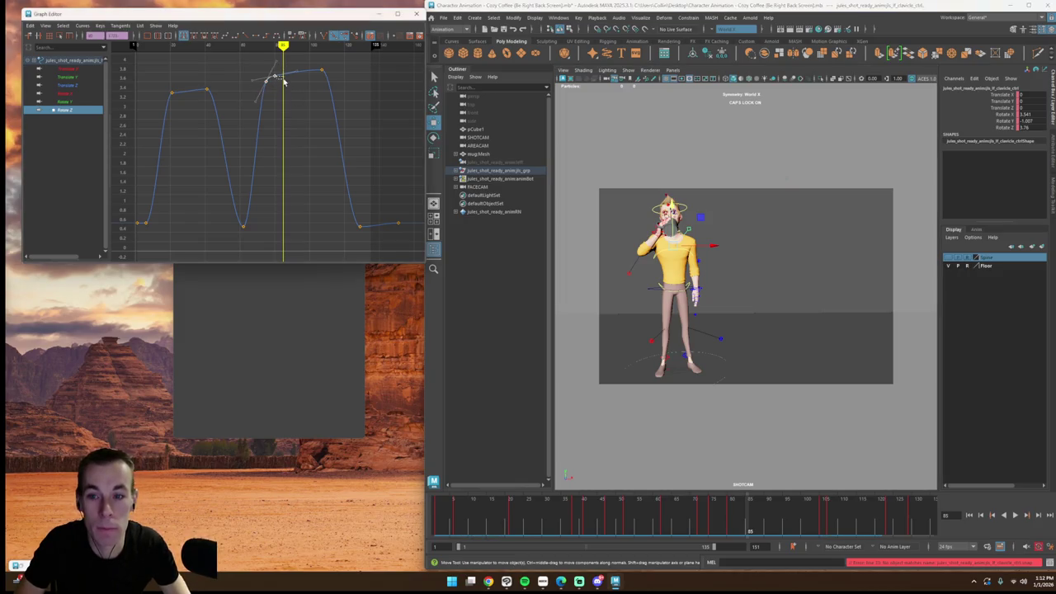
click(279, 76)
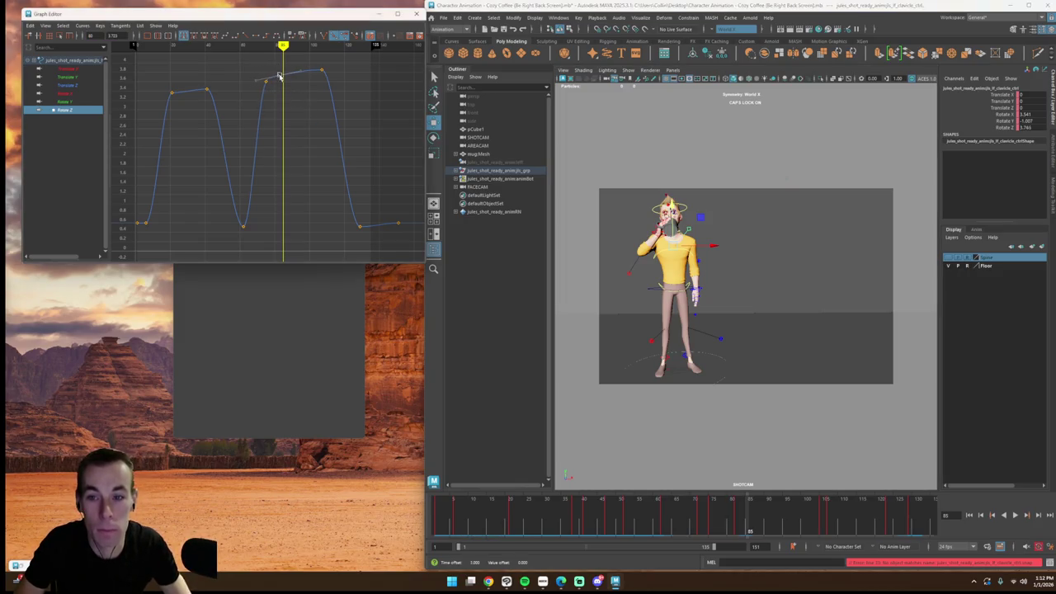
drag(283, 74, 283, 75)
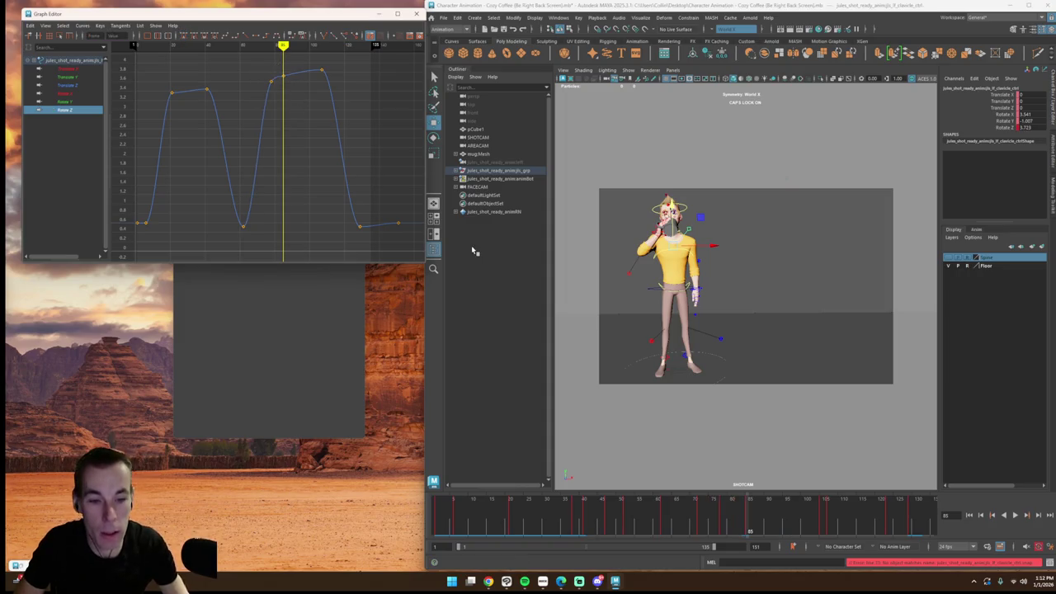
click(700, 293)
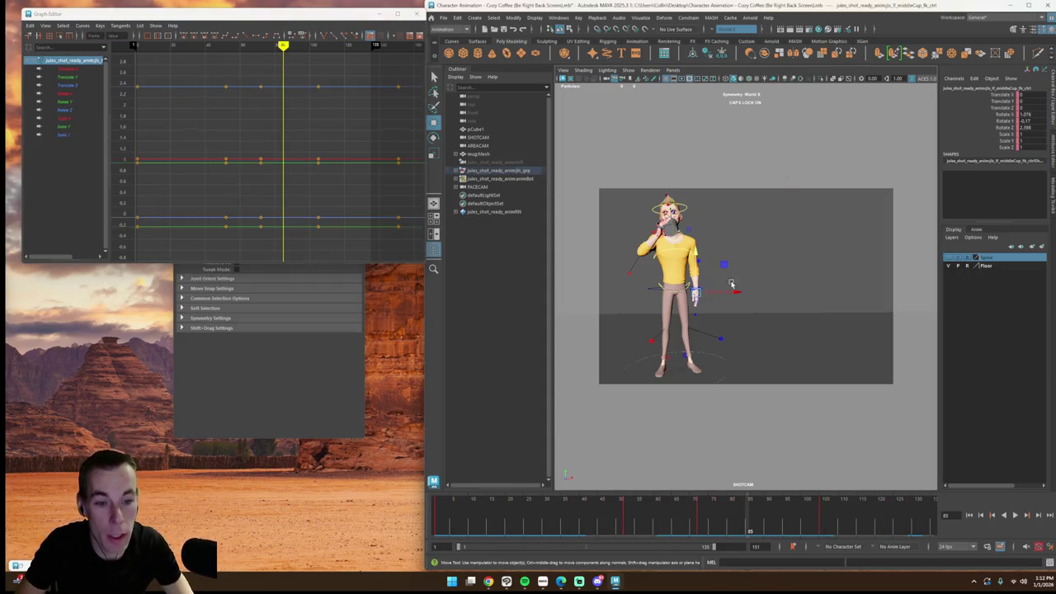
Step: Reselect the right arm control and scrub through the shot to review the arm
click(730, 284)
click(700, 293)
click(701, 295)
click(700, 292)
click(747, 312)
click(699, 292)
drag(615, 516, 683, 520)
key(w)
Step: Show and frame the arm's Rotate Y curve, lowering the key at the current frame
click(51, 126)
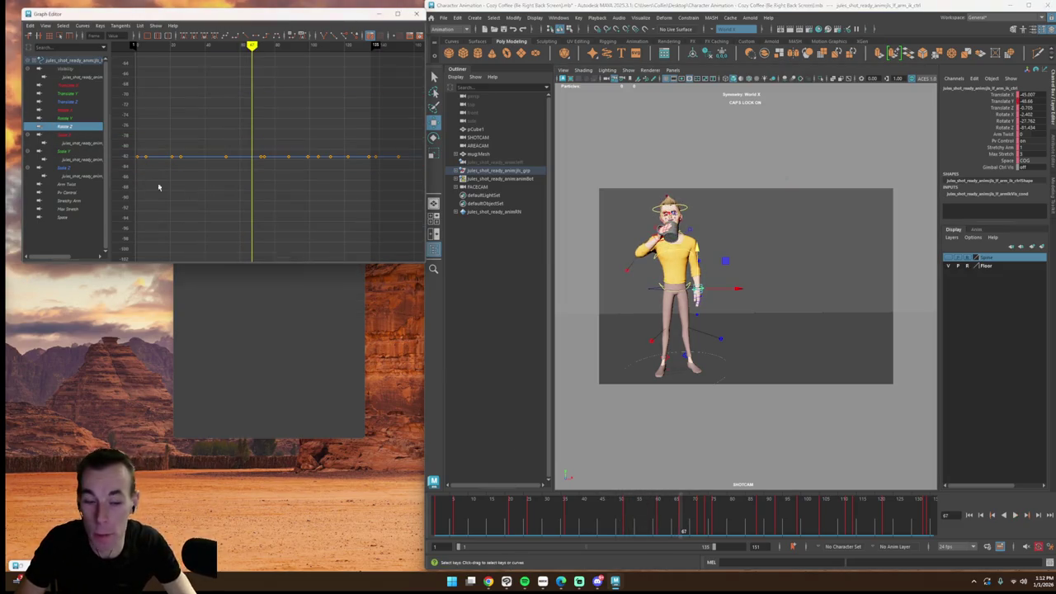
key(e)
click(75, 118)
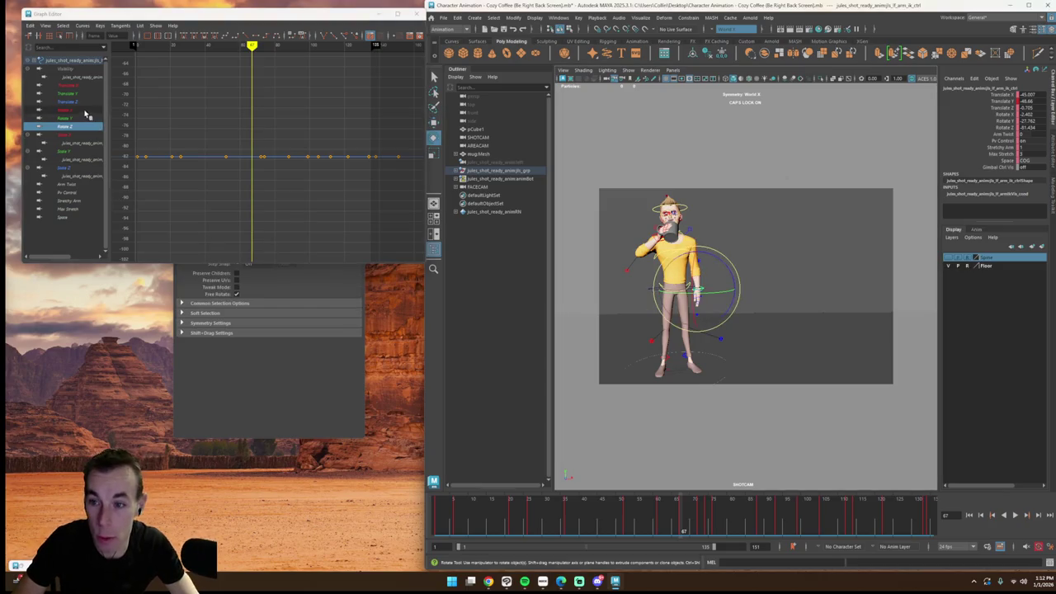
key(f)
drag(283, 159, 299, 206)
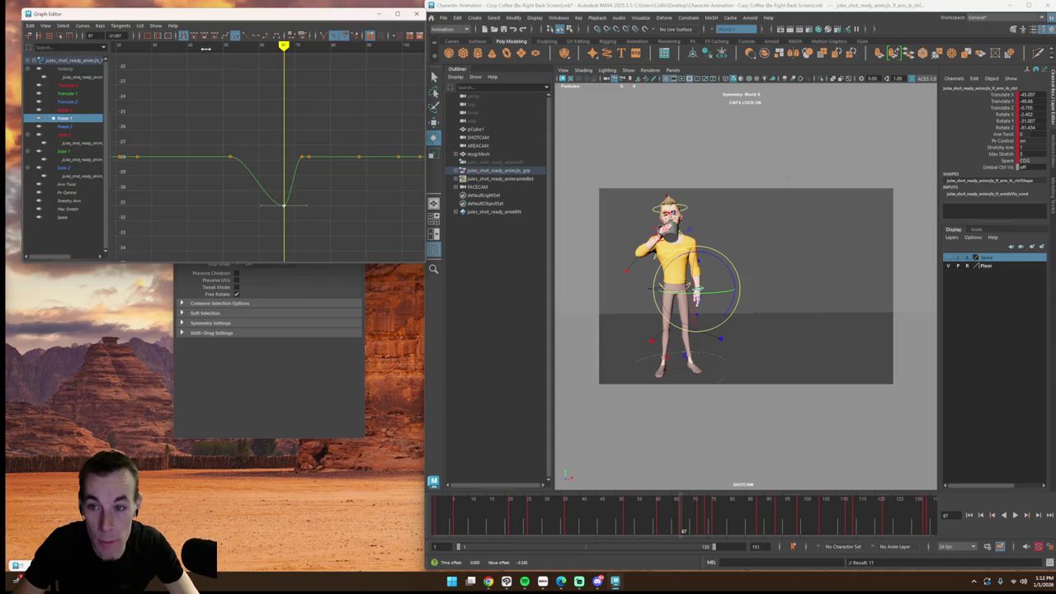
mouse_move(192, 43)
mouse_down()
mouse_move(268, 85)
mouse_move(302, 161)
mouse_up()
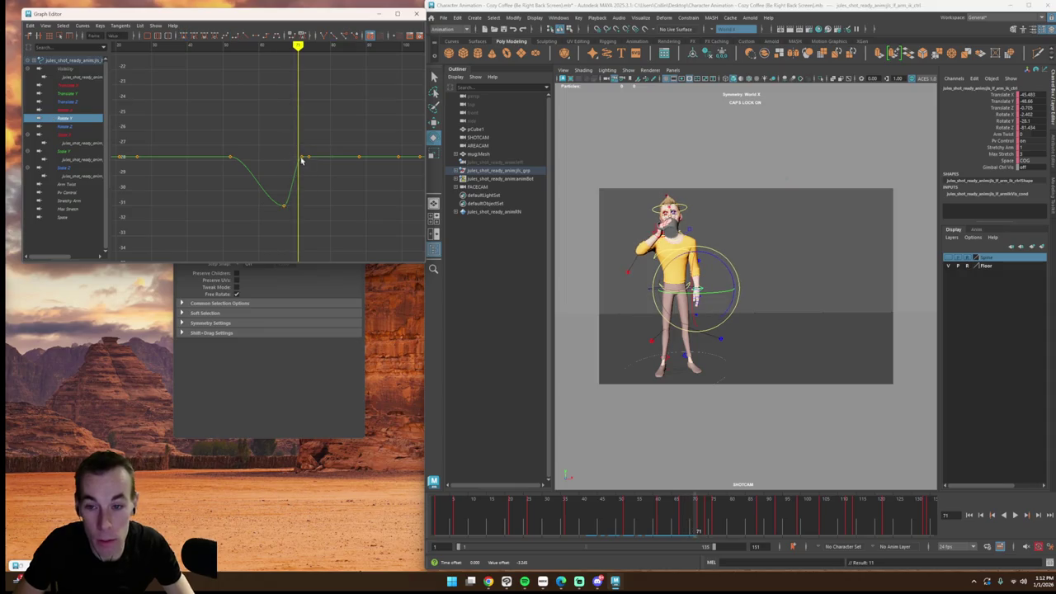
Step: Slide the Rotate Y dip's low key later and scrub to where the cup reaches the face
drag(456, 314, 456, 314)
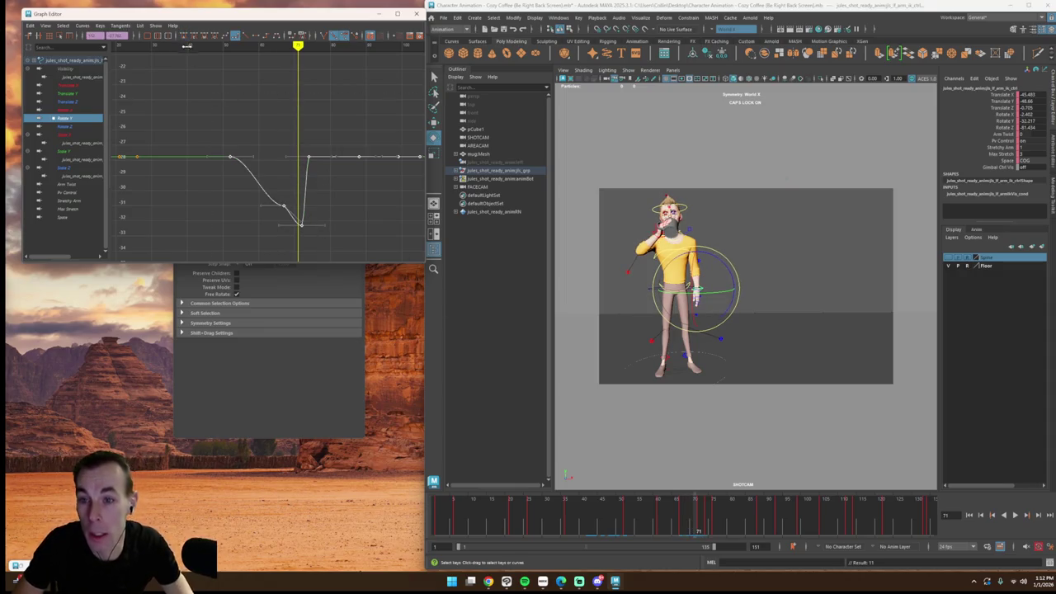
click(186, 45)
click(283, 163)
drag(311, 156, 356, 171)
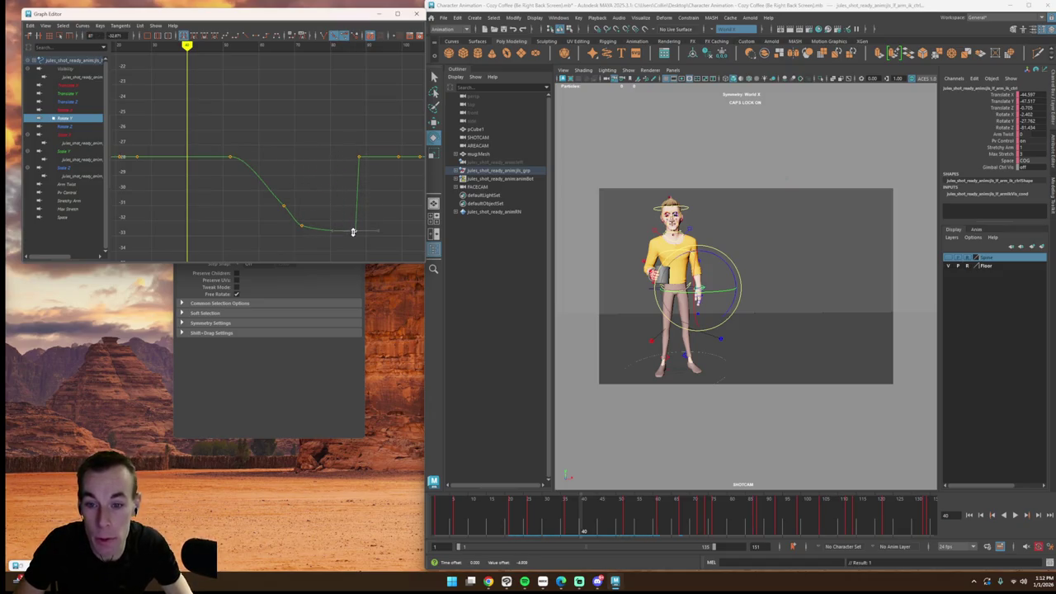
click(283, 211)
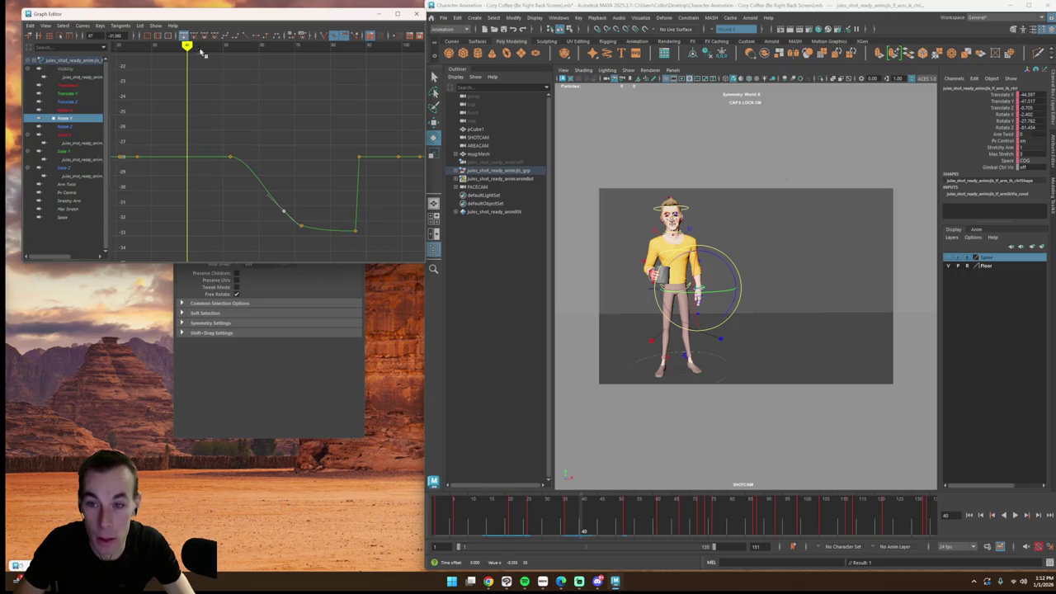
mouse_move(198, 49)
mouse_down()
mouse_move(237, 52)
mouse_move(353, 116)
mouse_up()
alt+middle_drag(353, 116, 273, 106)
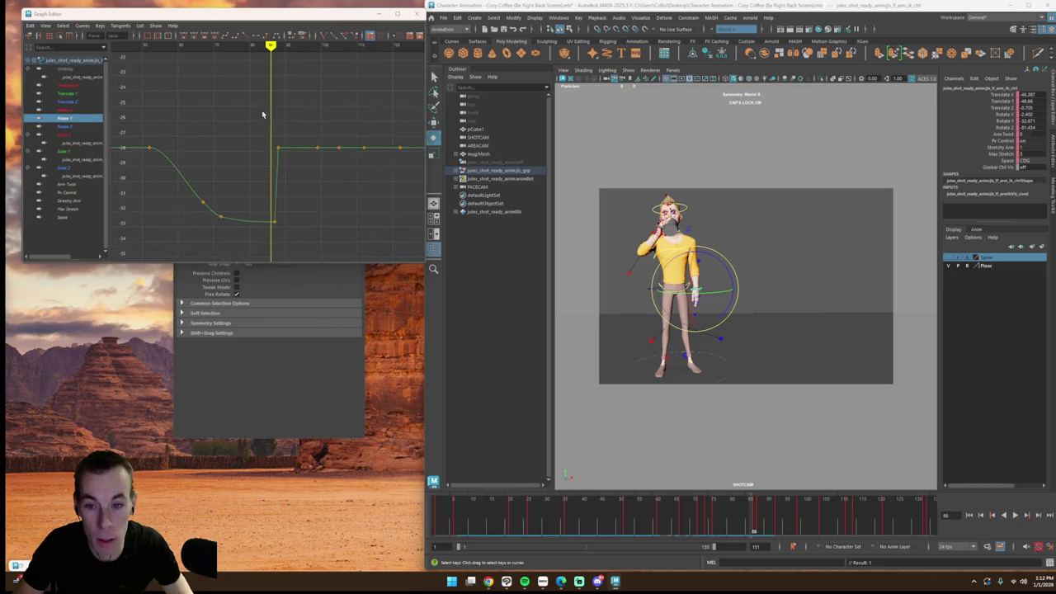
Step: Delete the stepped keys on the vertical rise and play back to check the motion
drag(246, 113, 292, 214)
drag(222, 118, 231, 136)
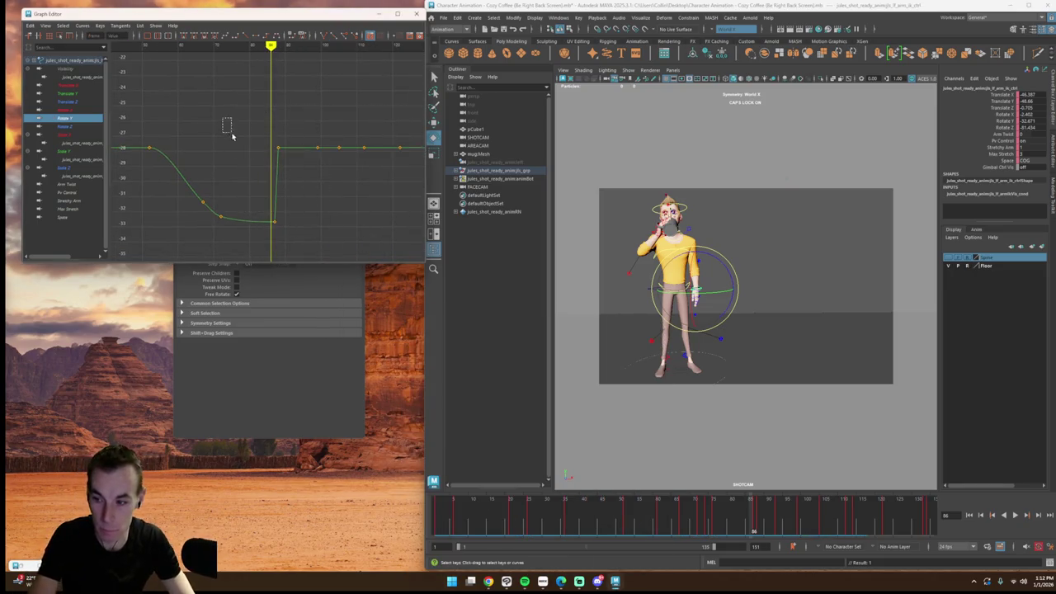
drag(272, 213, 283, 221)
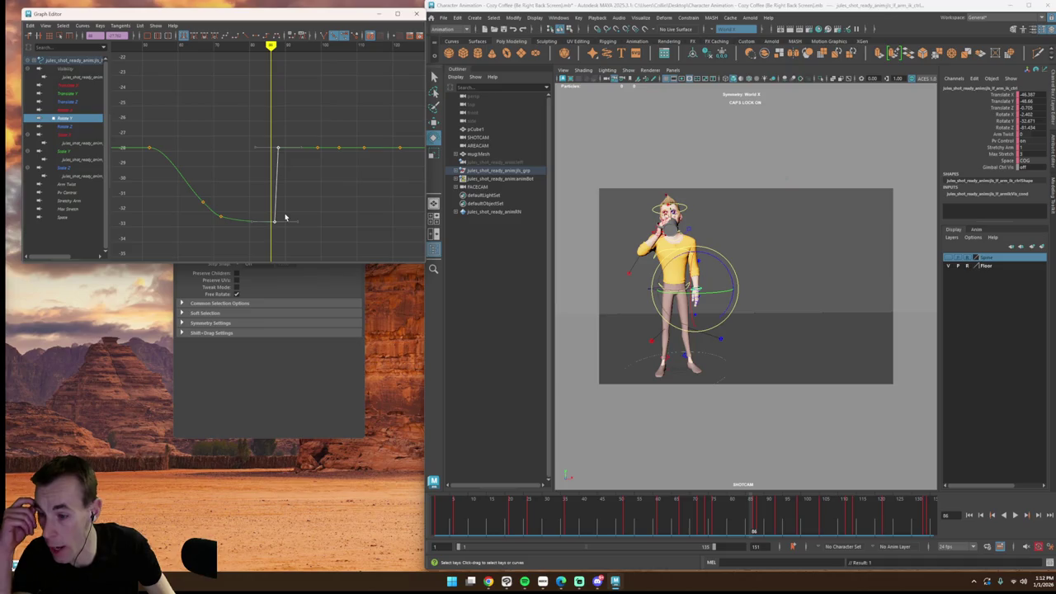
drag(252, 134, 278, 177)
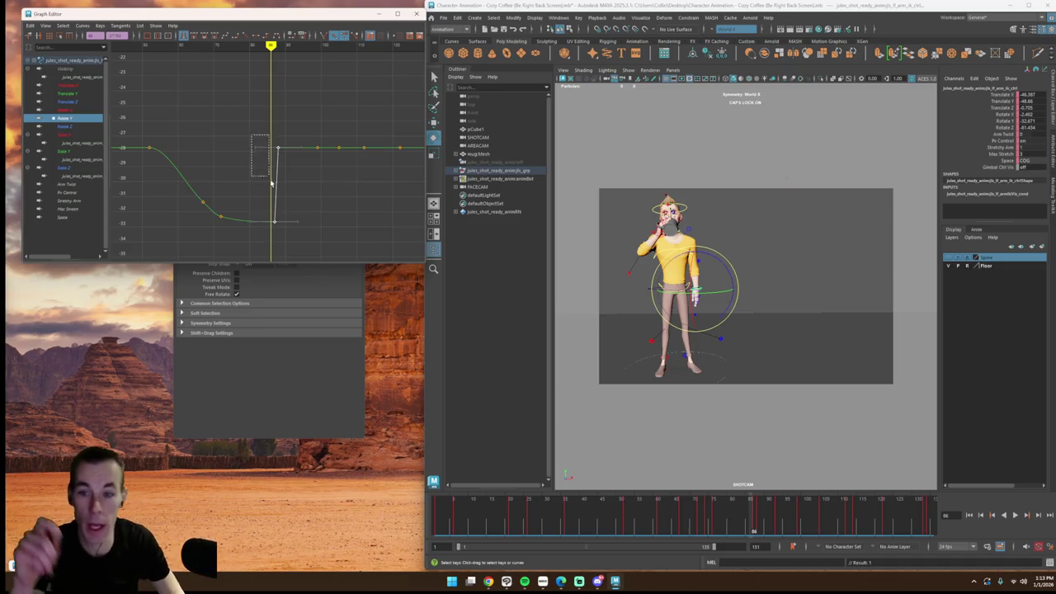
key(Delete)
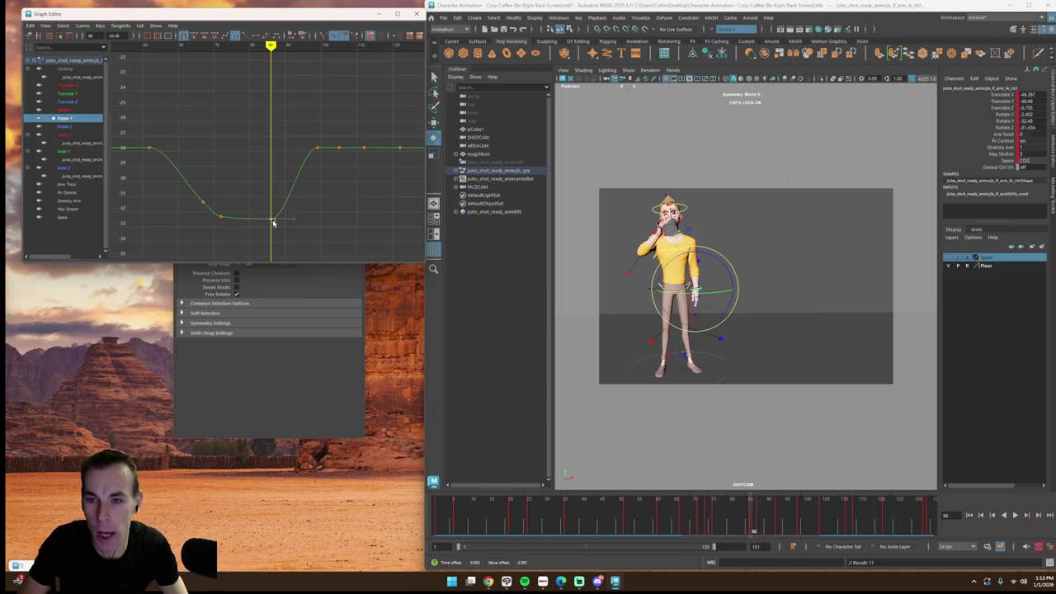
mouse_move(225, 51)
mouse_down()
mouse_move(174, 52)
mouse_move(259, 94)
mouse_up()
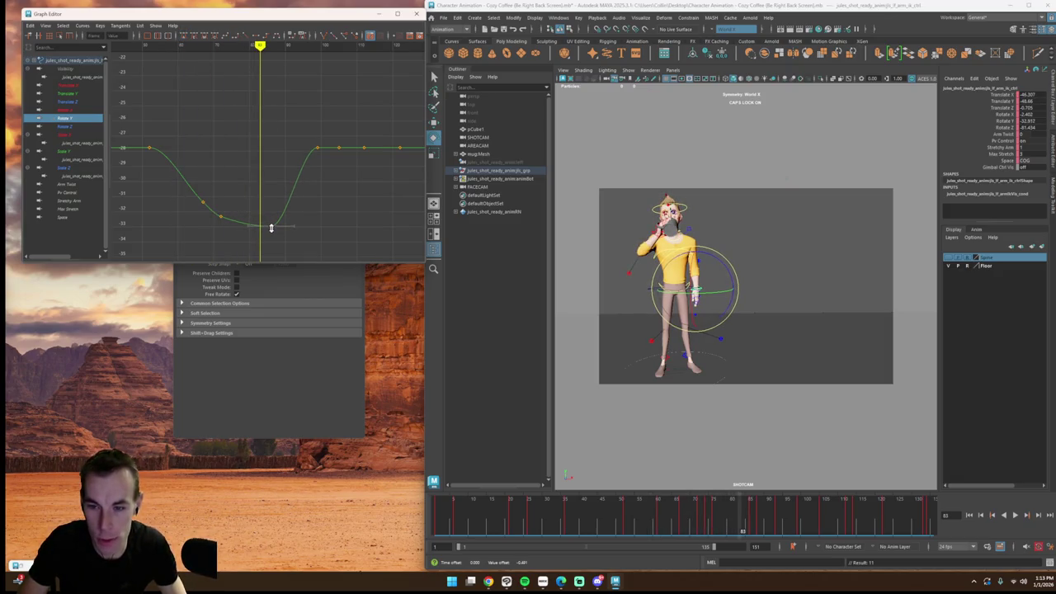
mouse_move(260, 51)
mouse_down()
mouse_move(214, 76)
mouse_move(269, 99)
mouse_move(315, 138)
mouse_up()
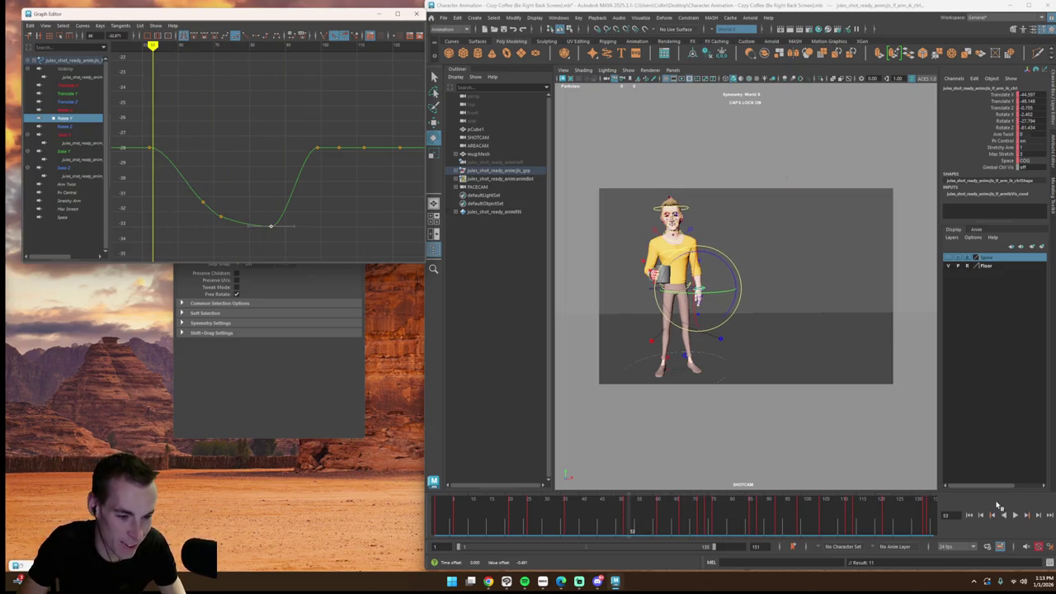
click(1017, 515)
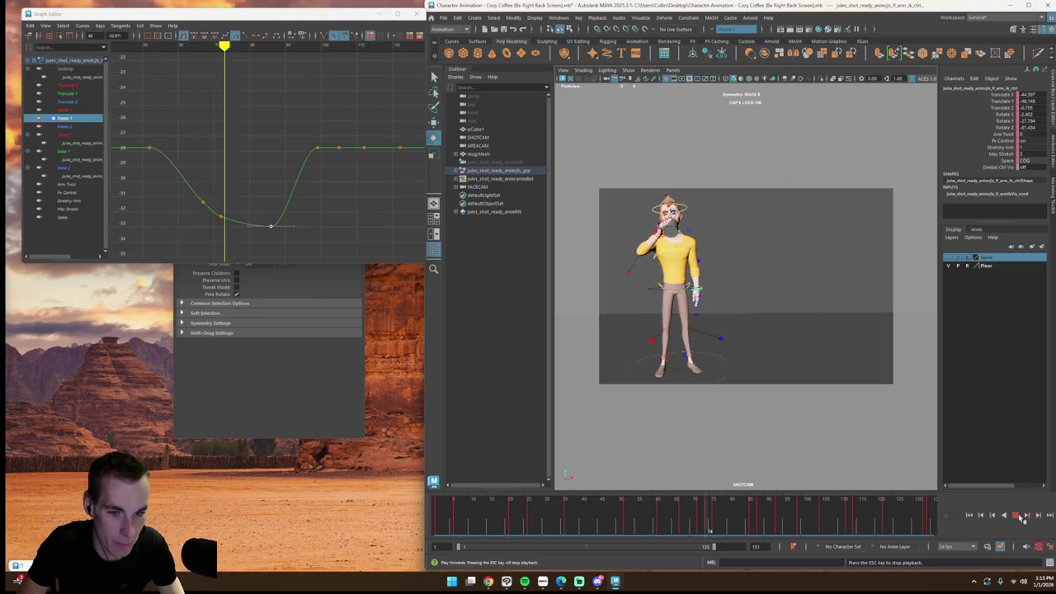
key(Escape)
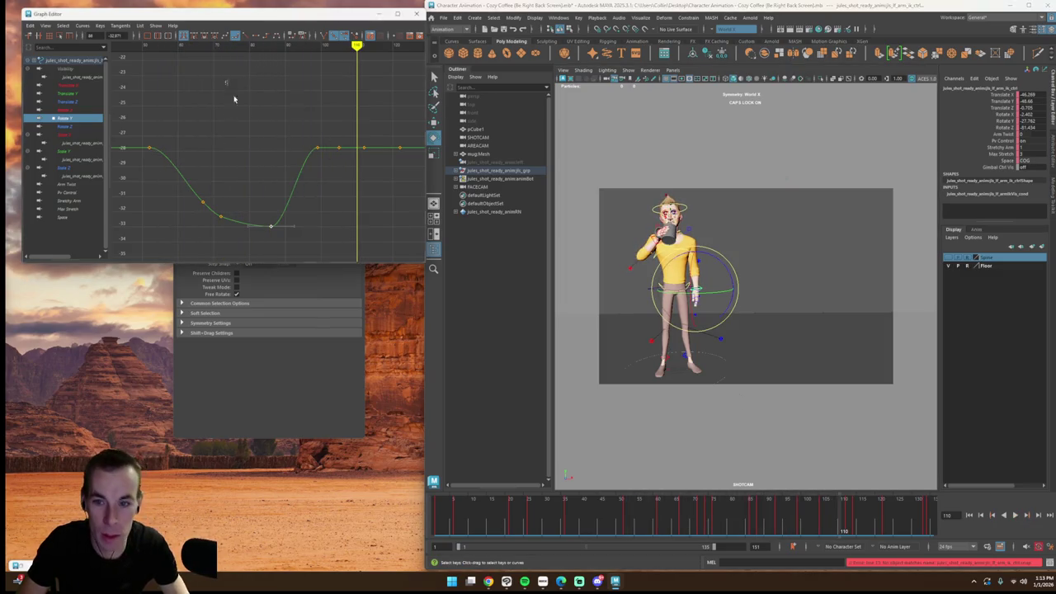
Step: Shift the rise keys 7 frames later and insert a lowered key at frame 101
drag(233, 99, 335, 212)
shift+drag(318, 153, 343, 151)
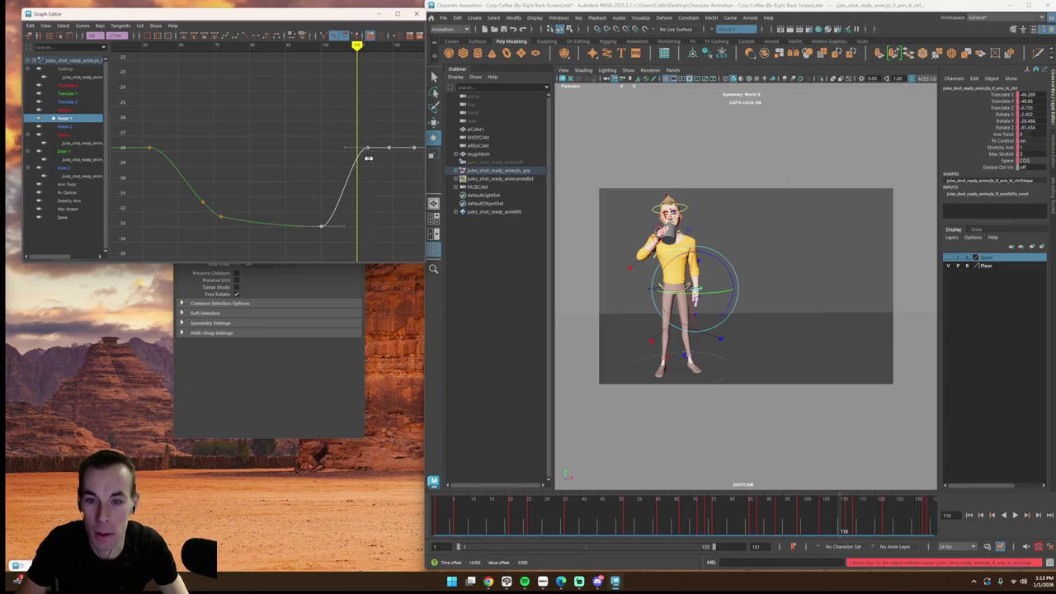
click(388, 179)
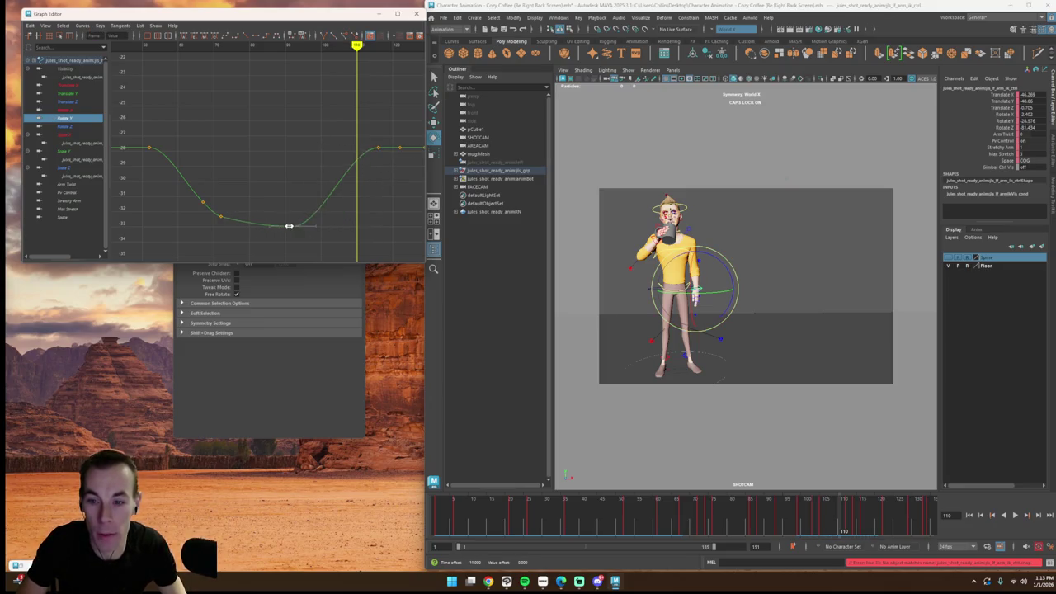
shift+drag(289, 225, 272, 228)
drag(265, 45, 324, 45)
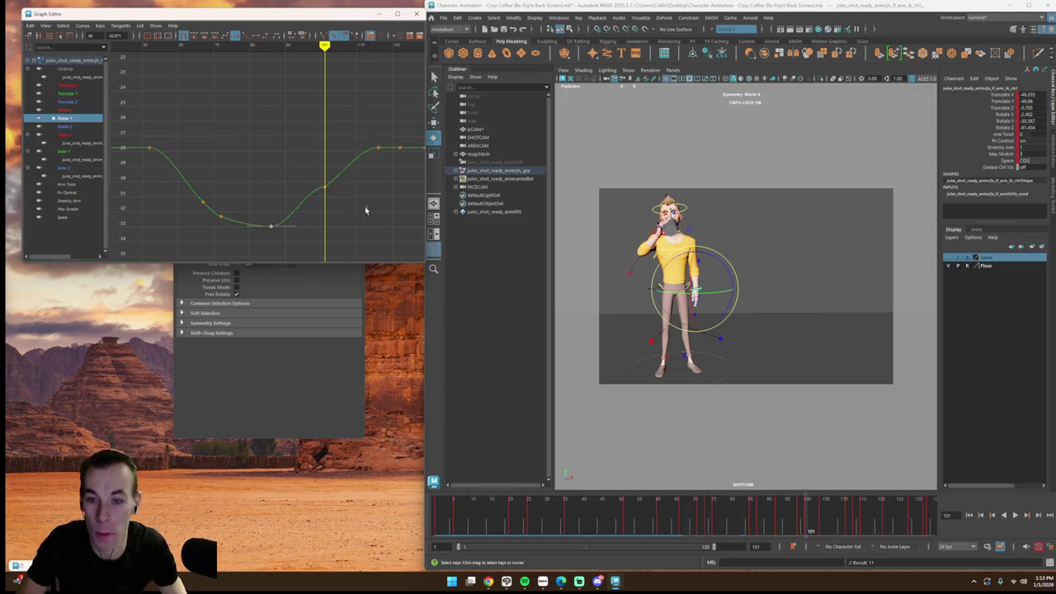
middle_drag(324, 191, 327, 219)
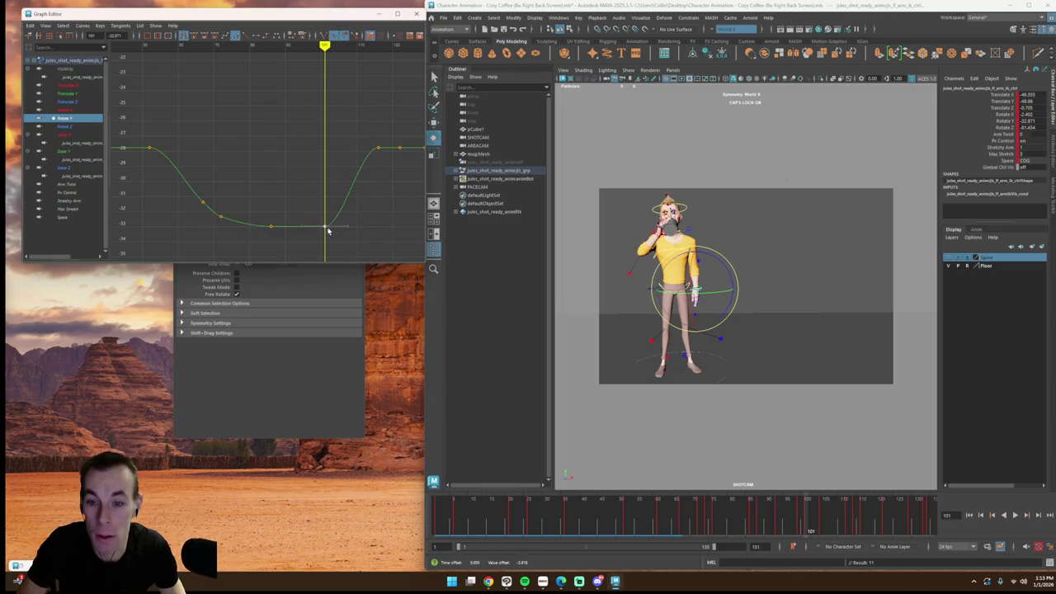
Step: Lower the top key of the rise near frame 117 and select the plateau's rightmost keys
drag(326, 80, 381, 66)
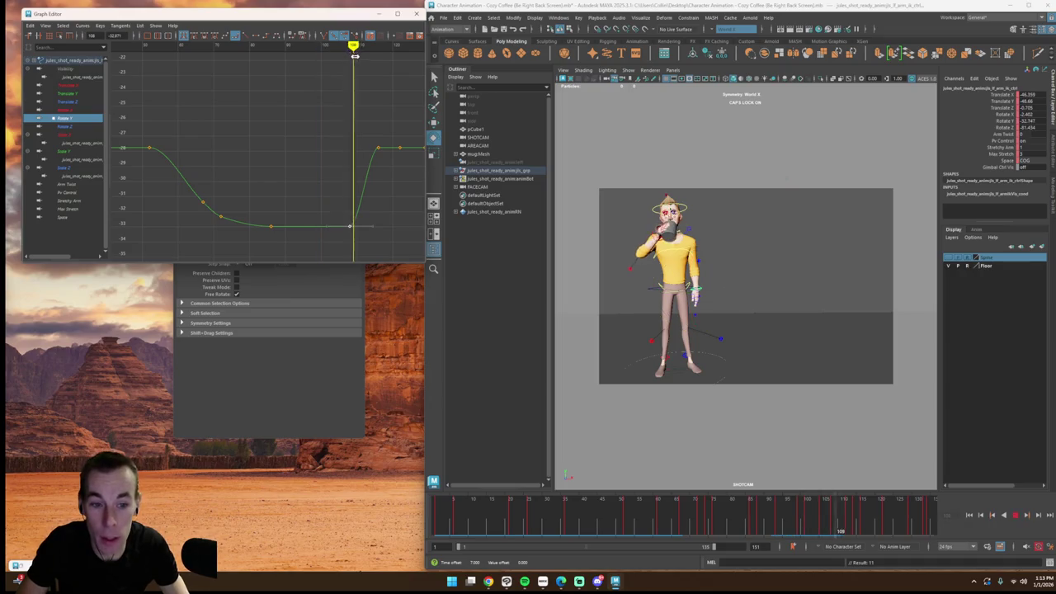
alt+middle_drag(384, 151, 330, 138)
key(super)
key(super)
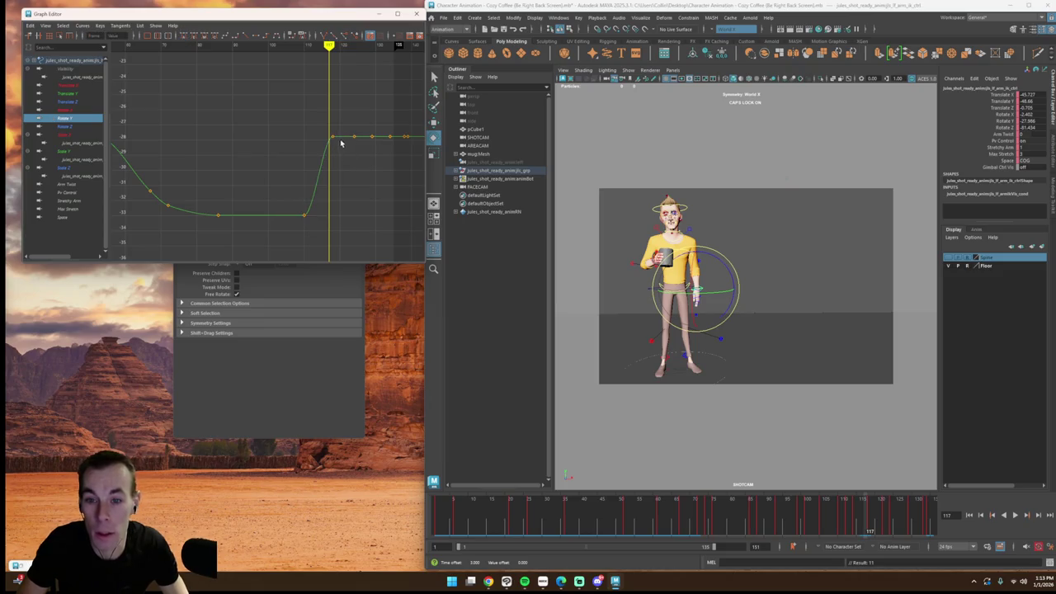
middle_drag(331, 137, 333, 152)
drag(388, 161, 390, 162)
drag(384, 121, 414, 142)
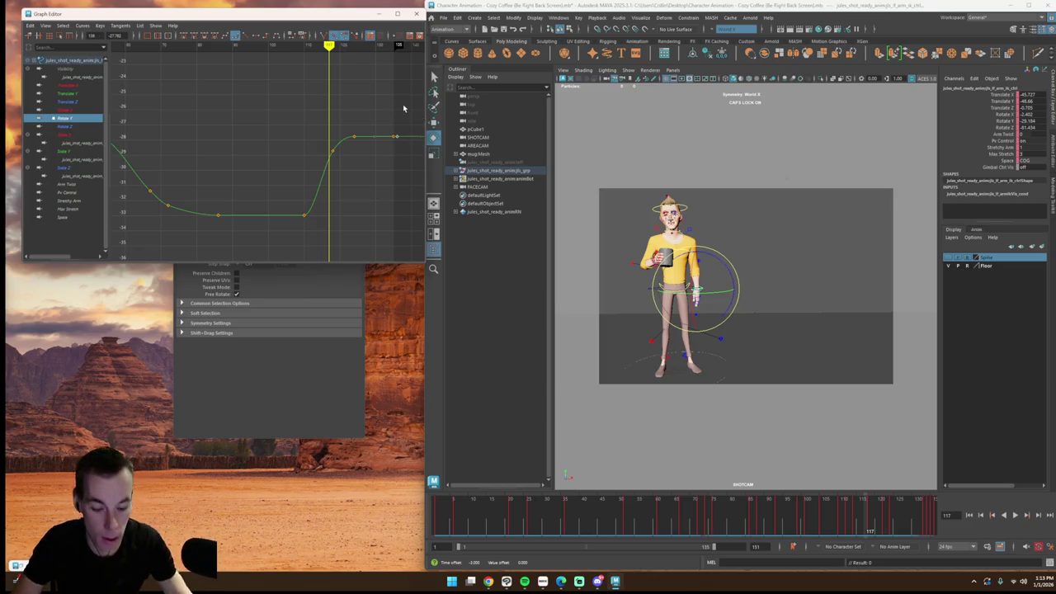
Step: Save the scene with File > Save Scene, then play back the drinking motion and stop
click(443, 18)
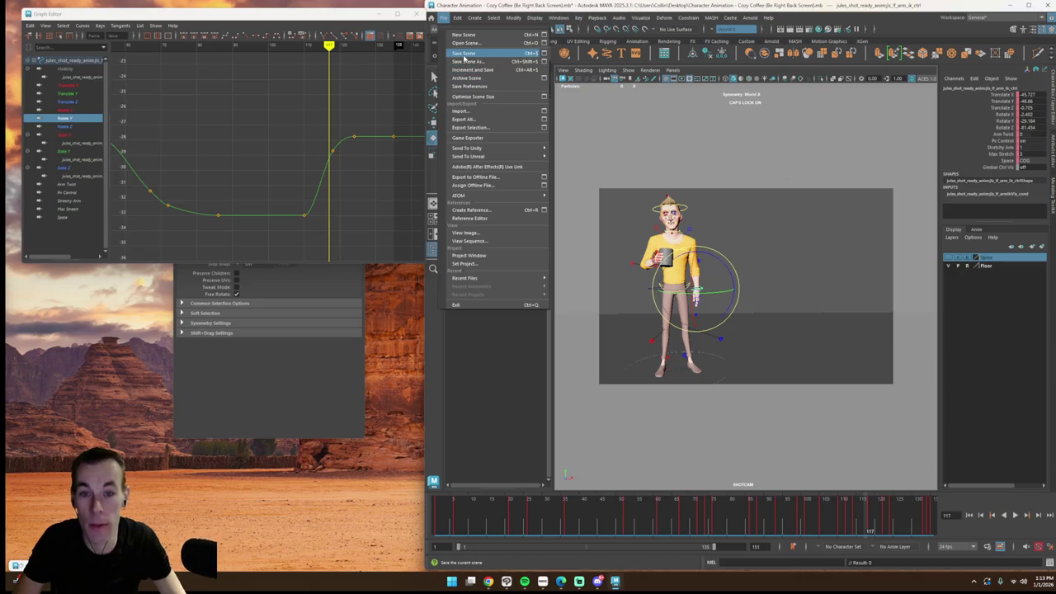
click(464, 53)
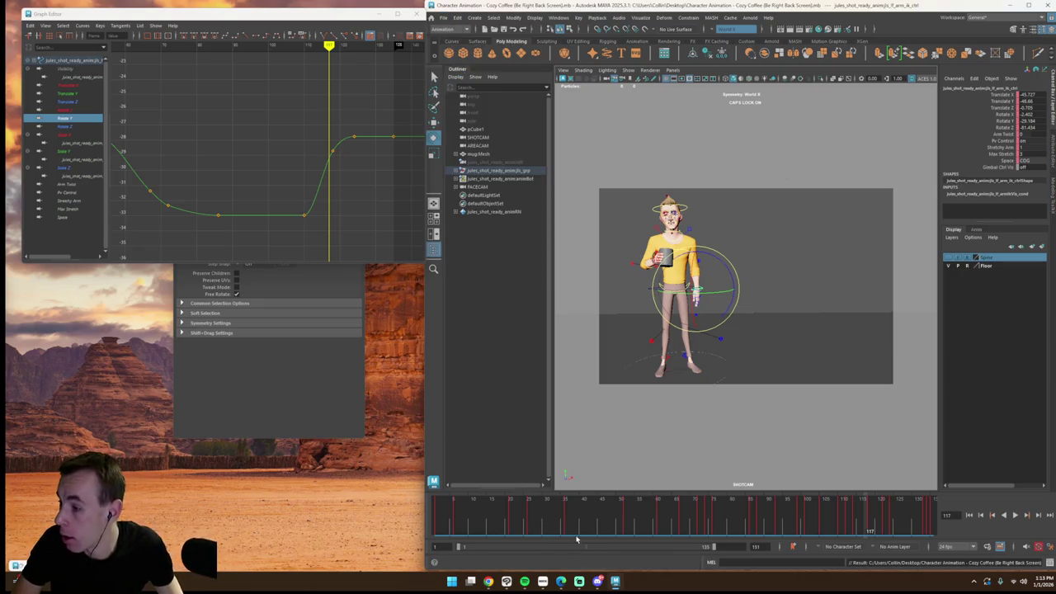
key(alt+v)
key(alt+v)
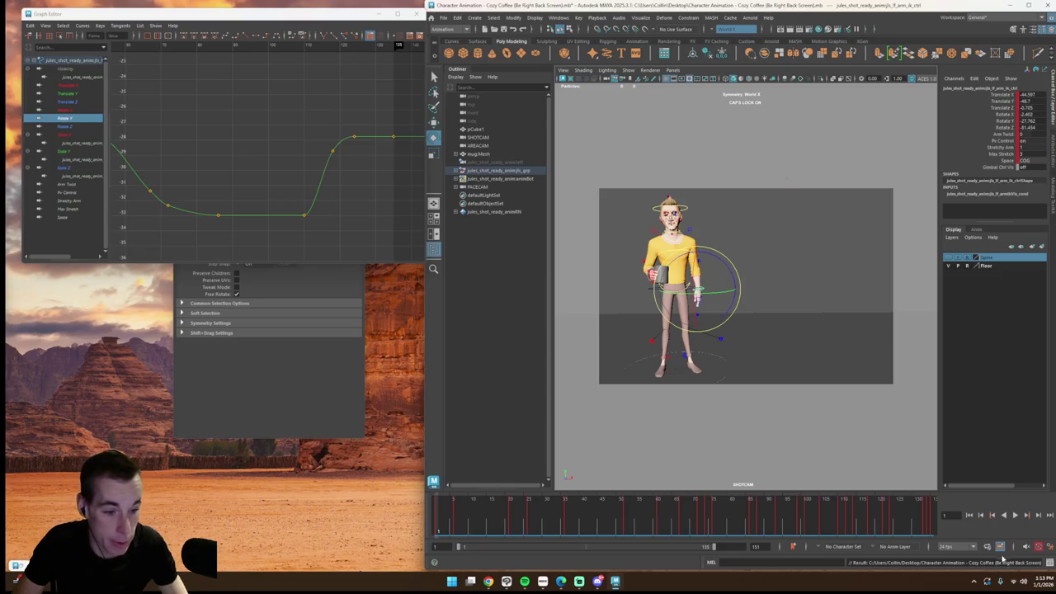
click(1015, 517)
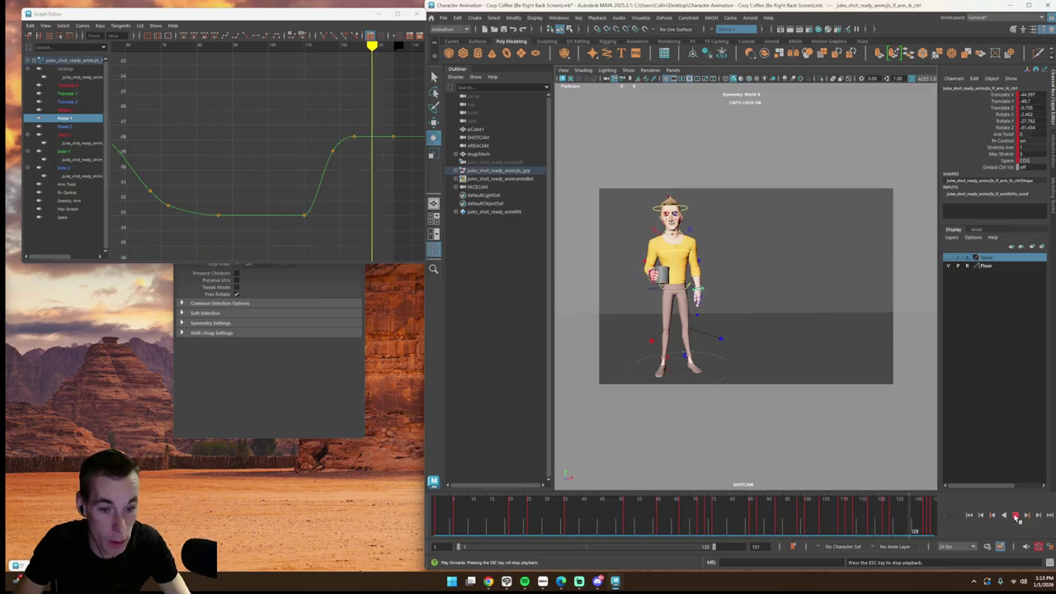
click(737, 361)
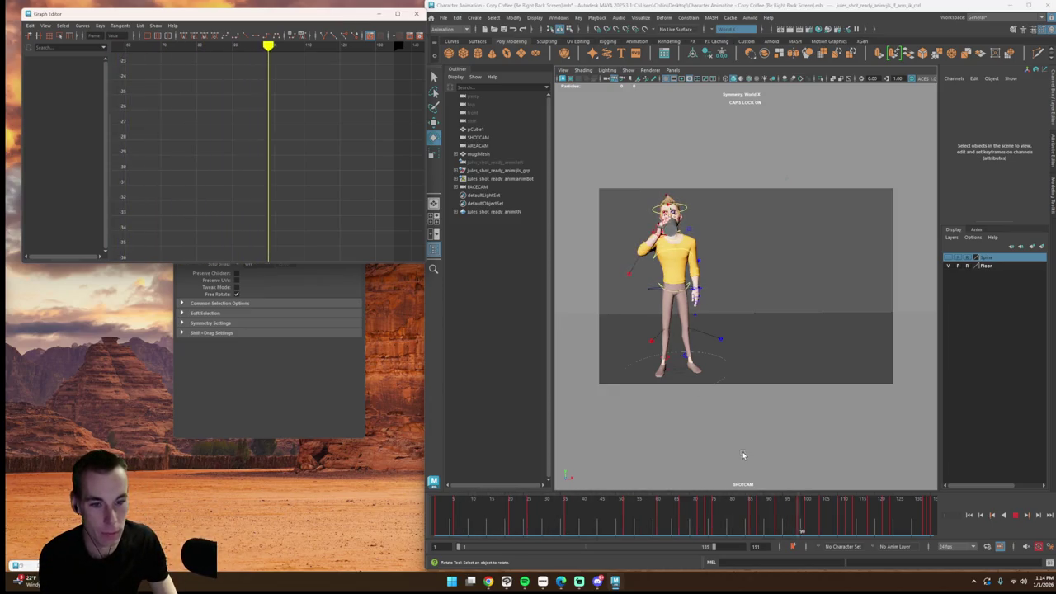
click(348, 410)
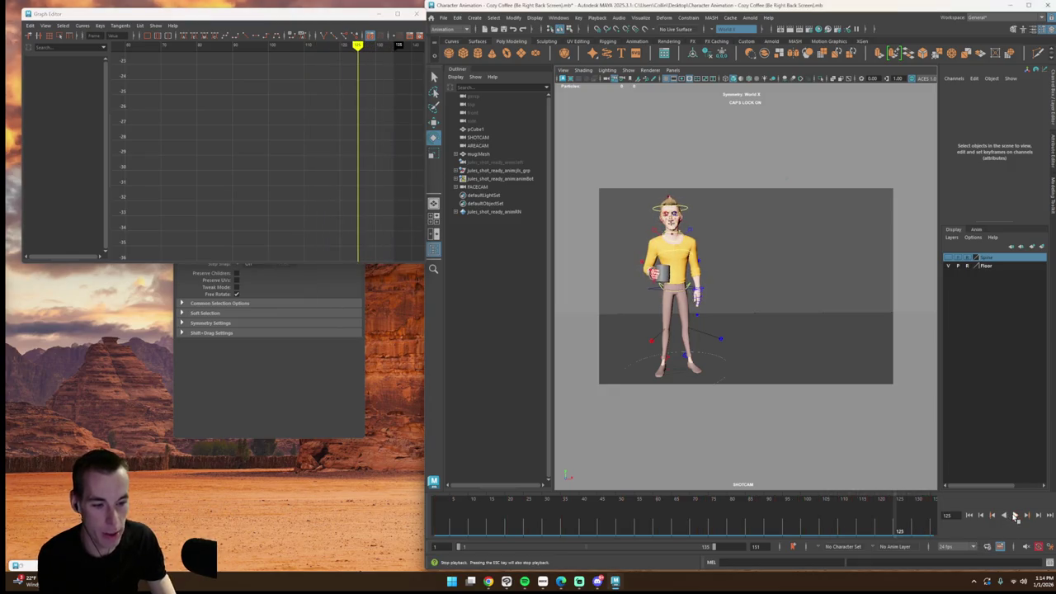
Step: Try the area camera, return to the shot camera and split the viewport into two views
click(673, 70)
mouse_move(687, 78)
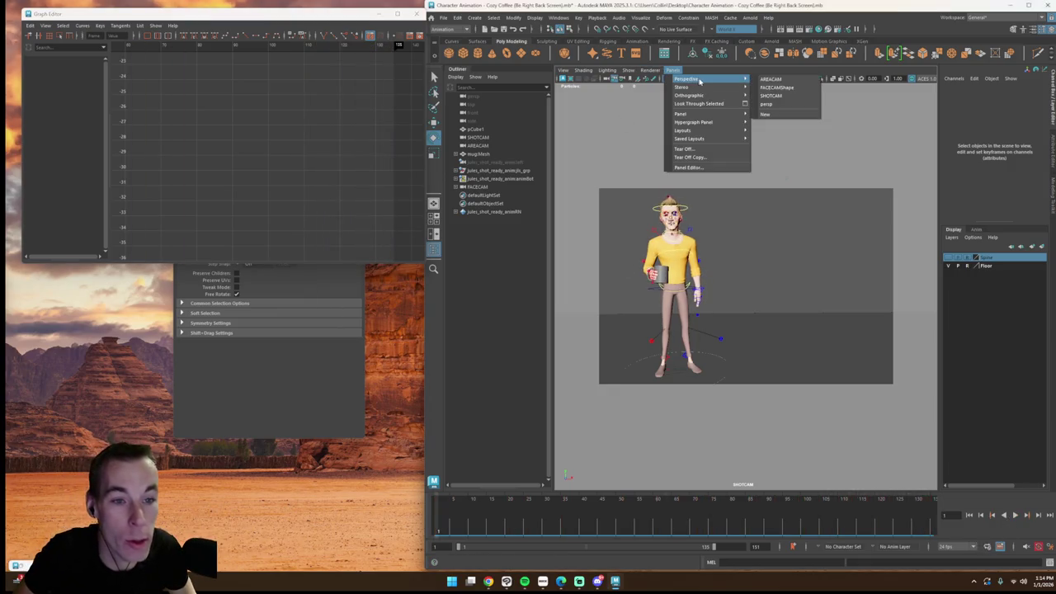
click(779, 80)
click(672, 70)
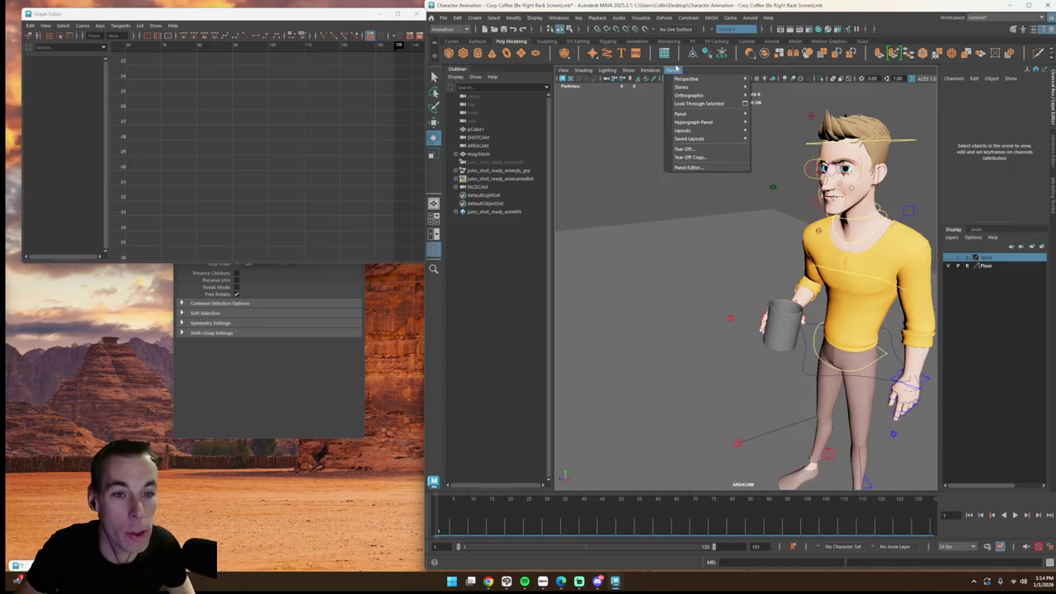
click(770, 96)
click(672, 70)
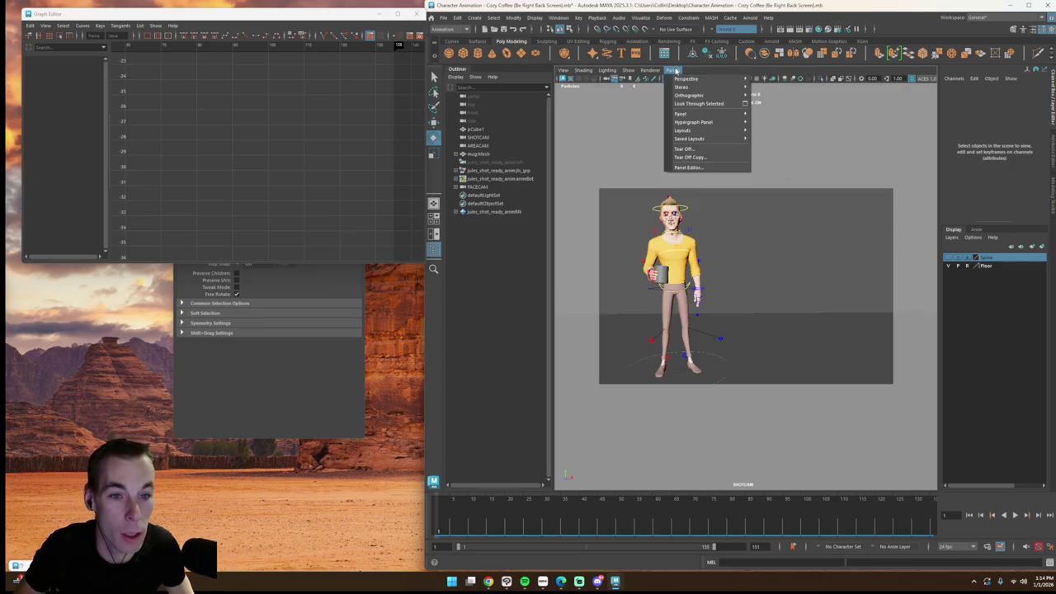
click(783, 132)
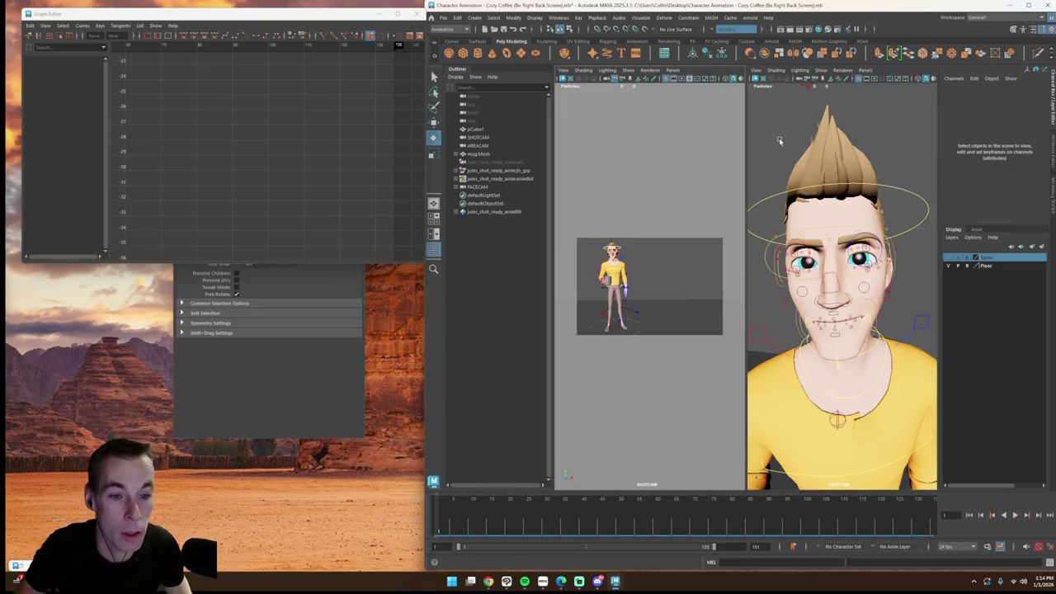
Step: Play the blink, go to frame 21 and select the character's right brow control
key(super)
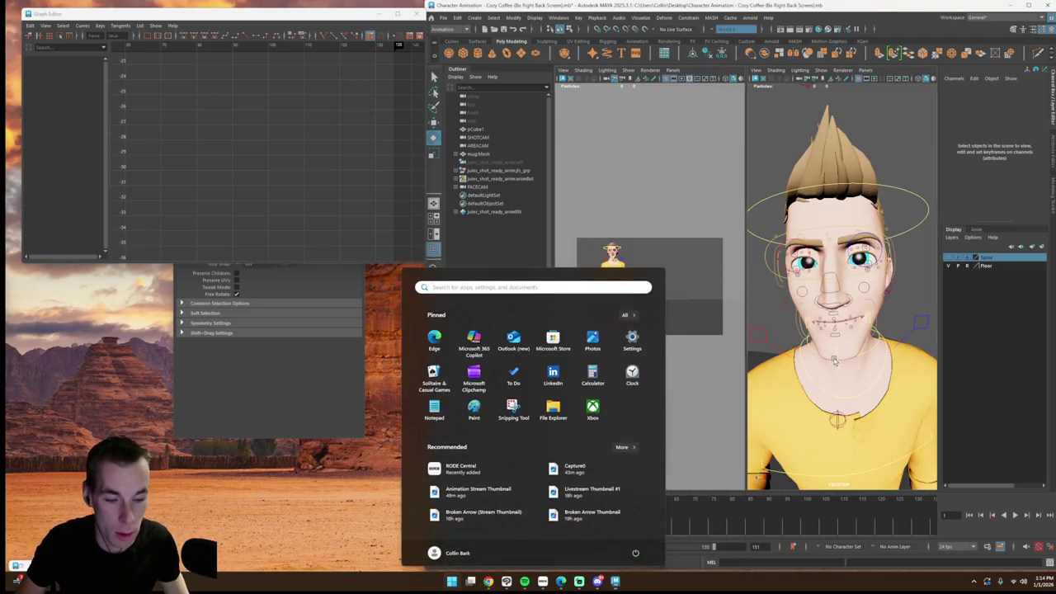
key(super)
key(alt+v)
drag(501, 522, 487, 525)
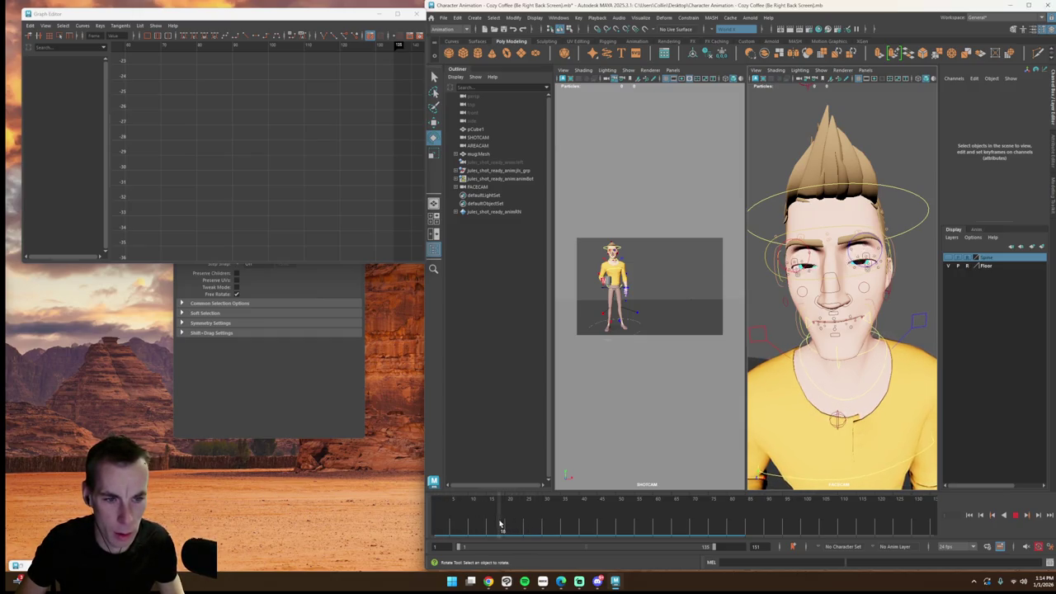
click(803, 237)
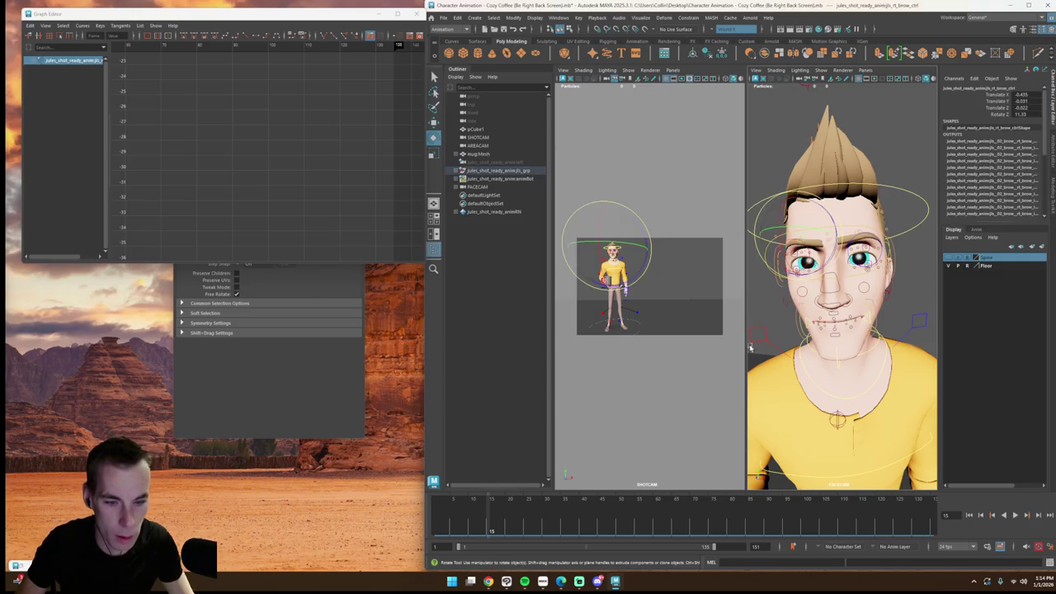
Step: Set a key on the brows at frame 15, then move to about frame 19
key(alt+v)
mouse_move(490, 526)
mouse_down()
mouse_move(502, 525)
mouse_move(491, 526)
mouse_up()
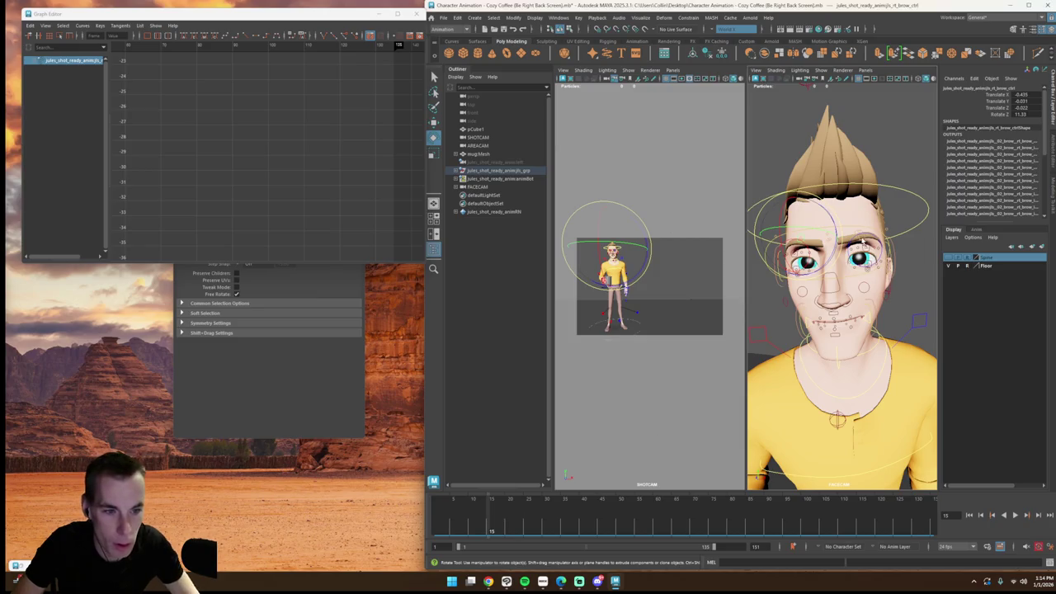
key(s)
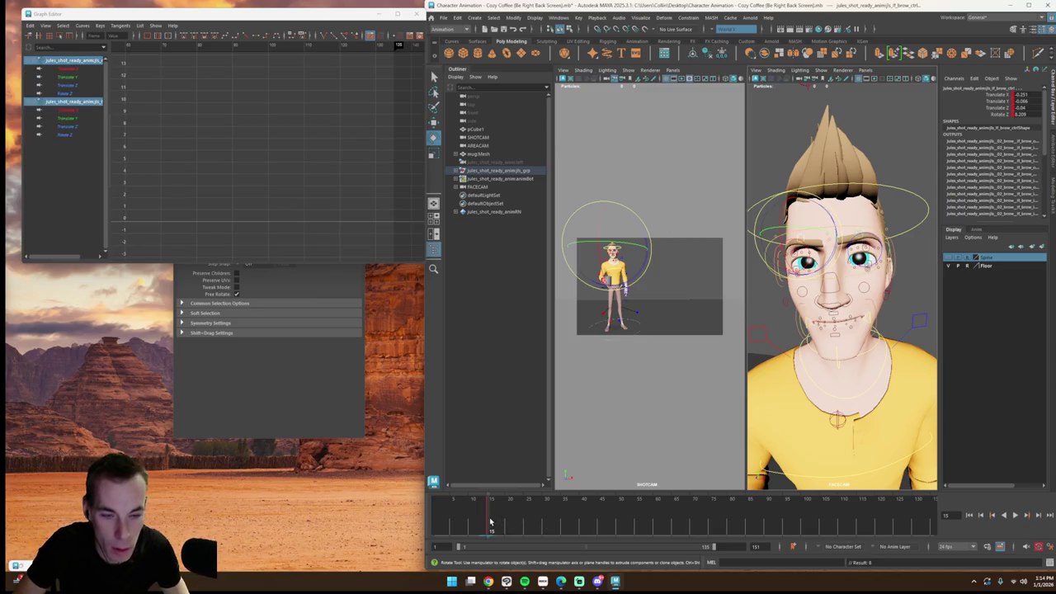
drag(491, 523, 504, 521)
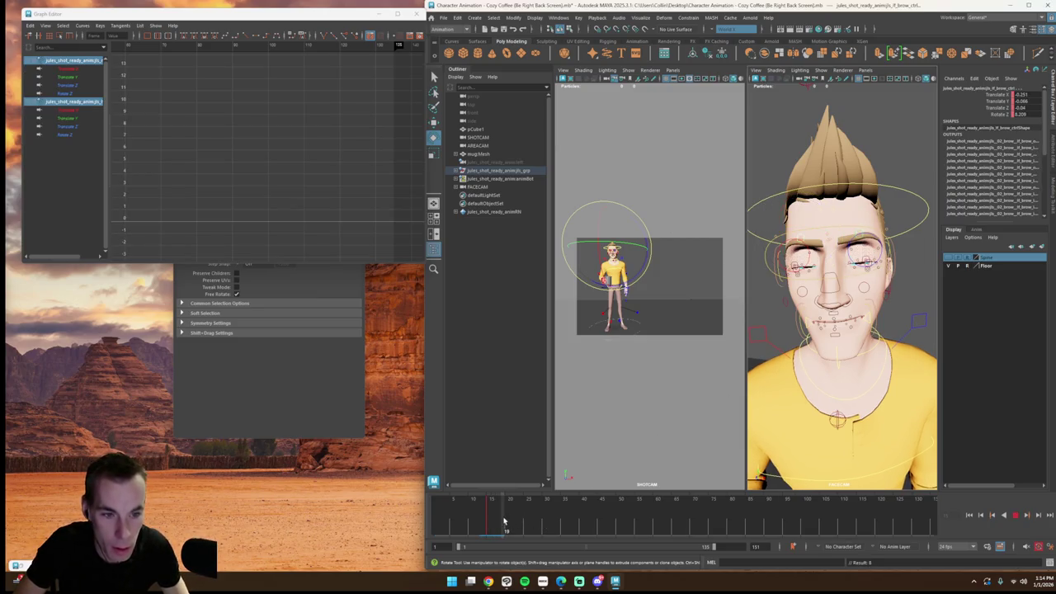
Step: Show both brows' Translate Y curves in the Graph Editor and frame them
click(81, 76)
click(78, 118)
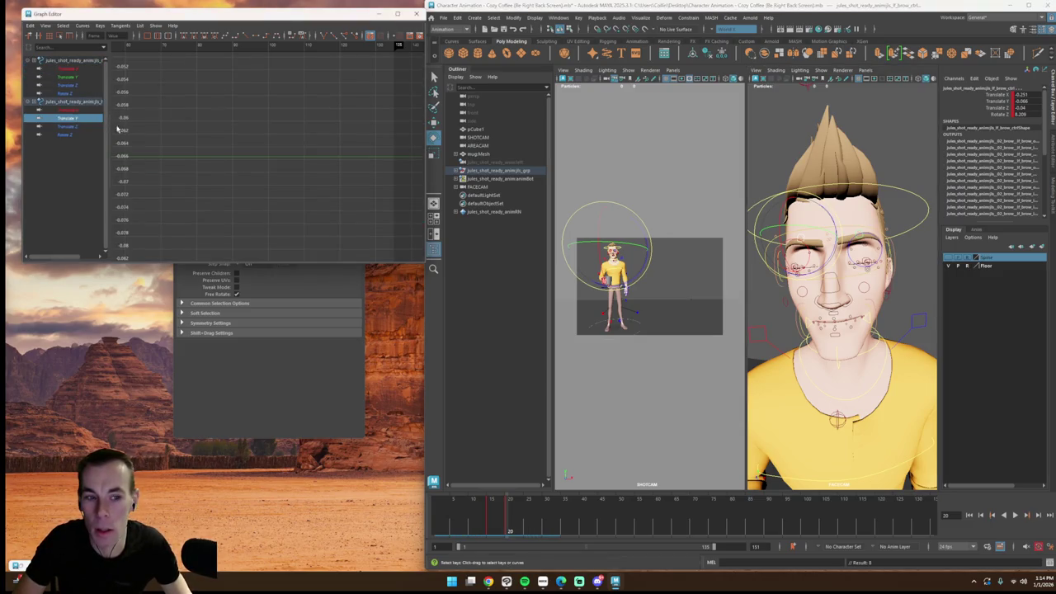
key(w)
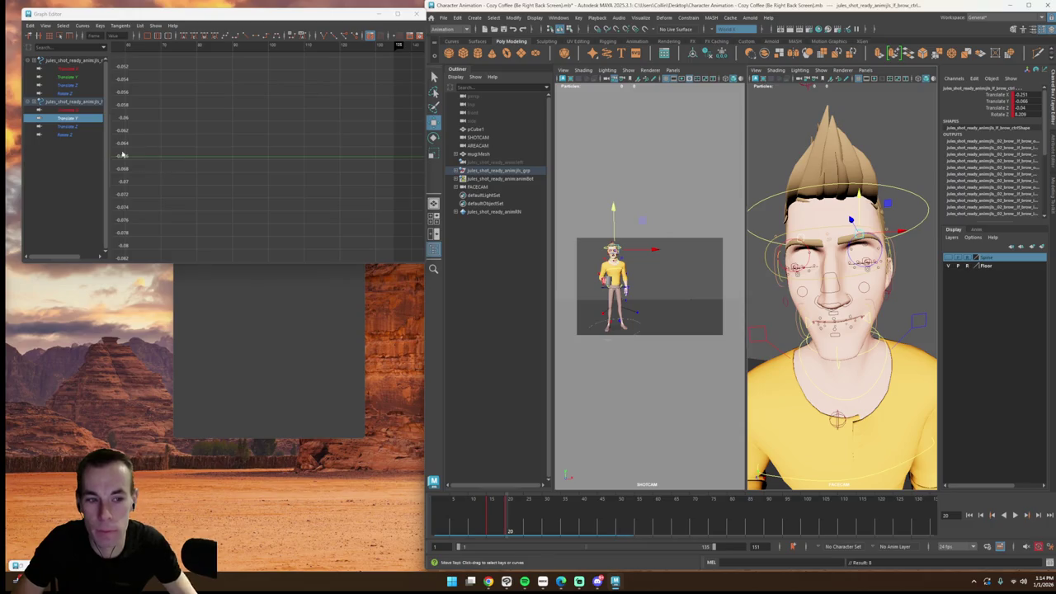
shift+click(66, 76)
key(f)
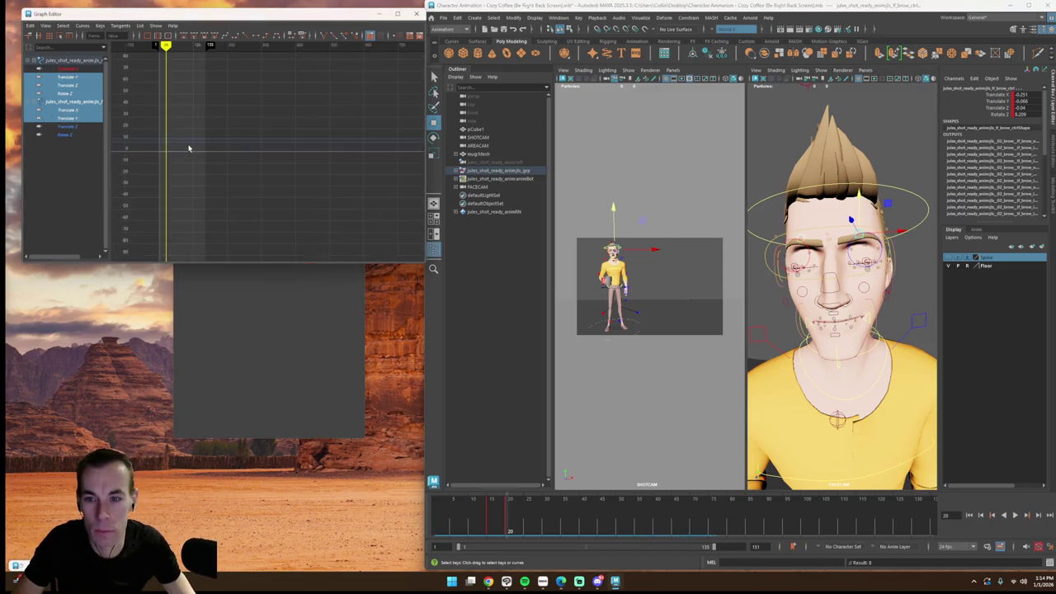
key(super)
key(Escape)
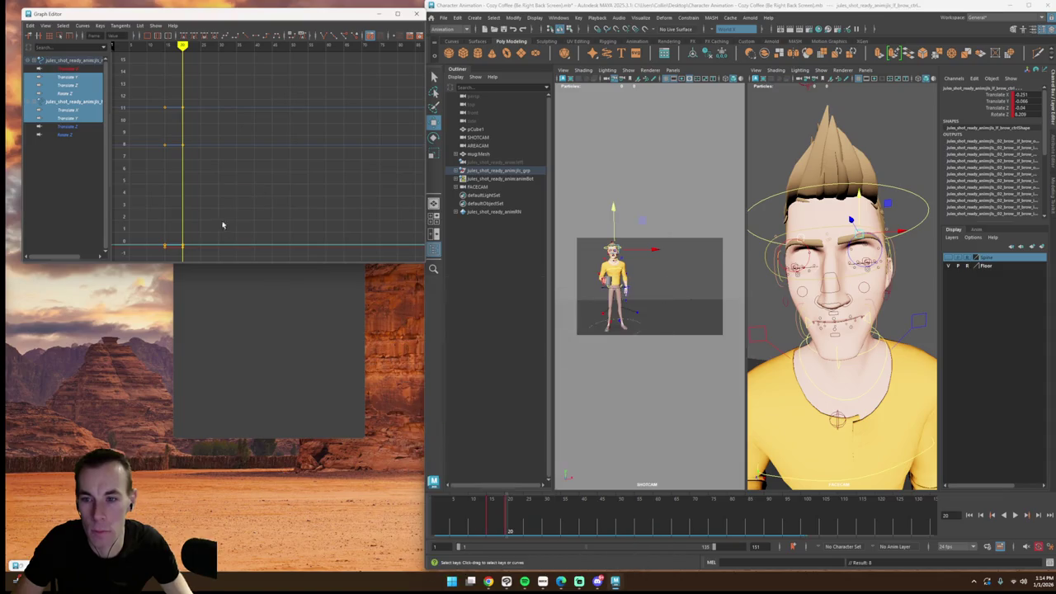
Step: Pull each brow's Translate Y key at frame 20 lower so the brows dip
click(66, 77)
drag(122, 115, 185, 174)
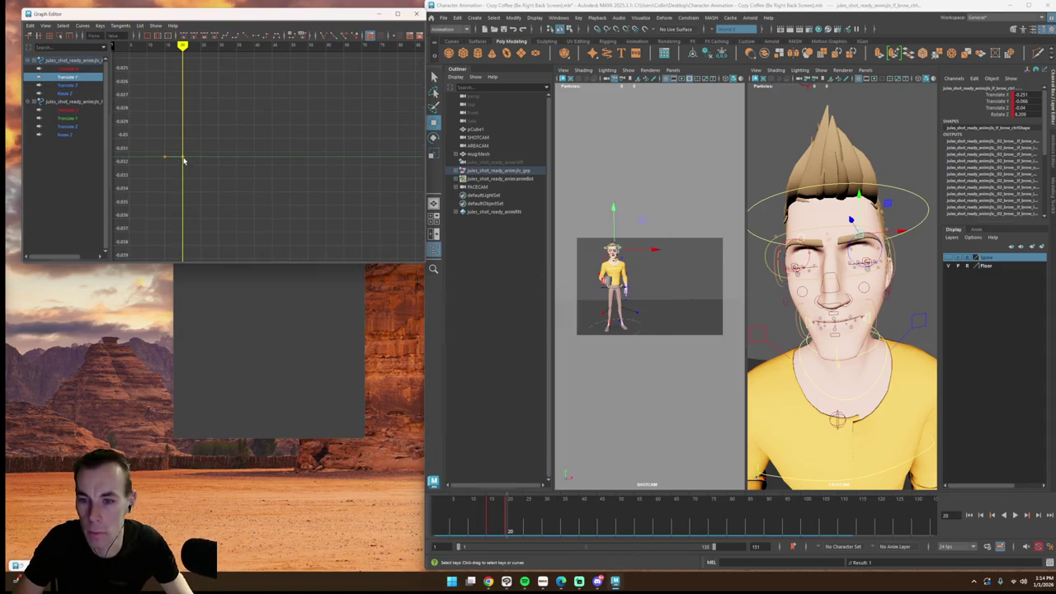
shift+middle_drag(183, 177, 192, 224)
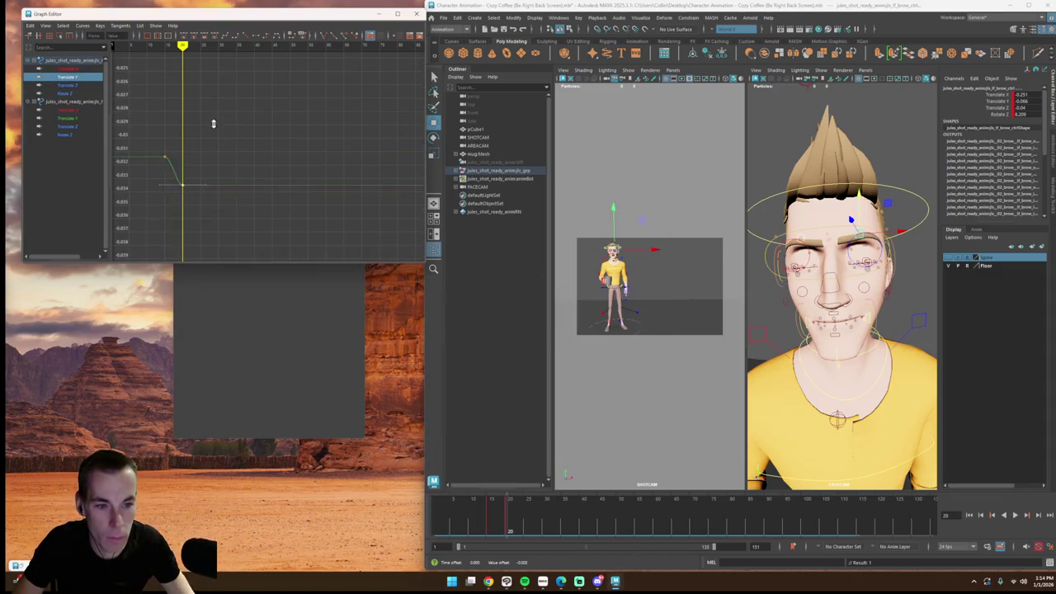
shift+middle_drag(219, 184, 204, 242)
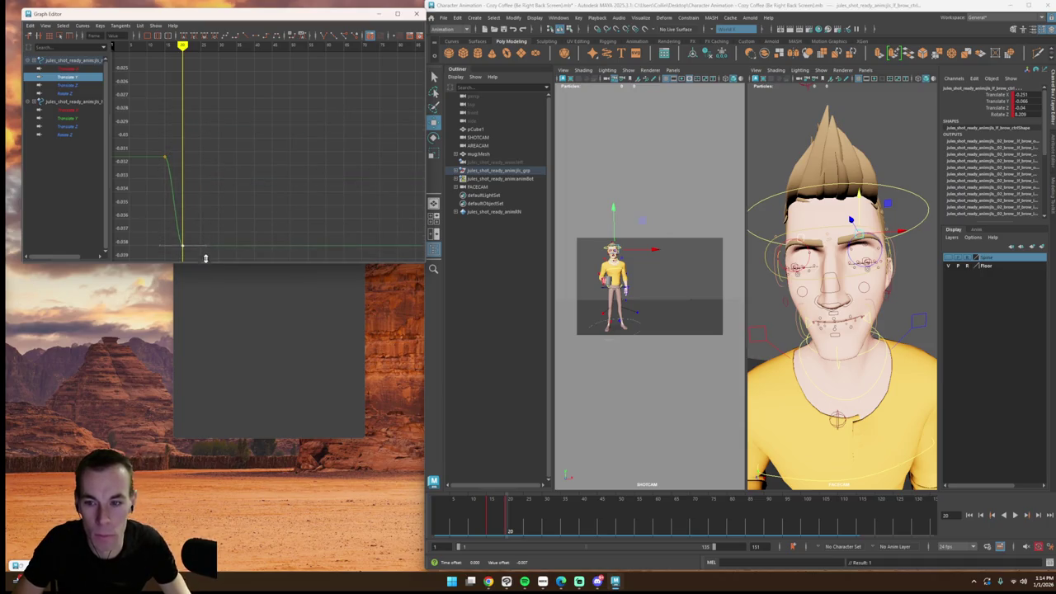
click(70, 118)
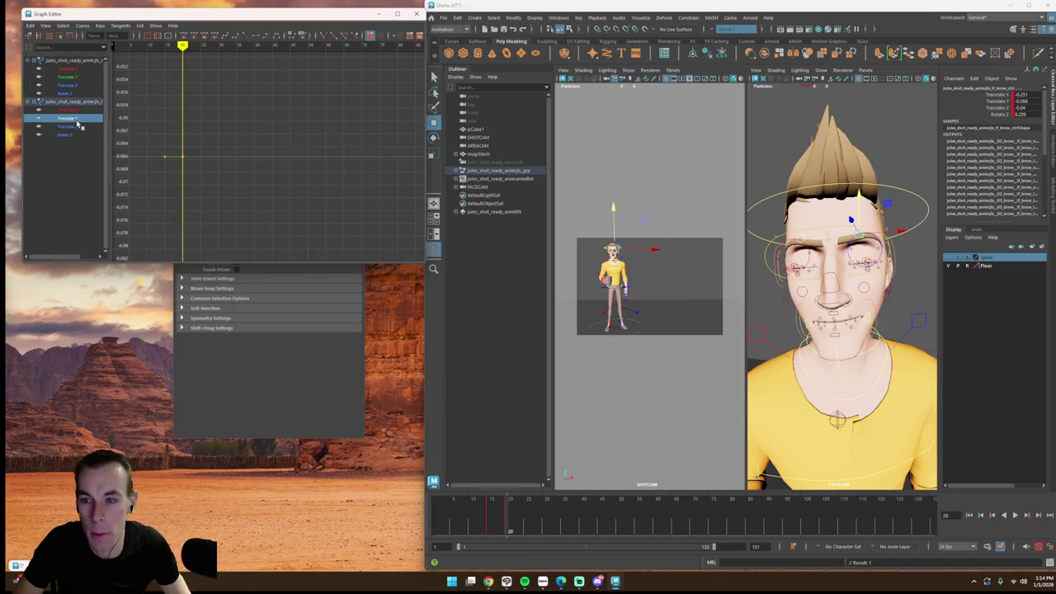
shift+middle_drag(184, 202, 183, 229)
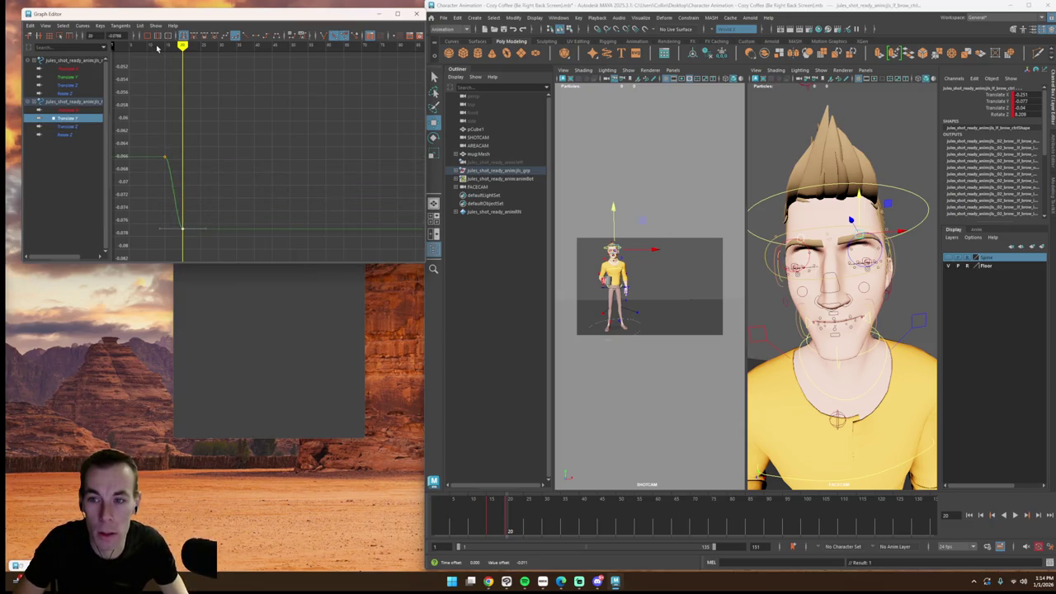
Step: Check the brow drop at frames 20–21, recenter the graph, and return to frame 10
drag(156, 48, 189, 66)
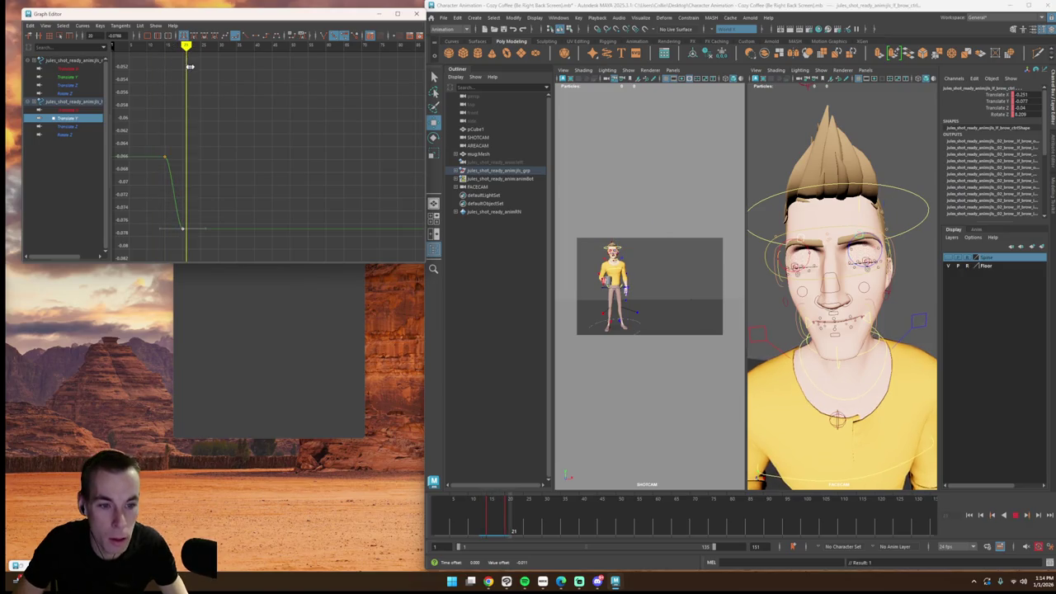
drag(189, 66, 184, 83)
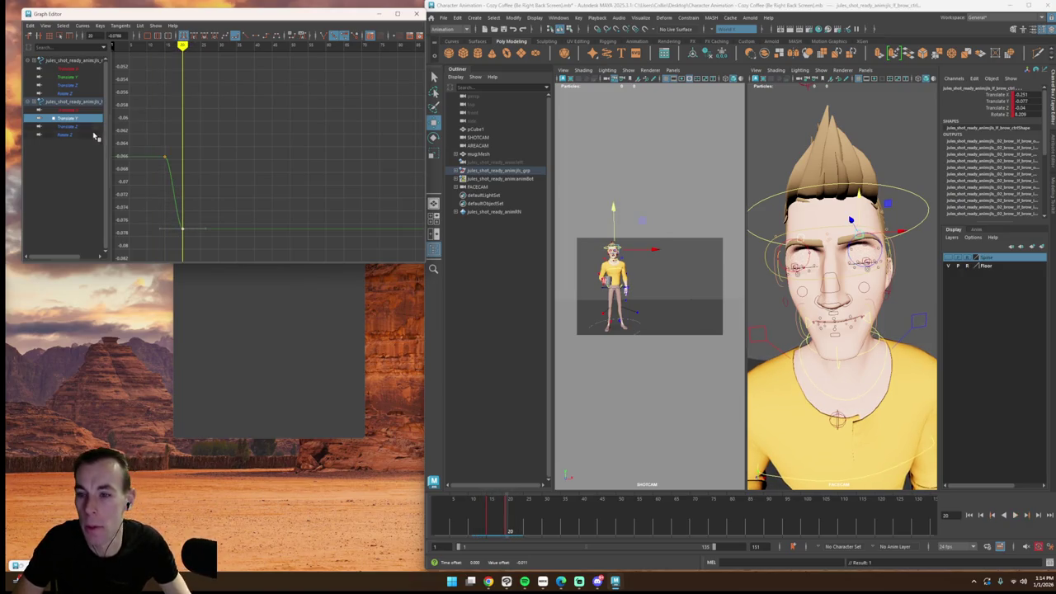
drag(82, 77, 82, 120)
click(66, 77)
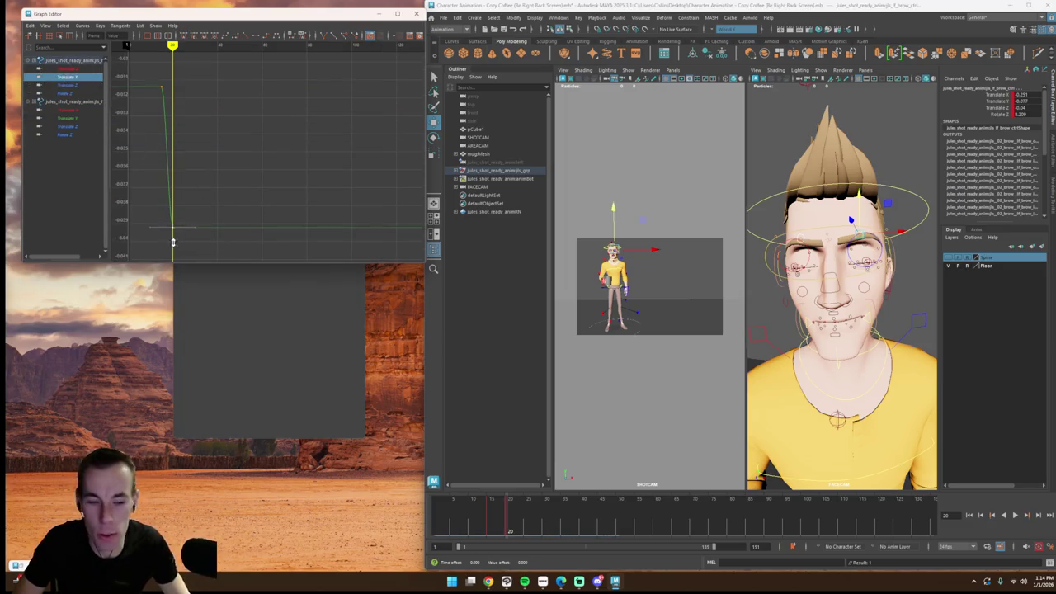
scroll(183, 221, down, 5)
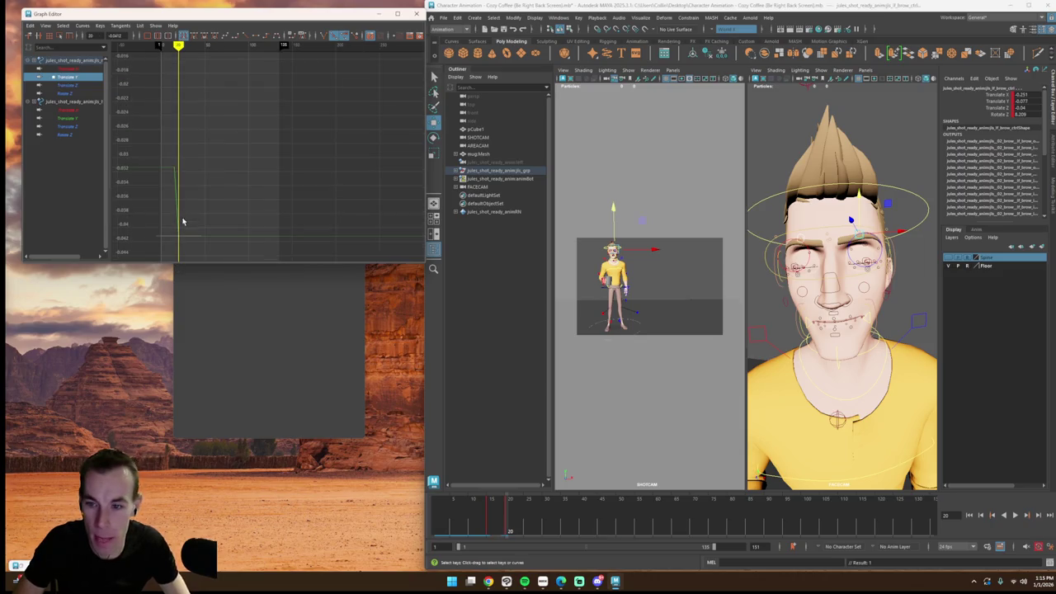
key(super)
key(super)
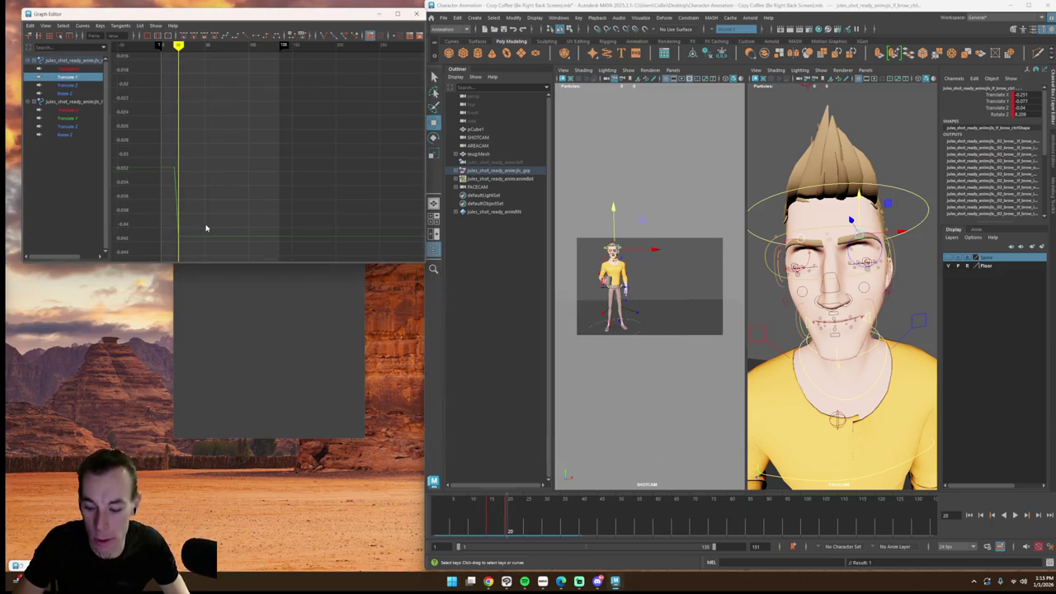
alt+middle_drag(199, 227, 237, 202)
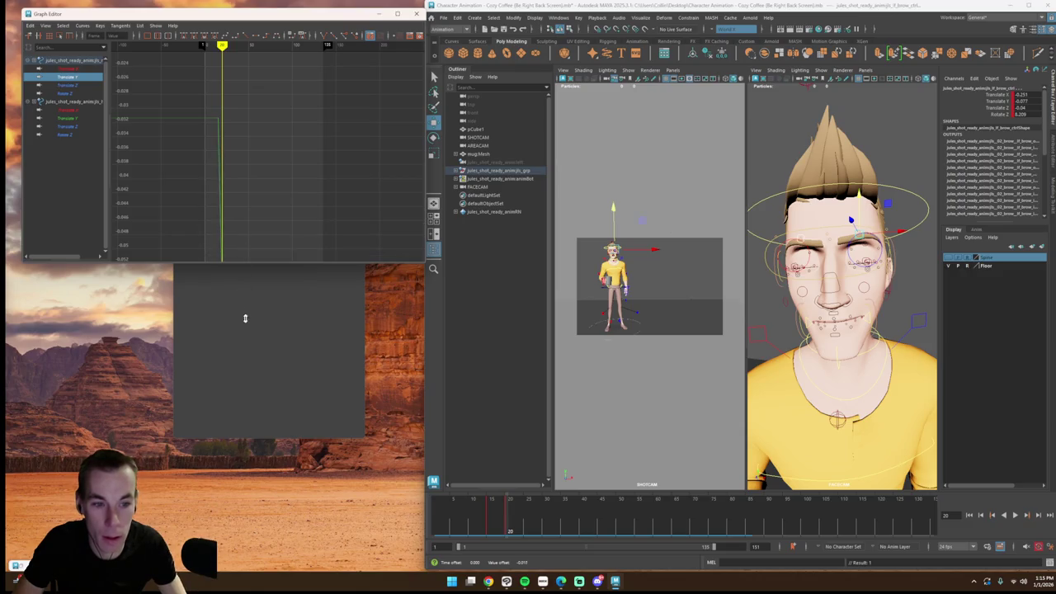
key(comma)
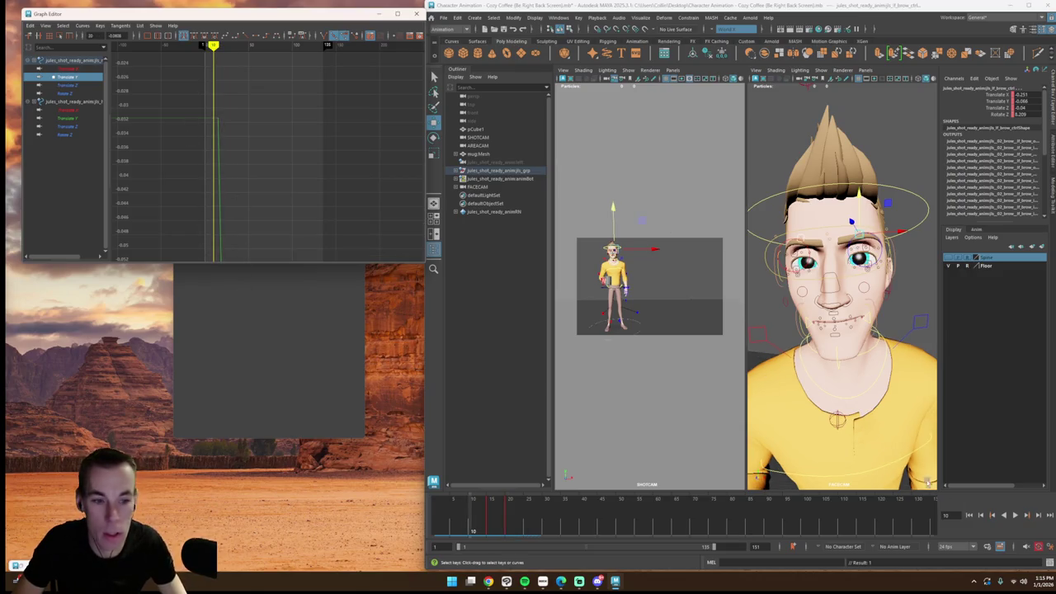
Step: Play and scrub the animation between frames 15 and 21 to review the blink
click(1016, 516)
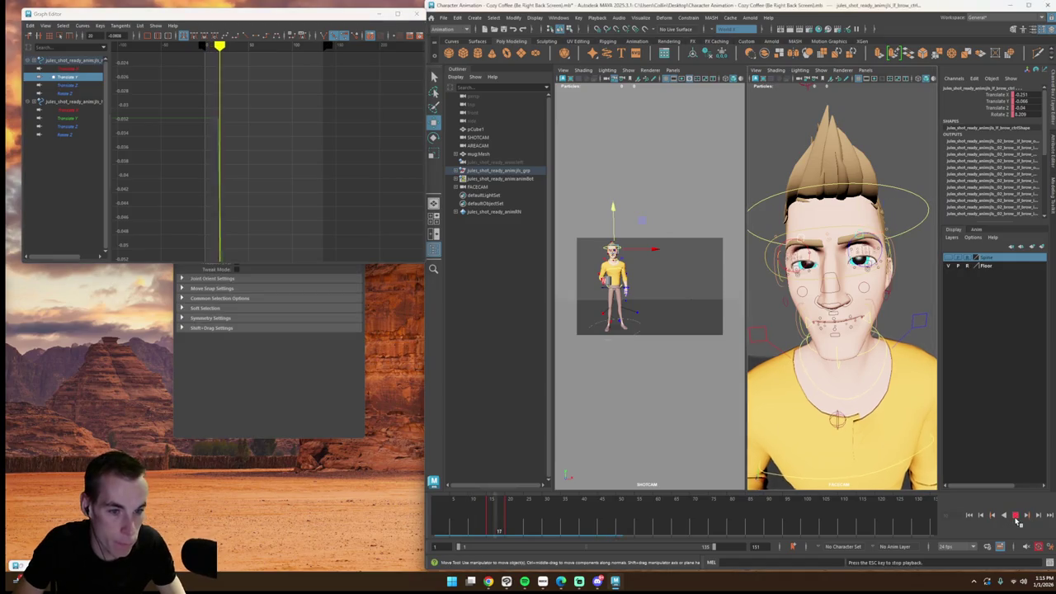
mouse_move(502, 528)
mouse_down()
mouse_move(516, 526)
mouse_move(487, 526)
mouse_move(521, 528)
mouse_move(510, 524)
mouse_up()
drag(500, 520, 511, 523)
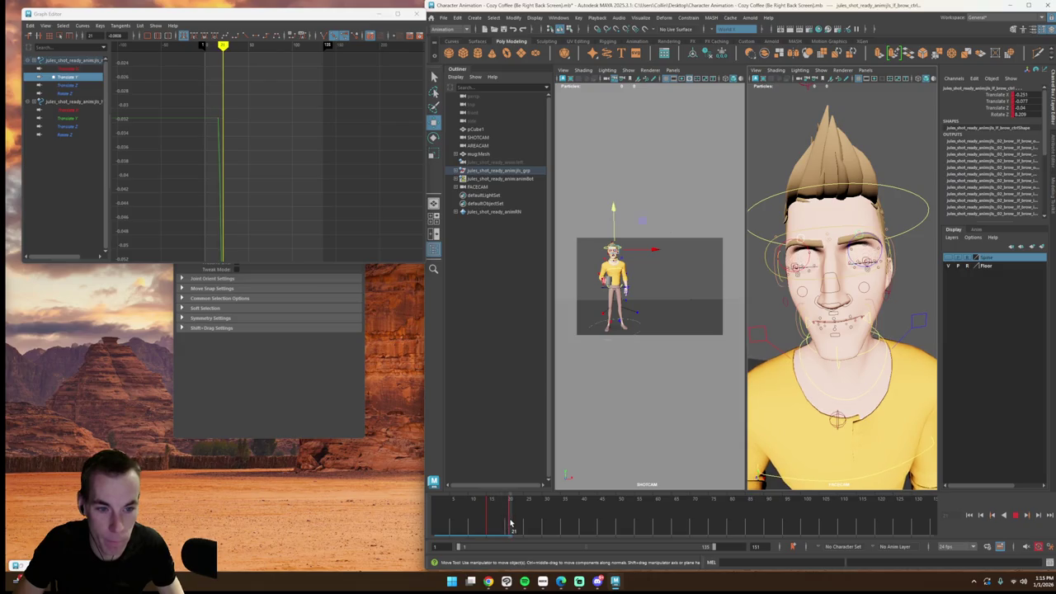
key(alt+v)
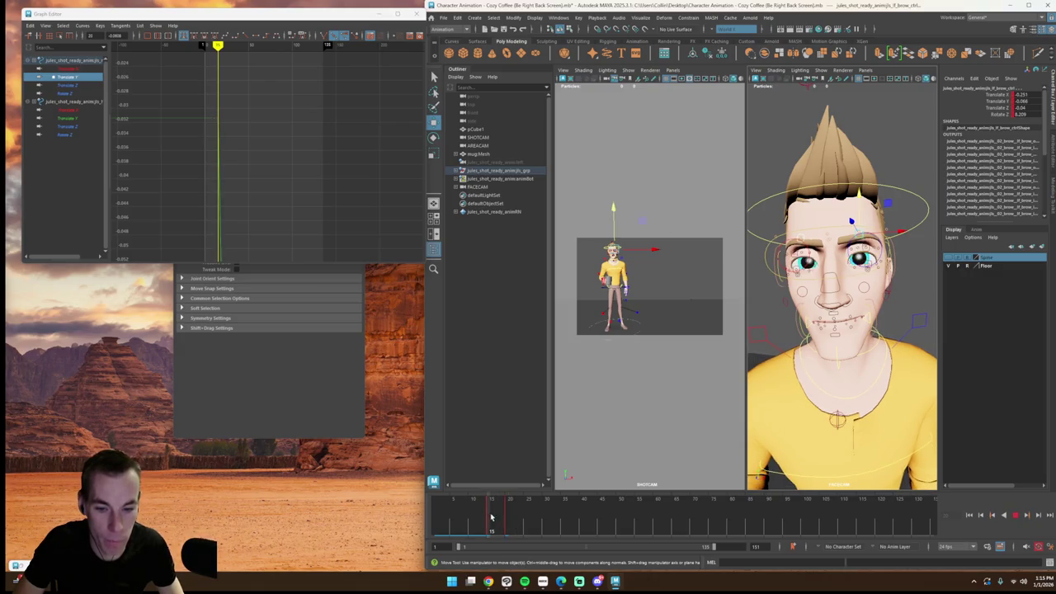
key(alt+v)
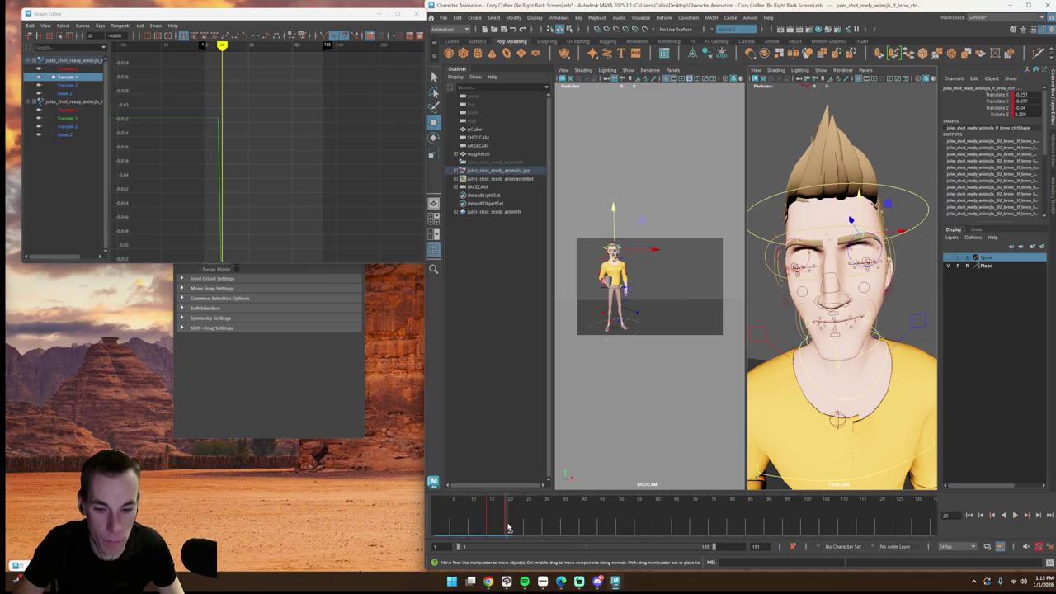
mouse_move(525, 529)
mouse_down()
mouse_move(484, 526)
mouse_move(533, 533)
mouse_move(476, 529)
mouse_up()
click(1015, 515)
drag(510, 518, 507, 518)
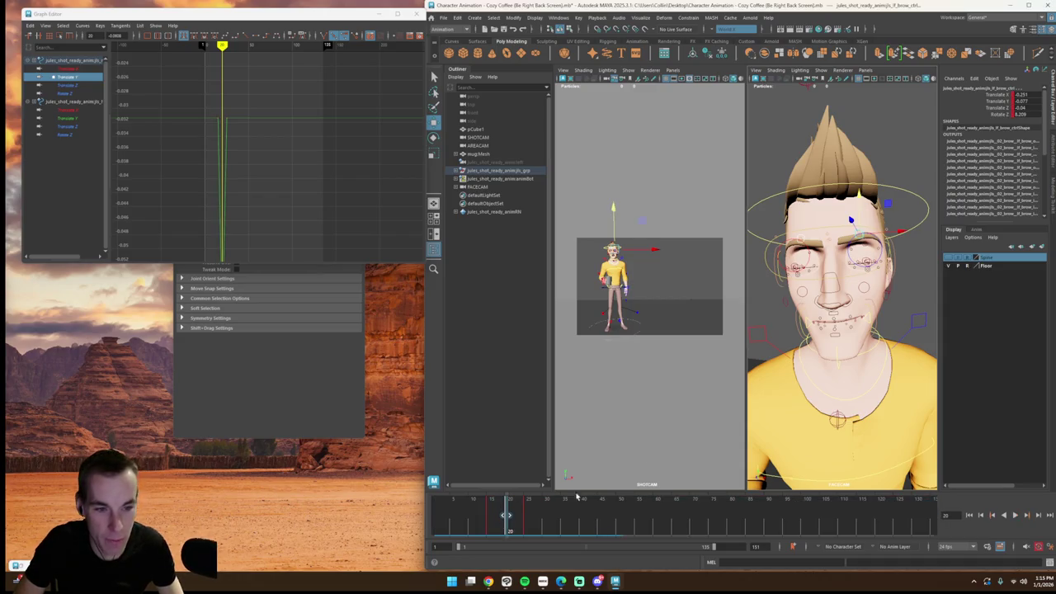
Step: Reselect the brow control and review playback from the start, settling at frame 22
click(898, 273)
click(858, 239)
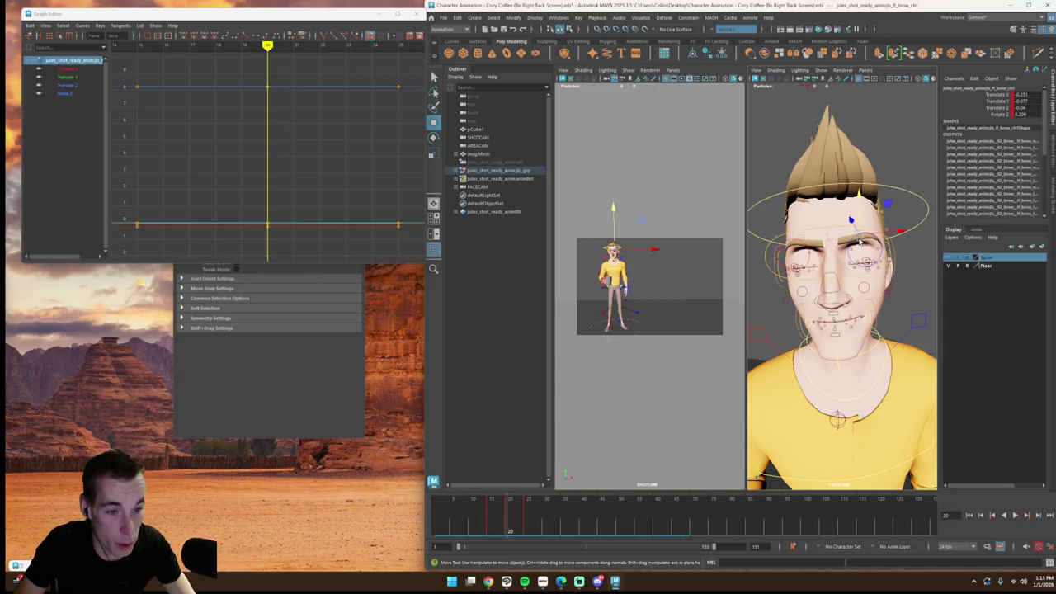
key(alt+v)
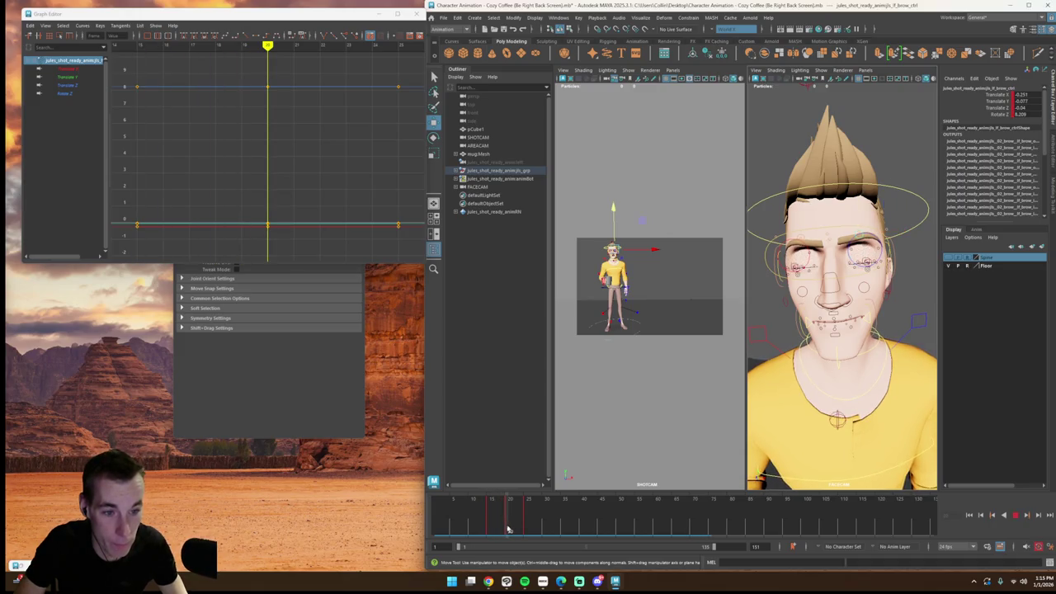
click(508, 529)
shift+drag(512, 520, 546, 524)
click(532, 523)
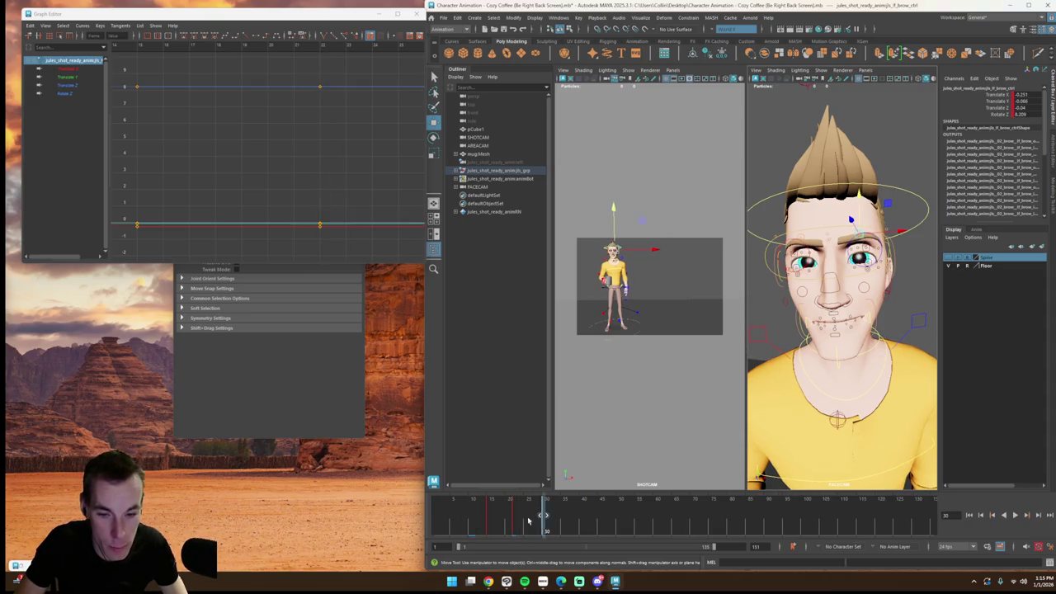
click(458, 514)
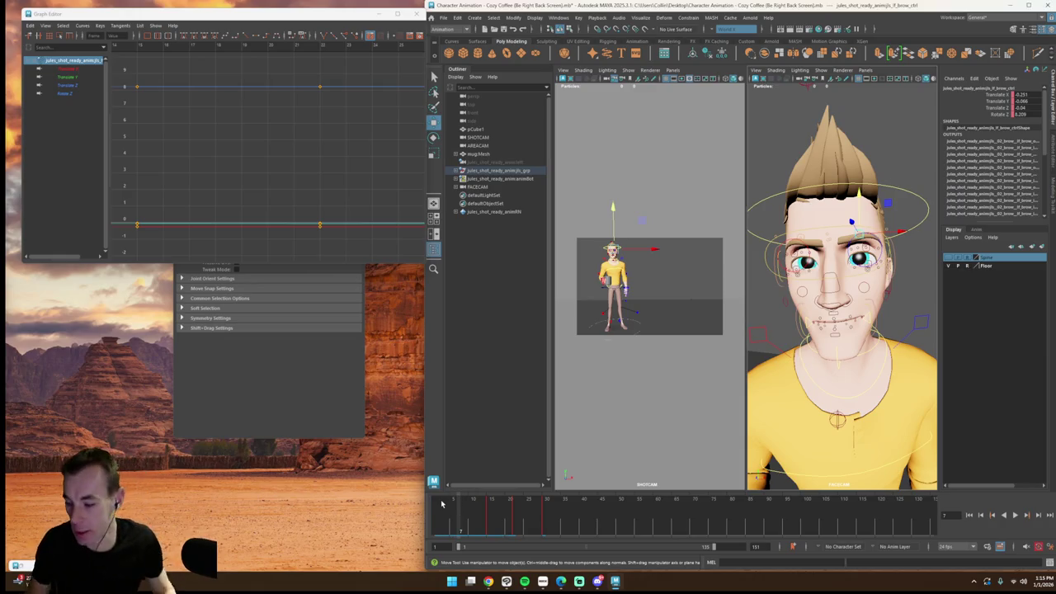
click(438, 516)
click(1015, 515)
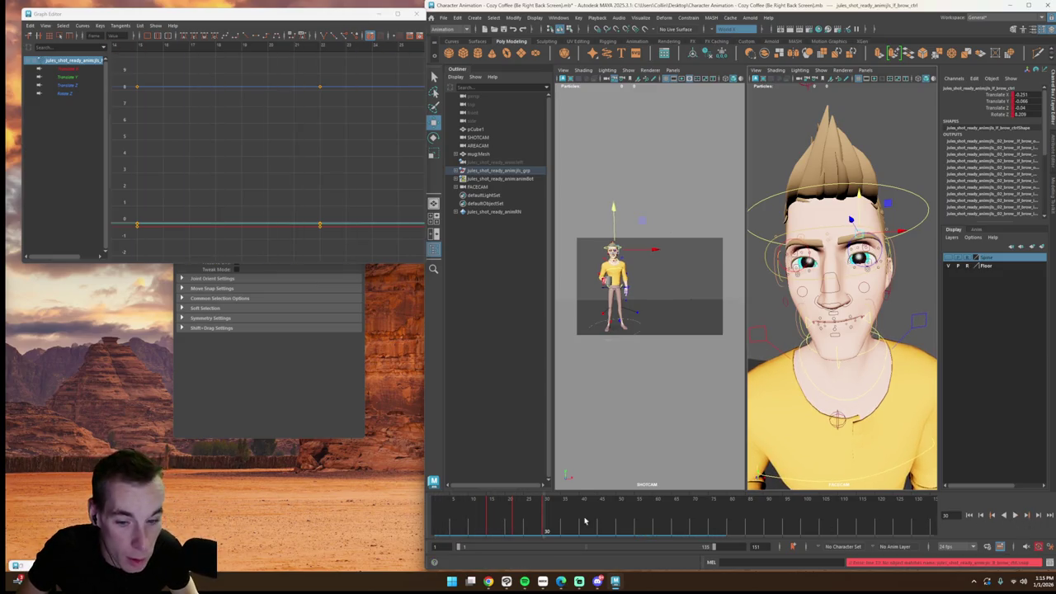
click(505, 529)
drag(506, 529, 517, 529)
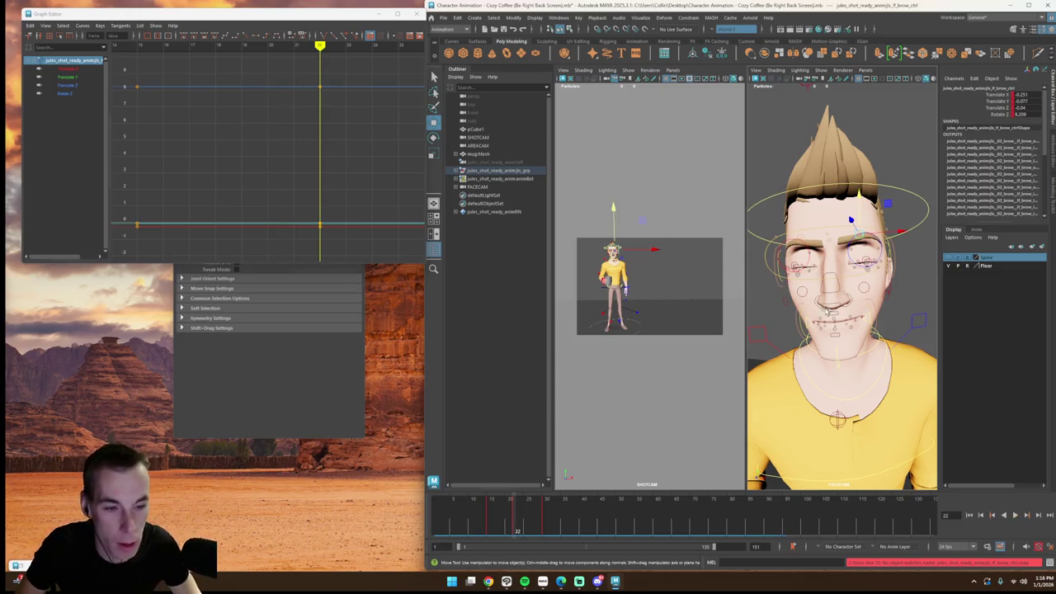
Step: Pull the left brow's lowest Translate Y key down to deepen its dip, then replay
click(68, 76)
key(f)
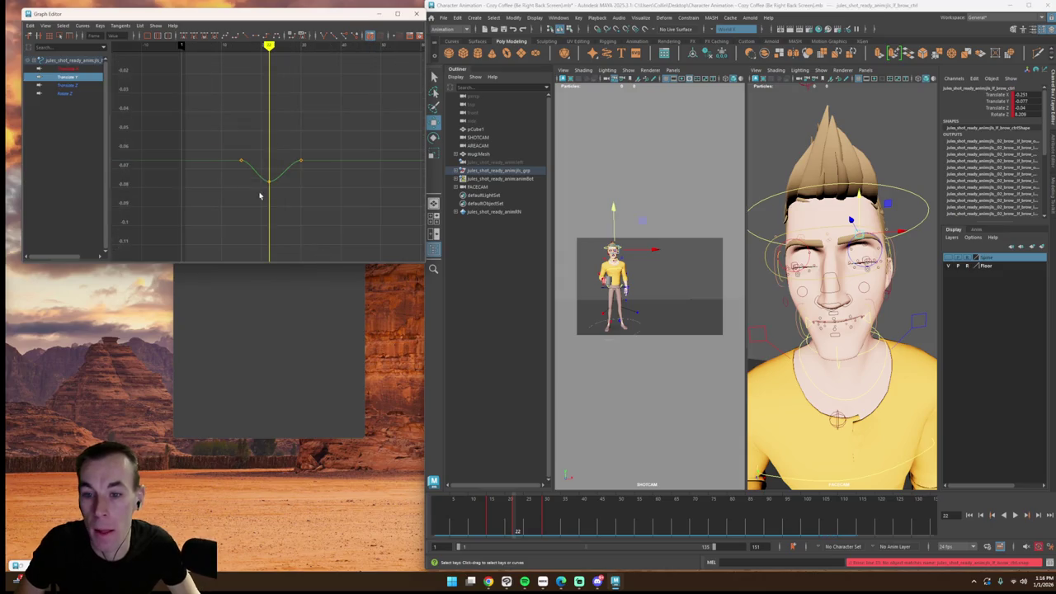
drag(269, 184, 280, 300)
key(f)
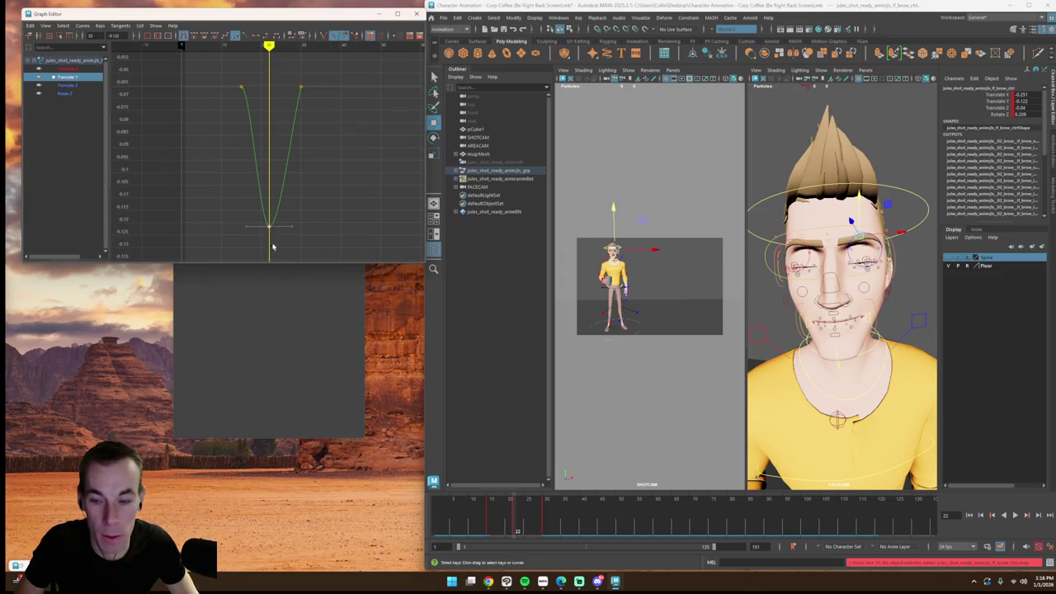
mouse_move(269, 45)
mouse_down()
mouse_move(259, 64)
mouse_move(309, 98)
mouse_up()
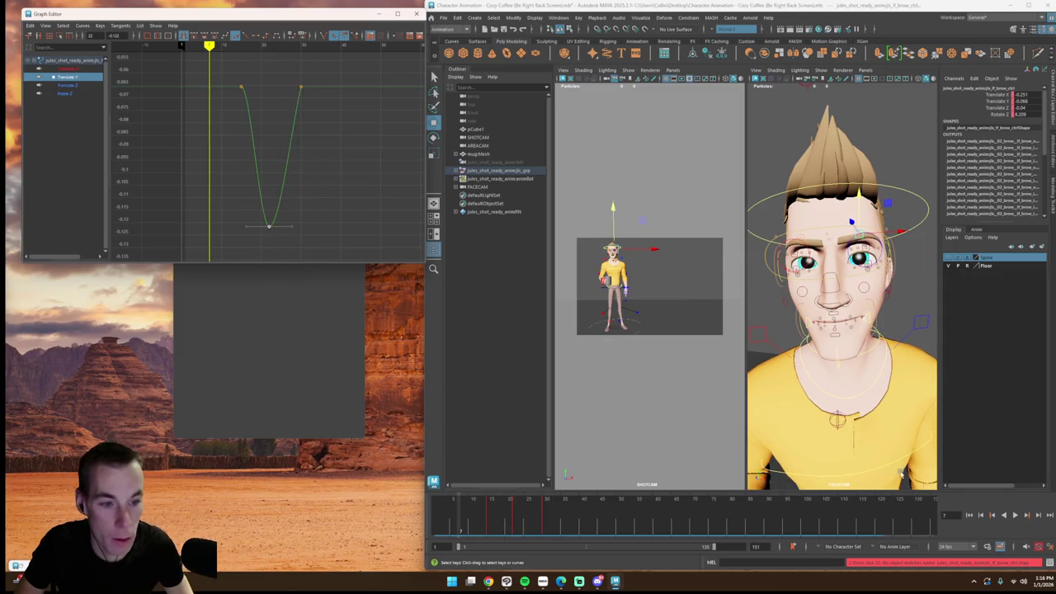
click(1015, 514)
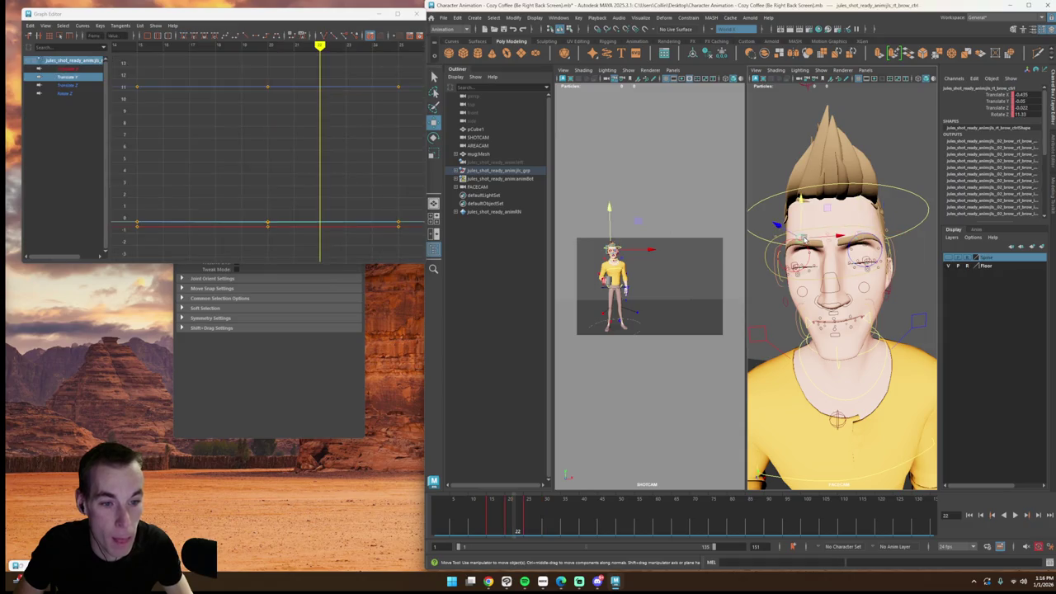
Step: Move the right brow's lowest Translate Y key later to frame 22
click(66, 77)
key(f)
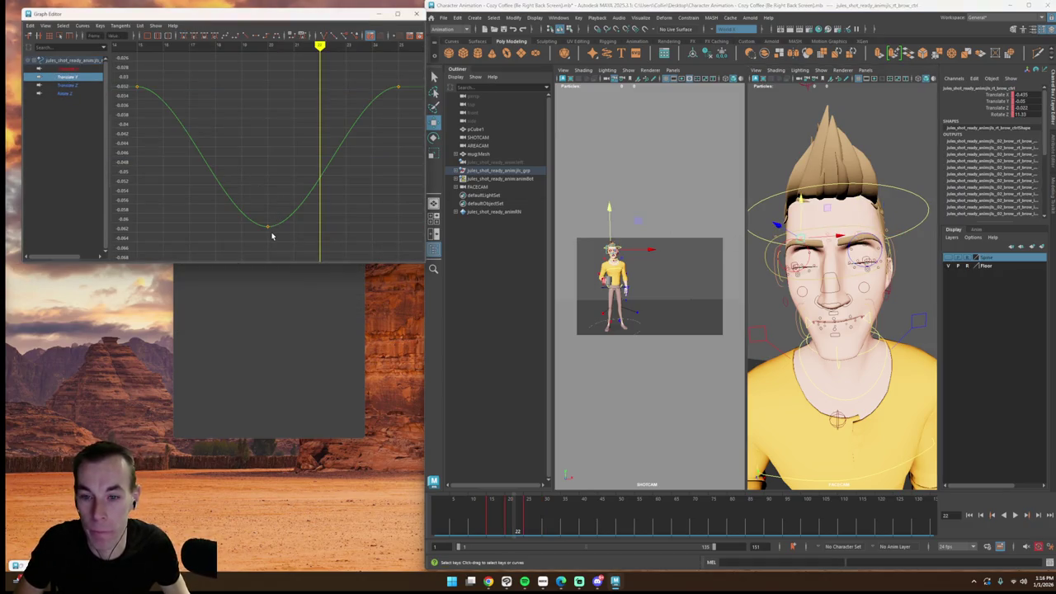
drag(272, 228, 320, 227)
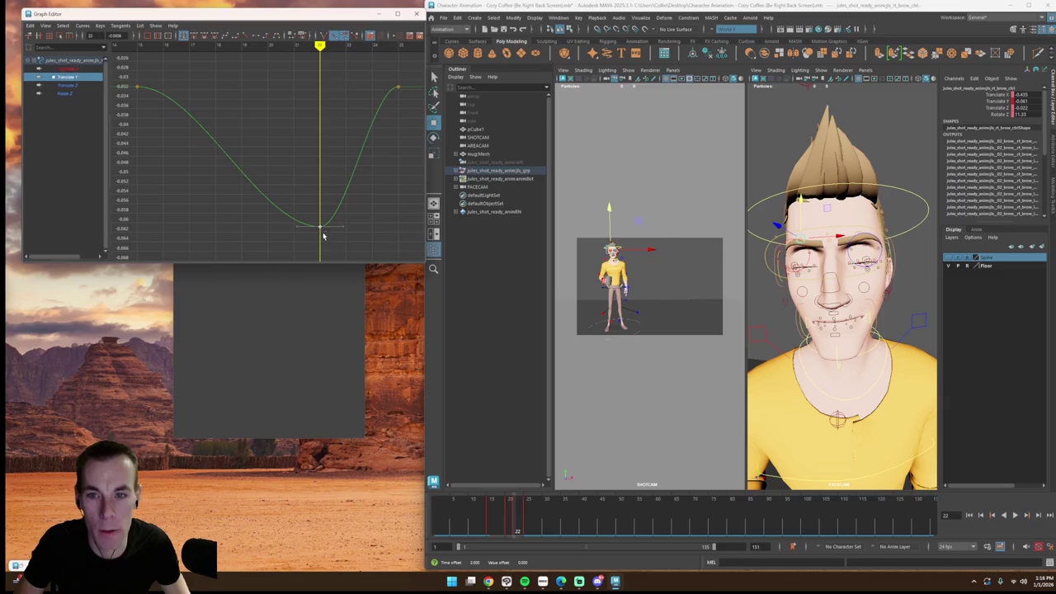
click(858, 236)
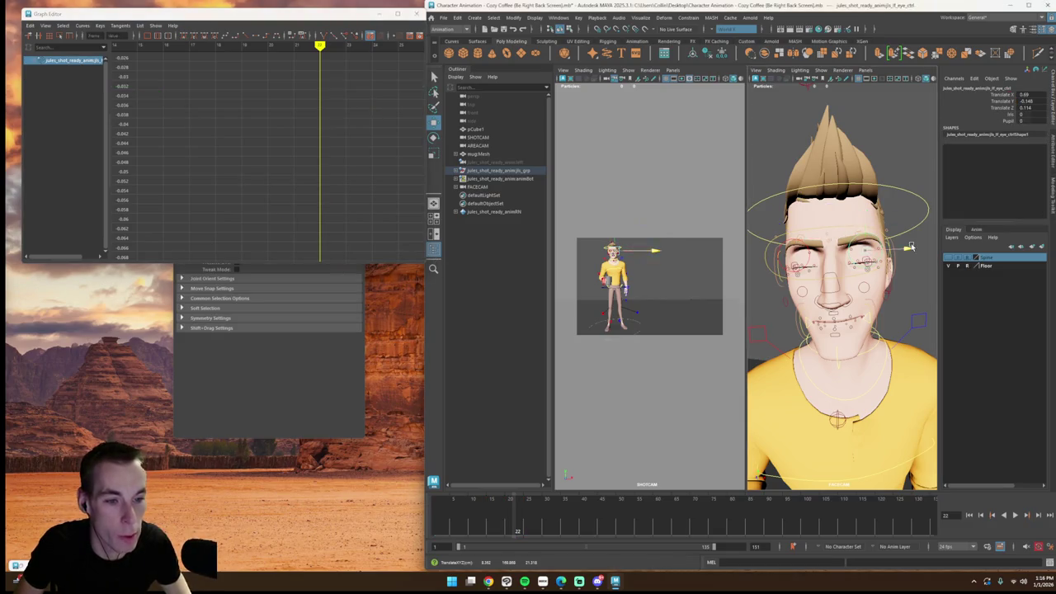
Step: Isolate the left brow's Translate Y curve and scrub forward to frame 30
click(862, 242)
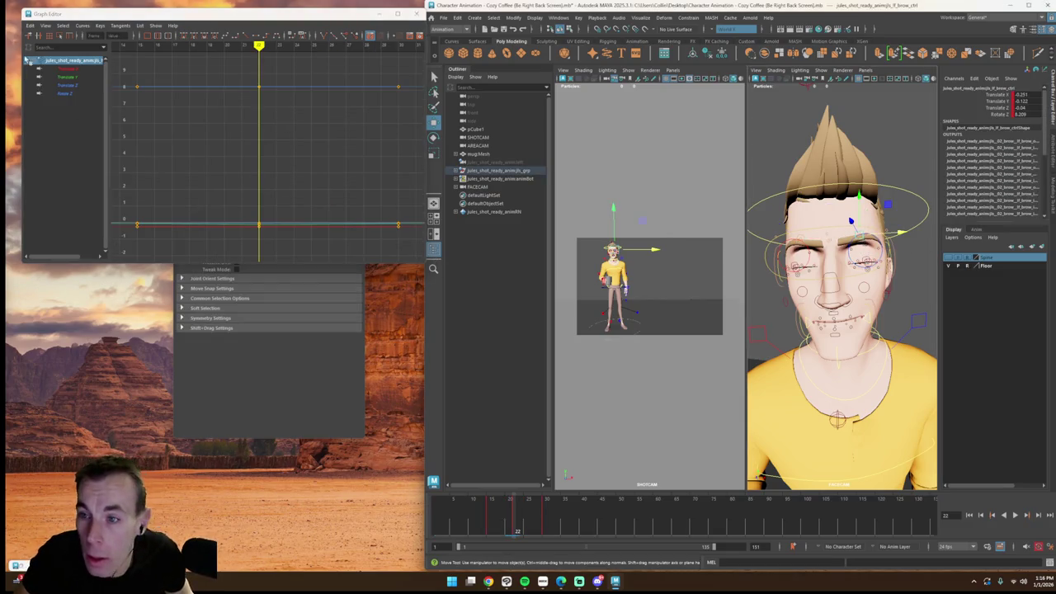
click(72, 77)
key(f)
drag(258, 75, 399, 75)
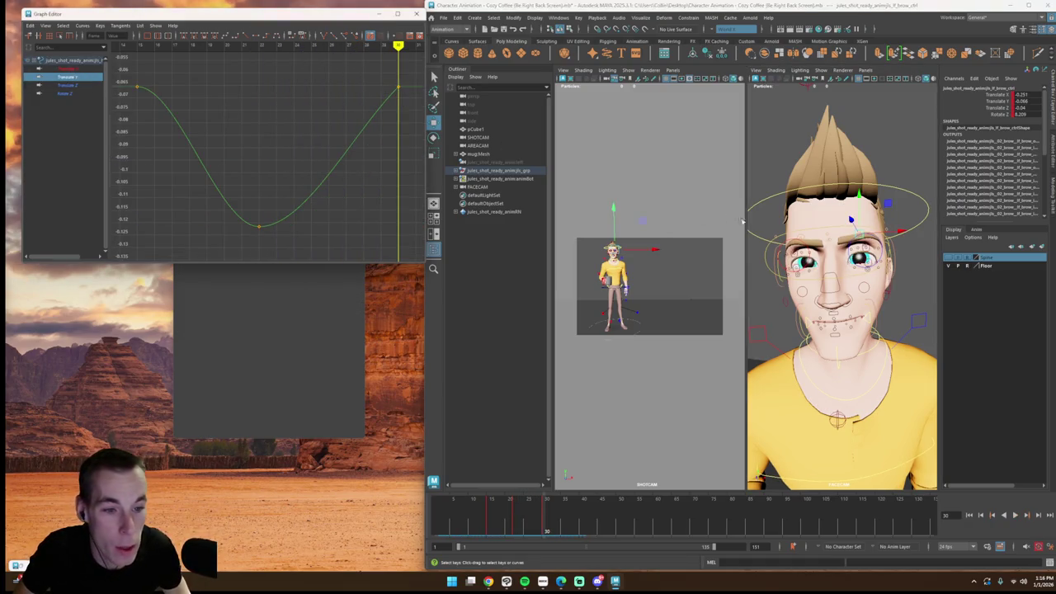
Step: Isolate the right brow's Translate Y curve and shift its end key four frames later
click(805, 235)
click(812, 240)
click(807, 235)
click(66, 77)
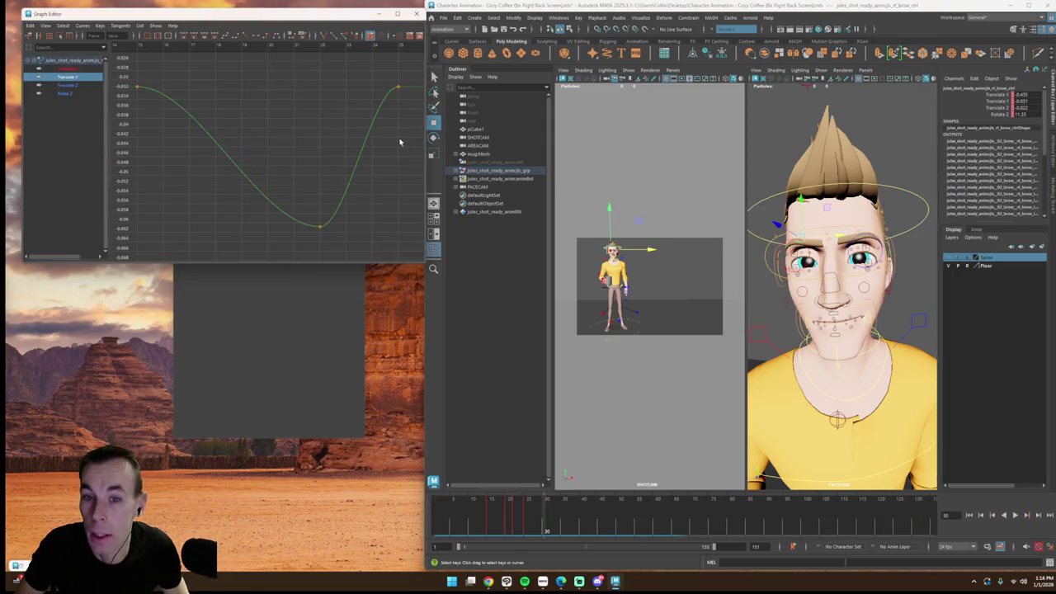
scroll(286, 141, down, 3)
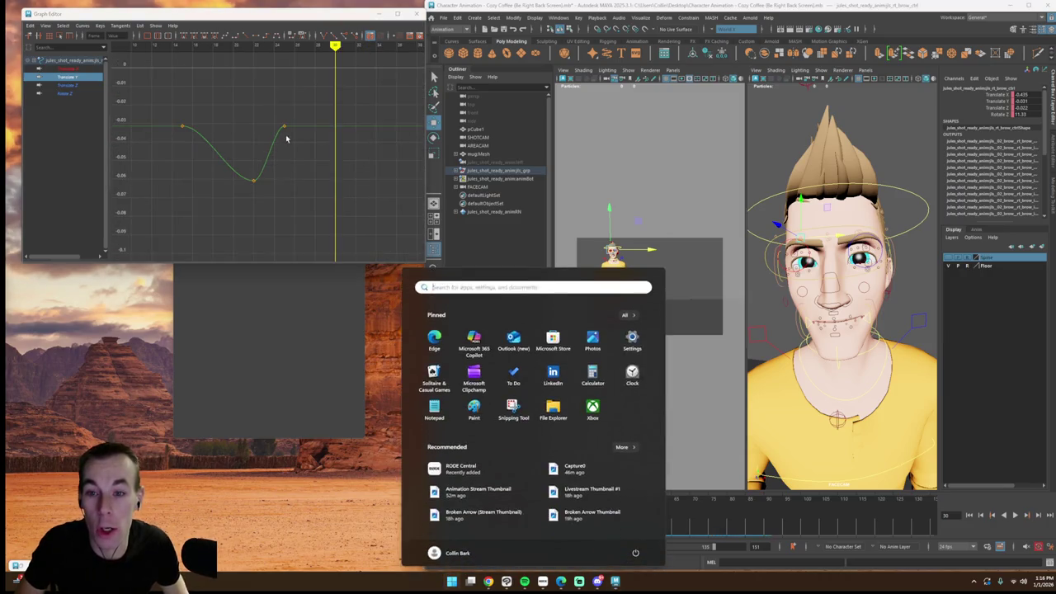
shift+drag(283, 128, 332, 136)
Step: Key the right brow at frame 34 and smooth the preceding key's tangents
drag(337, 82, 375, 80)
key(s)
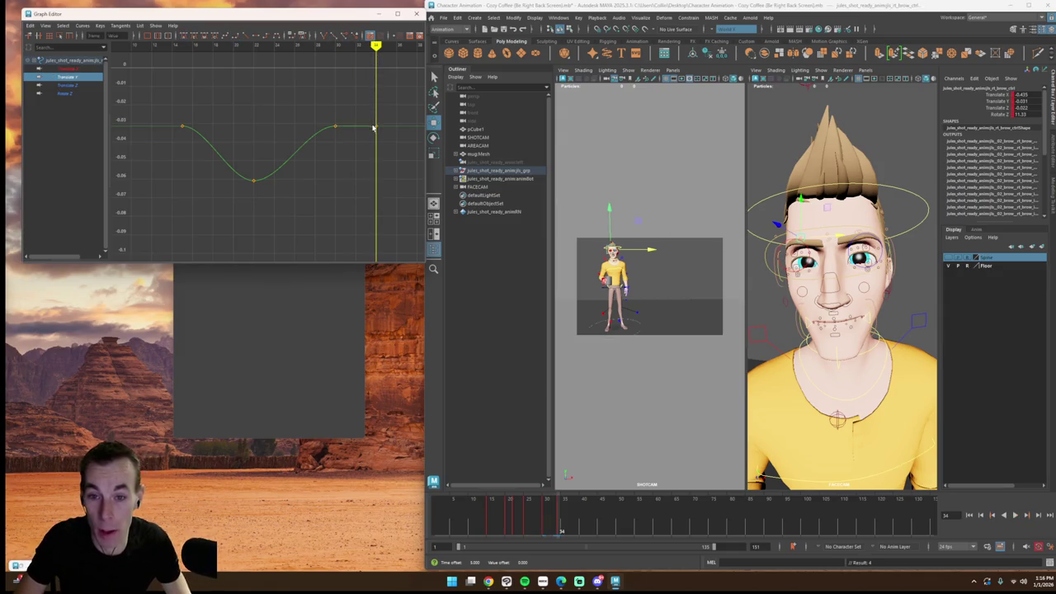
drag(273, 88, 345, 161)
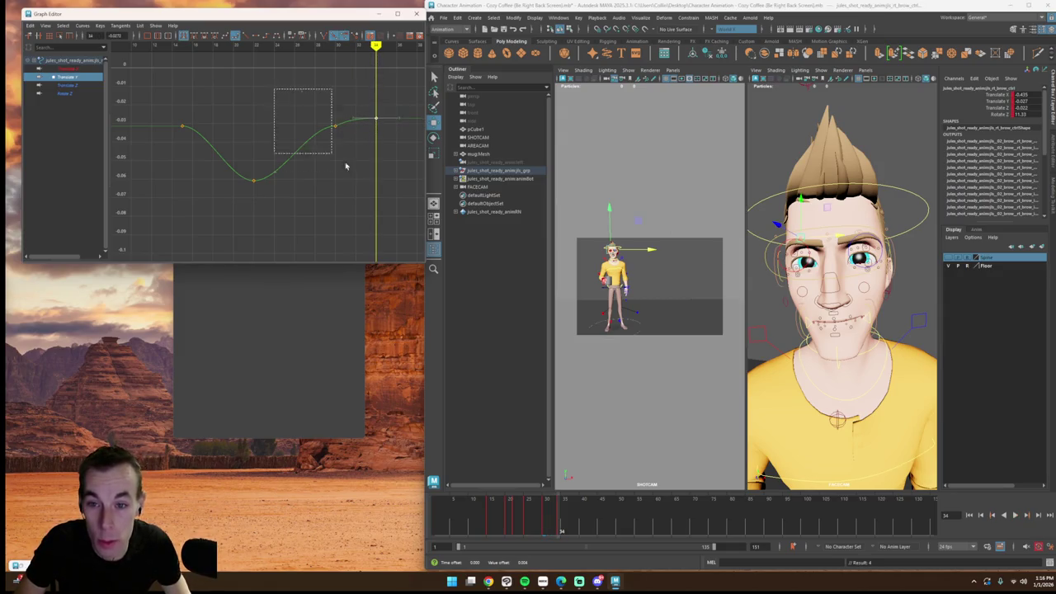
click(185, 37)
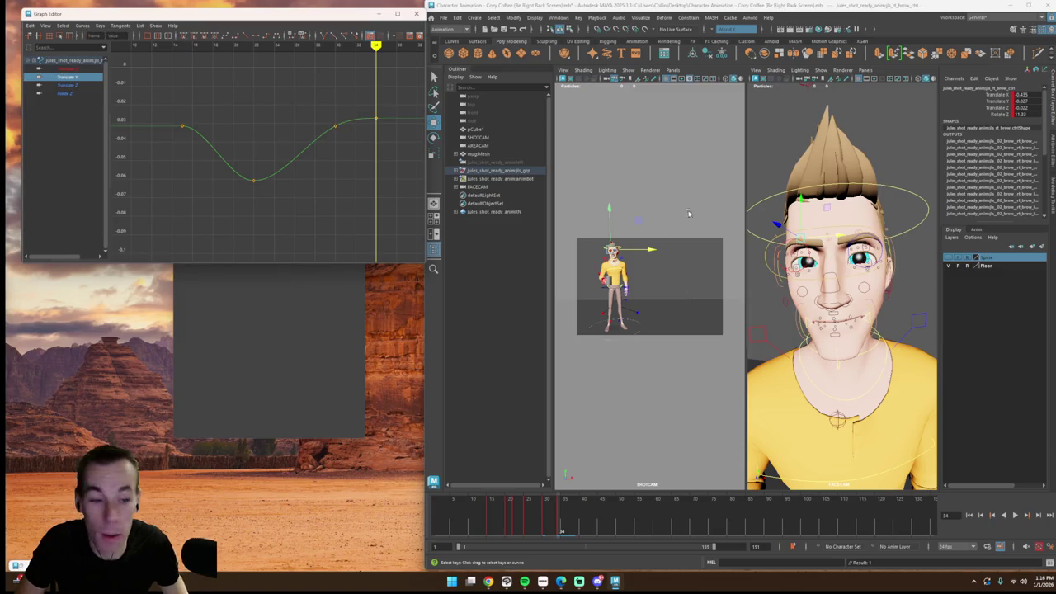
Step: Raise the left brow's final Translate Y key so it settles higher, then replay
click(858, 235)
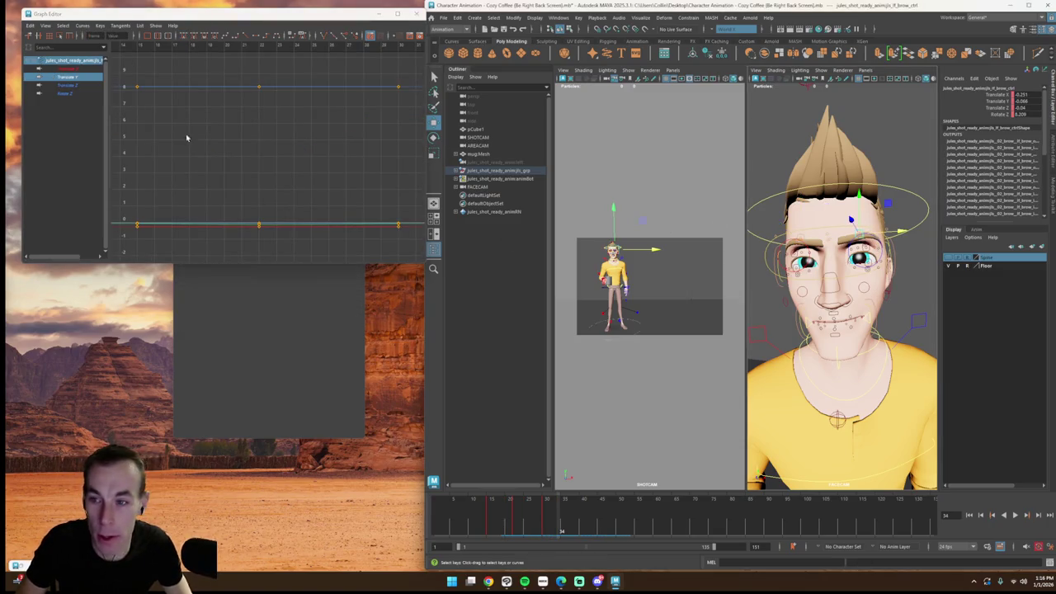
click(69, 78)
key(f)
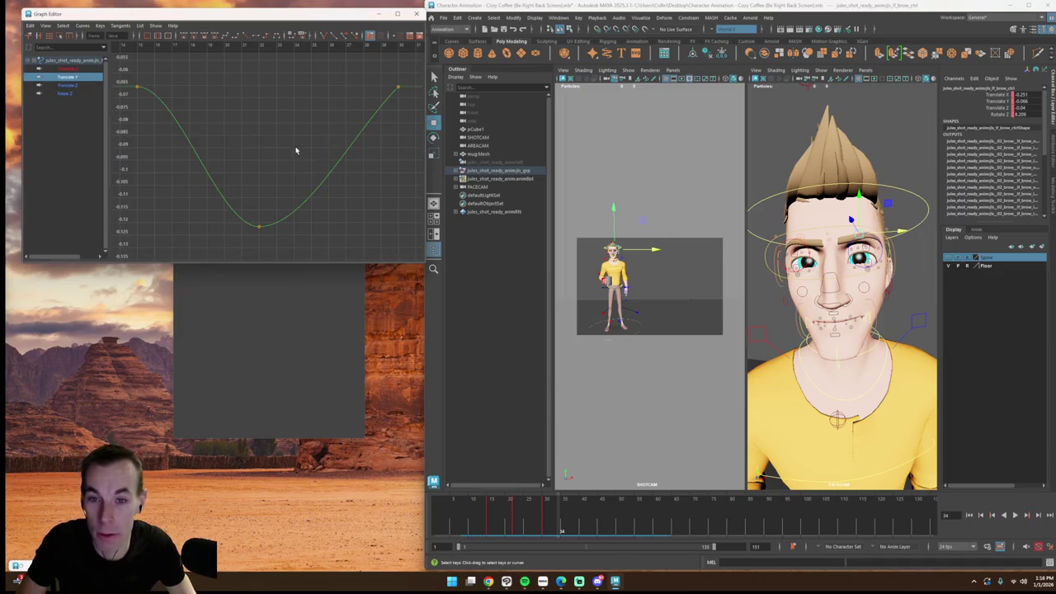
alt+middle_drag(372, 179, 276, 219)
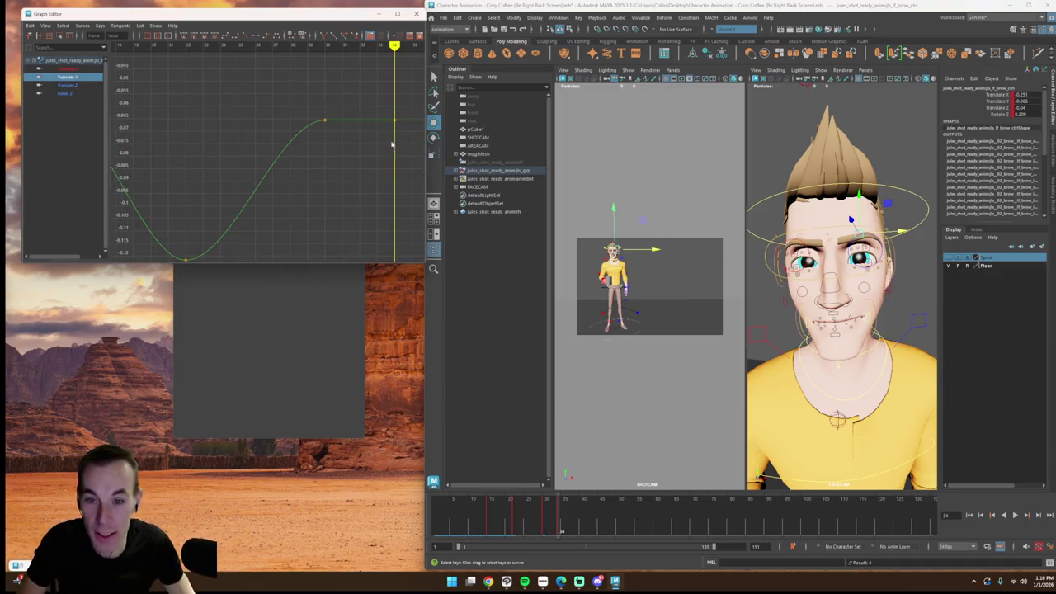
middle_drag(396, 123, 397, 92)
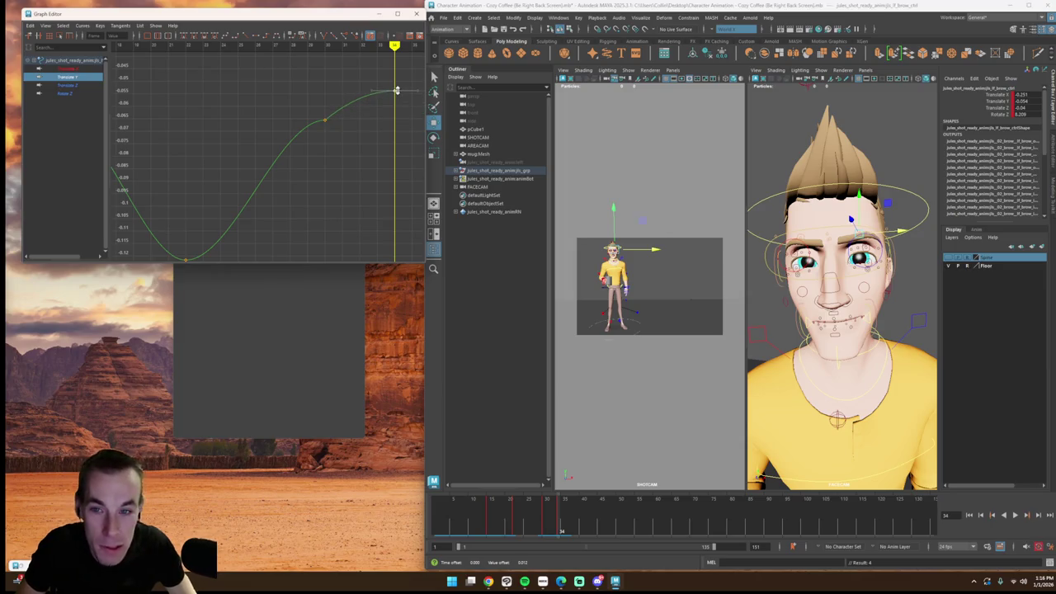
click(397, 90)
click(230, 77)
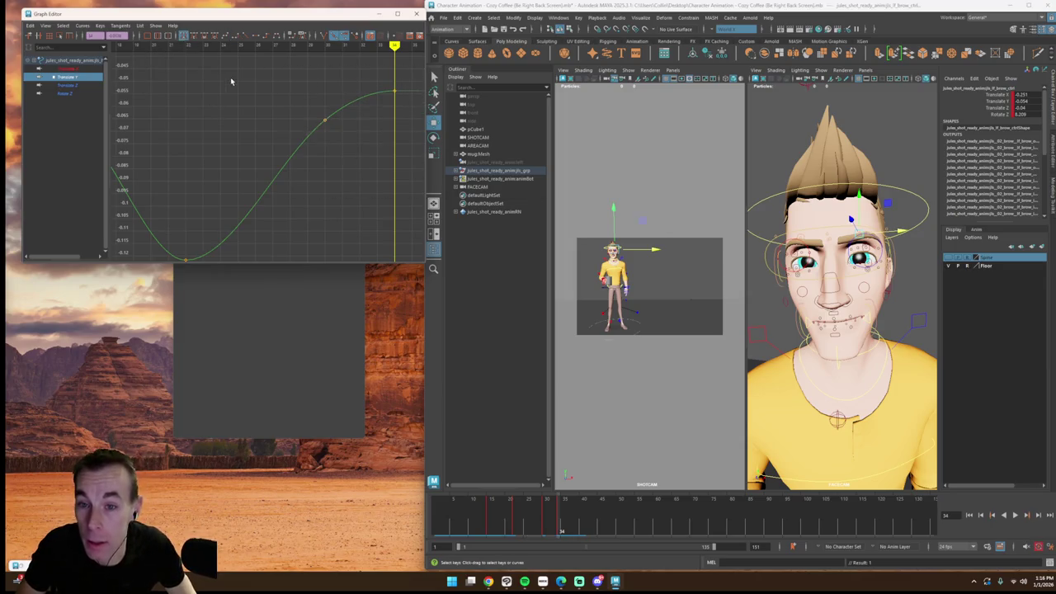
key(a)
key(super)
key(super)
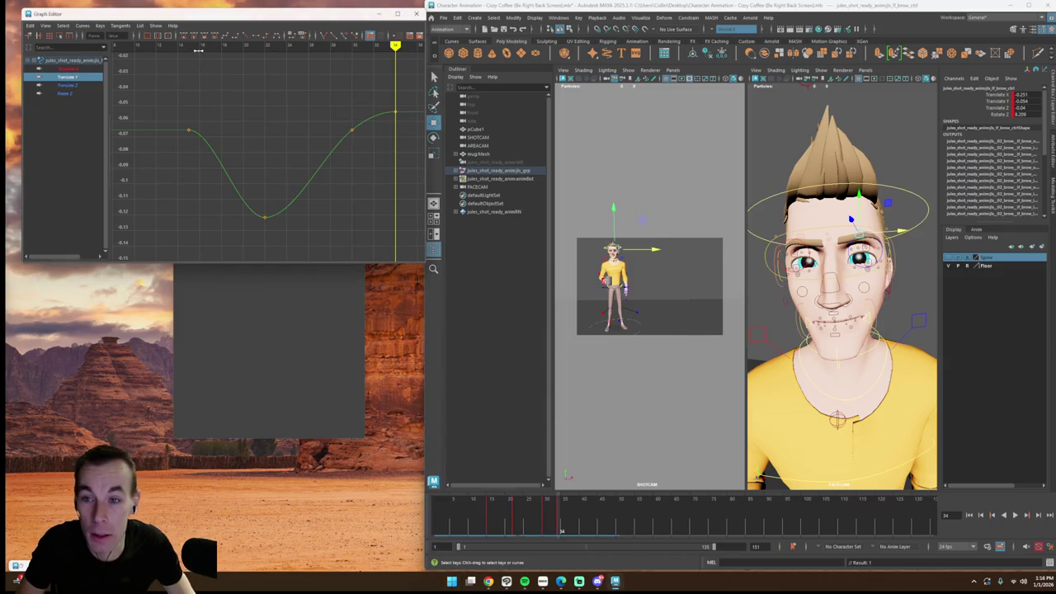
click(1014, 516)
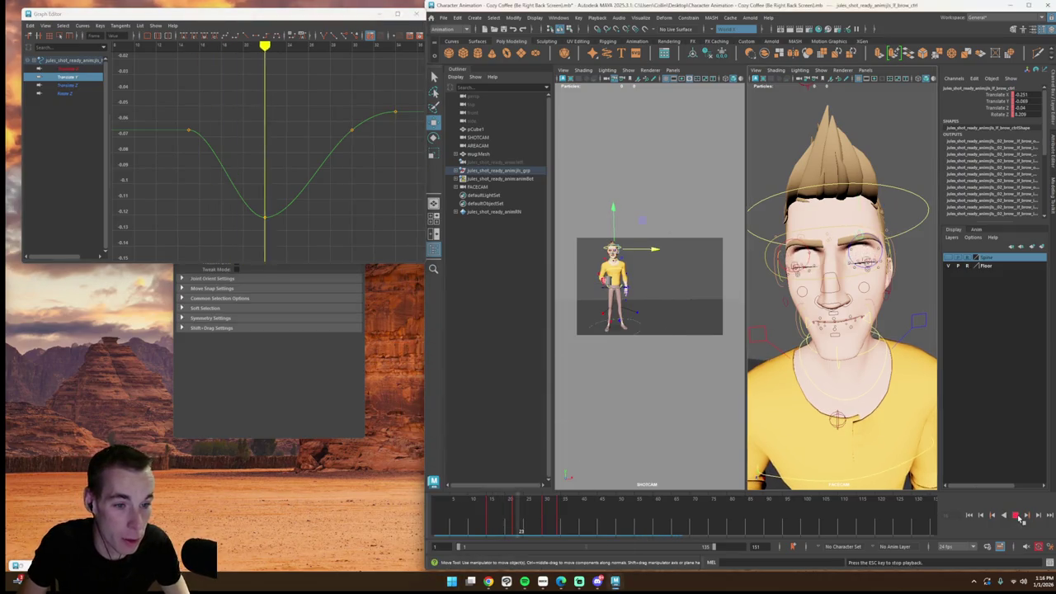
Step: At frame 22, pull the right brow's lowest Translate Y key further down
click(517, 525)
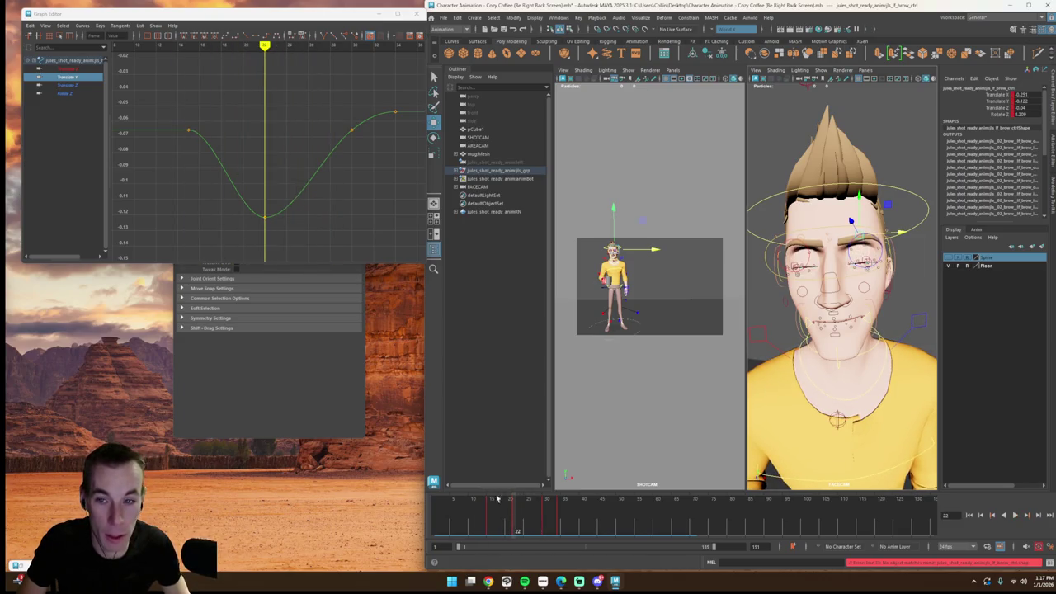
click(802, 236)
key(f)
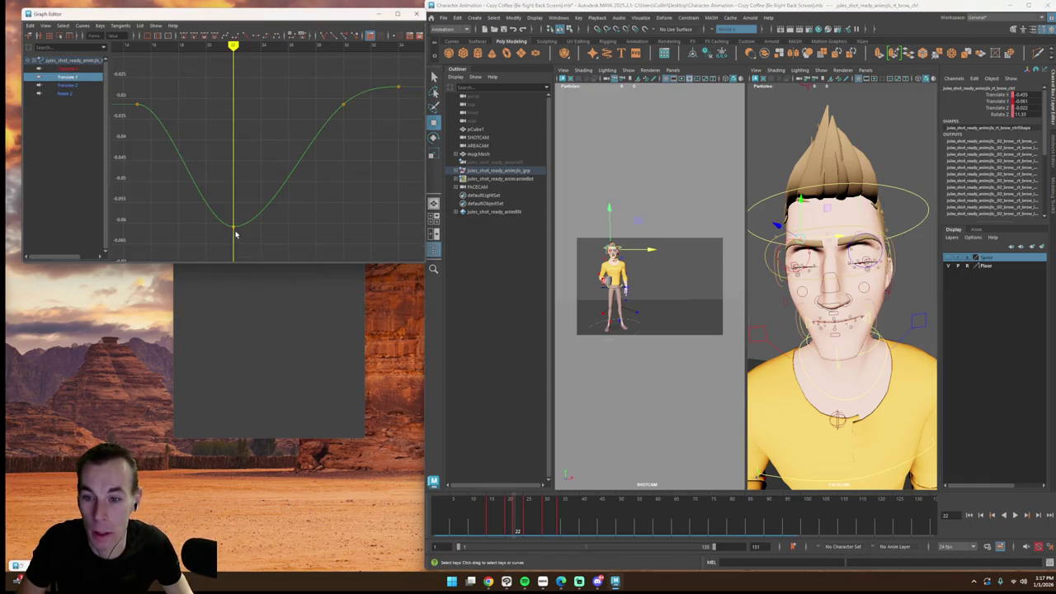
drag(234, 216, 245, 275)
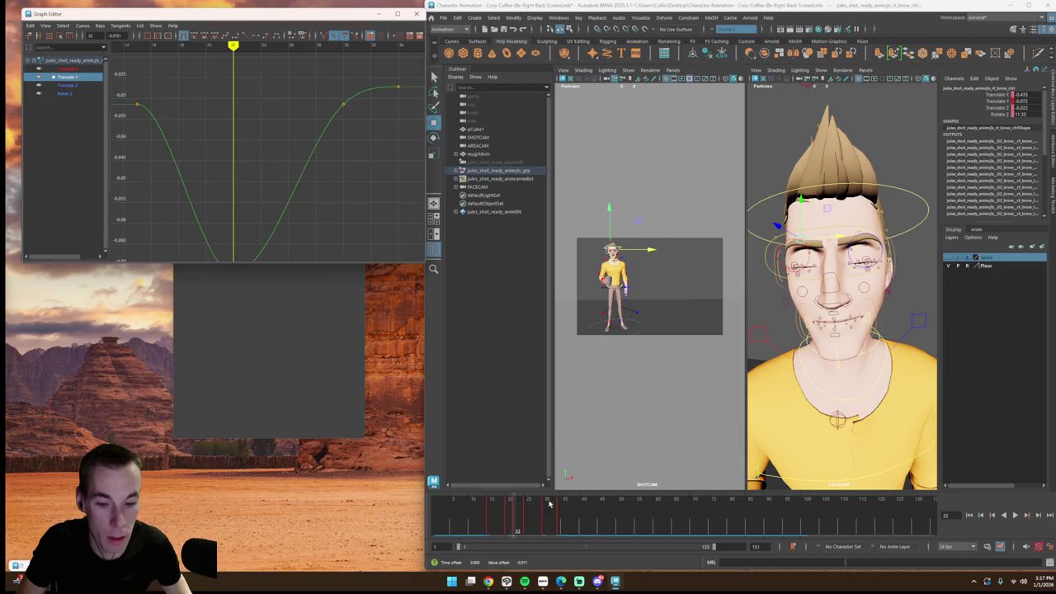
Step: Replay the brow motion twice, scrub to frame 30, and select the lower jaw control
click(1015, 514)
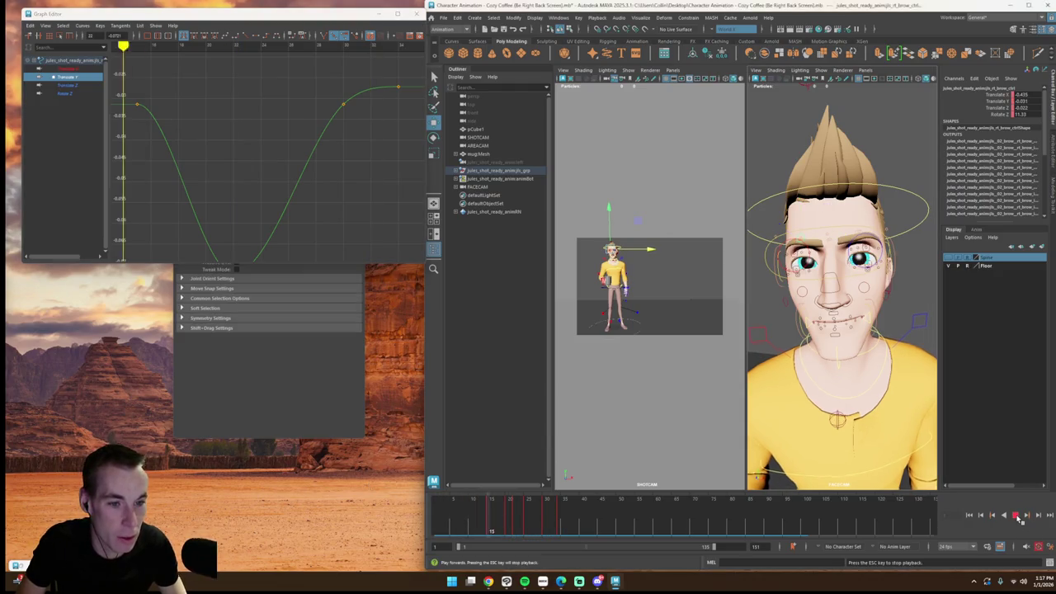
click(1017, 514)
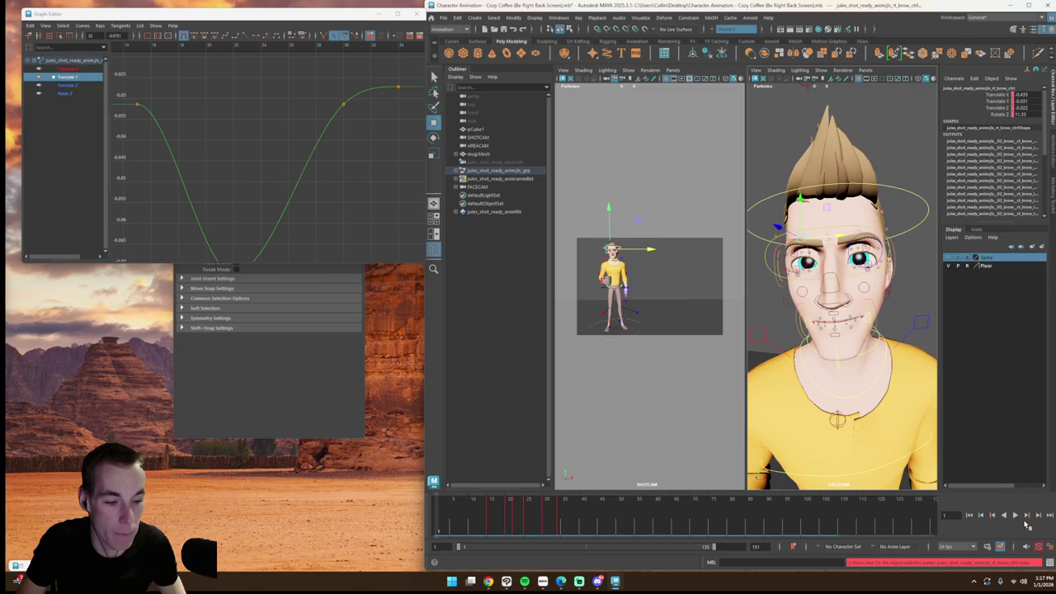
click(1016, 515)
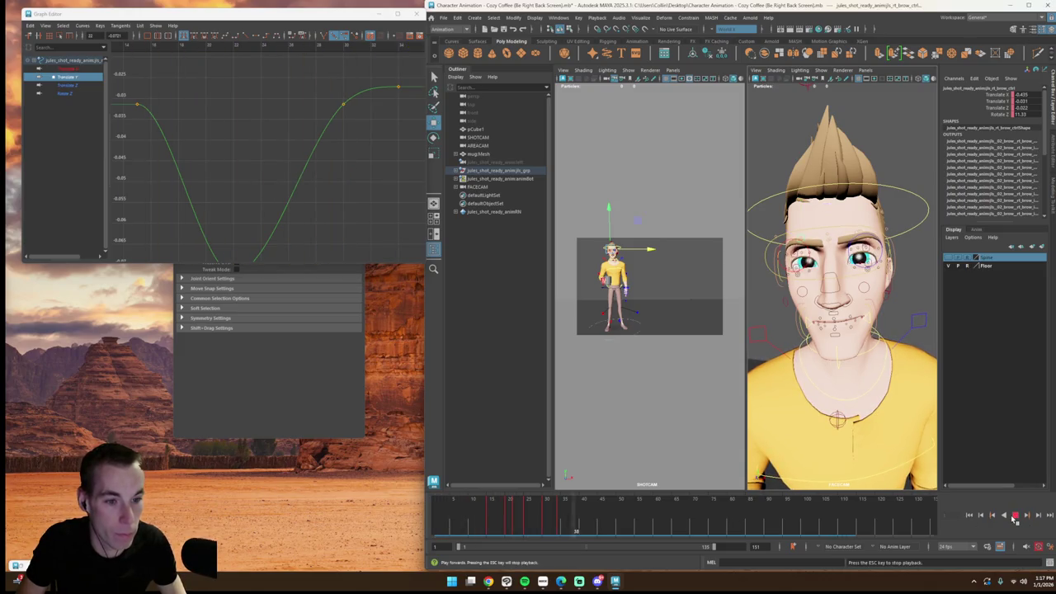
click(1015, 515)
click(551, 520)
drag(551, 520, 542, 522)
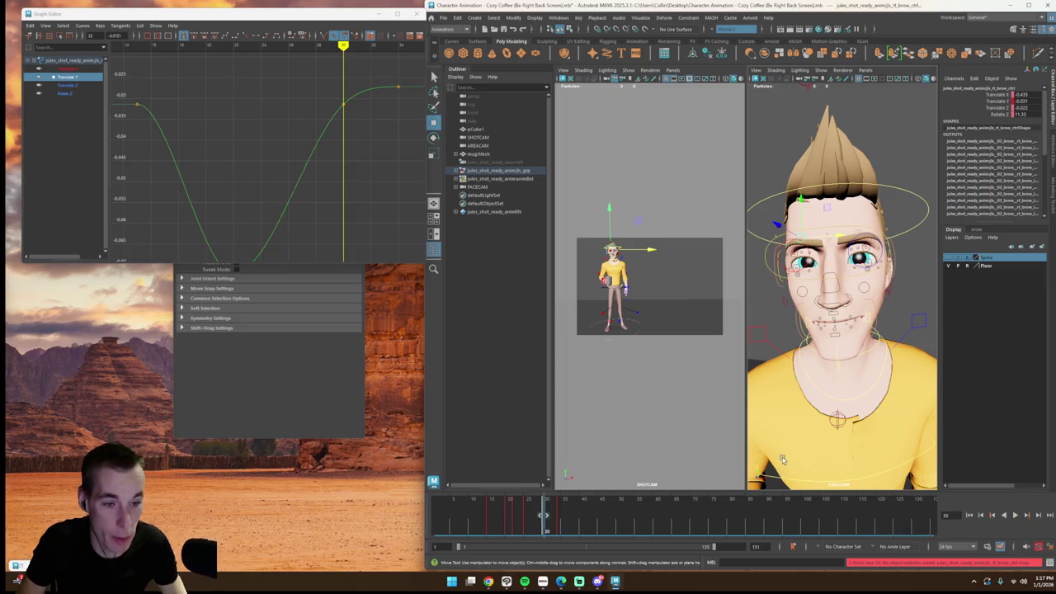
click(841, 357)
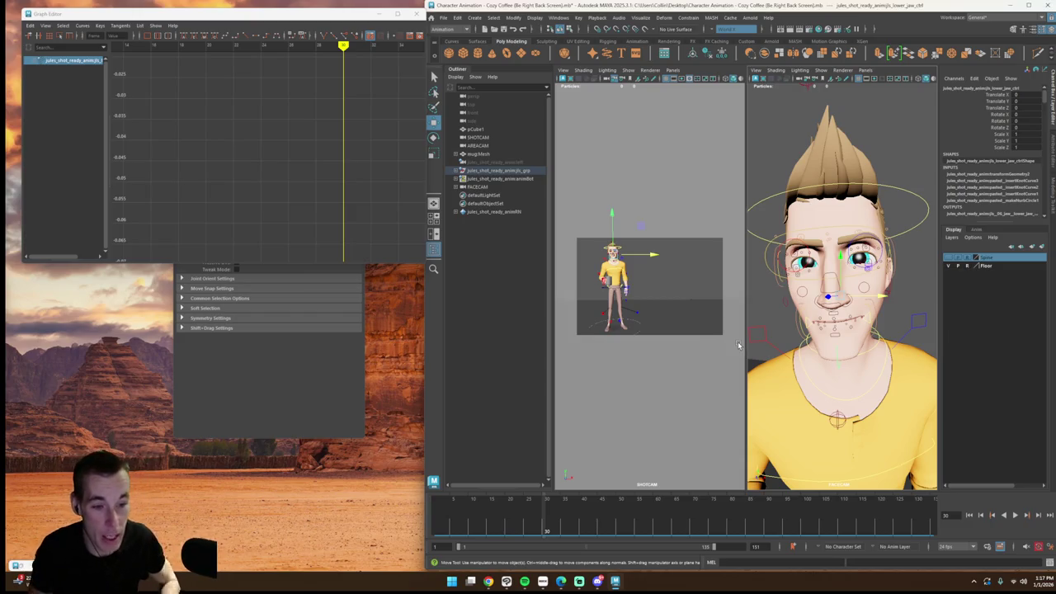
Step: Select the eye master control and step the animation through frames 10 to 12
key(alt+v)
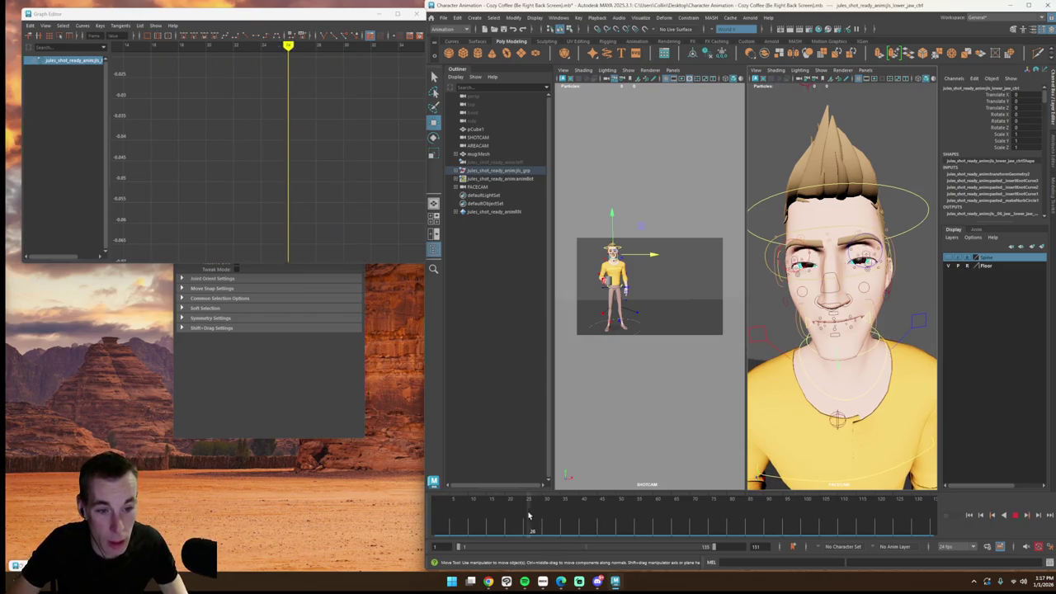
key(alt+v)
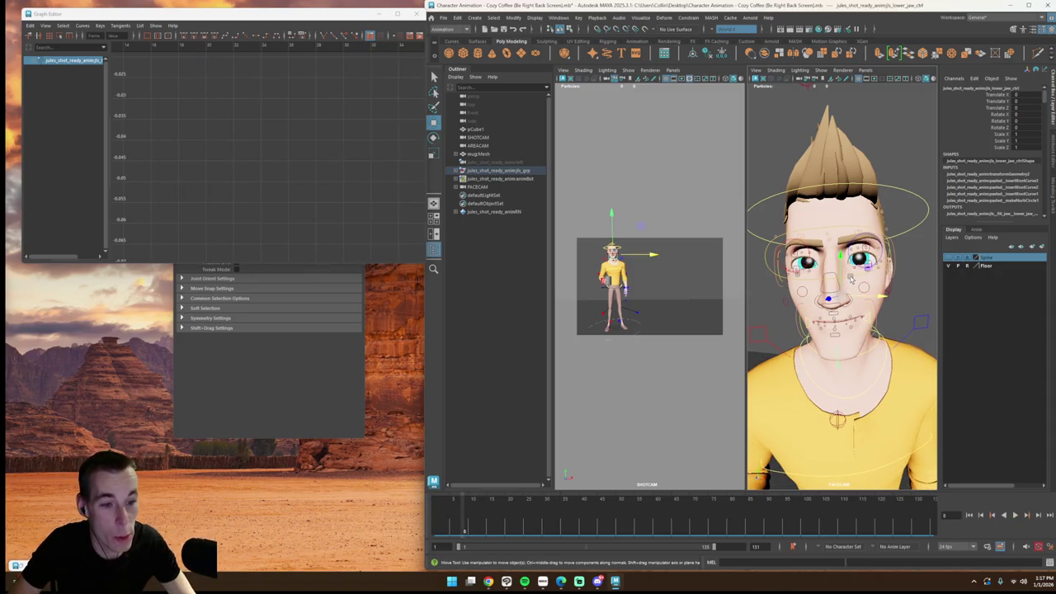
click(851, 278)
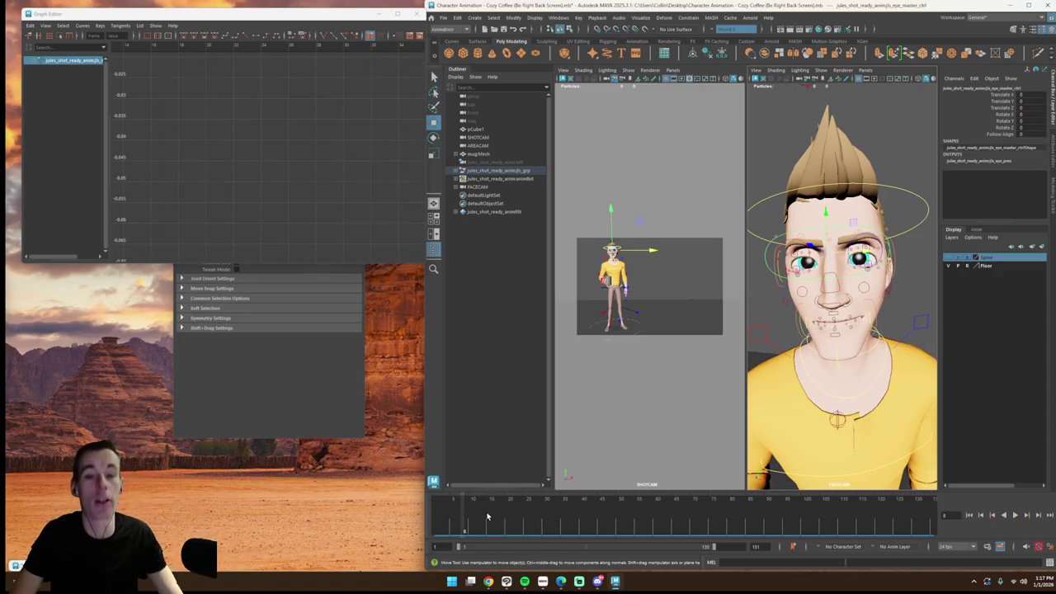
click(451, 525)
key(alt+v)
drag(438, 524, 470, 522)
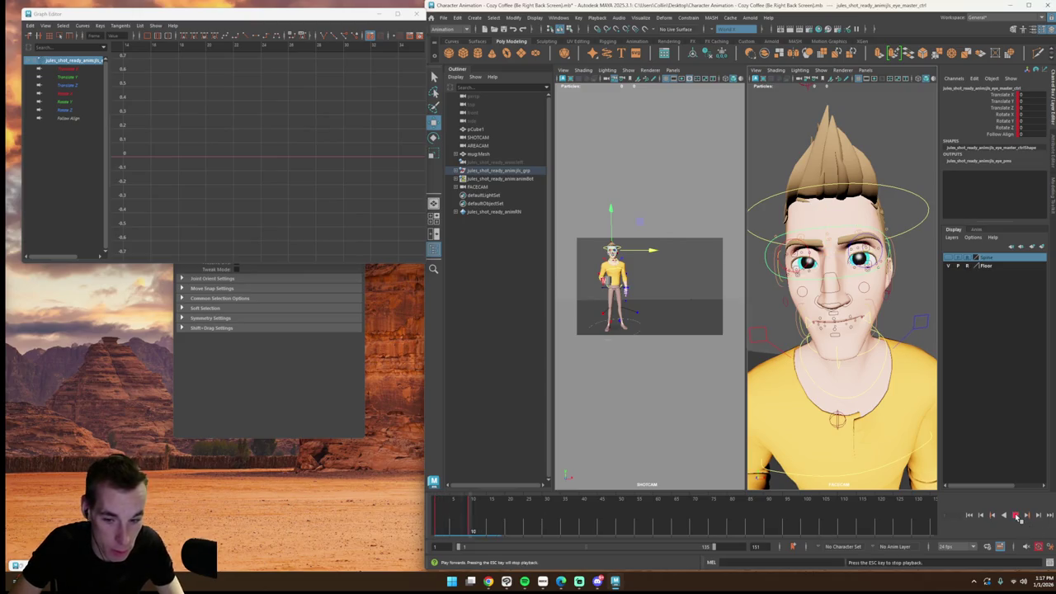
click(471, 519)
drag(471, 519, 499, 520)
Step: Slide the eyes sideways, key them at frame 17, and play back the glance
click(853, 221)
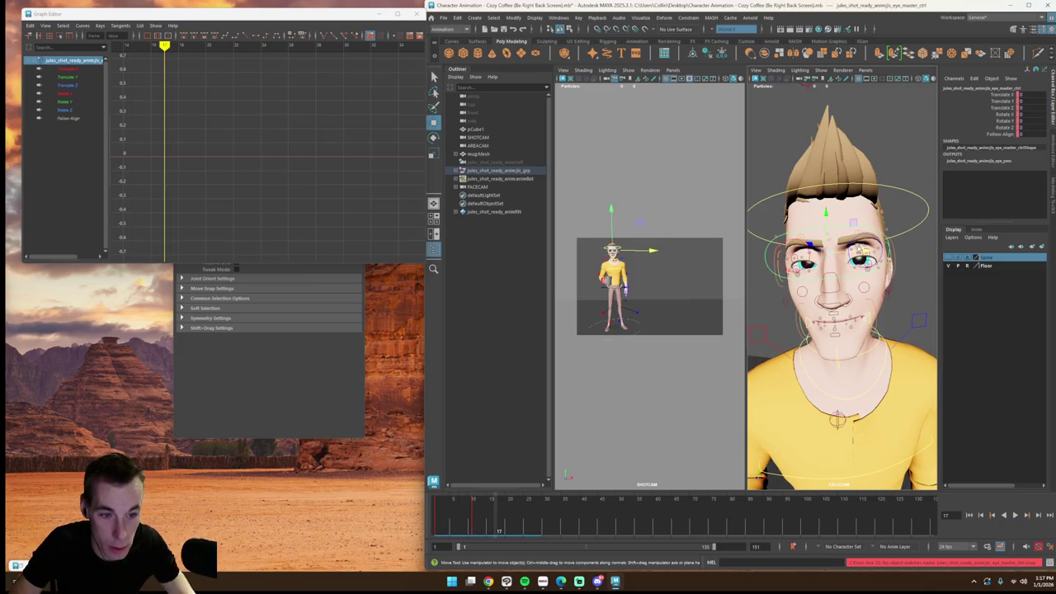
drag(648, 249, 653, 249)
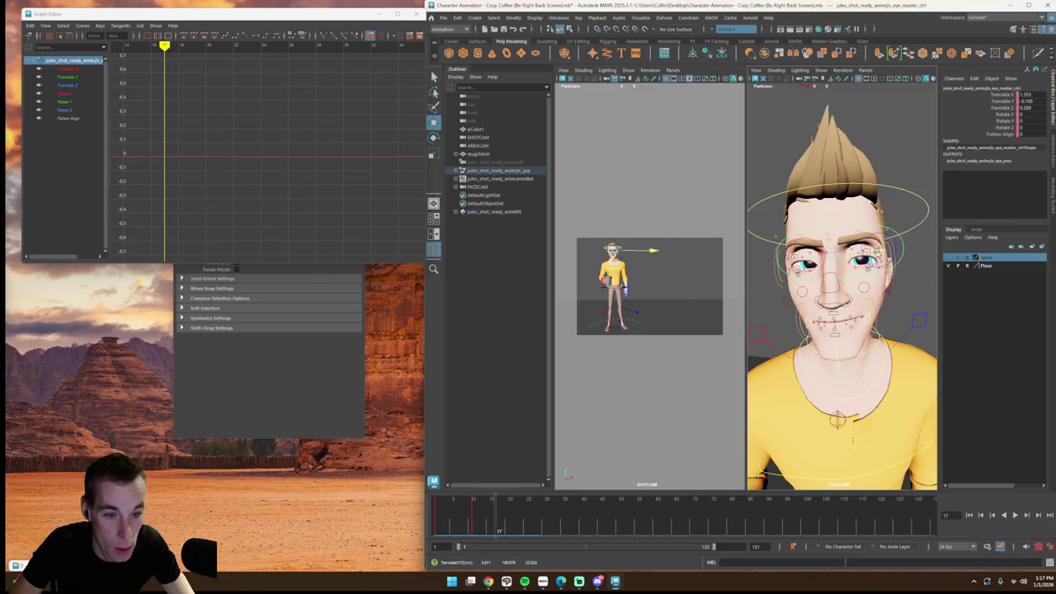
key(s)
drag(454, 518, 454, 519)
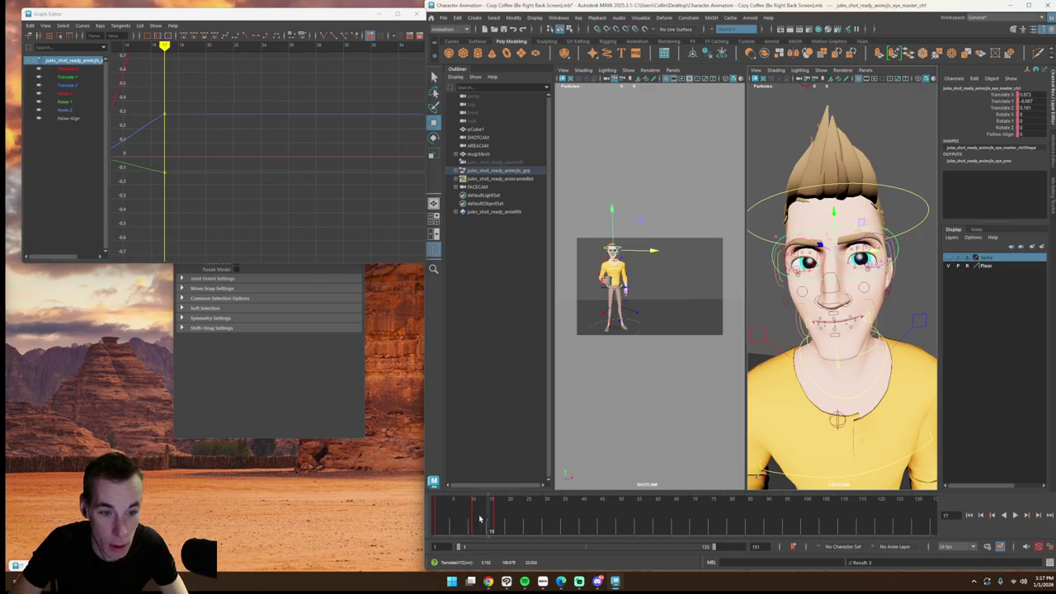
click(1017, 515)
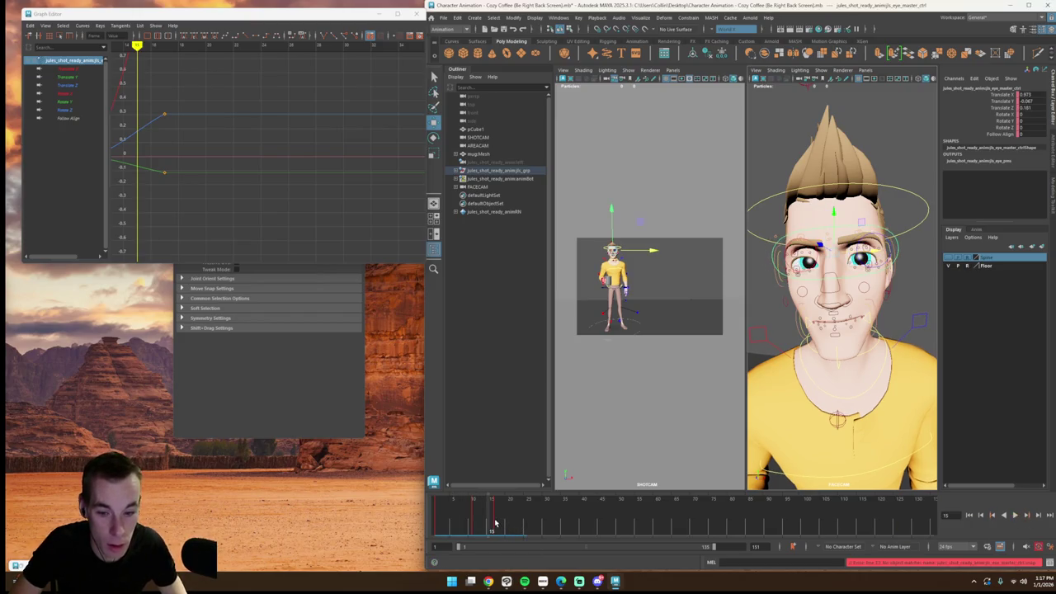
drag(495, 523, 441, 516)
Step: Key the eye control and review playback around frames 10 to 13
key(s)
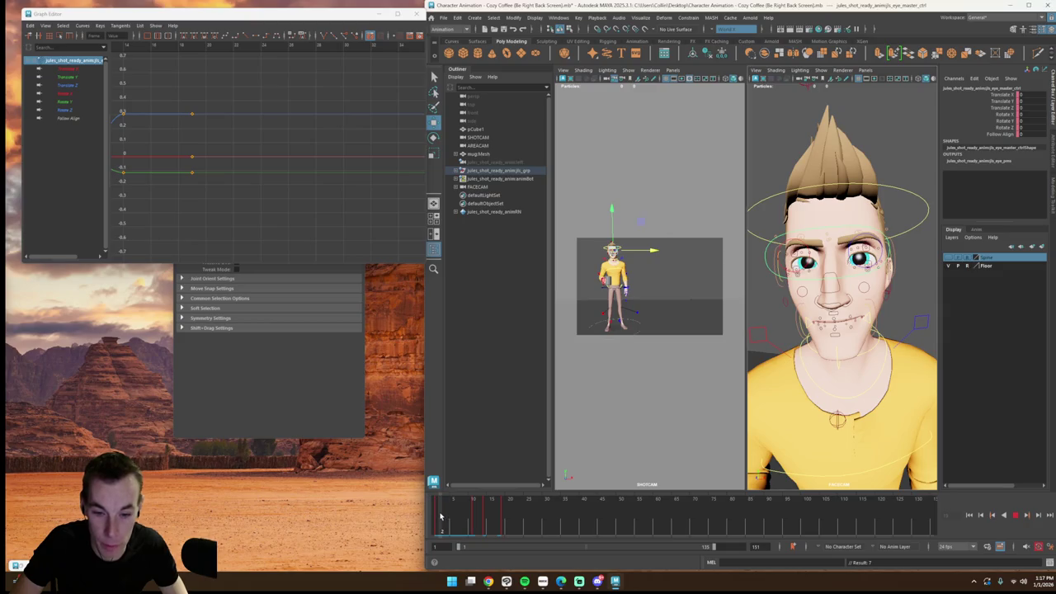
click(1015, 515)
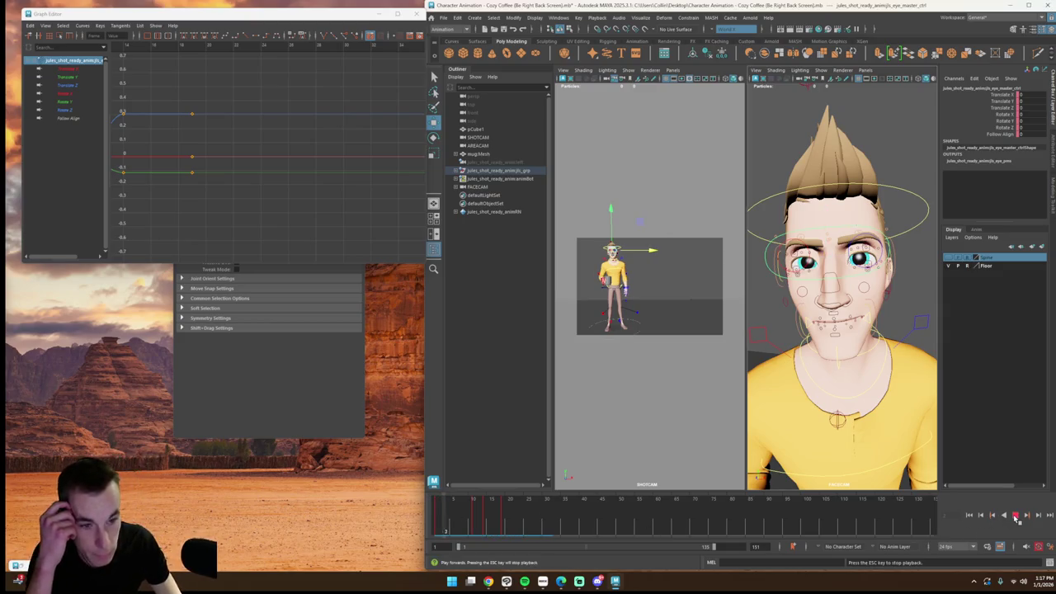
click(483, 528)
drag(483, 527, 477, 520)
click(1015, 515)
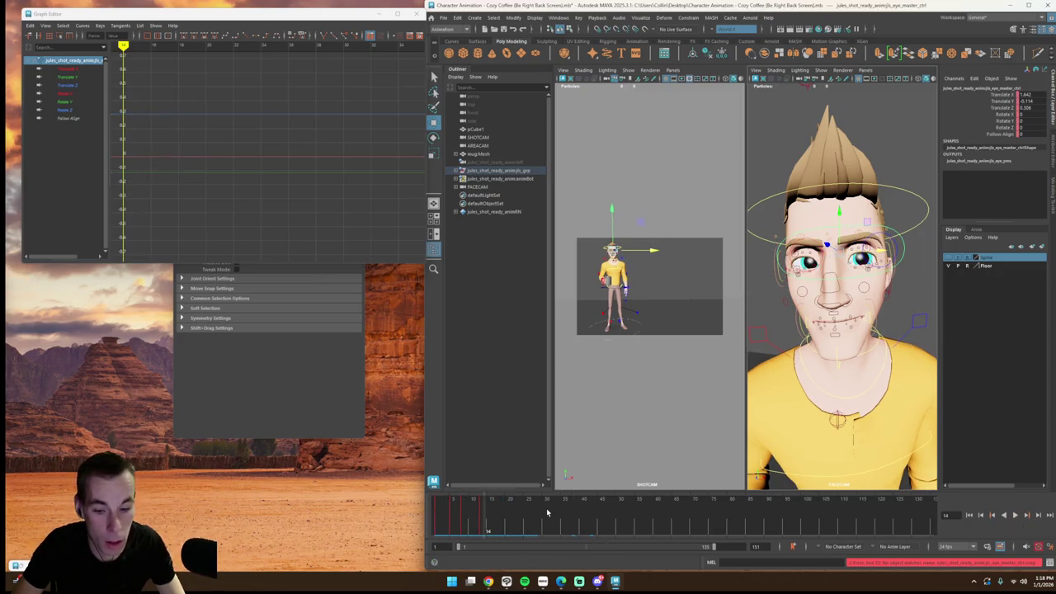
drag(546, 512, 472, 518)
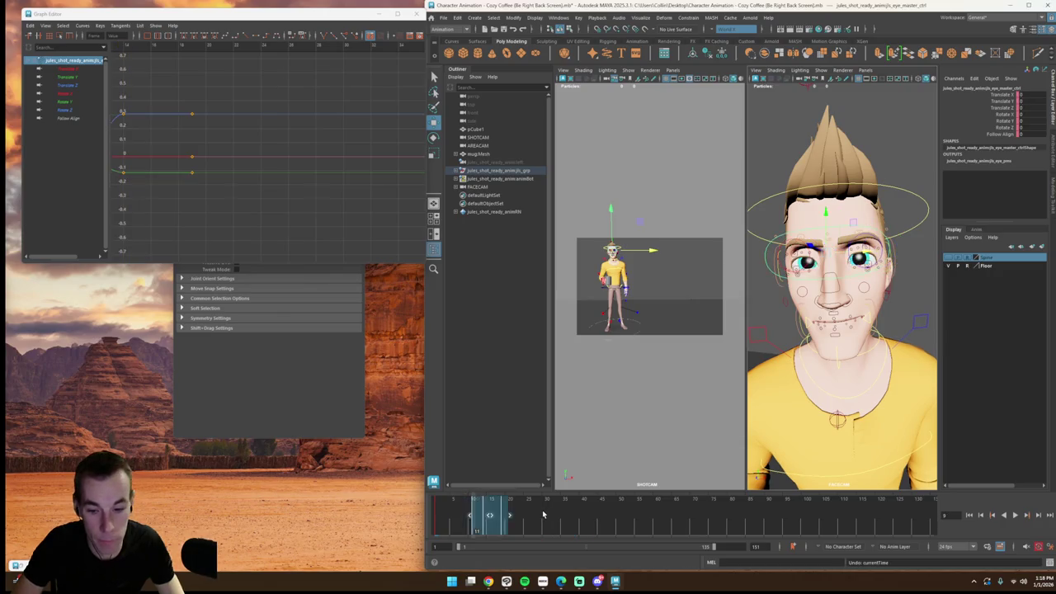
click(471, 518)
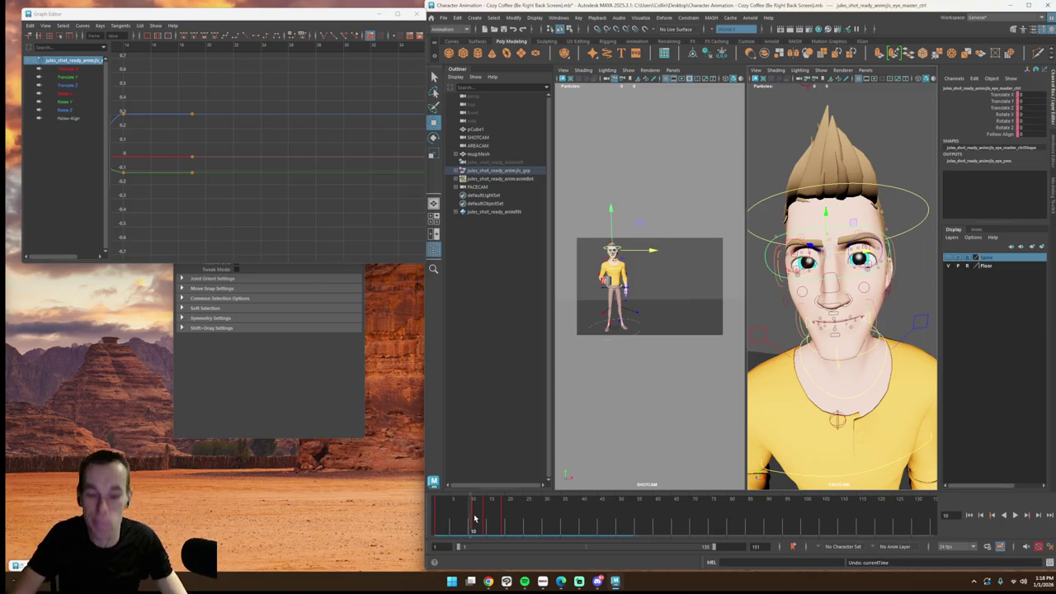
Step: Delete the eye keys in a marked timeline range, then step to around frame 10
shift+drag(472, 518, 496, 522)
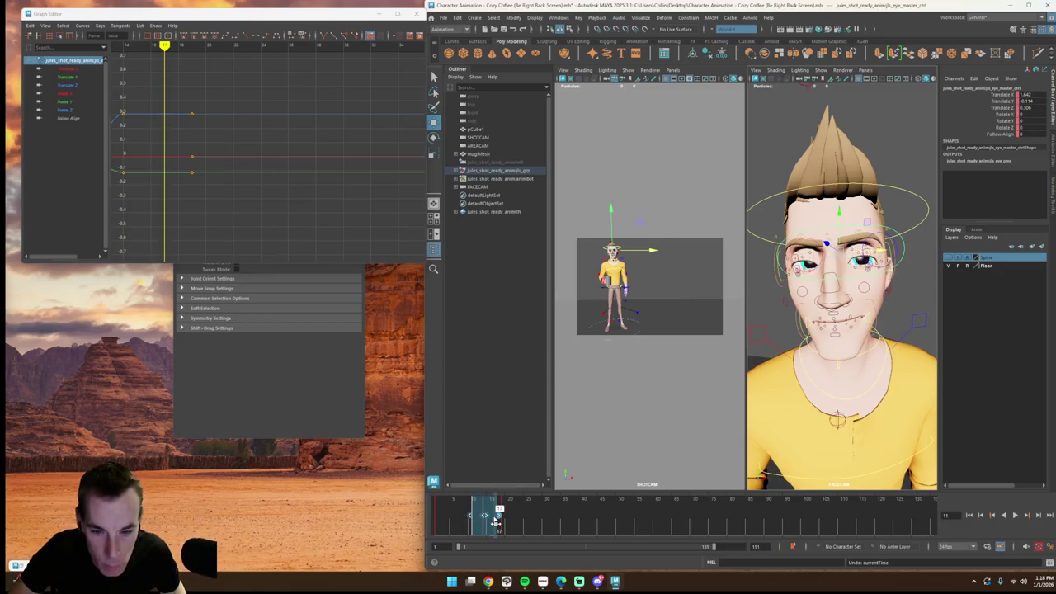
right_click(498, 517)
click(528, 384)
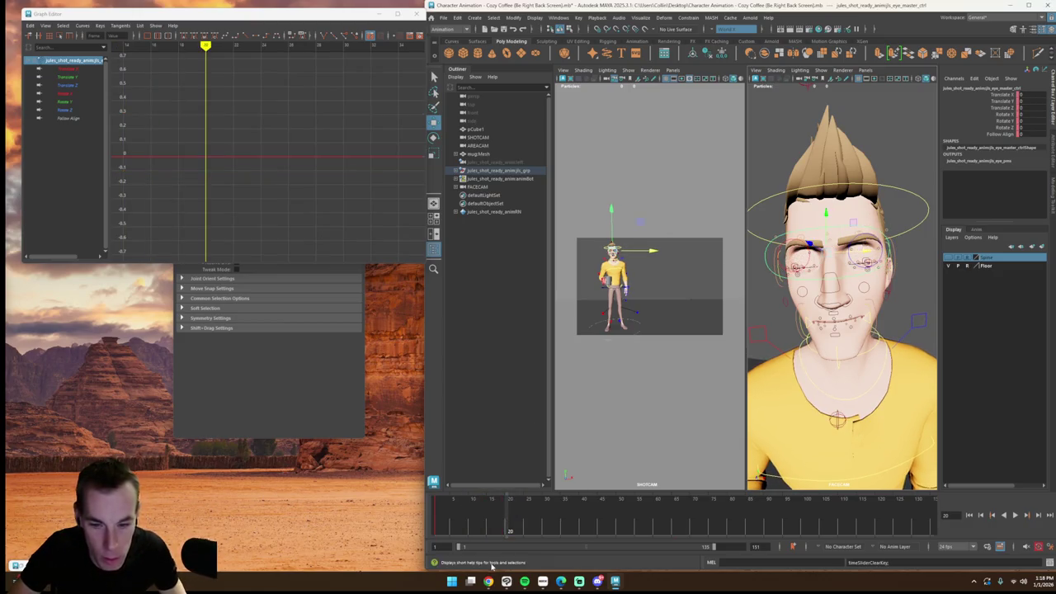
drag(434, 521, 452, 520)
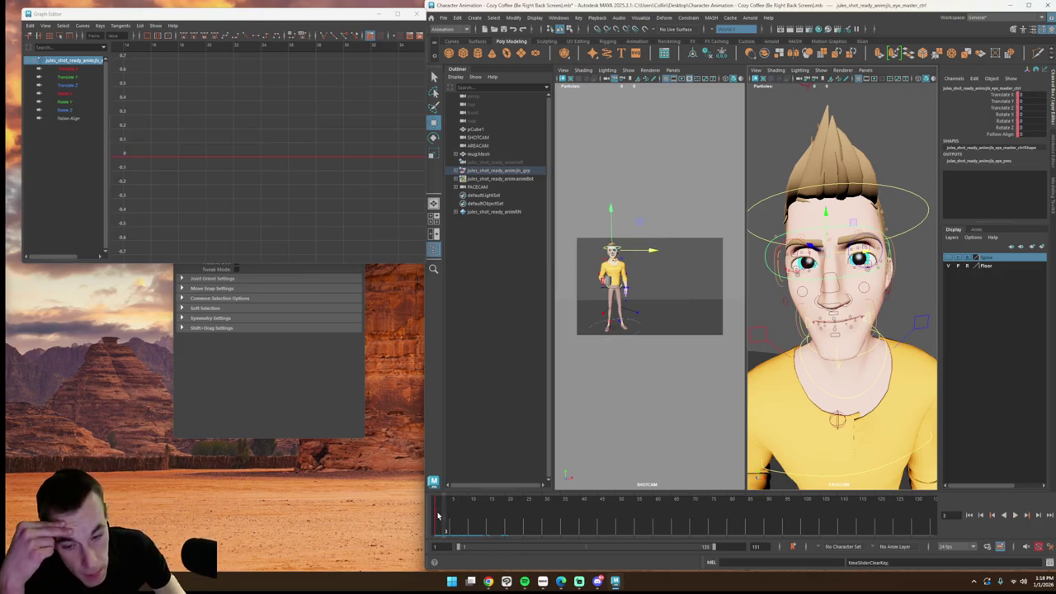
drag(451, 520, 471, 522)
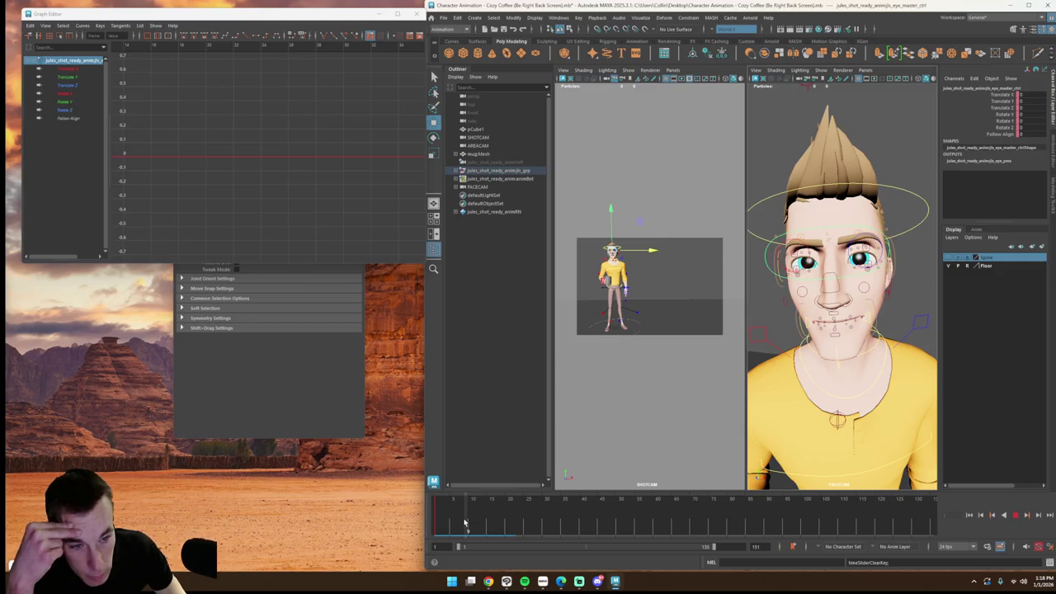
drag(464, 523, 460, 520)
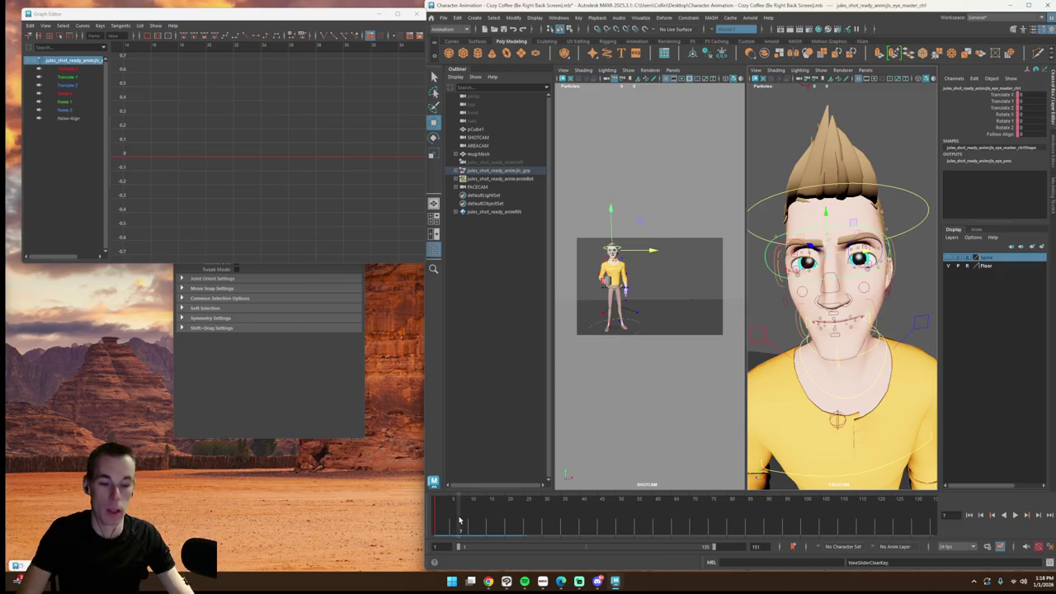
Step: Offset the eyes slightly near the shot's start and review frames 5 to 15
key(alt+v)
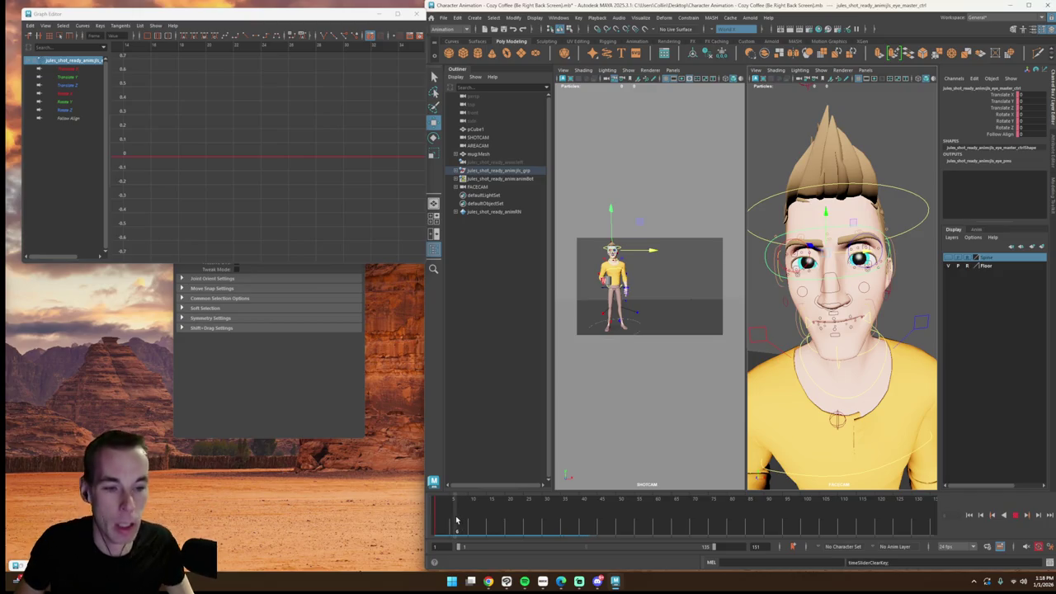
drag(453, 520, 458, 523)
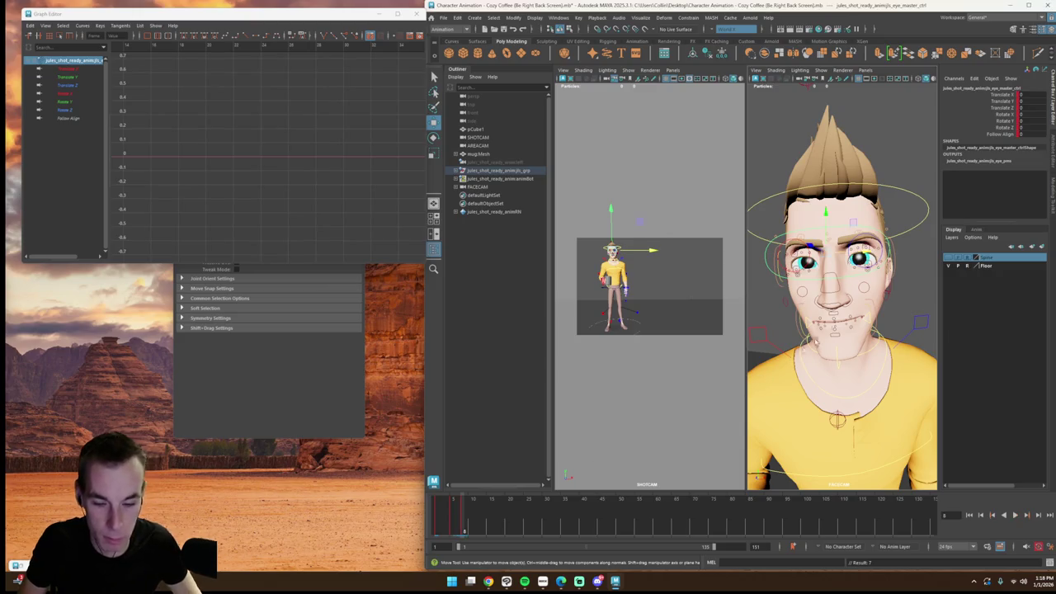
drag(831, 238, 826, 240)
key(alt+v)
drag(462, 521, 452, 518)
key(period)
click(1017, 516)
drag(458, 529, 485, 517)
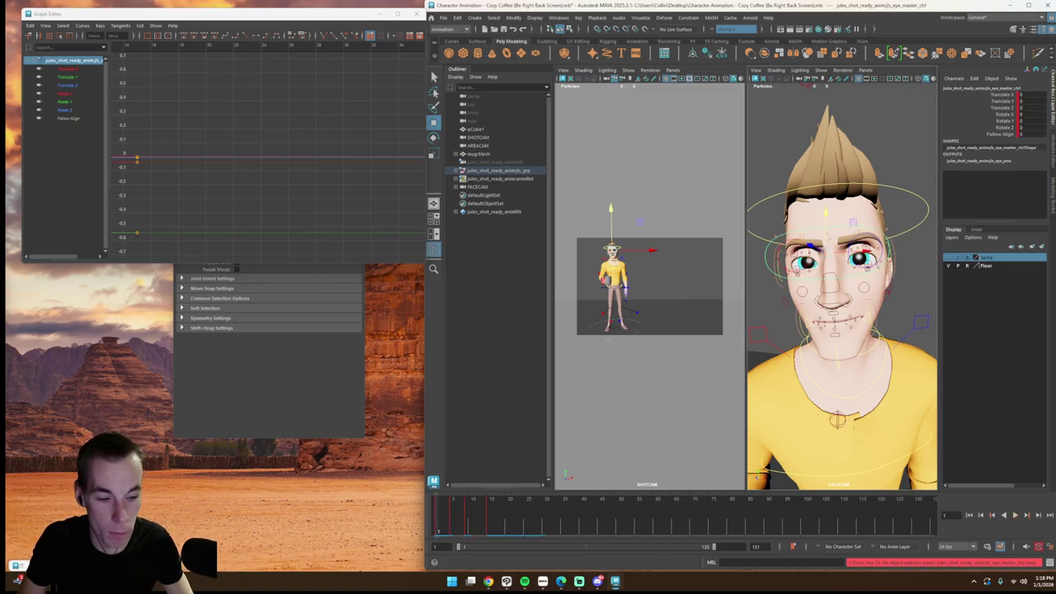
Step: Try keying a slight eye nudge, then undo it
click(1014, 516)
click(470, 517)
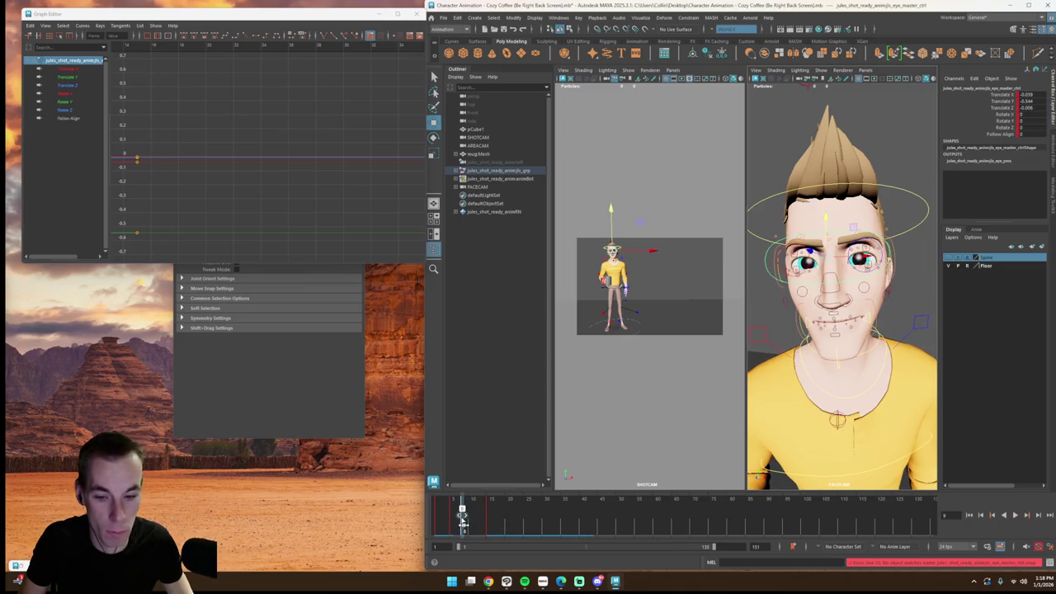
mouse_move(825, 252)
mouse_down()
mouse_move(824, 242)
mouse_move(825, 256)
mouse_up()
key(s)
key(alt+v)
key(ctrl+z)
drag(466, 523, 469, 529)
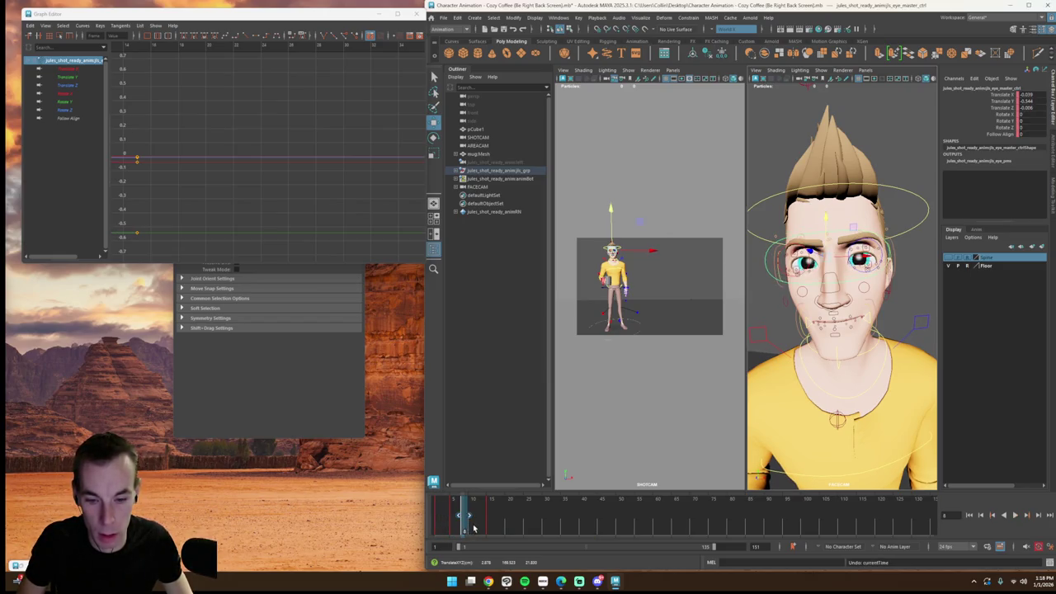
Step: Delete the eye master control's keys at frames 11 and 15
double_click(444, 514)
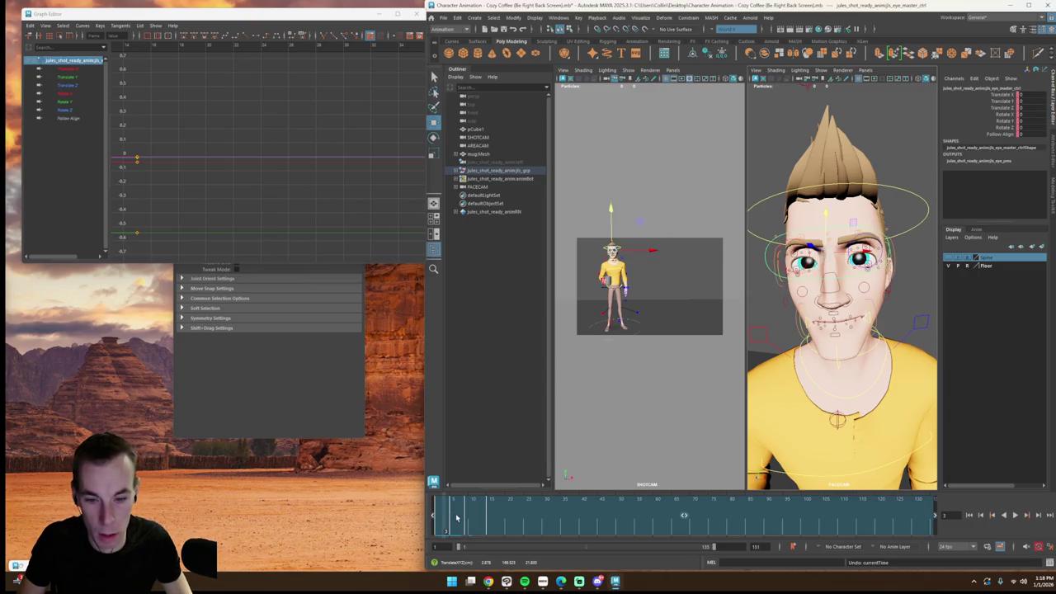
click(836, 281)
click(813, 283)
click(451, 512)
mouse_move(452, 515)
mouse_down()
mouse_move(492, 516)
mouse_move(438, 520)
mouse_up()
right_click(468, 518)
click(488, 385)
click(478, 513)
right_click(492, 515)
click(518, 379)
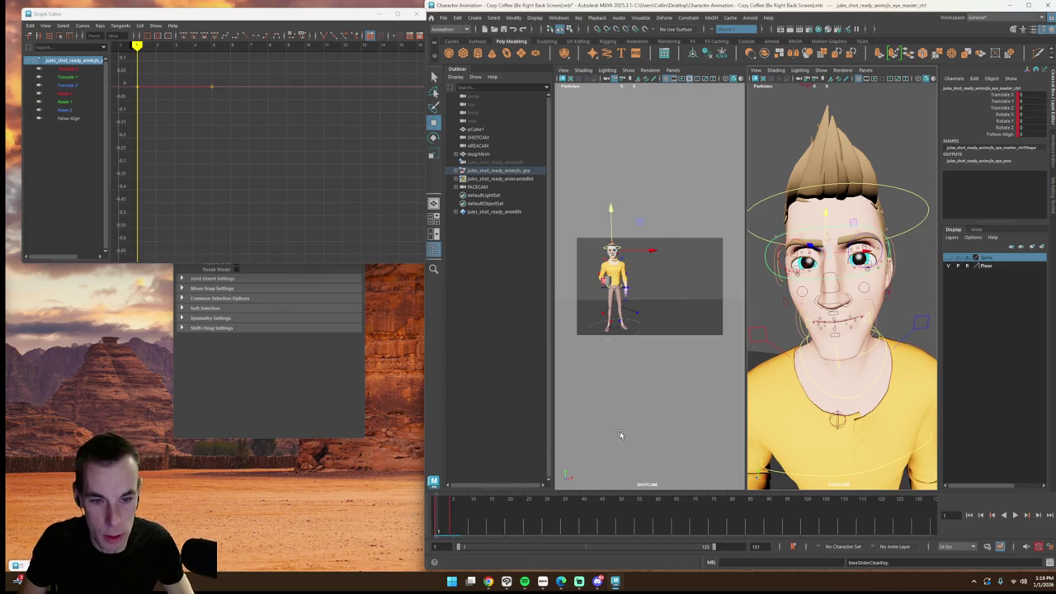
click(682, 459)
Step: Play back to confirm the eyes hold centred early in the shot
click(1015, 515)
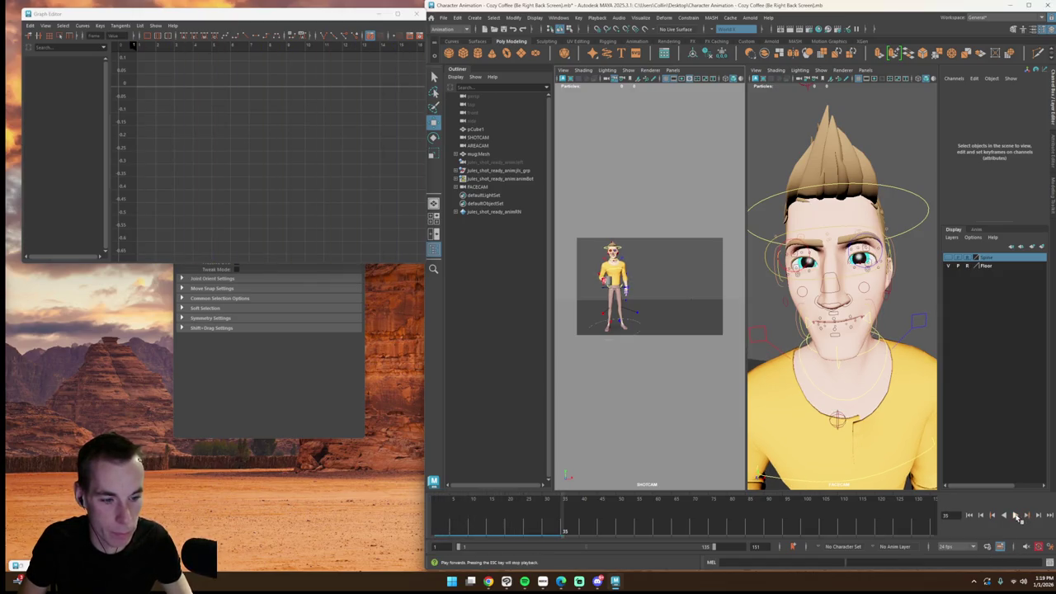
click(1015, 515)
click(969, 515)
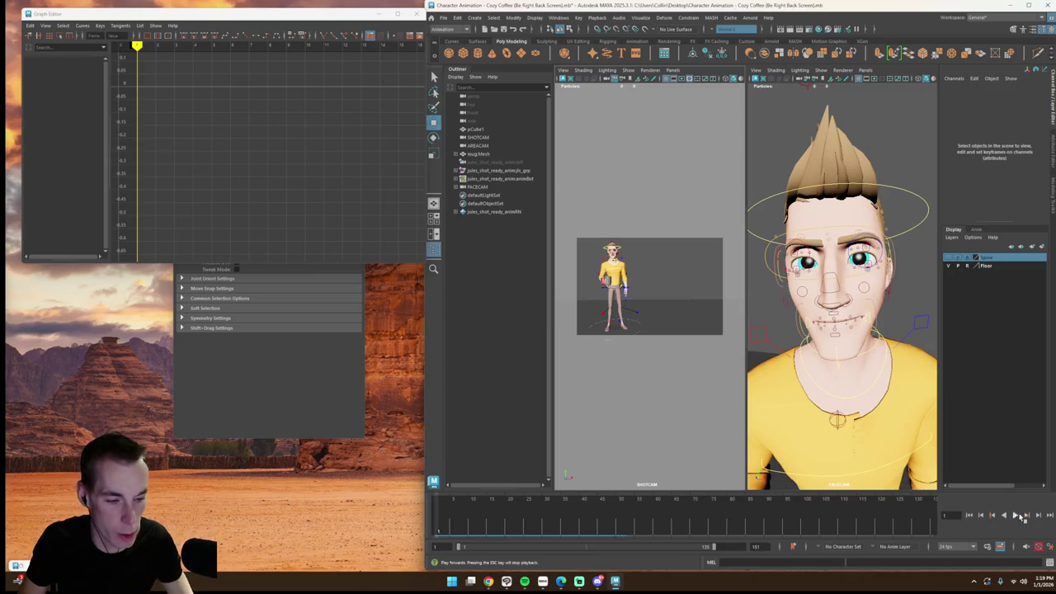
click(850, 278)
click(1015, 515)
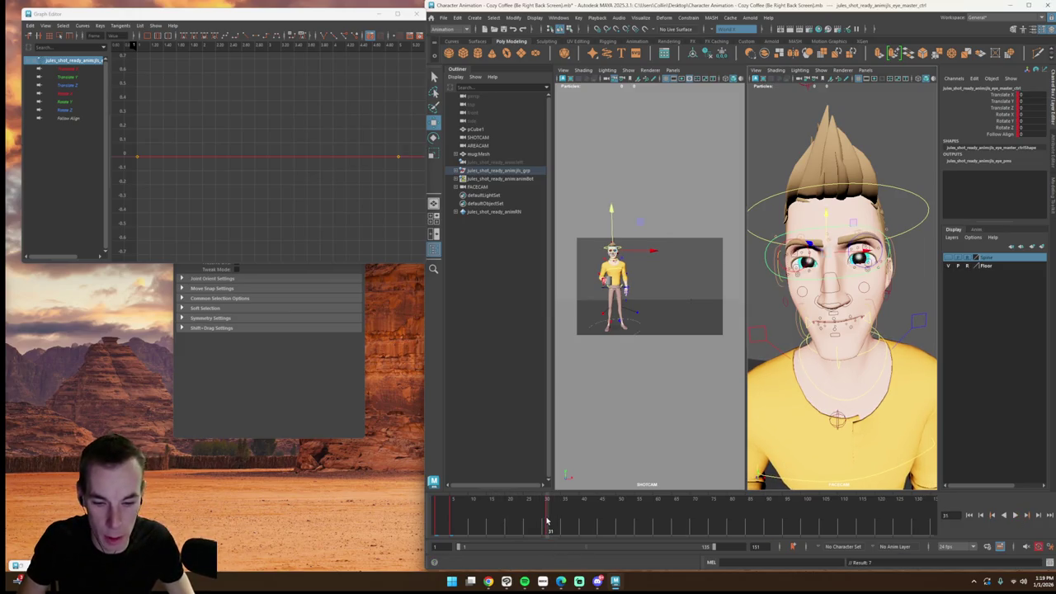
Step: Scrub and play through frames 30–38 to review the character's glance
click(575, 527)
drag(572, 508, 546, 515)
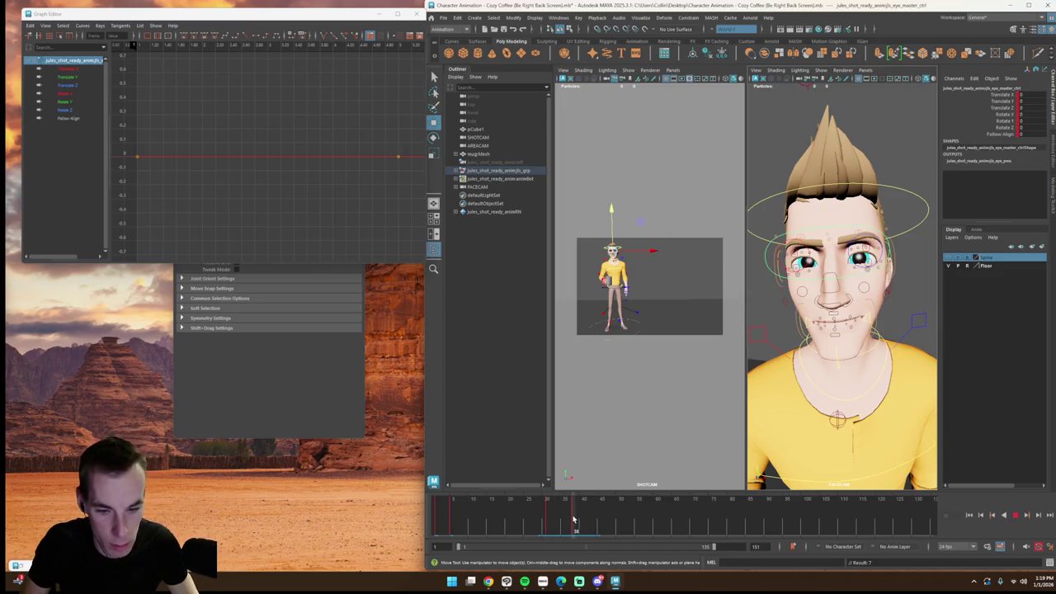
click(573, 518)
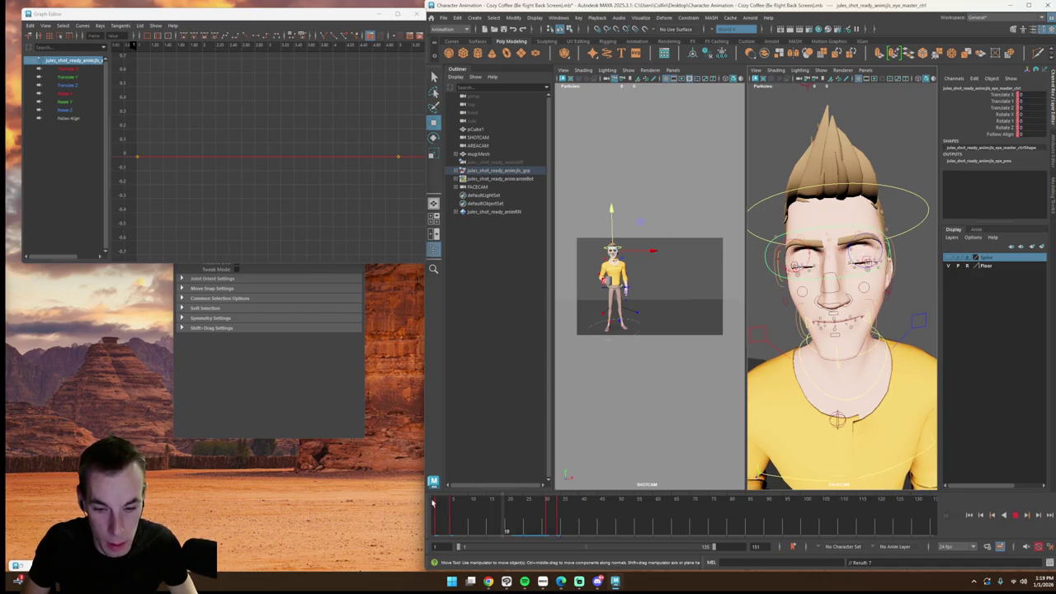
click(1016, 515)
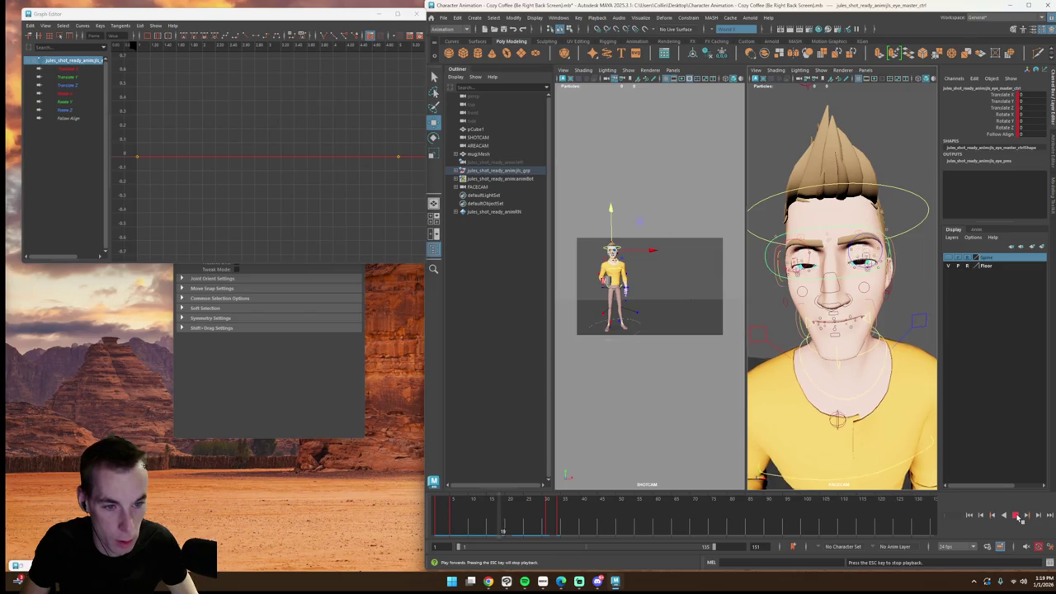
key(Escape)
drag(551, 517, 574, 526)
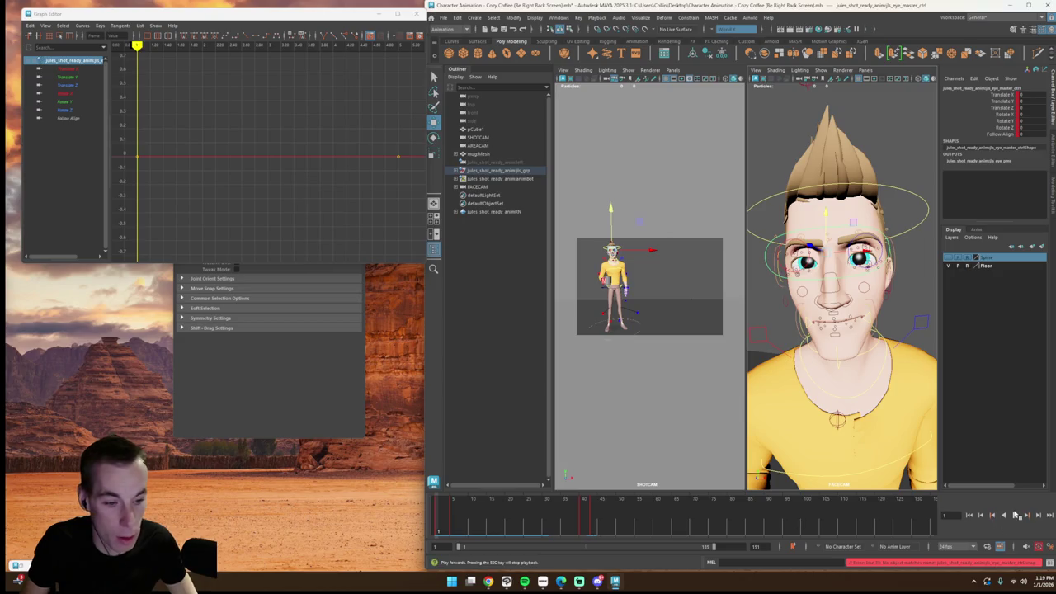
click(1015, 514)
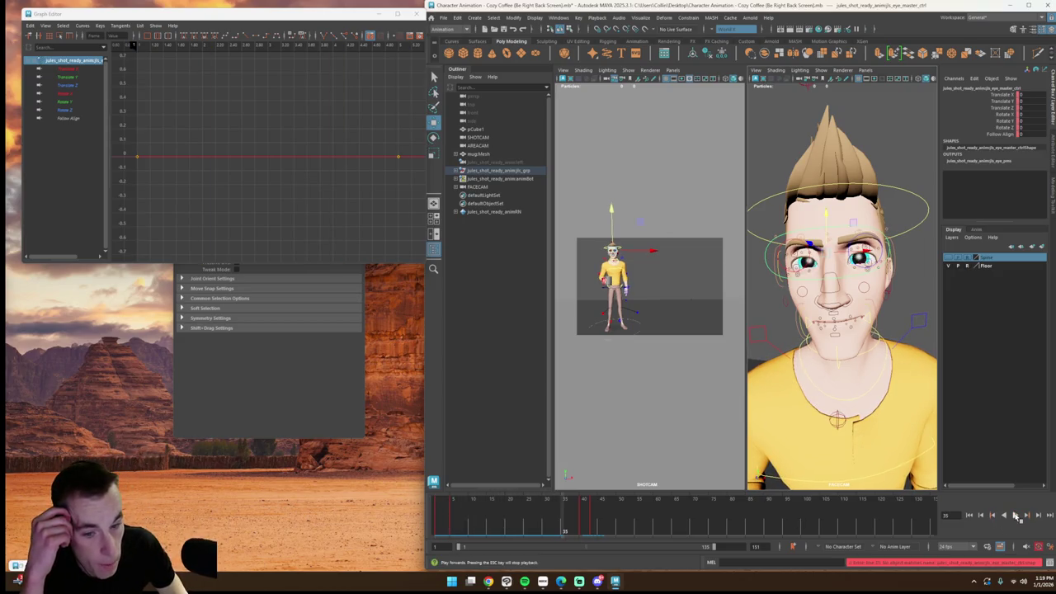
click(1016, 514)
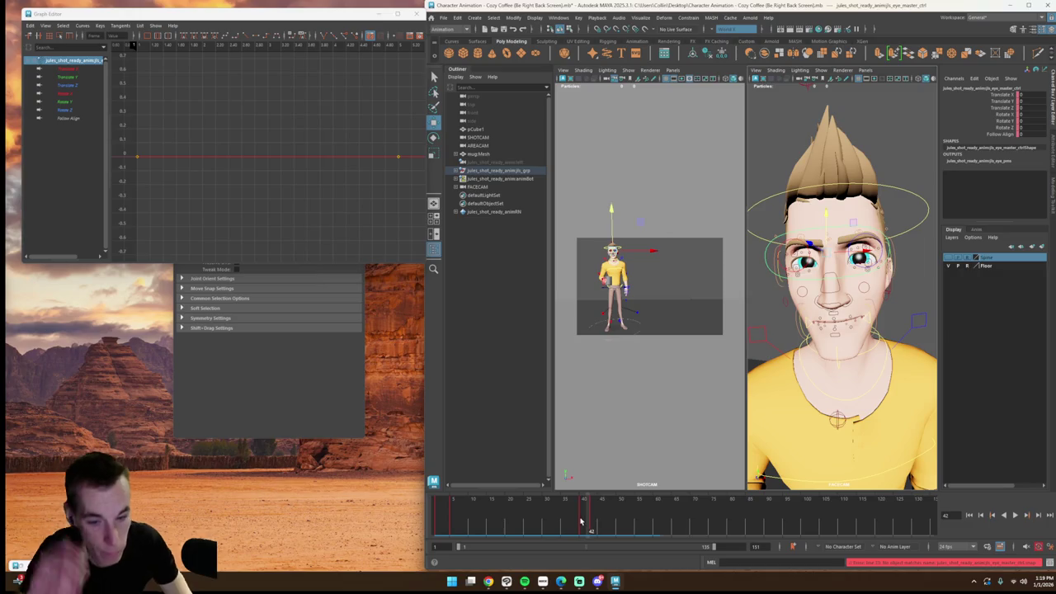
shift+drag(584, 518, 598, 523)
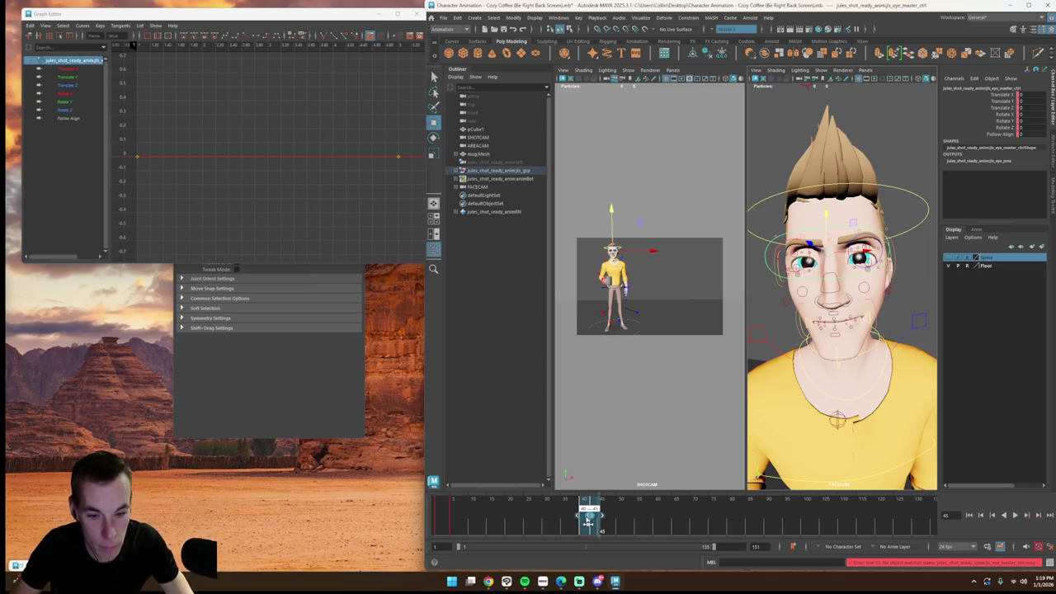
click(586, 519)
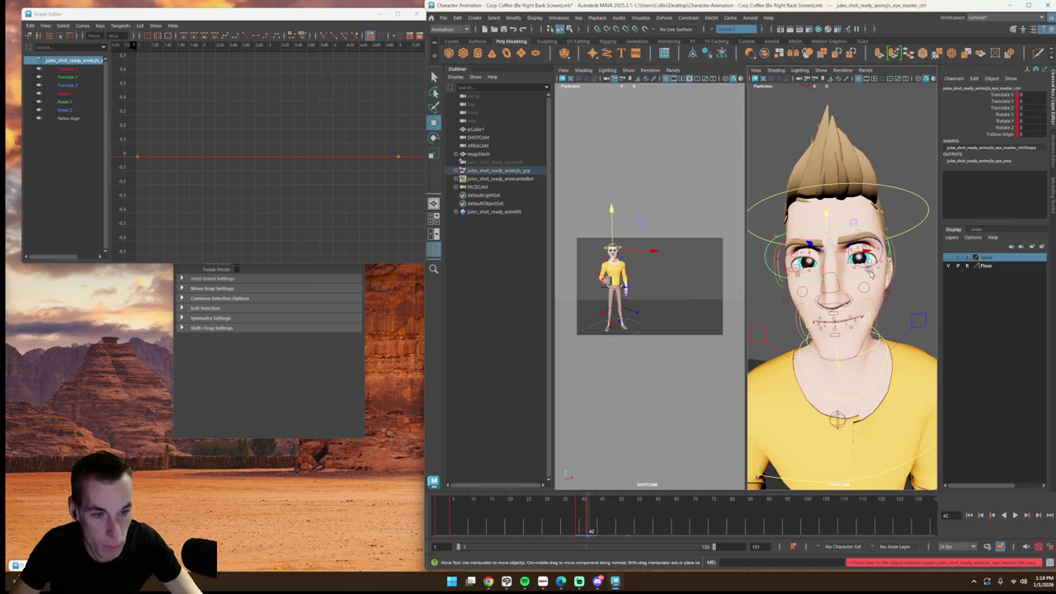
Step: Move the eye master control up and right around frame 42 to adjust the gaze
drag(858, 258, 865, 252)
click(591, 518)
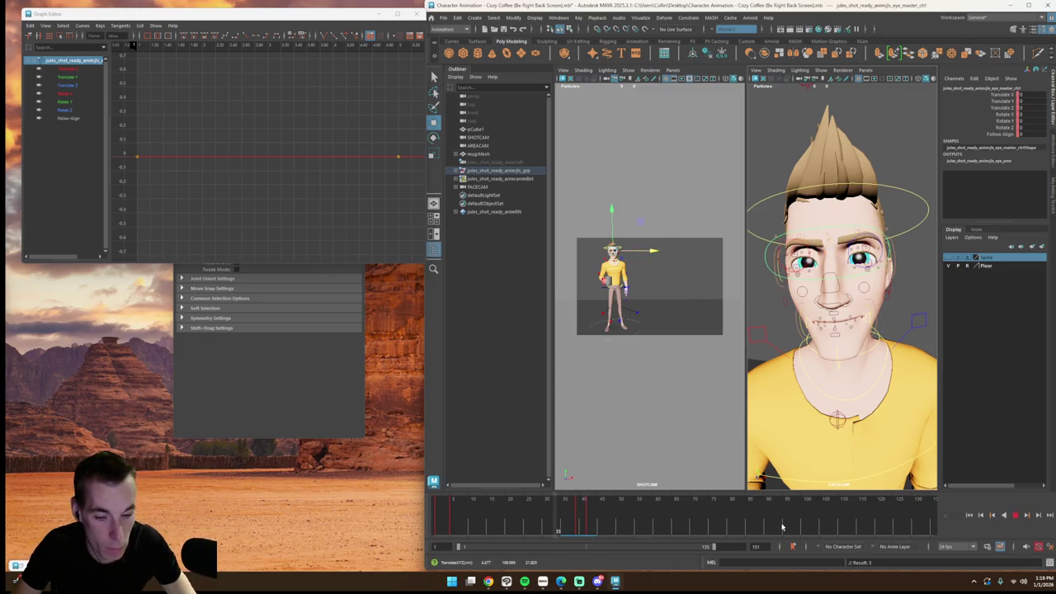
click(1013, 516)
click(1013, 516)
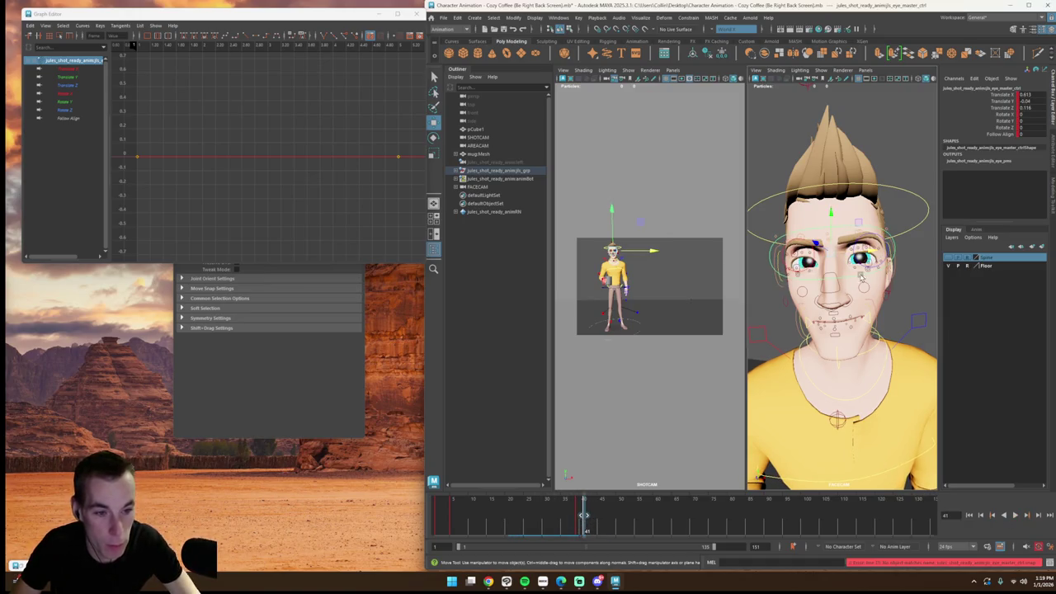
drag(866, 256, 879, 249)
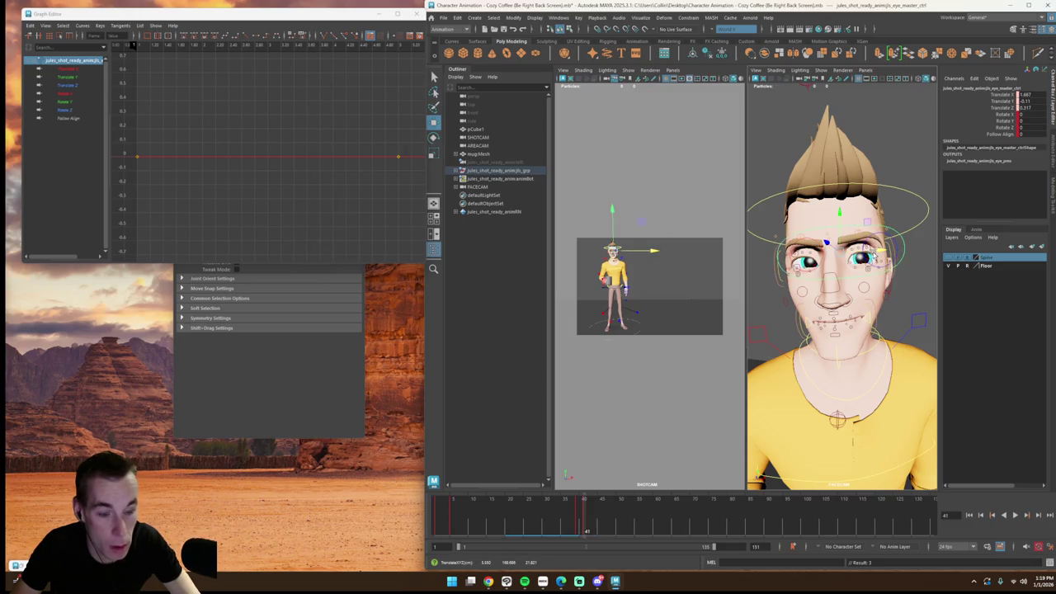
Step: Replay frames 20 to 48 to check the adjusted eye motion
click(558, 513)
key(alt+v)
click(1014, 516)
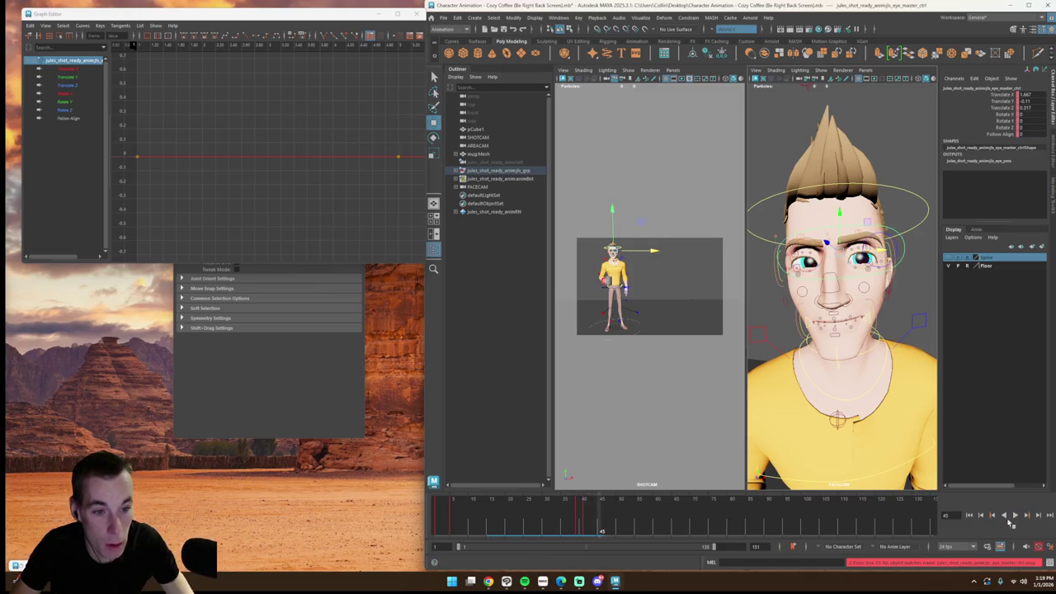
drag(581, 519, 597, 522)
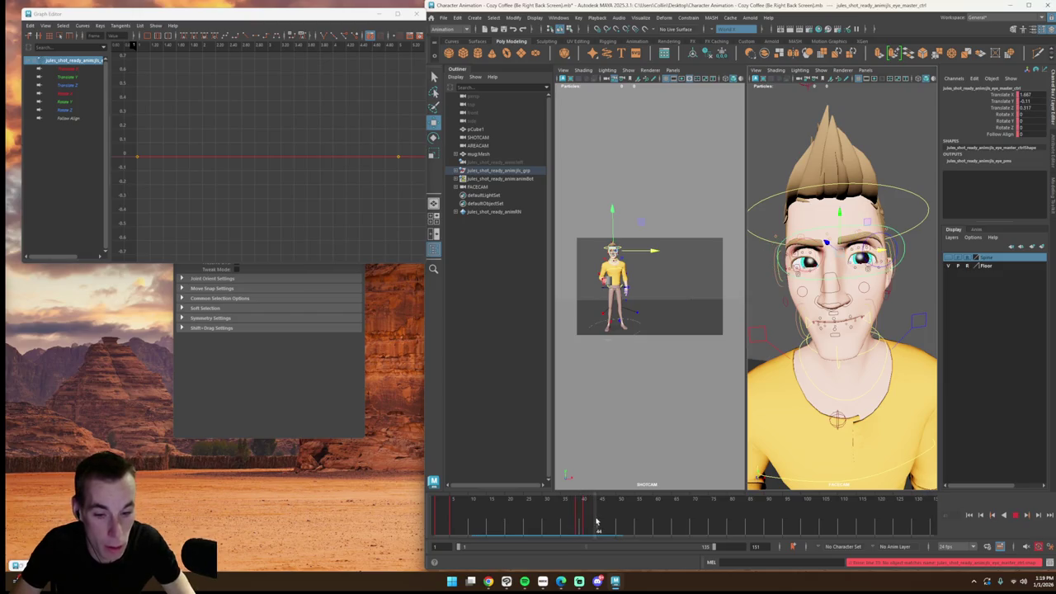
click(1005, 516)
click(1015, 516)
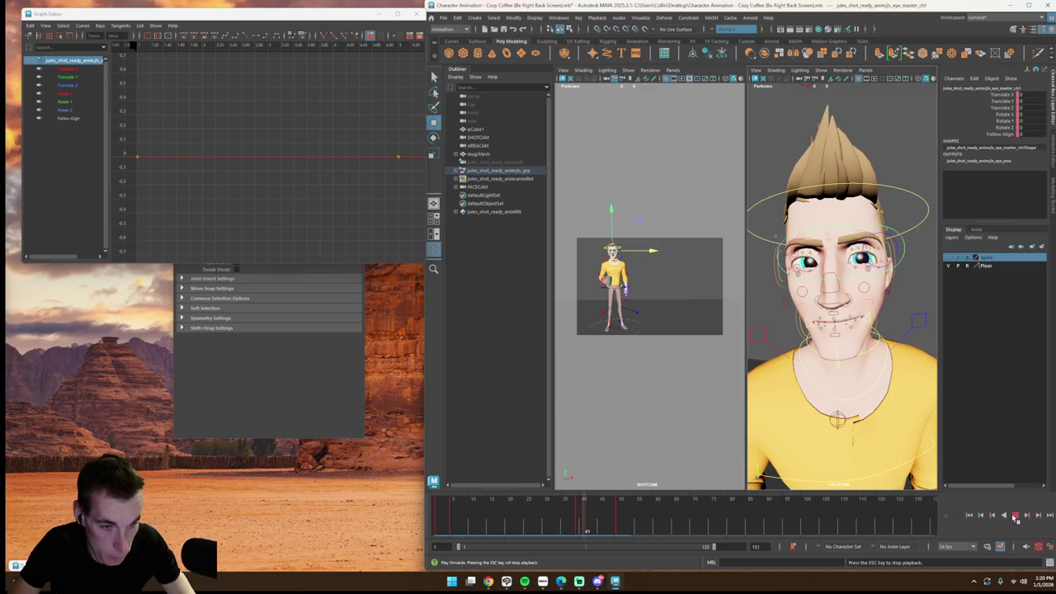
click(617, 526)
Step: Replay from frame 12, then deselect the character and maximize the shot camera view
drag(617, 526, 550, 526)
click(1015, 515)
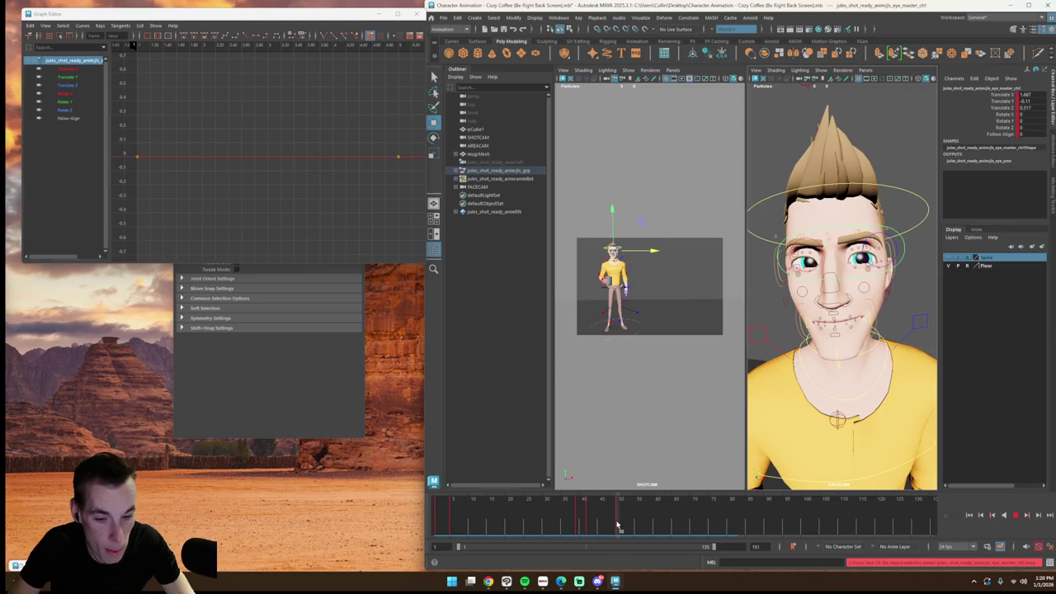
click(581, 525)
click(637, 527)
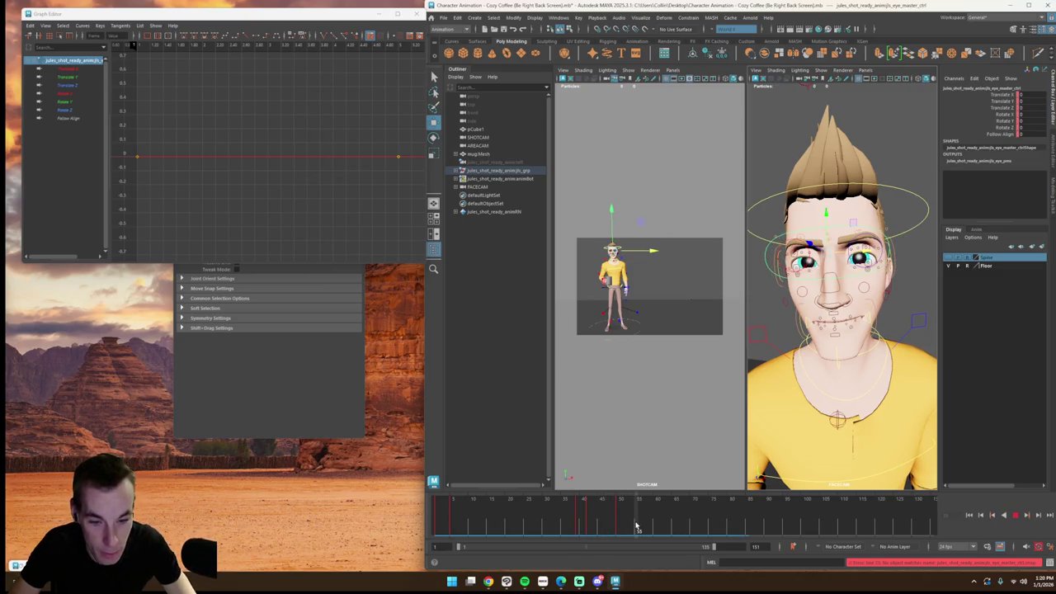
click(480, 527)
click(1015, 517)
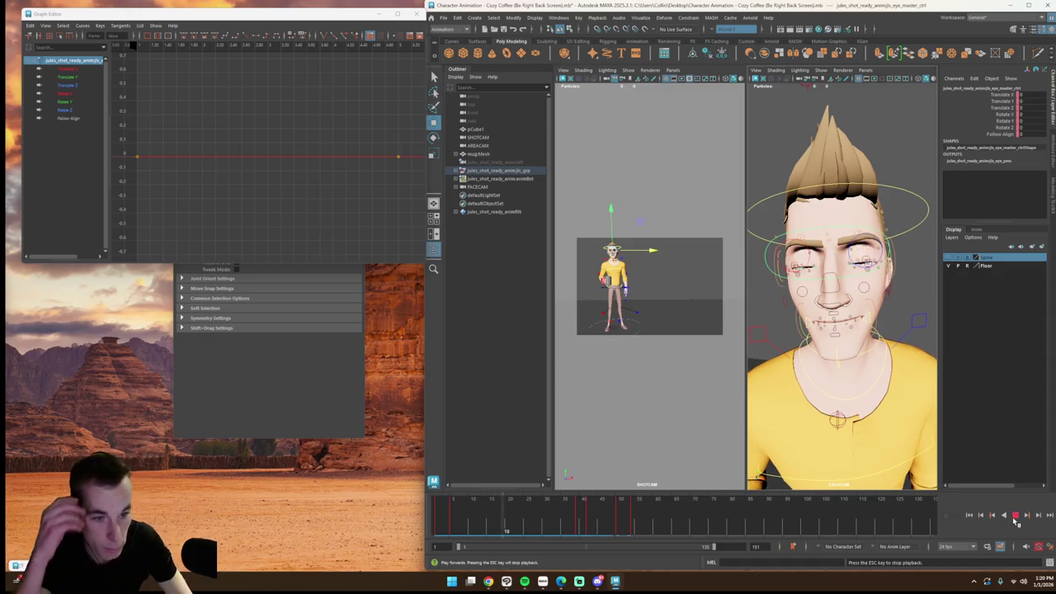
click(1015, 516)
click(683, 467)
key(space)
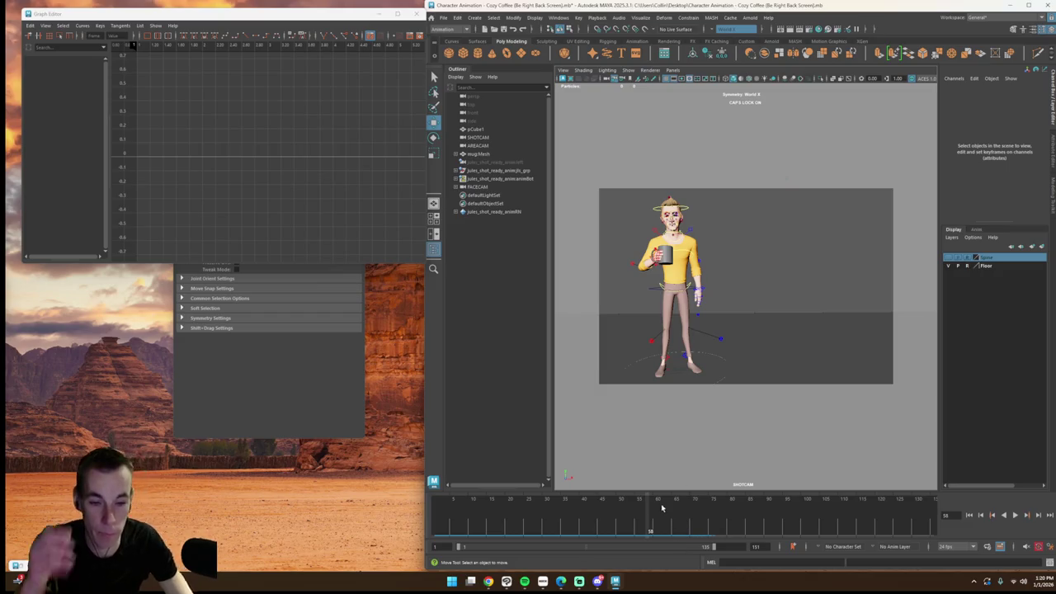
Step: Go to the first frame and hide the rig's NURBS control curves in the shot camera
key(alt+shift+v)
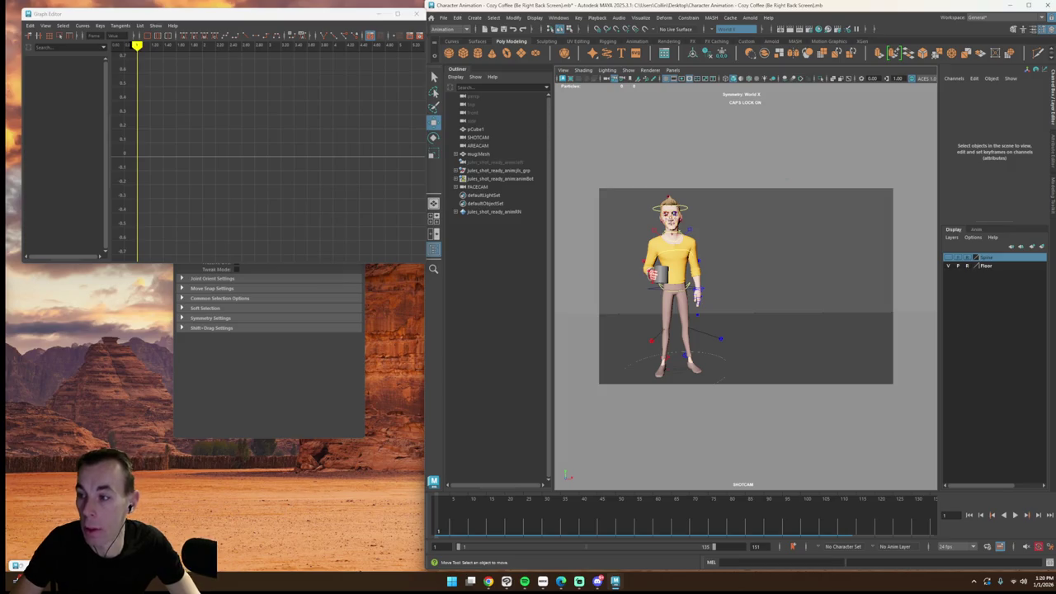
click(629, 70)
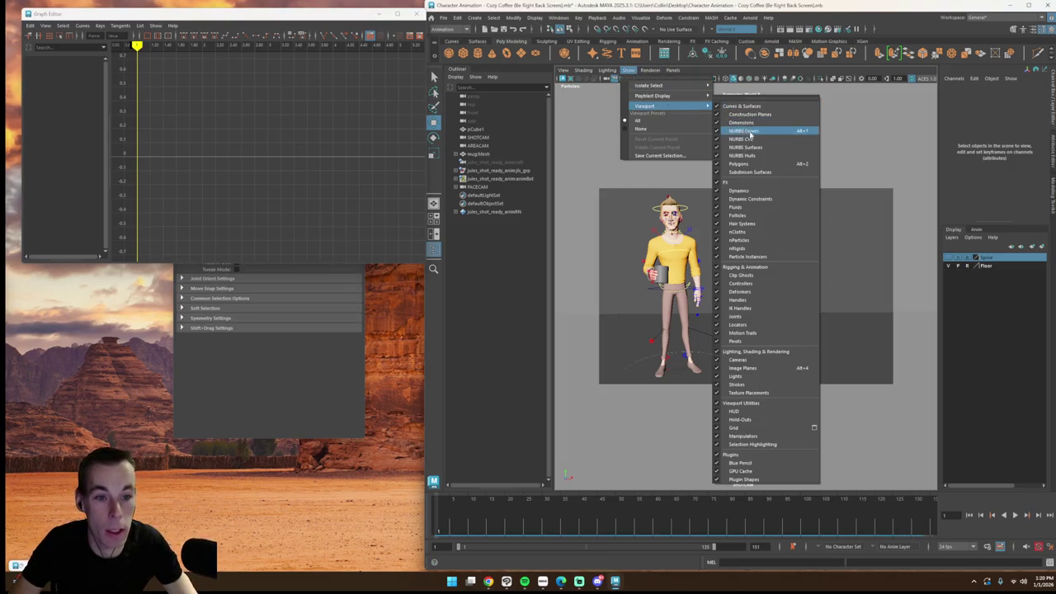
click(742, 132)
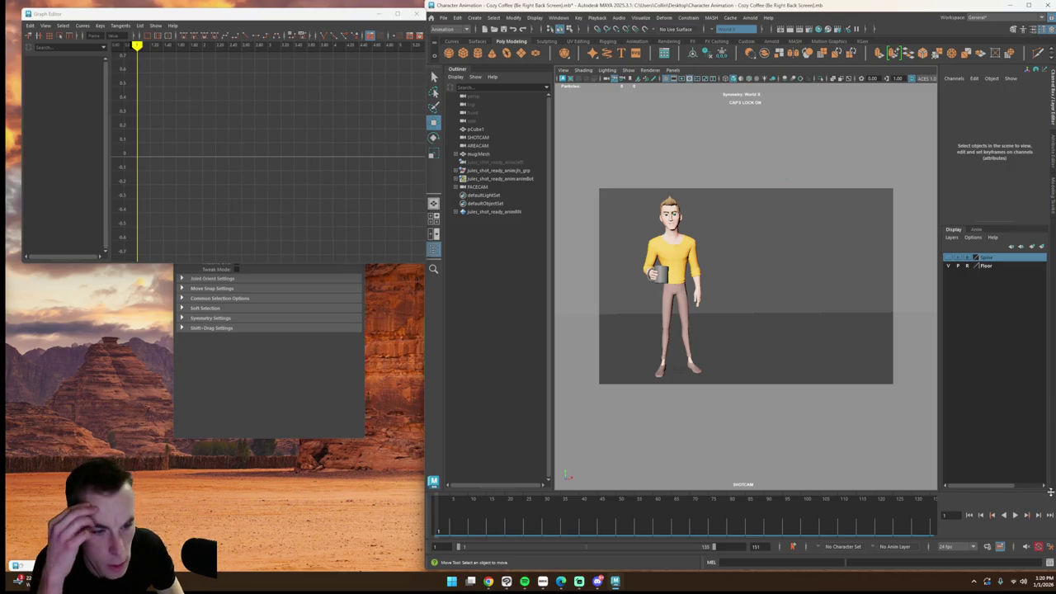
Step: Play the coffee-drinking animation, then return to the split view with the face close-up
click(1017, 515)
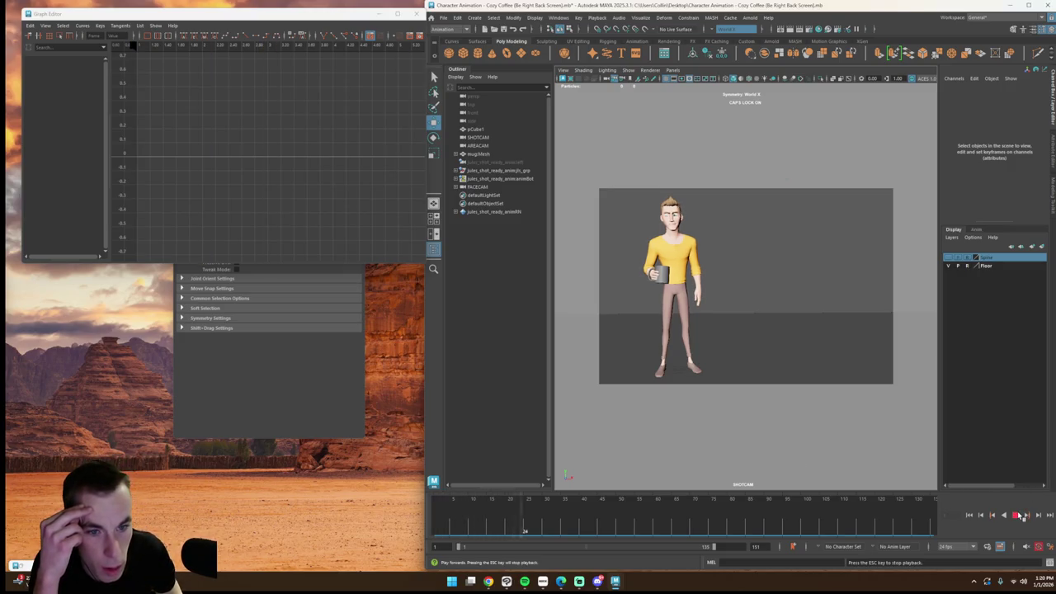
click(1017, 514)
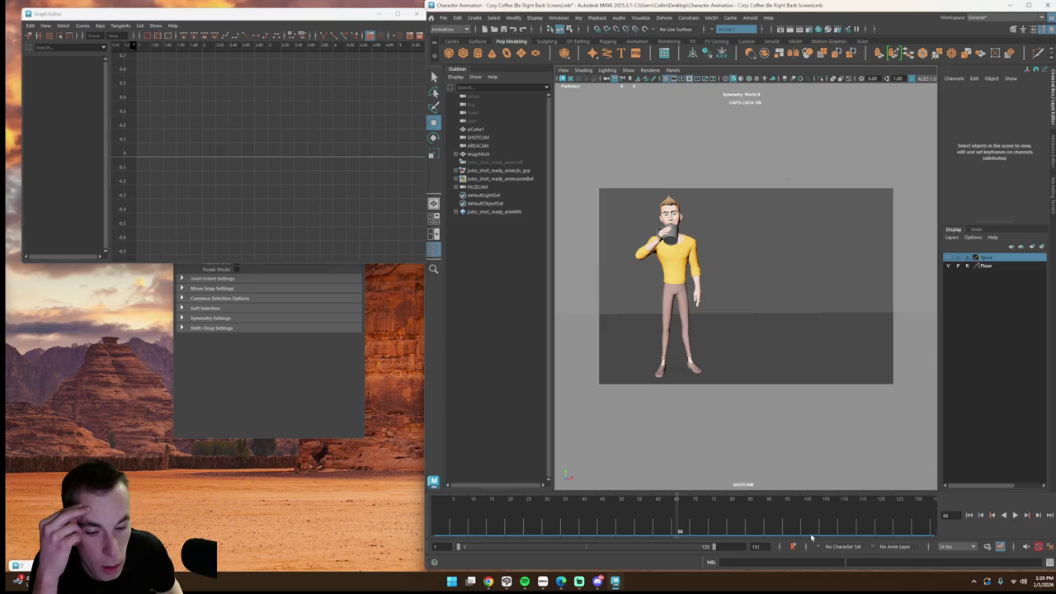
click(1015, 514)
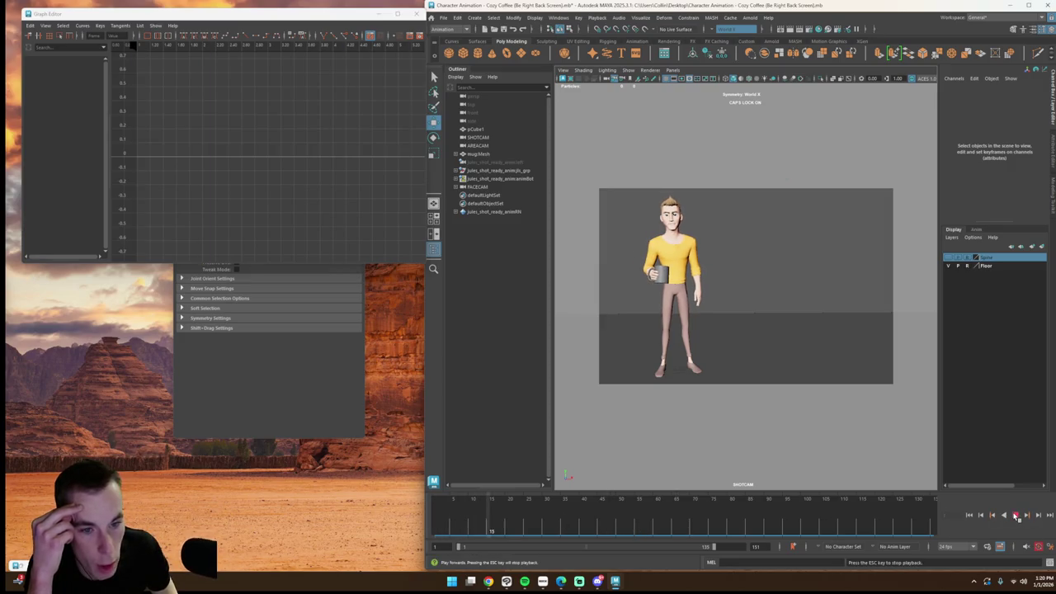
click(1015, 514)
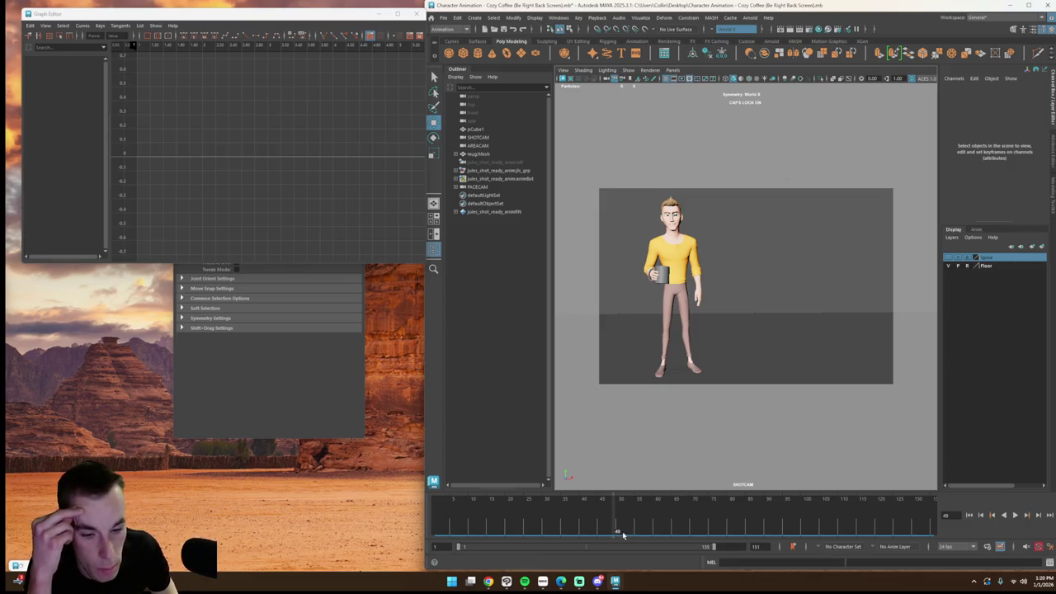
click(1015, 515)
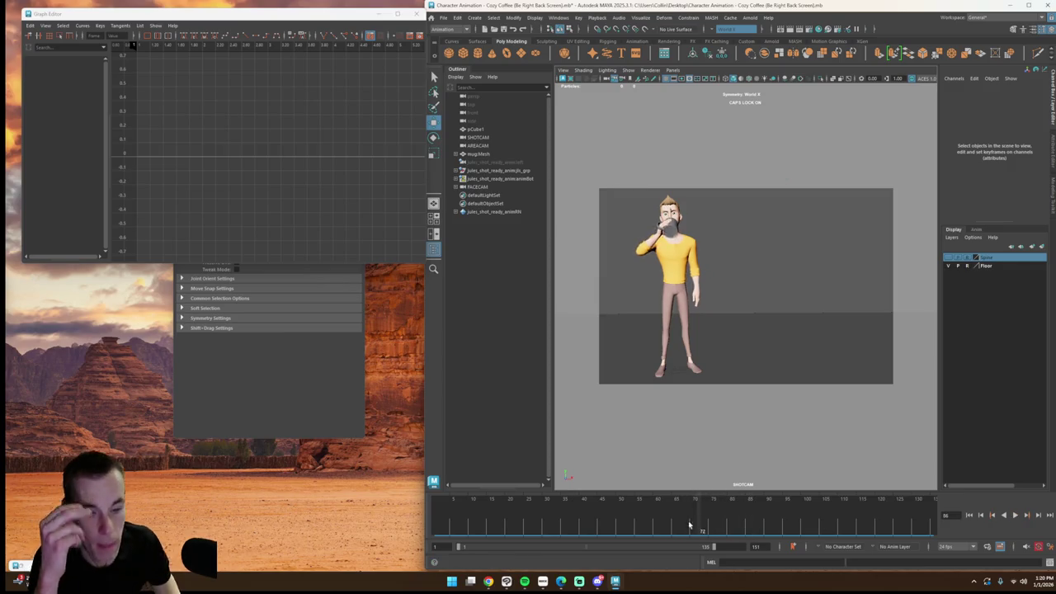
mouse_move(621, 507)
mouse_down()
mouse_move(509, 507)
mouse_move(727, 530)
mouse_move(437, 530)
mouse_up()
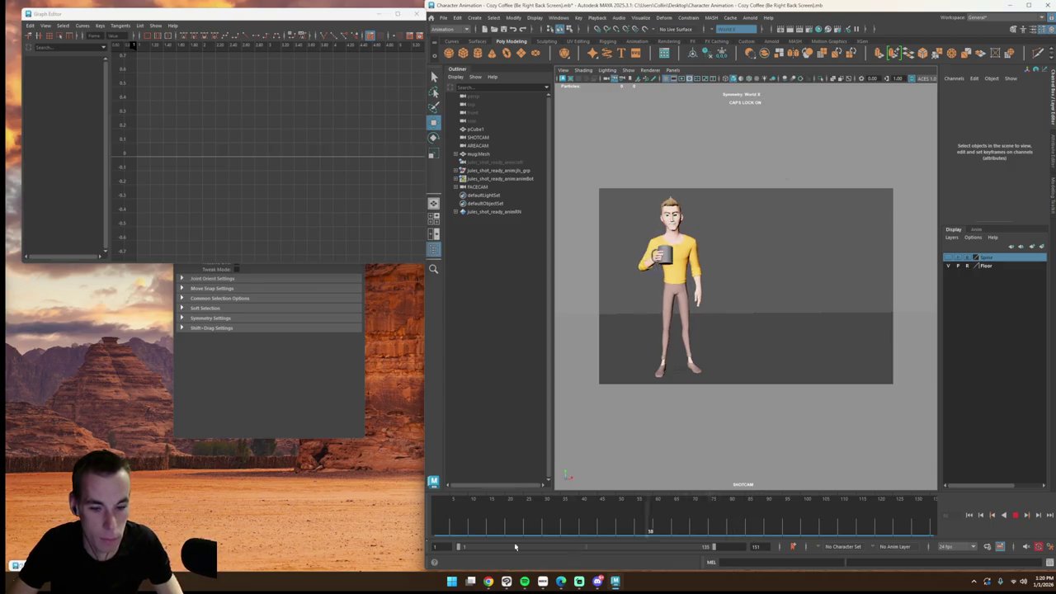
key(ctrl+2)
key(super)
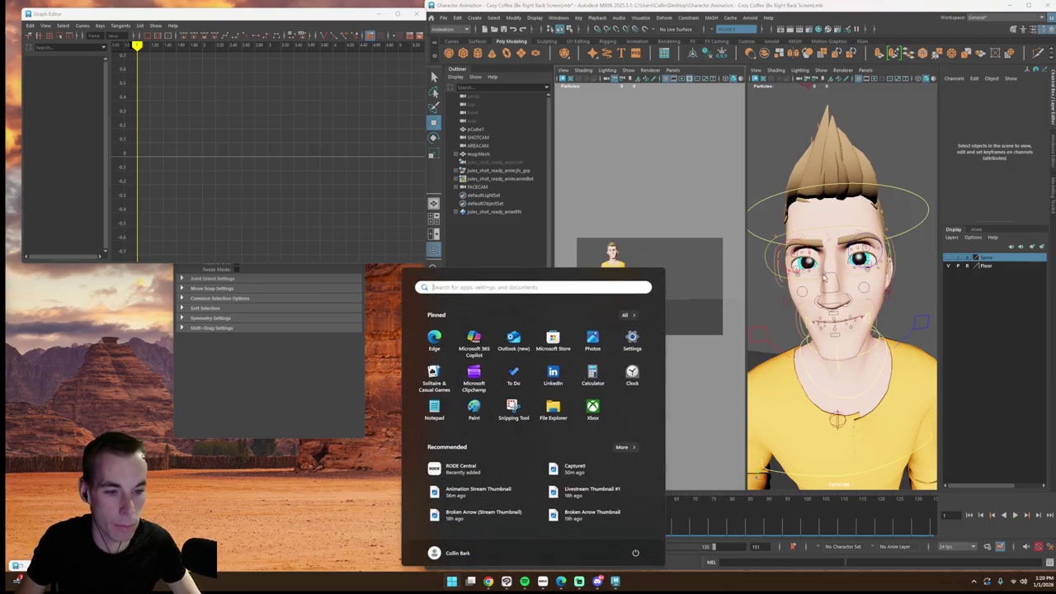
Step: Nudge the eye controls slightly right around frame 40 and replay the glance
click(775, 198)
click(813, 277)
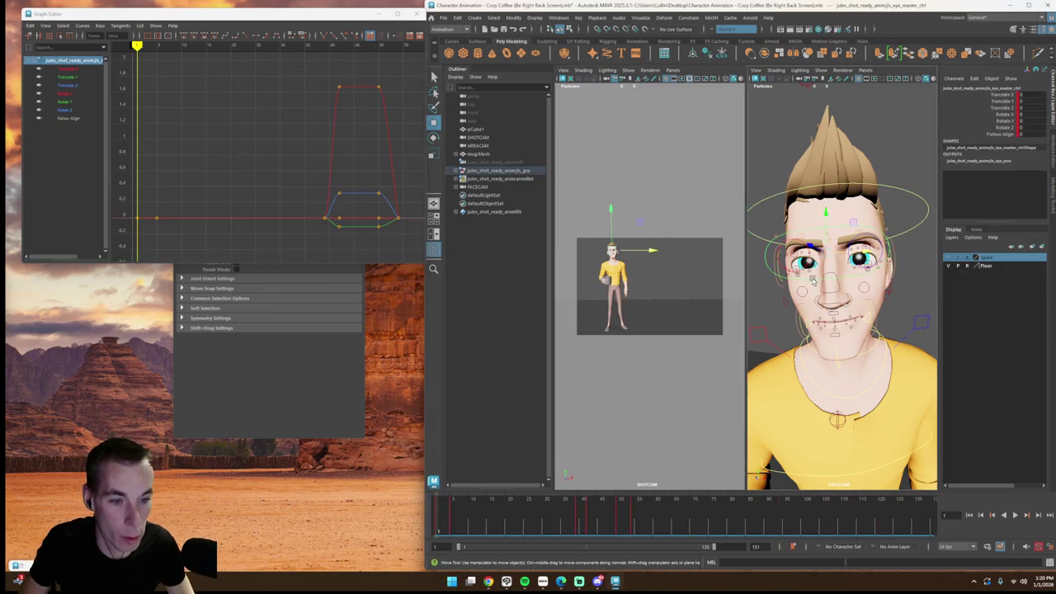
click(582, 527)
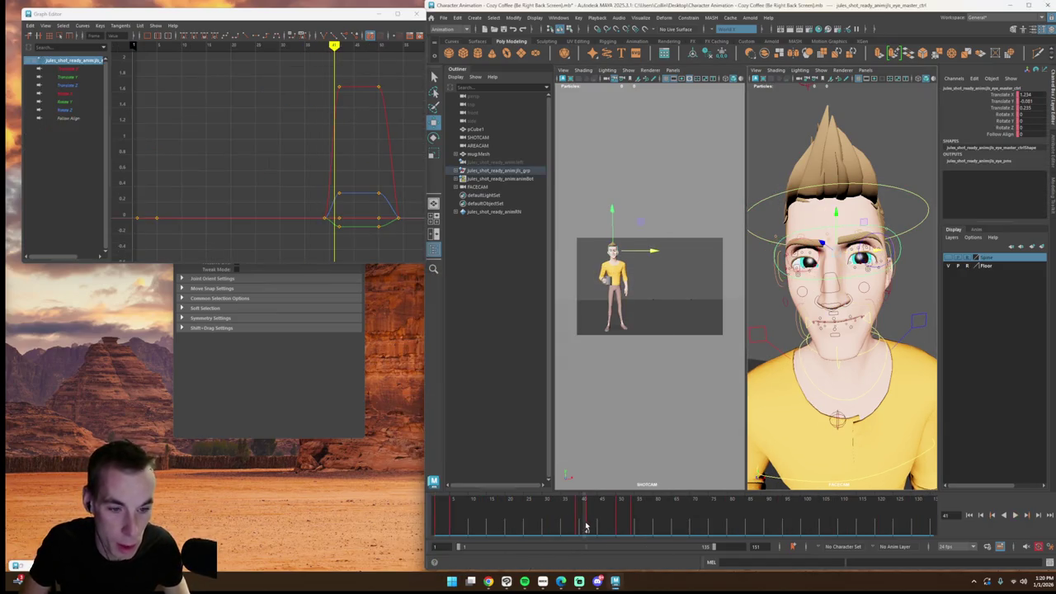
double_click(586, 526)
drag(861, 254, 868, 253)
key(alt+v)
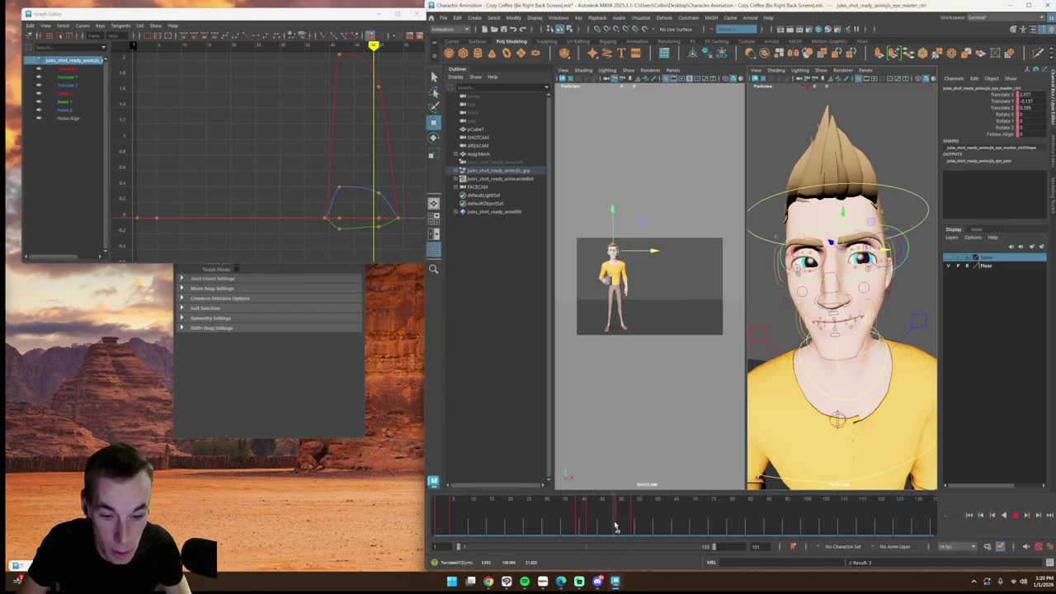
click(564, 525)
key(alt+v)
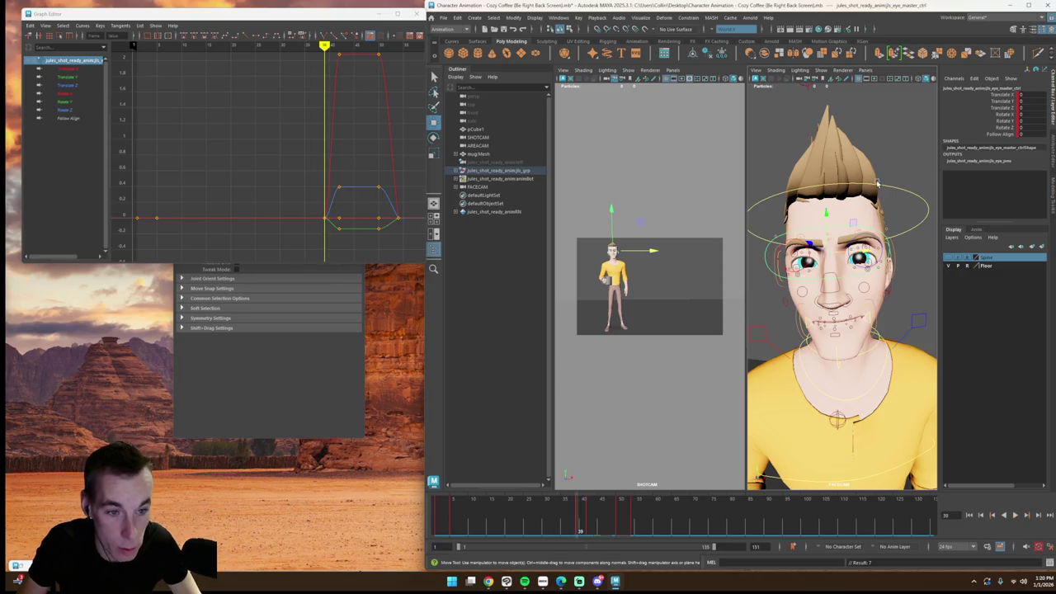
Step: Select head_ctrl and scrub around frame 33 to load its Rotate X curve
click(881, 186)
key(alt+v)
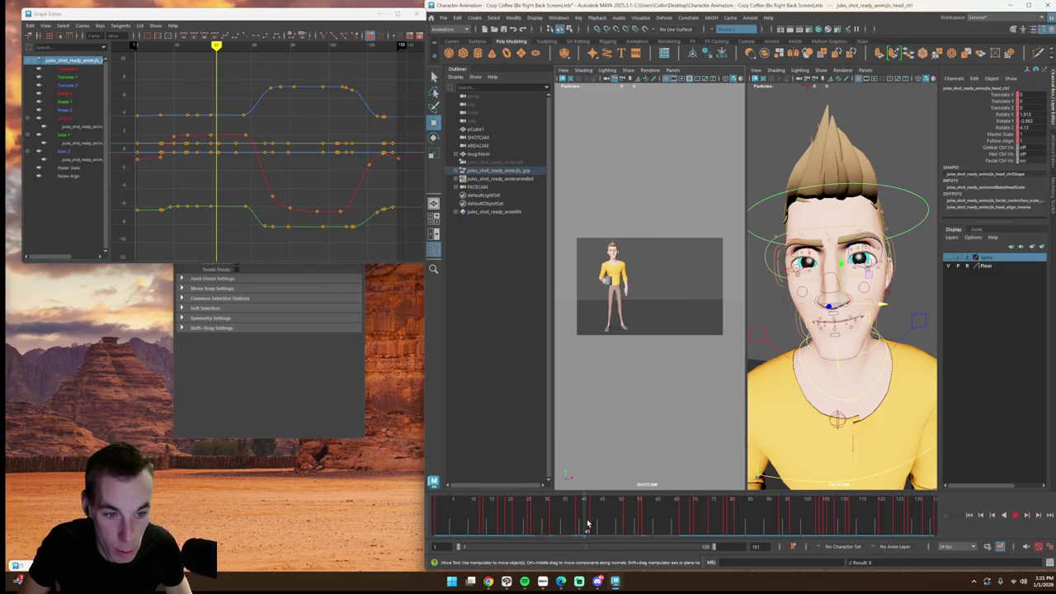
drag(589, 523, 552, 523)
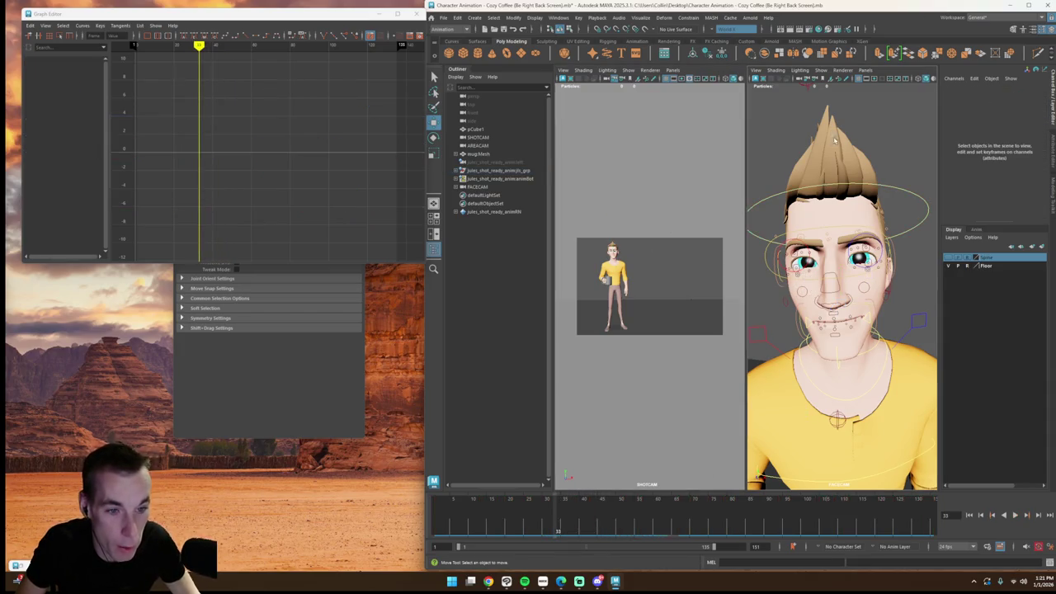
click(759, 201)
drag(563, 529, 603, 529)
Step: Isolate the head's Rotate Y curve and test-drag a key, undoing the change
click(66, 93)
key(e)
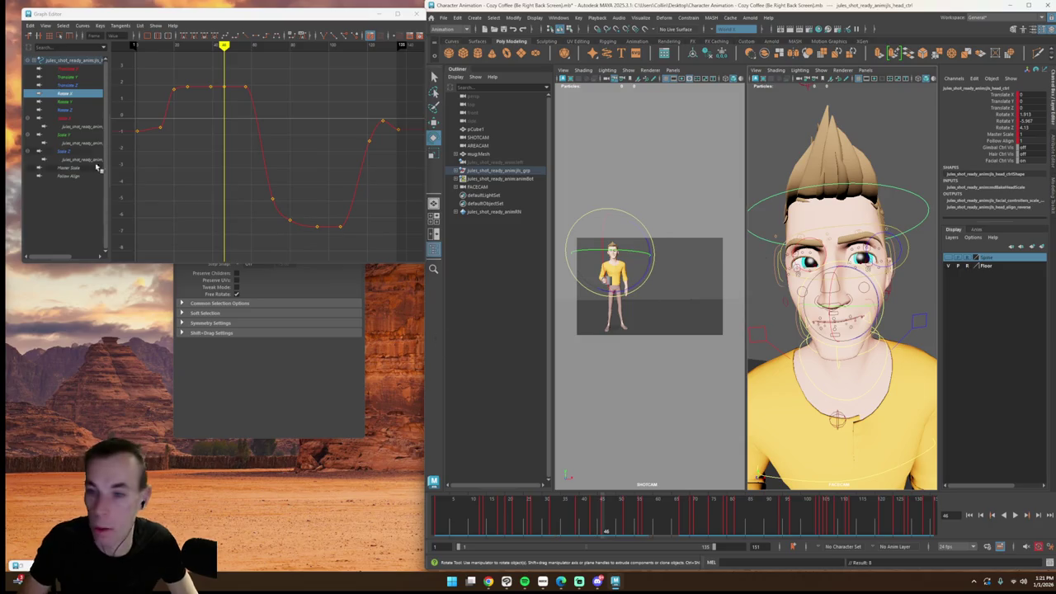
click(82, 101)
middle_drag(225, 91, 224, 163)
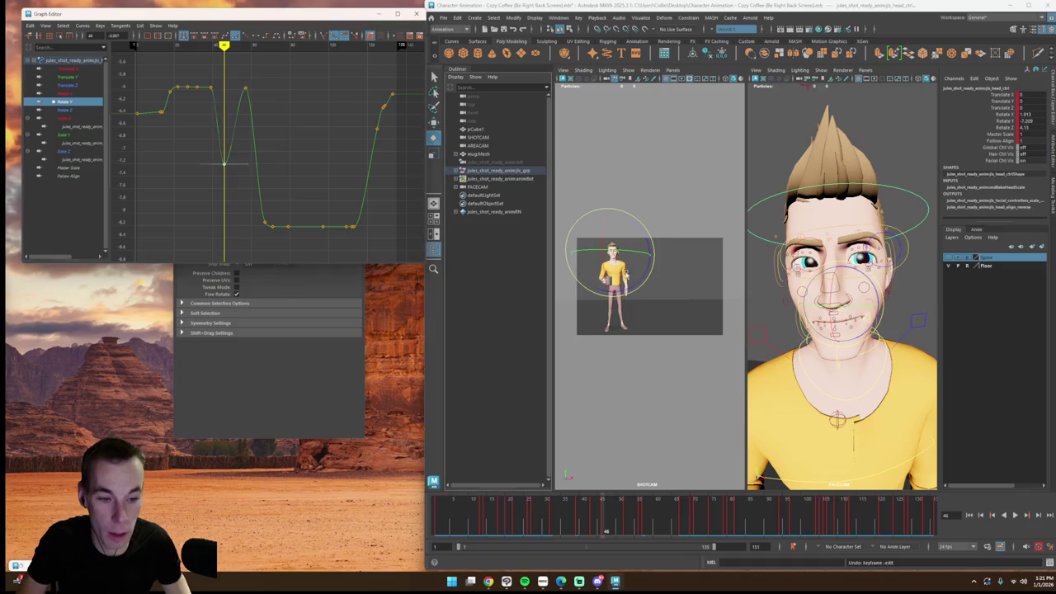
key(ctrl+z)
key(ctrl+z)
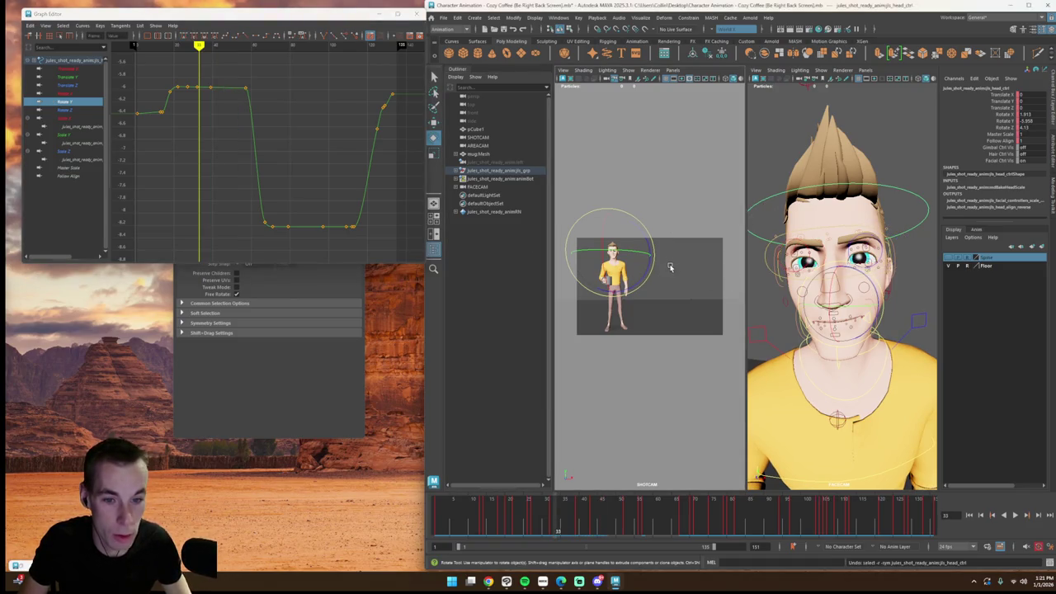
Step: Retry and undo a Rotate Y key edit, then switch the right viewport to AREACAM
mouse_move(564, 513)
mouse_down()
mouse_move(549, 523)
mouse_move(615, 523)
mouse_move(593, 521)
mouse_up()
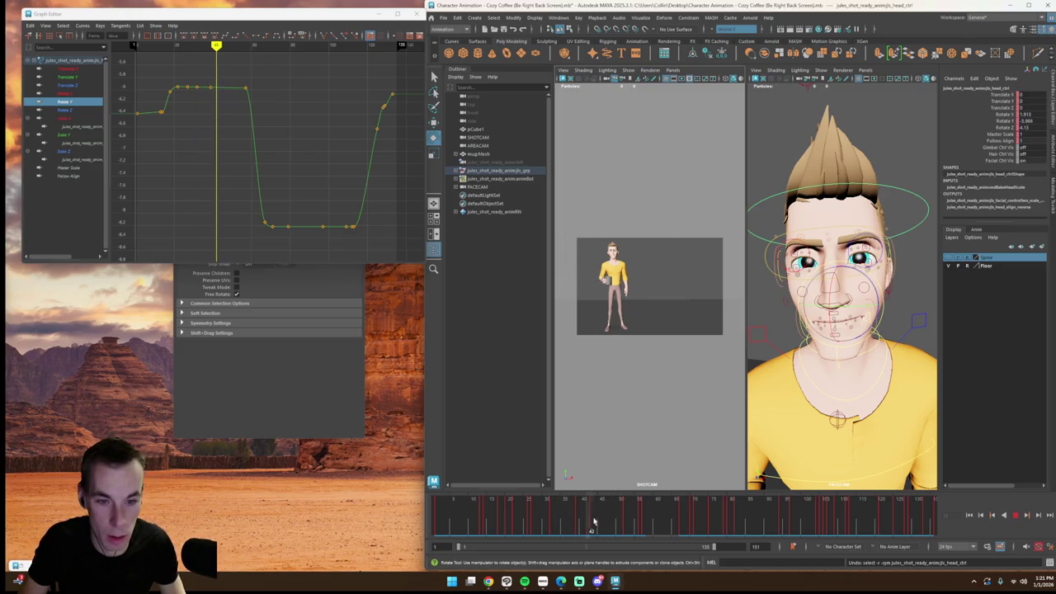
key(ctrl+z)
click(764, 198)
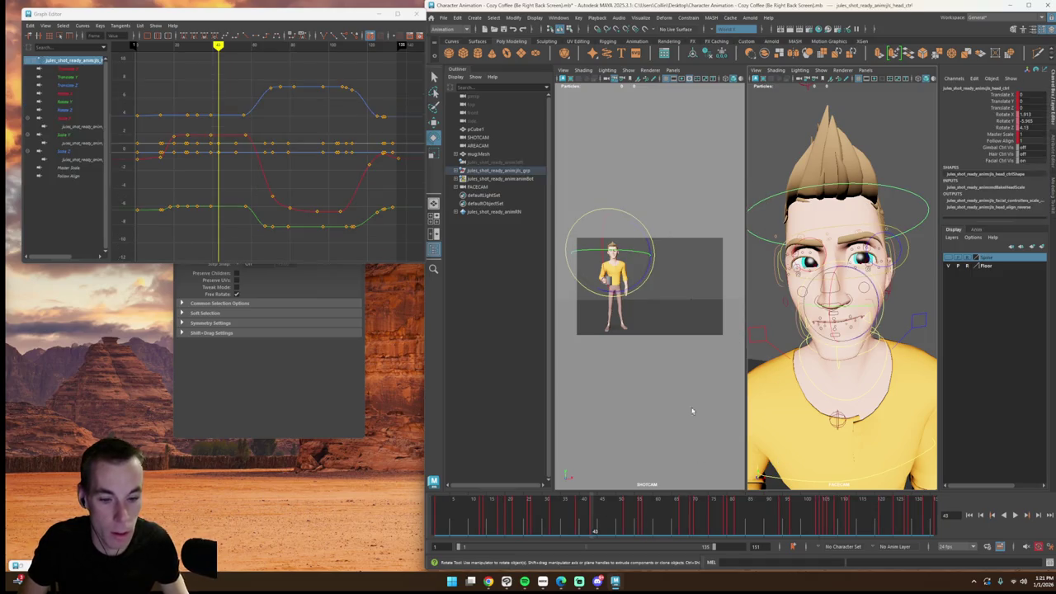
mouse_move(589, 518)
mouse_down()
mouse_move(576, 520)
mouse_move(601, 518)
mouse_up()
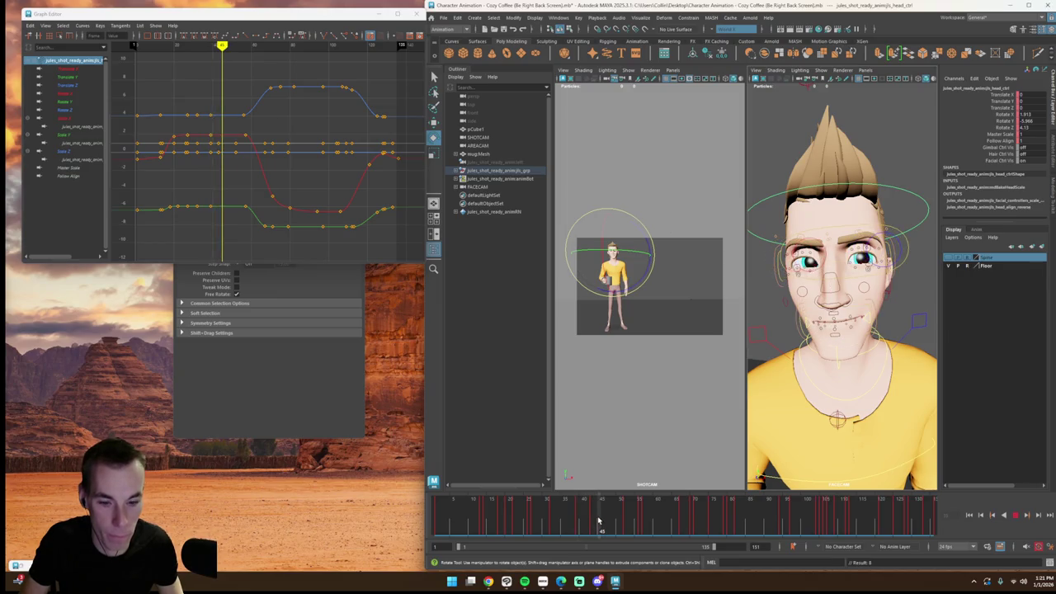
click(75, 102)
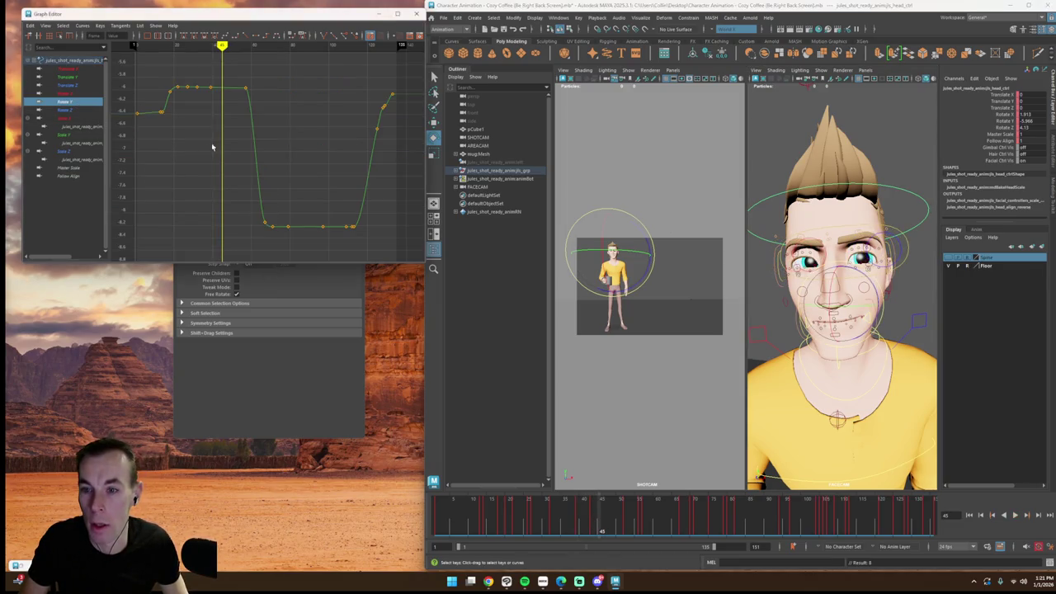
mouse_move(223, 95)
mouse_down()
mouse_move(225, 114)
mouse_move(222, 56)
mouse_up()
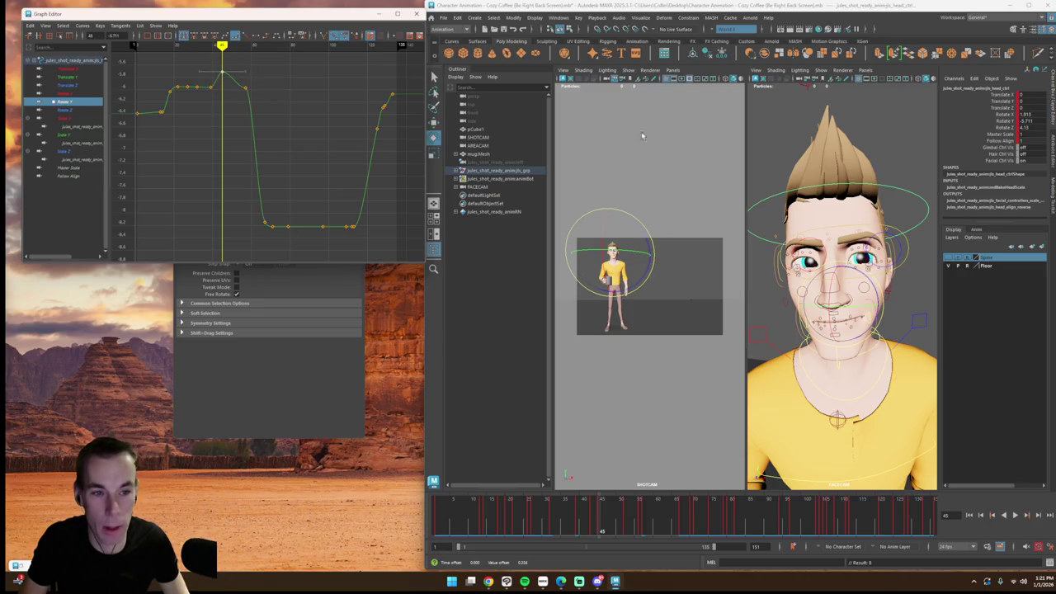
key(ctrl+z)
click(864, 71)
click(964, 79)
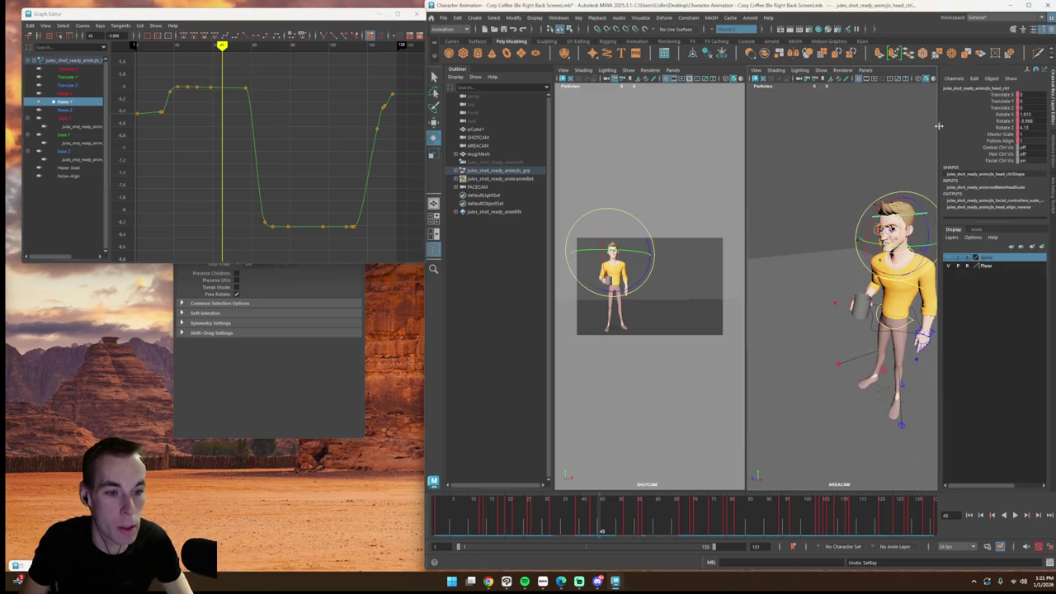
Step: Zoom and orbit the area camera to frame the character's head and torso front-on
key(super)
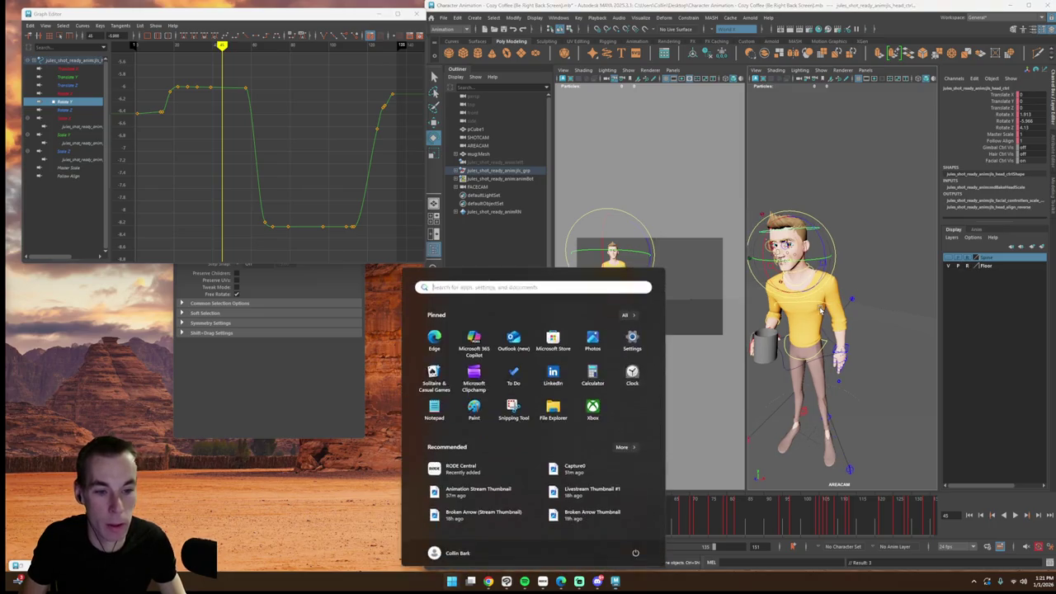
click(797, 305)
scroll(798, 305, up, 3)
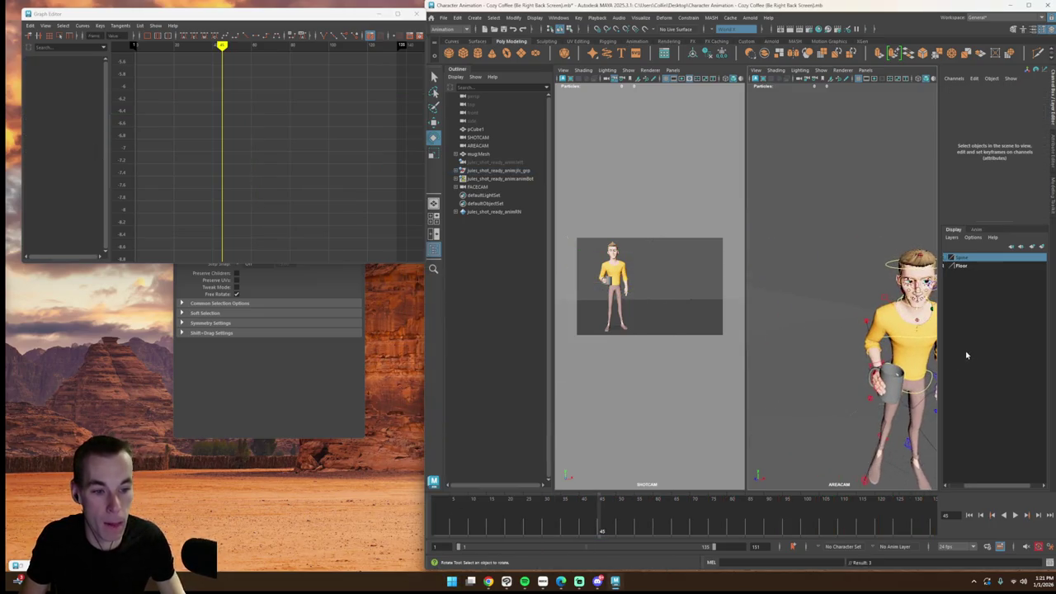
alt+middle_drag(825, 313, 824, 297)
scroll(824, 297, up, 3)
alt+drag(824, 297, 887, 410)
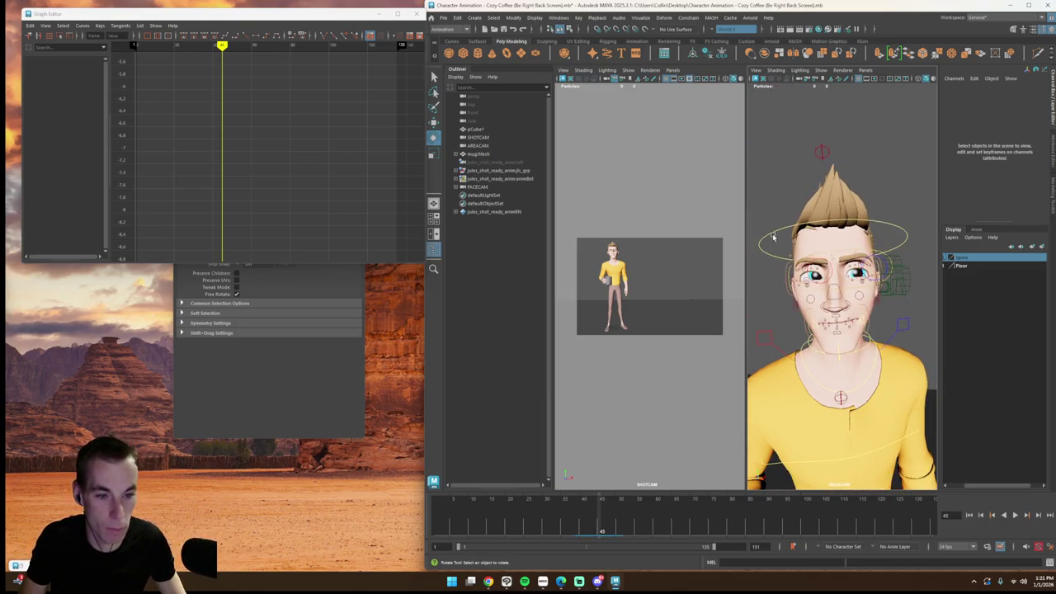
Step: Select the head control and trial raising the Rotate Y top keys, then undo
click(773, 236)
click(66, 100)
drag(167, 71, 239, 116)
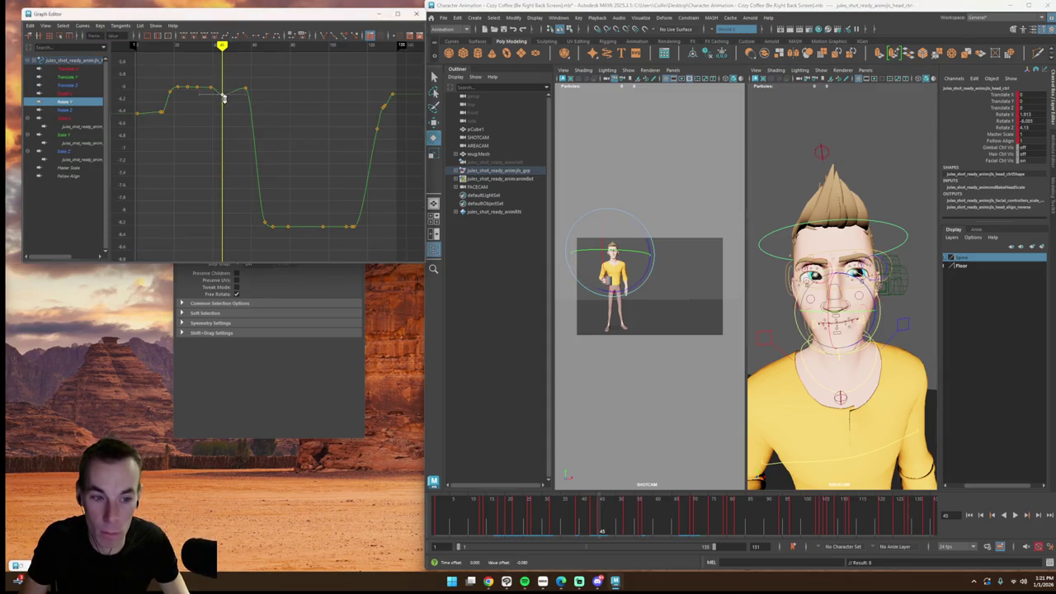
middle_drag(224, 101, 229, 66)
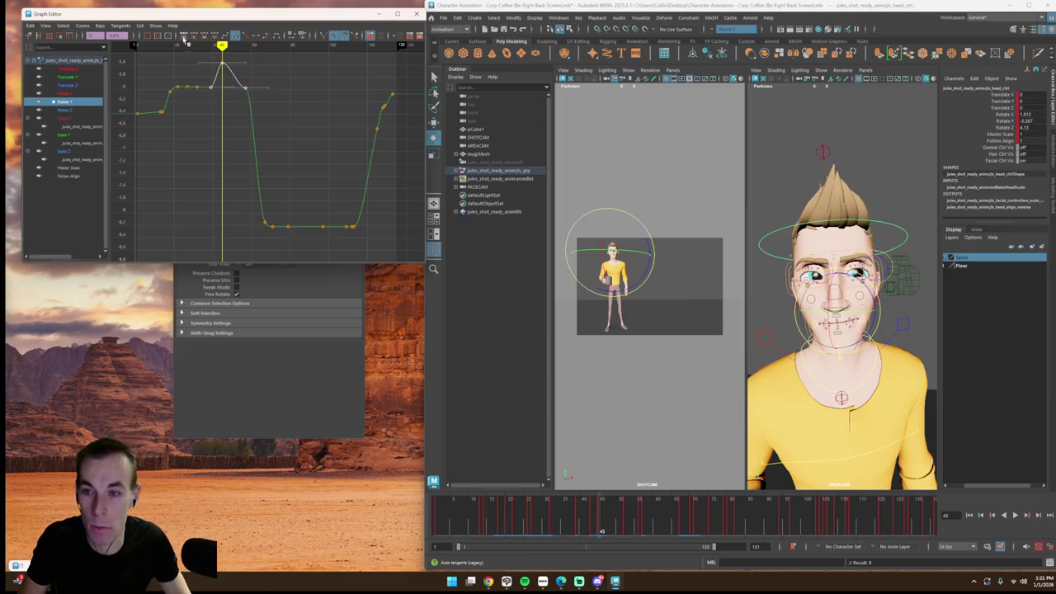
drag(223, 48, 211, 54)
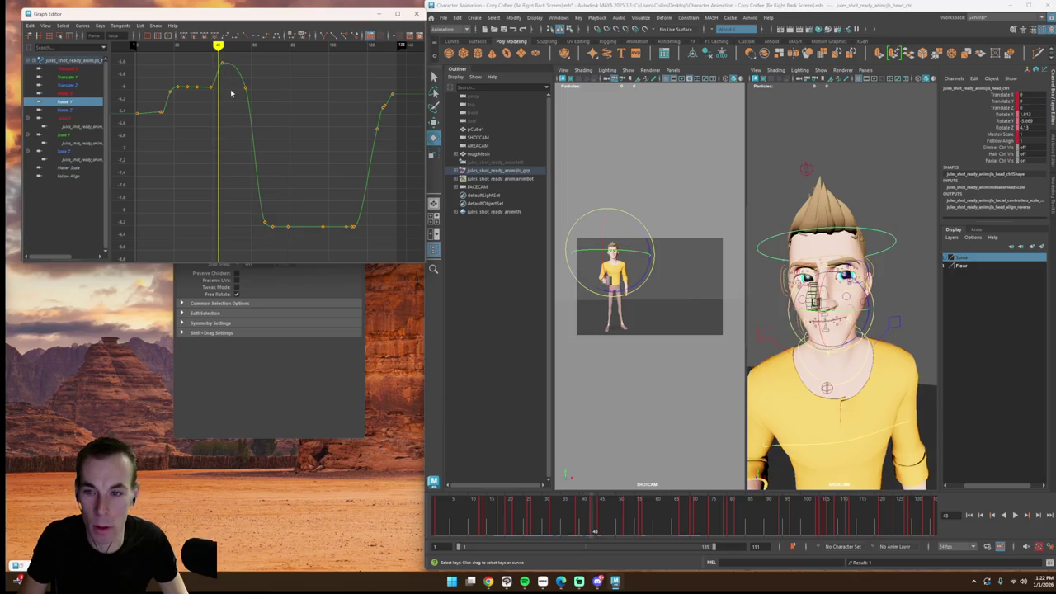
key(ctrl+z)
key(ctrl+z)
Step: Deselect, orbit the area camera, and maximize SHOTCAM to a single view
click(782, 326)
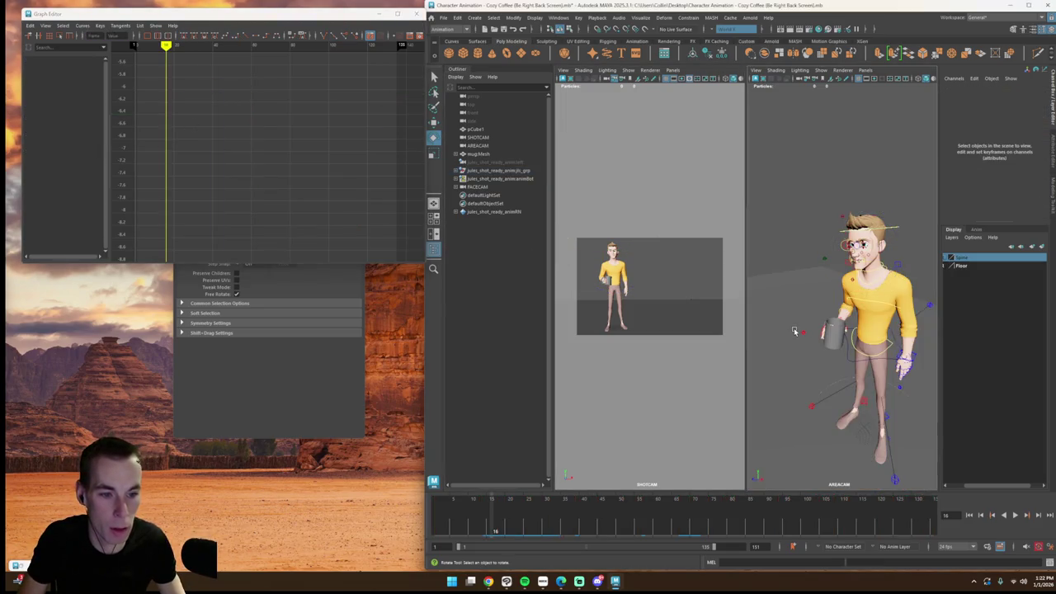
alt+drag(794, 330, 831, 314)
key(super)
click(693, 310)
key(space)
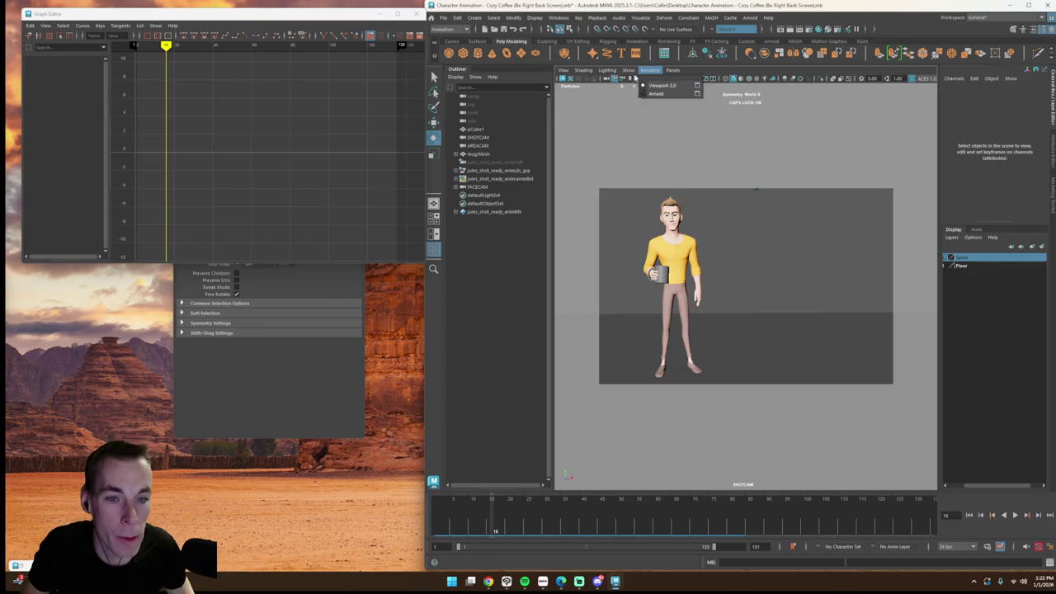
Step: Show controllers in SHOTCAM, select head_ctrl, and isolate its Rotate Y curve
click(628, 70)
mouse_move(650, 70)
click(757, 134)
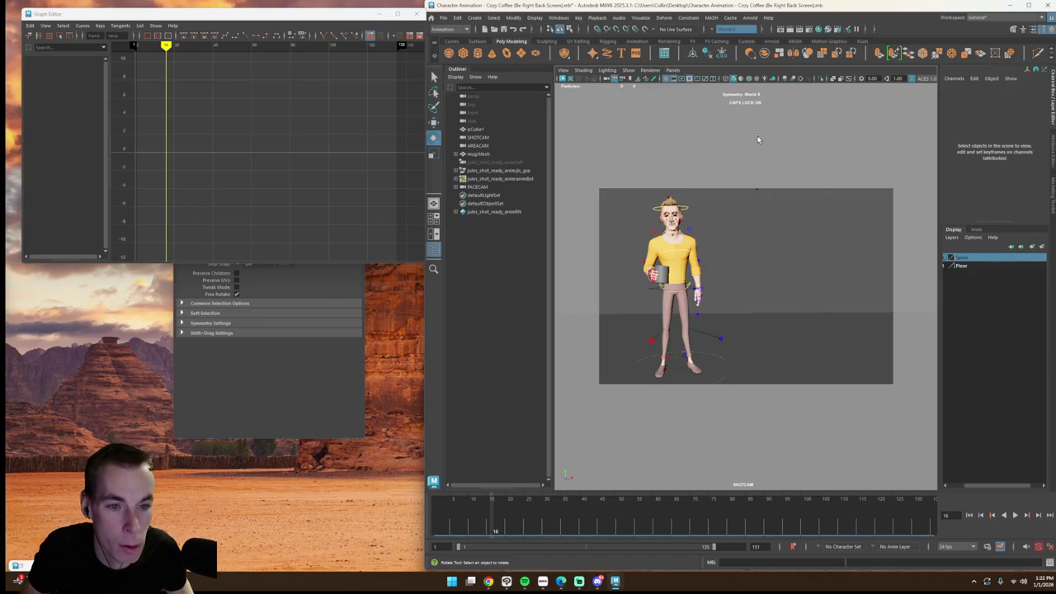
click(685, 209)
click(91, 101)
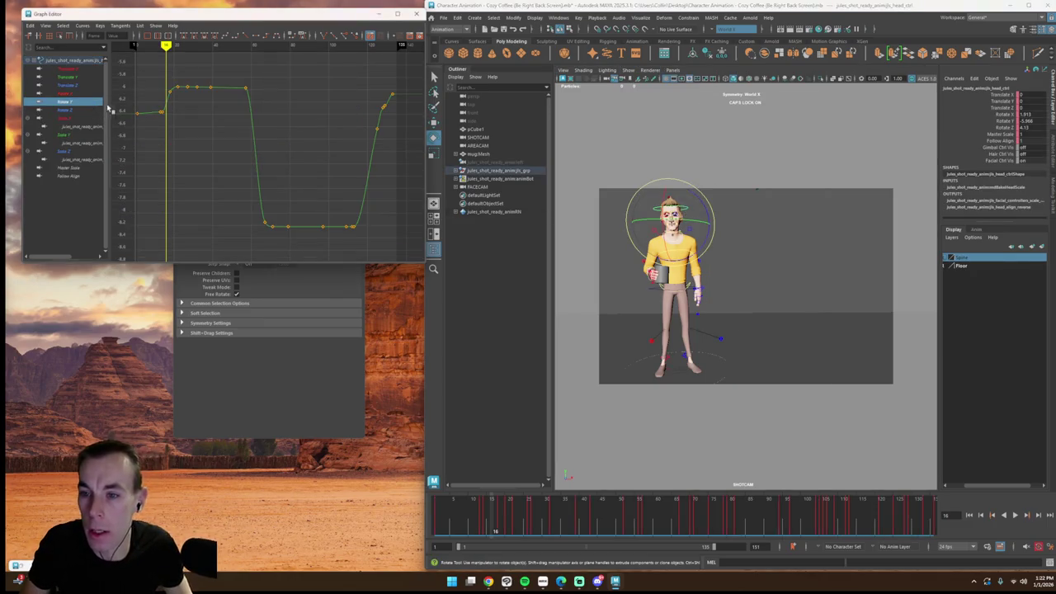
key(alt+v)
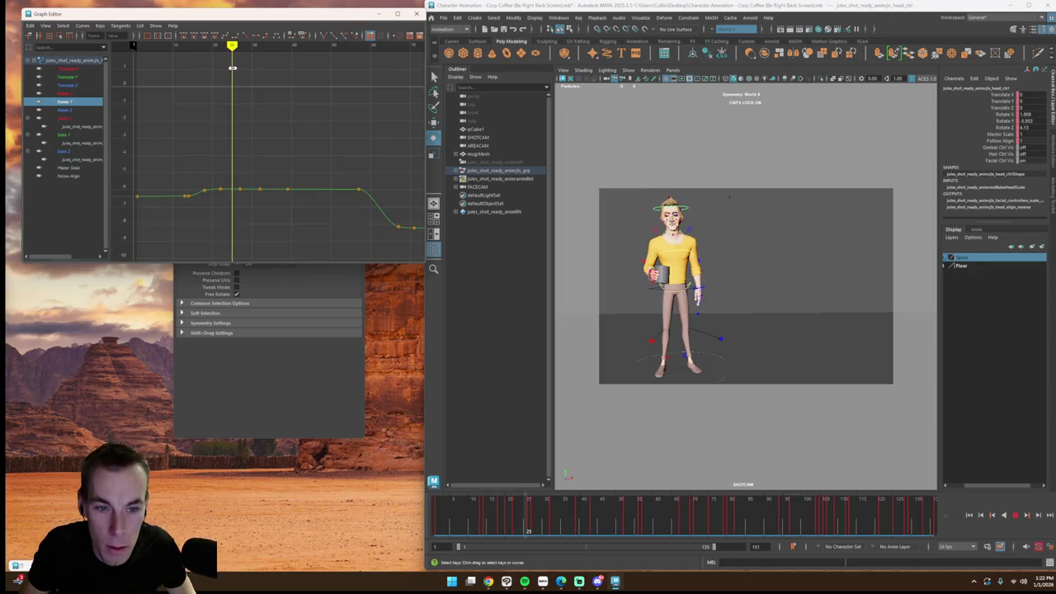
mouse_move(267, 86)
mouse_down()
mouse_move(289, 110)
mouse_move(263, 122)
mouse_move(303, 137)
mouse_move(282, 139)
mouse_up()
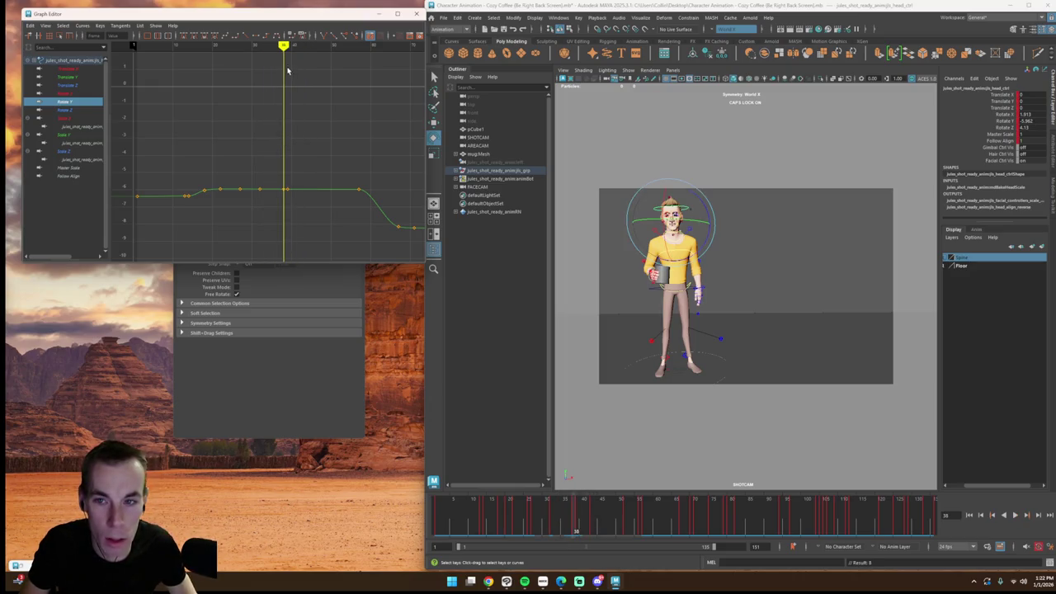
Step: Raise the middle Rotate Y keys into a plateau around frames 42–50 and play back
mouse_move(287, 71)
mouse_down()
mouse_move(297, 78)
mouse_move(283, 52)
mouse_move(299, 55)
mouse_up()
click(284, 190)
click(309, 80)
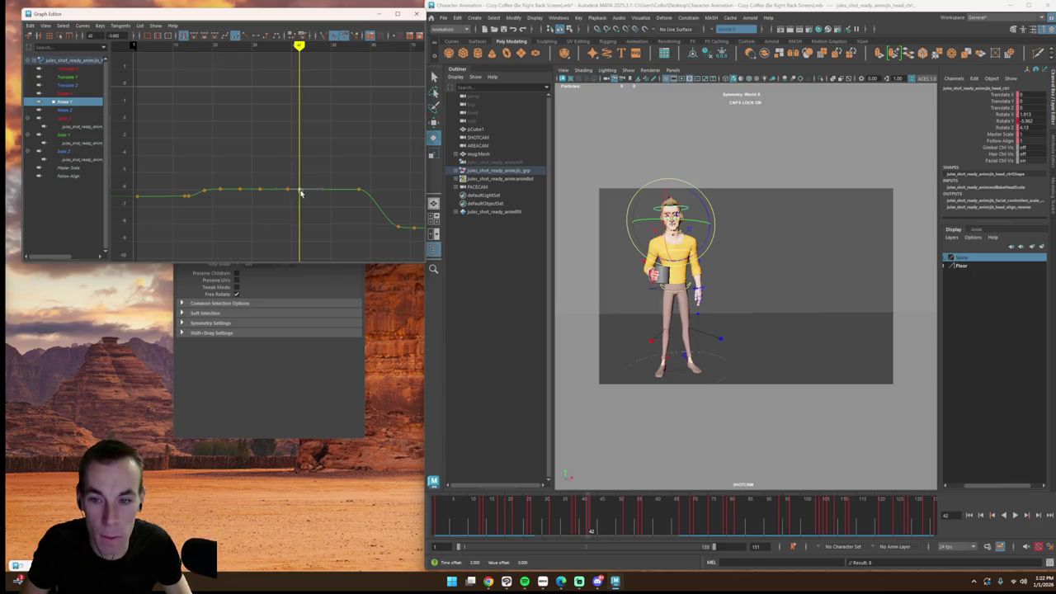
drag(263, 58, 363, 94)
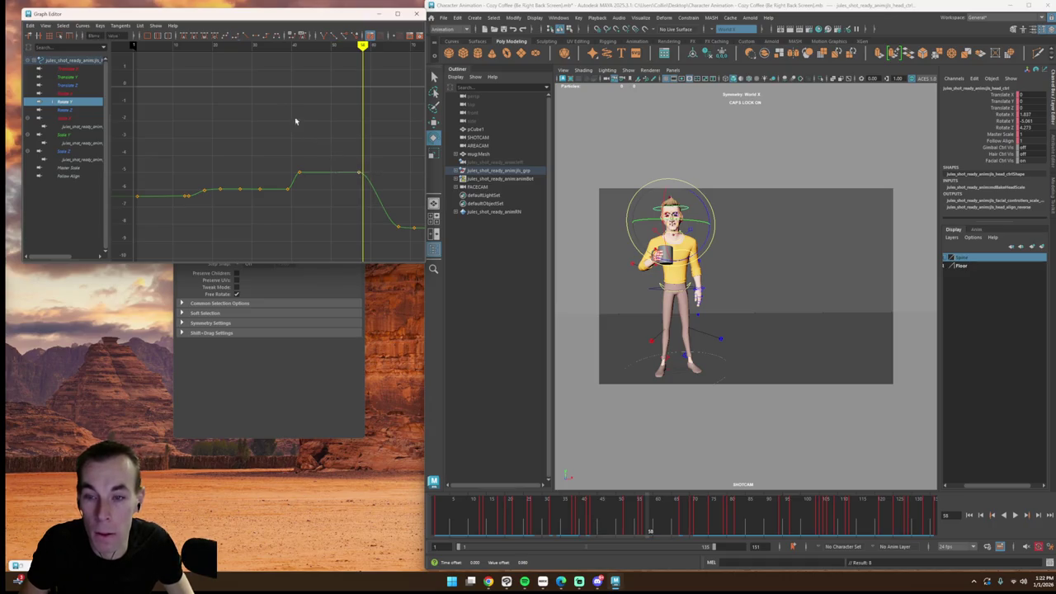
click(236, 47)
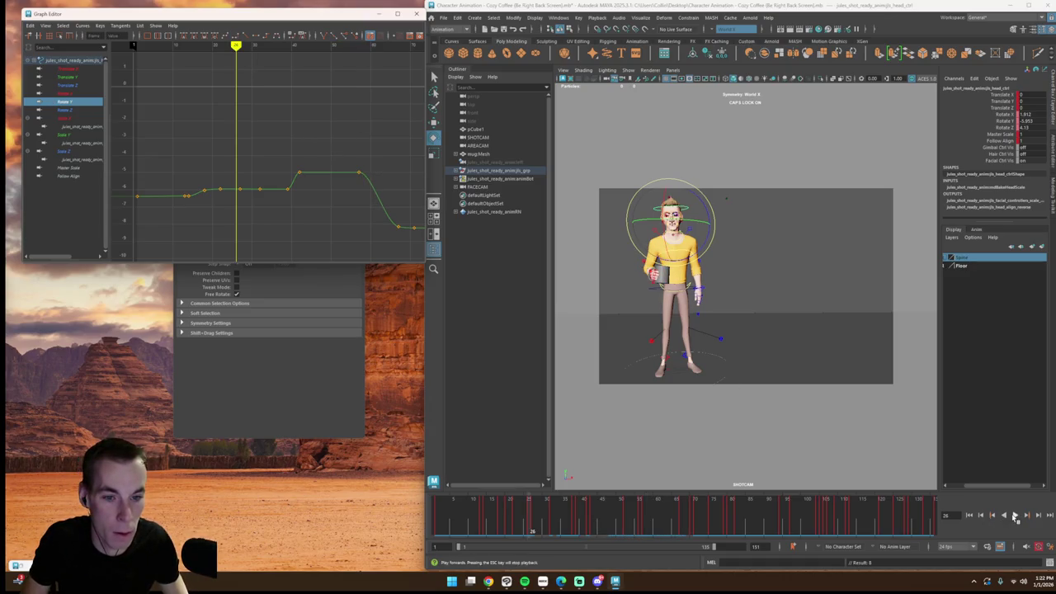
click(1015, 515)
click(1015, 516)
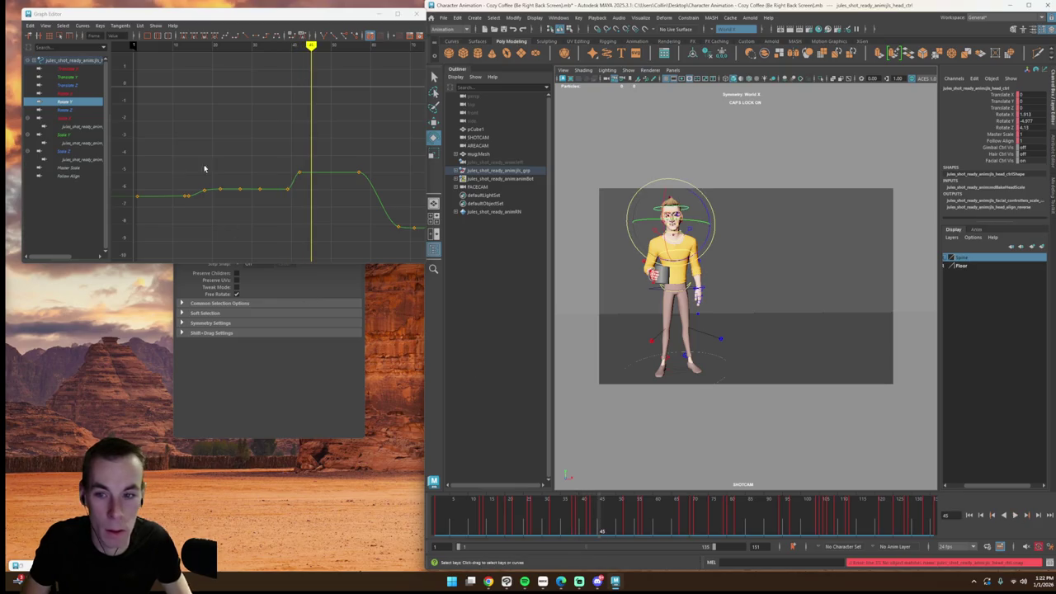
Step: Lower the raised Rotate Y top keys slightly and replay the head turn
key(f)
drag(200, 74, 355, 137)
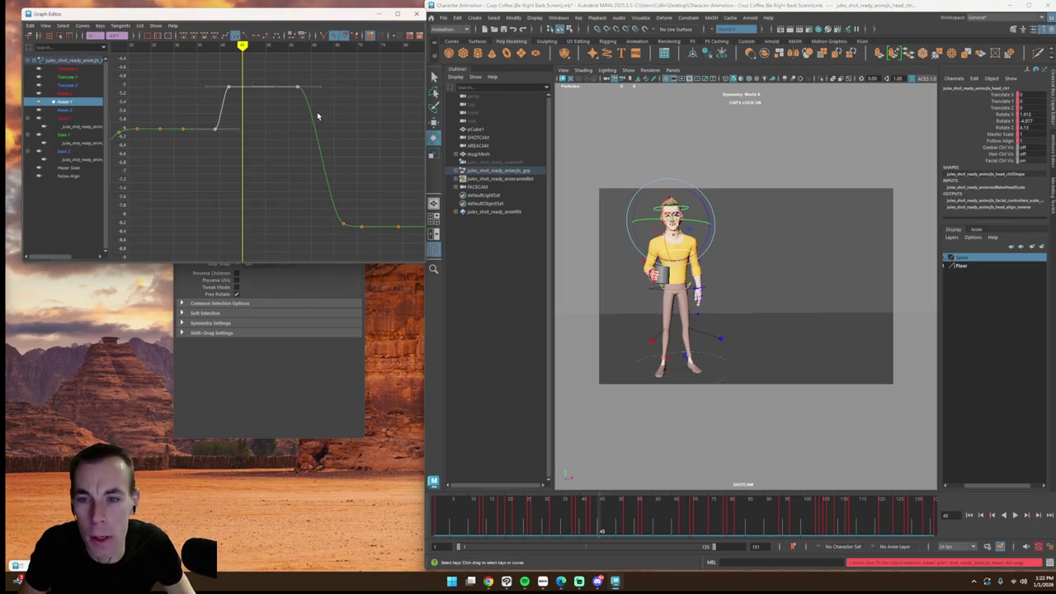
shift+middle_drag(217, 78, 236, 112)
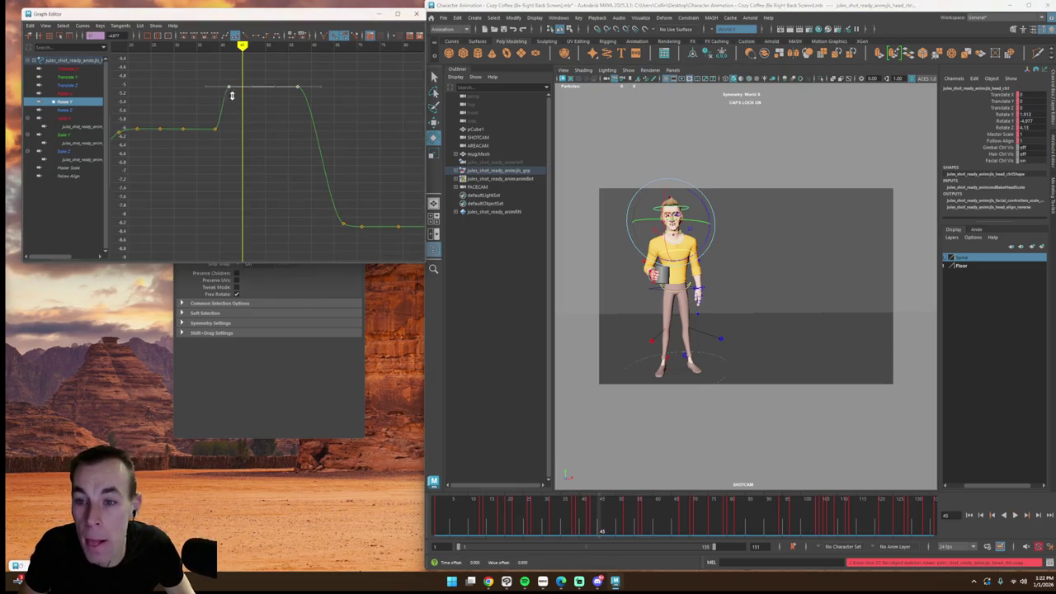
click(178, 47)
click(1014, 516)
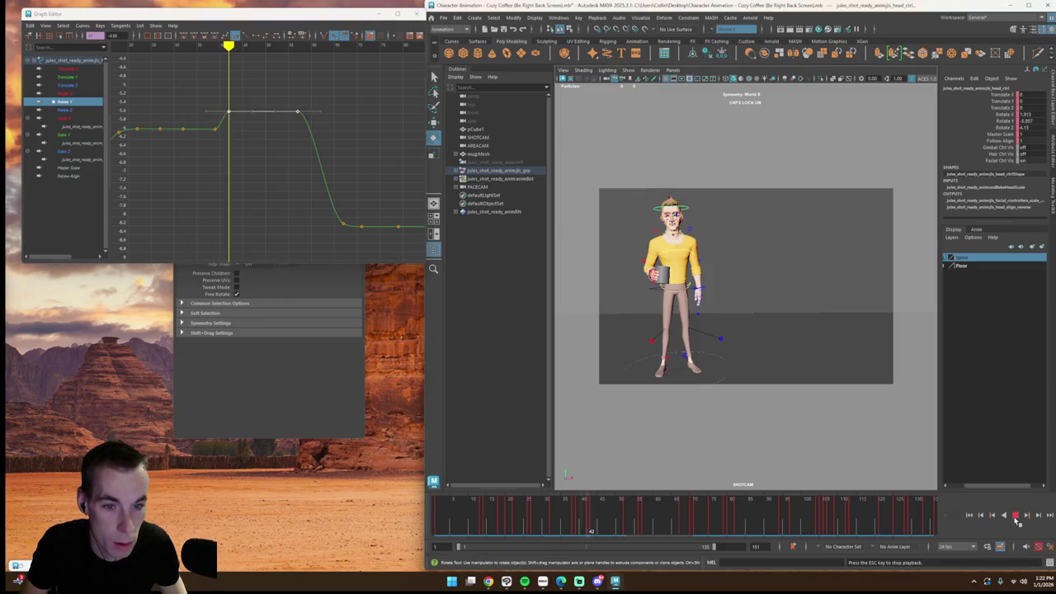
key(Escape)
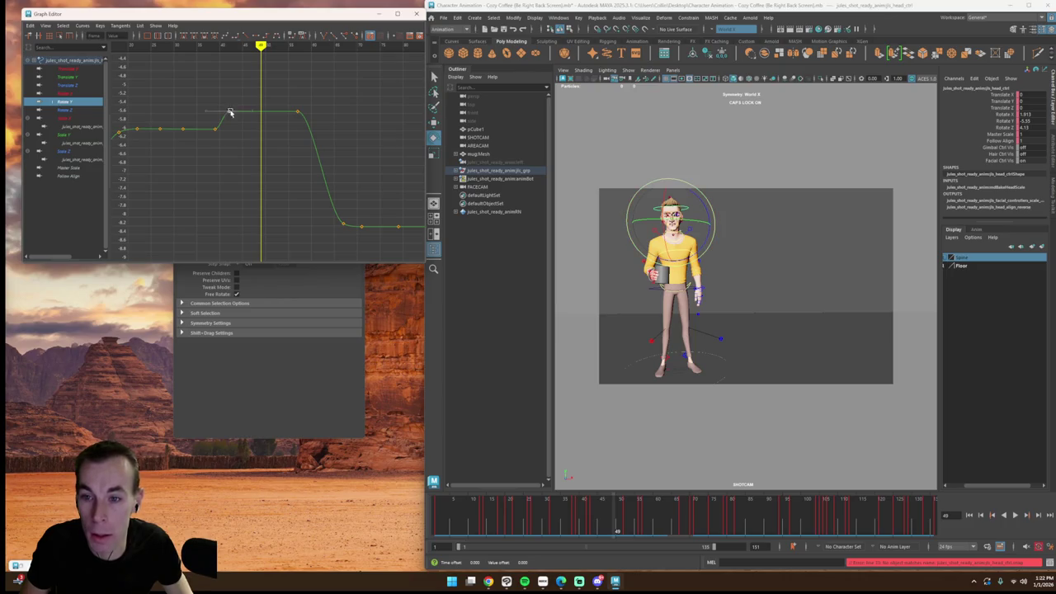
Step: Nudge the key at the end of the raised hold slightly higher and replay
drag(214, 44, 242, 62)
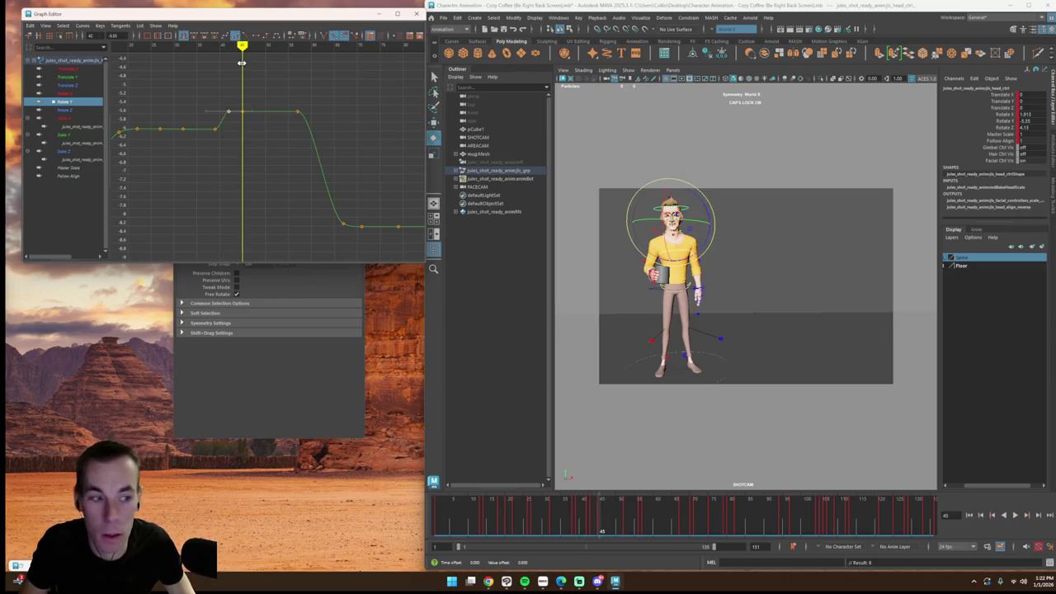
click(240, 109)
click(298, 112)
middle_drag(301, 114, 296, 107)
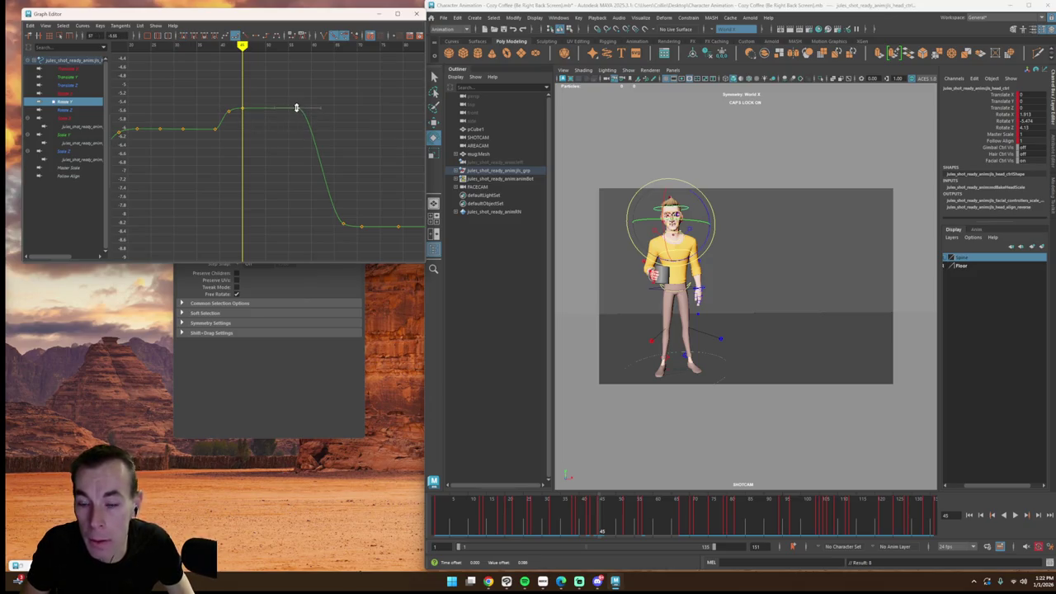
click(1015, 514)
click(1016, 515)
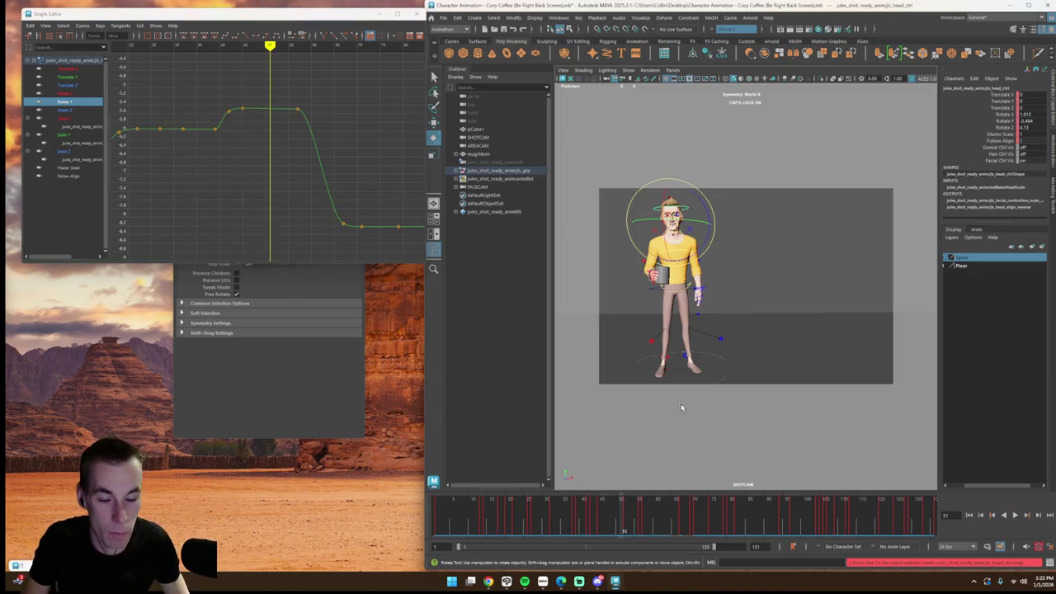
Step: Review the head turn, then lower the Rotate Y plateau keys slightly
drag(201, 99, 247, 113)
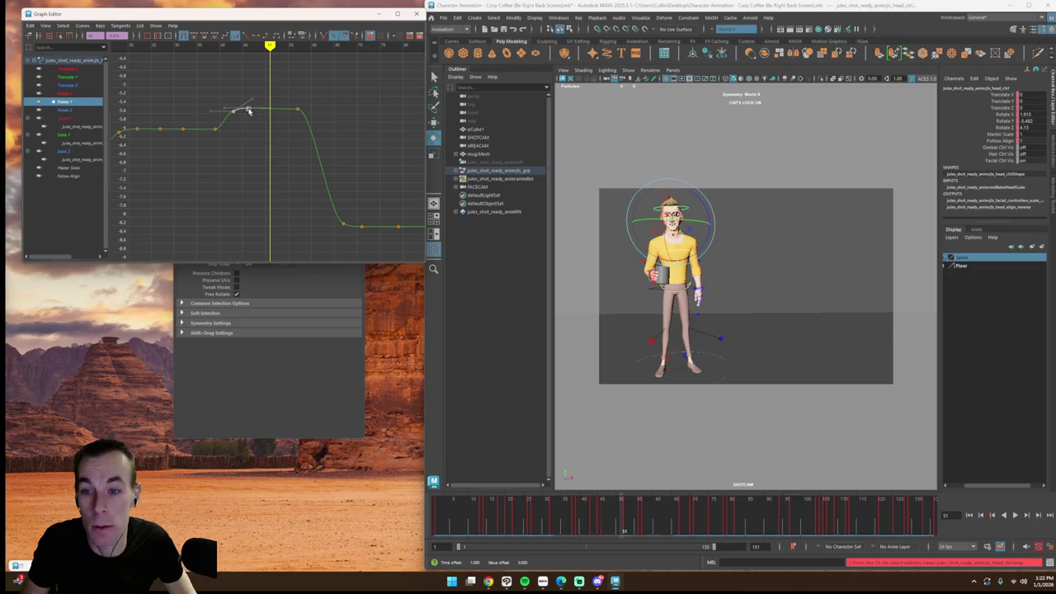
click(1015, 514)
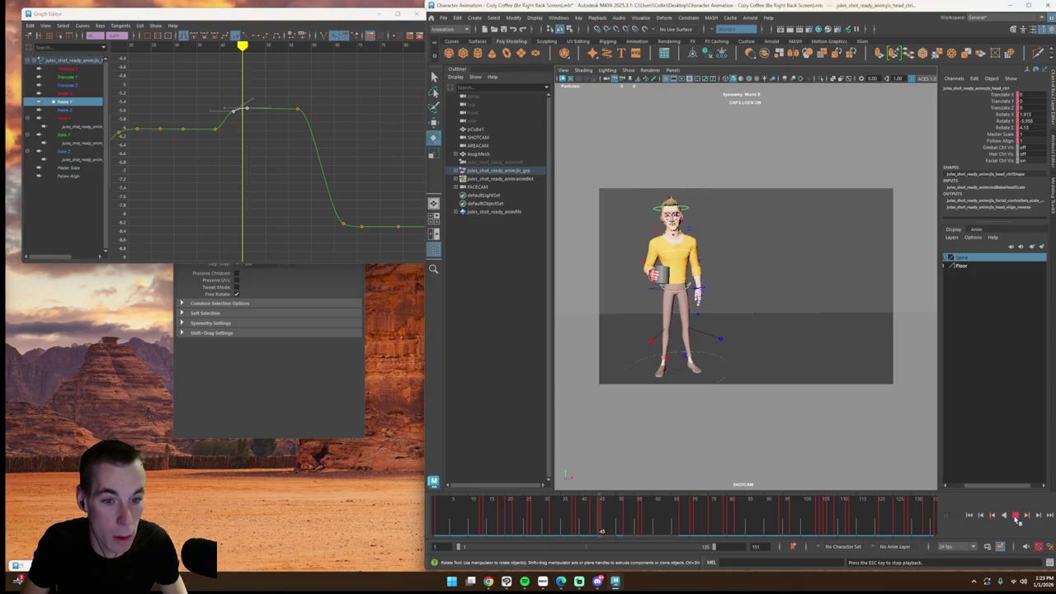
click(1015, 514)
drag(206, 63, 216, 71)
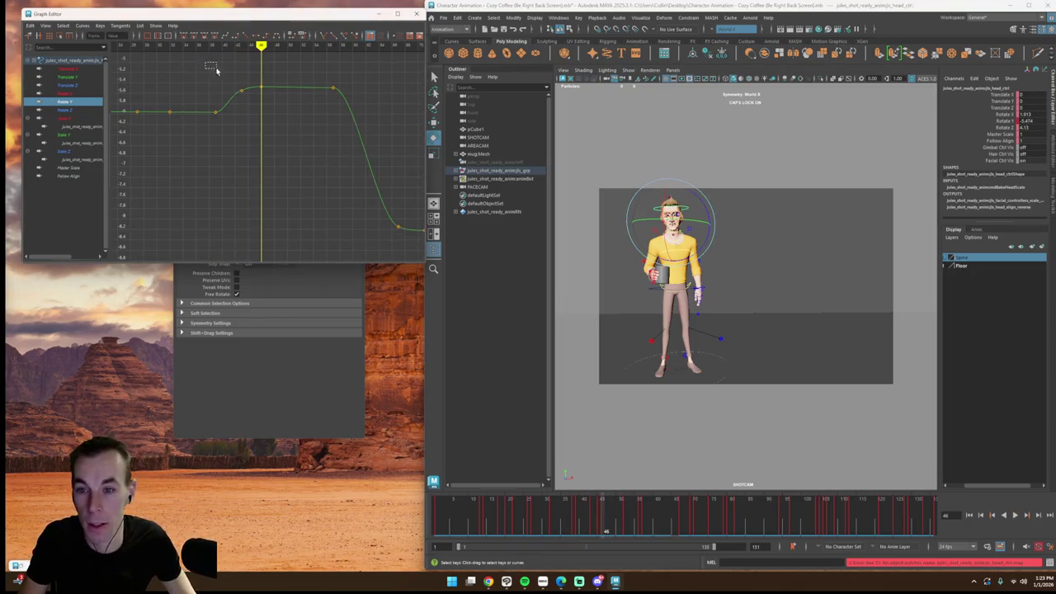
alt+middle_drag(216, 71, 243, 158)
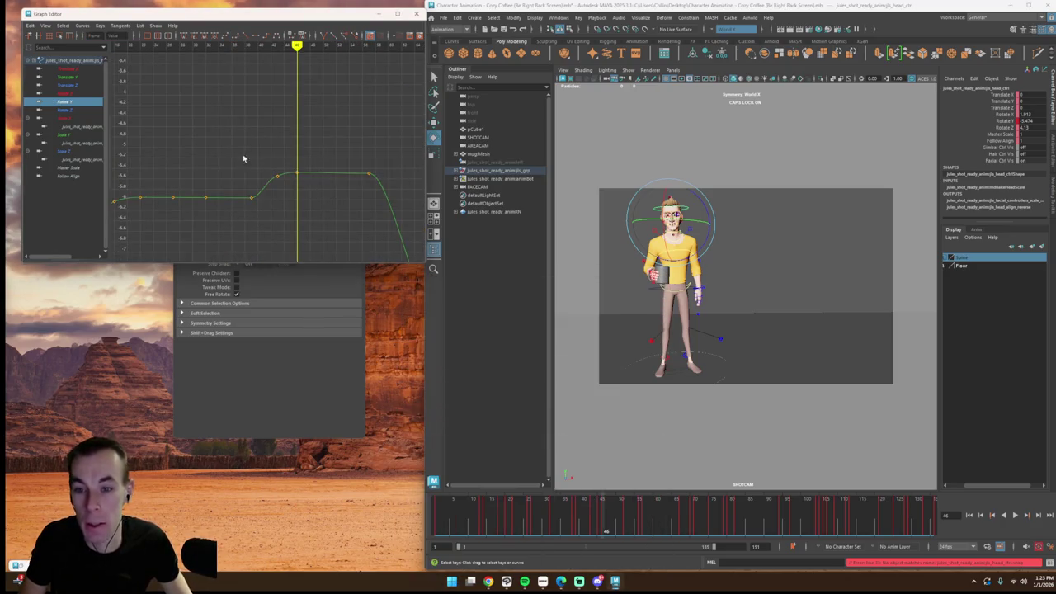
drag(370, 176, 371, 188)
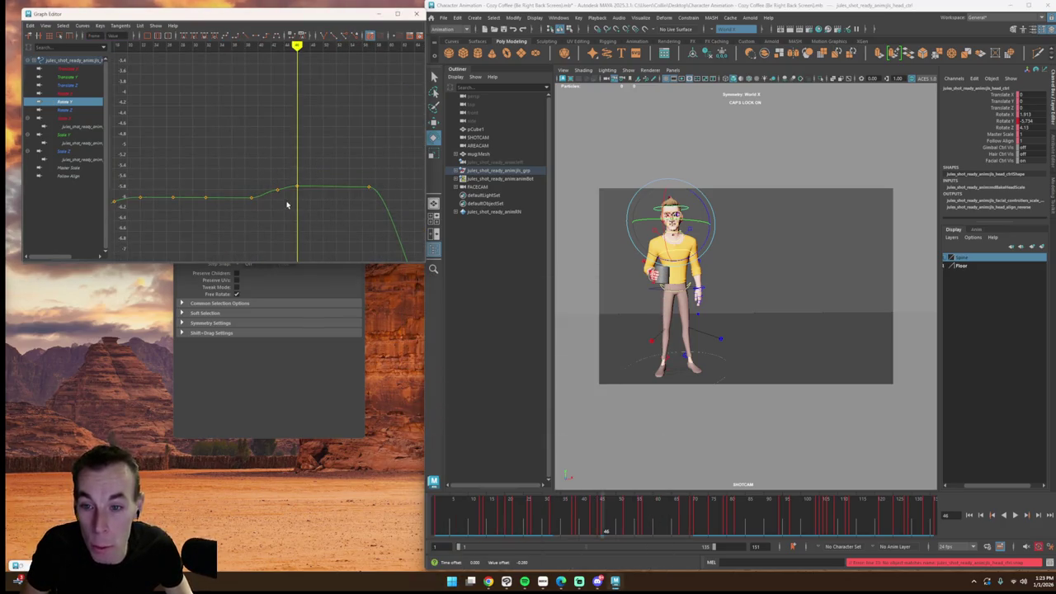
Step: Replay from before the head turn to review the lowered plateau
drag(277, 169, 361, 206)
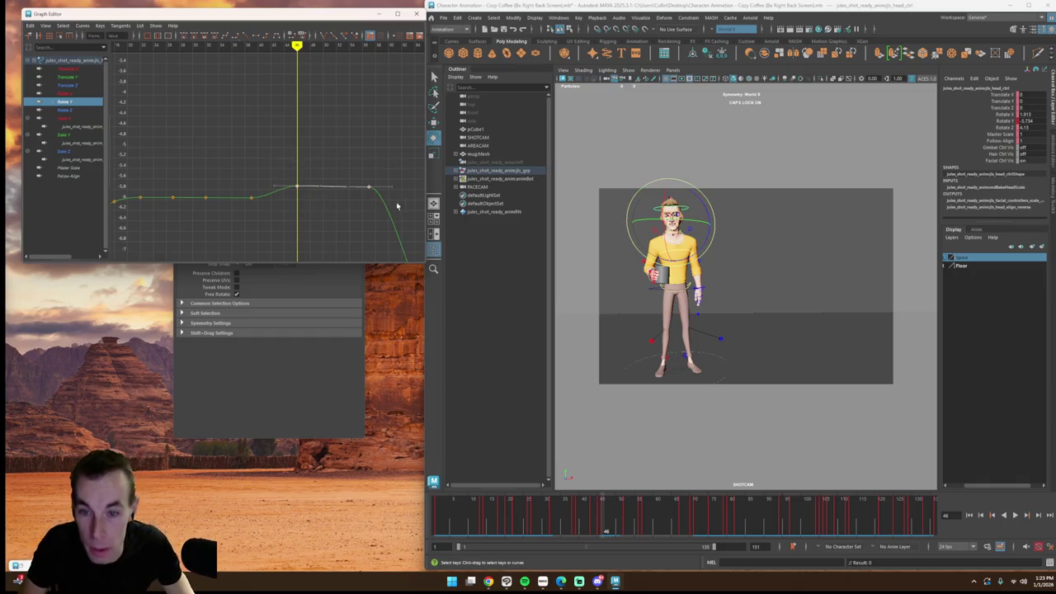
click(146, 48)
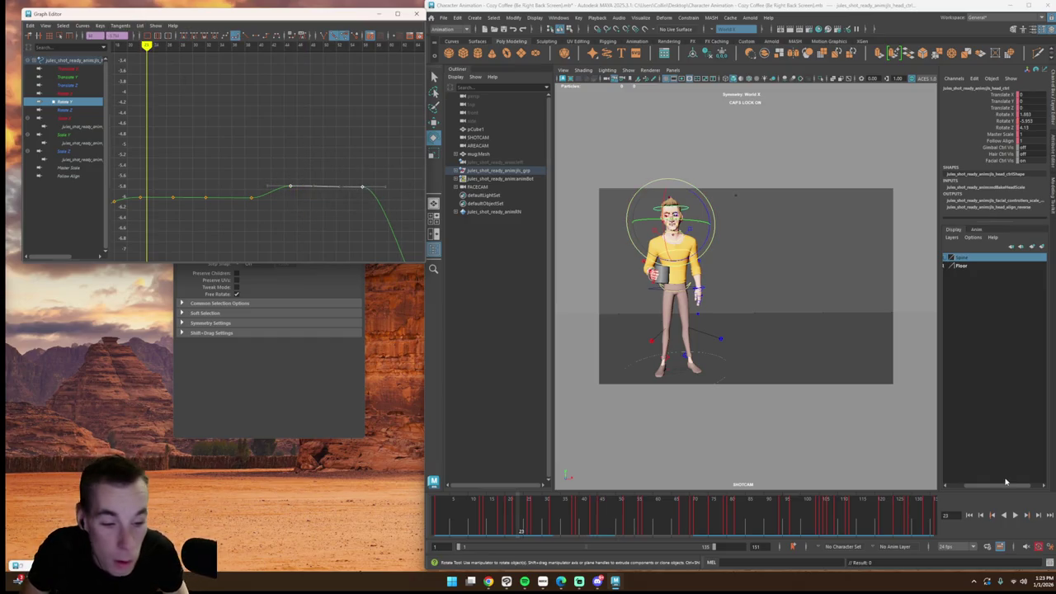
click(1016, 515)
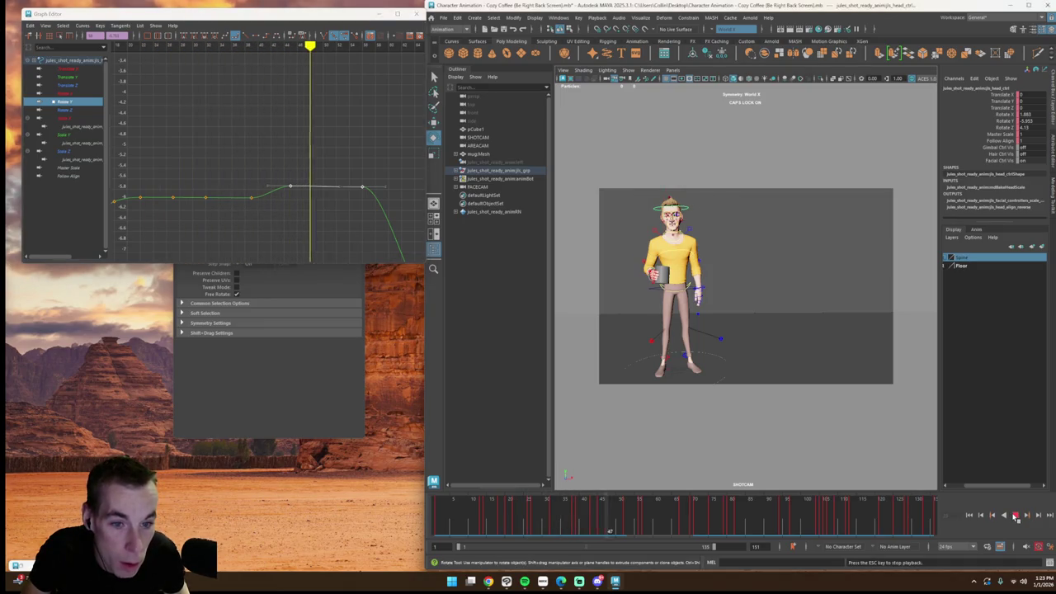
key(Escape)
Step: Raise the plateau keys and replay the head turn to review them
drag(272, 162, 403, 223)
drag(361, 184, 361, 177)
click(204, 46)
click(1015, 515)
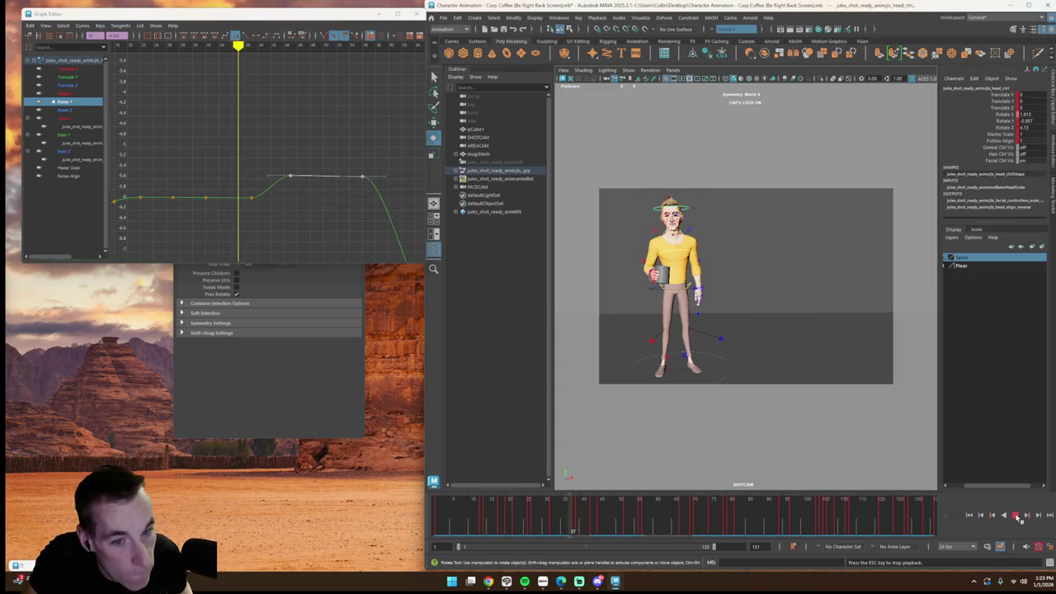
click(1017, 515)
key(alt+v)
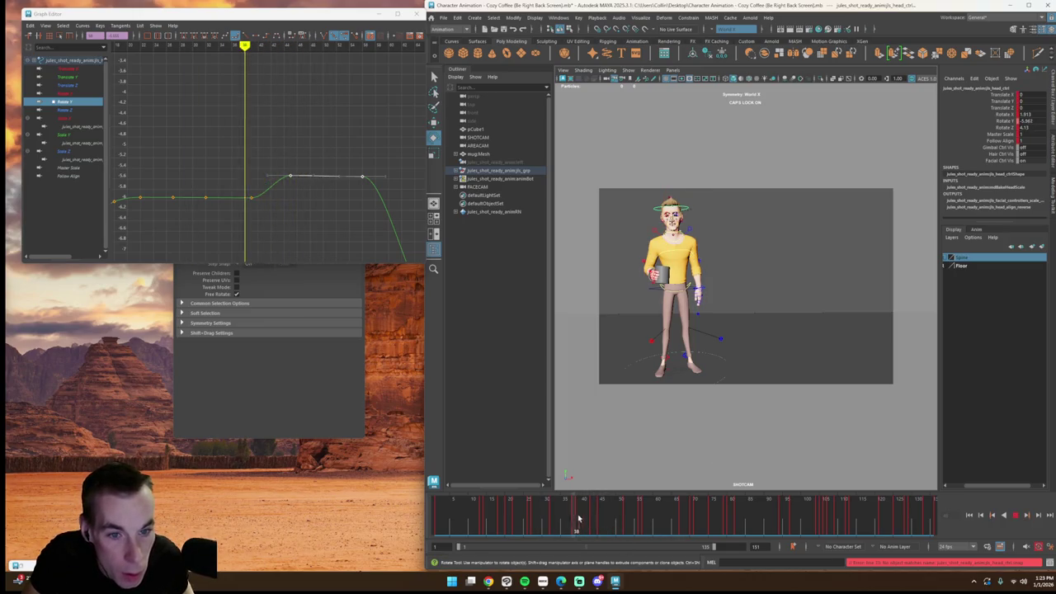
key(alt+v)
Step: Test raising a plateau key, then play the turn from frame 30 to 47
drag(259, 160, 405, 223)
middle_drag(363, 180, 363, 191)
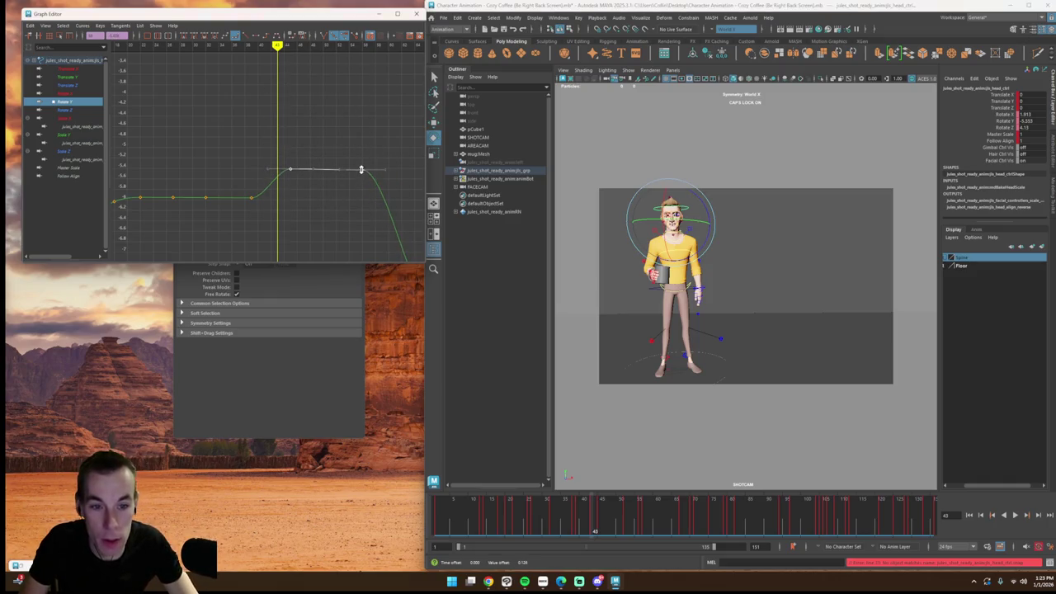
click(193, 45)
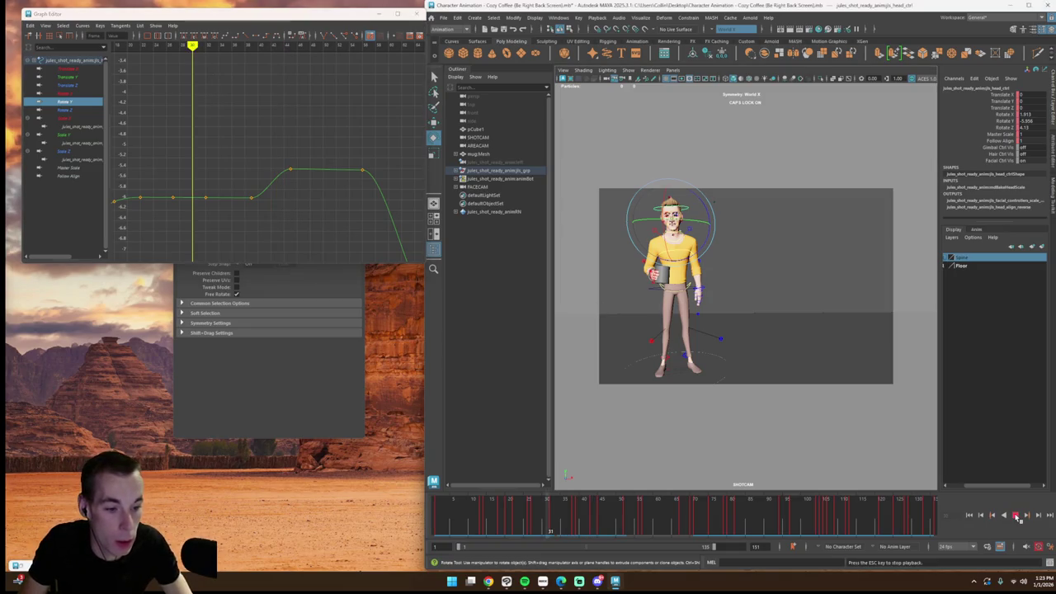
click(1016, 515)
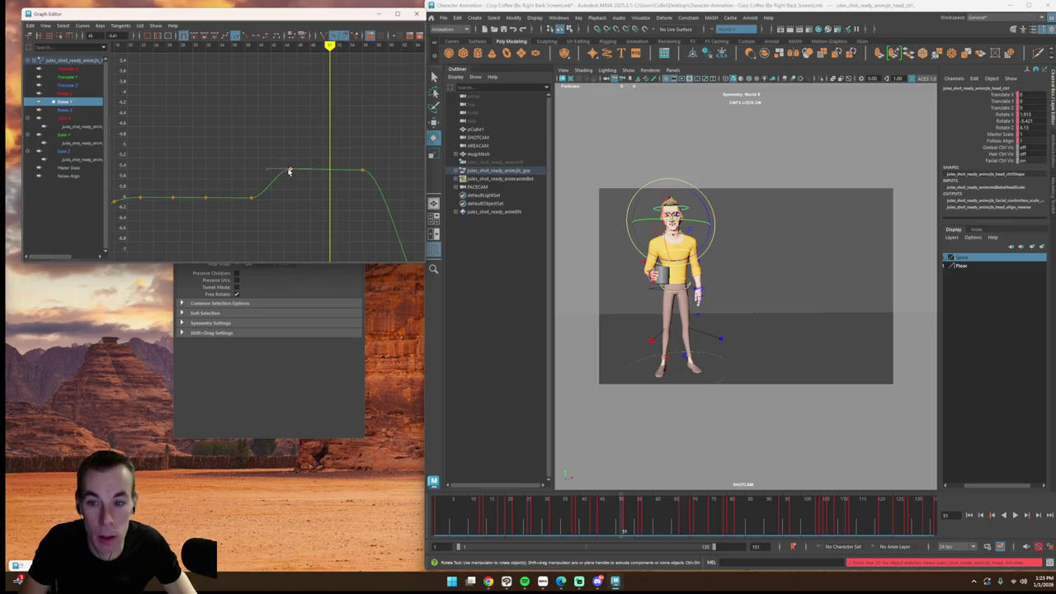
drag(273, 45, 304, 46)
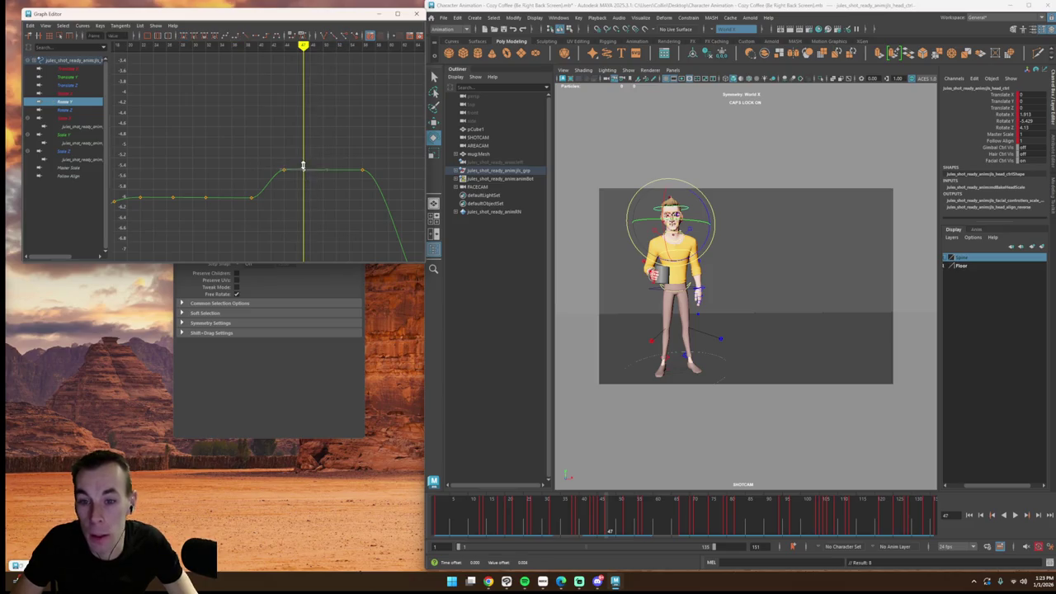
Step: Lower the keys at the curve's peak slightly and replay the head turn
drag(265, 151, 302, 196)
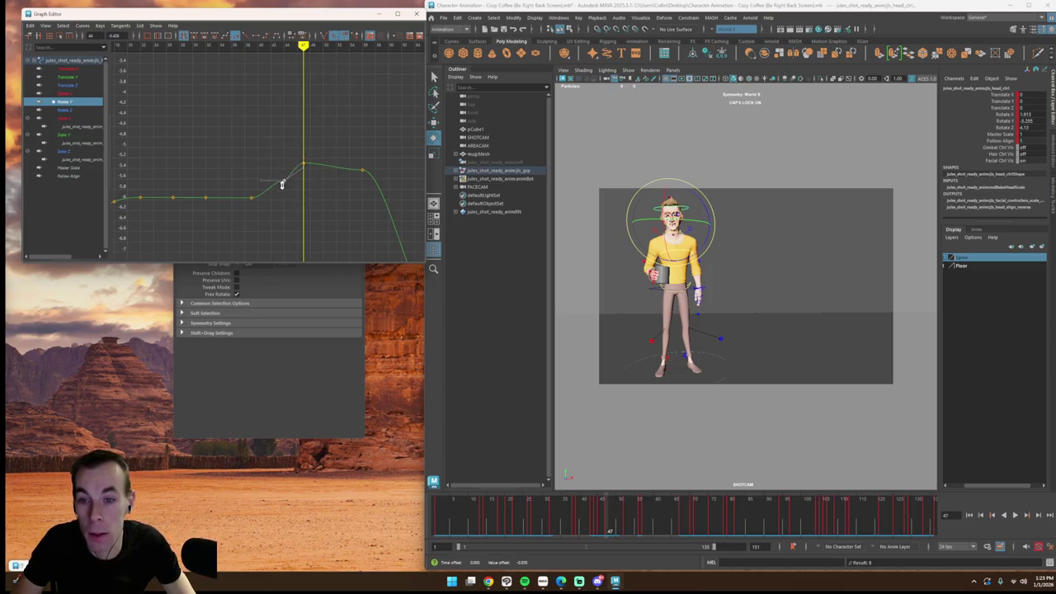
click(228, 103)
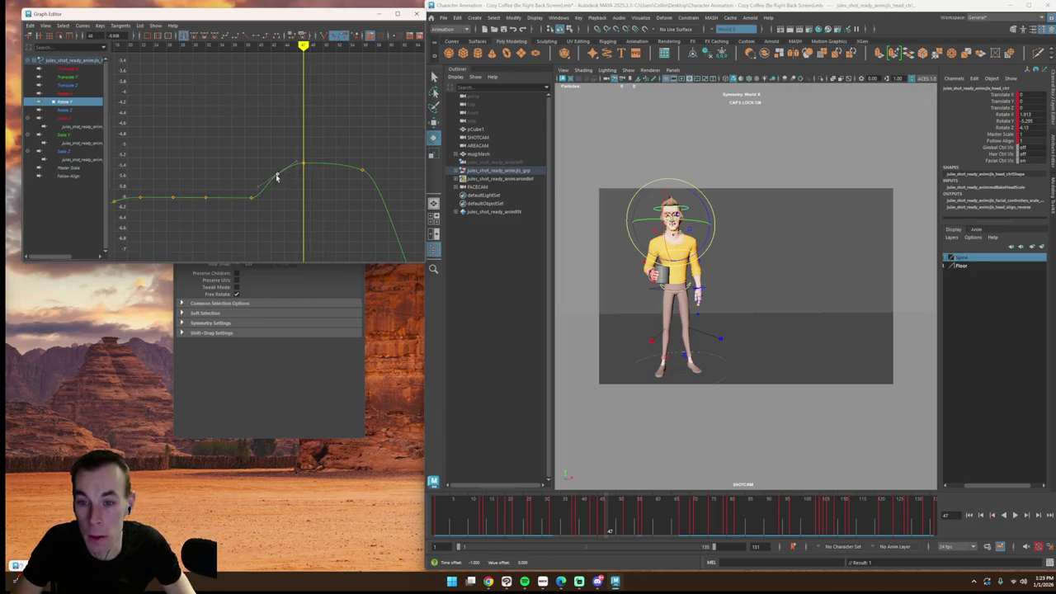
drag(359, 179, 359, 179)
middle_drag(360, 180, 359, 180)
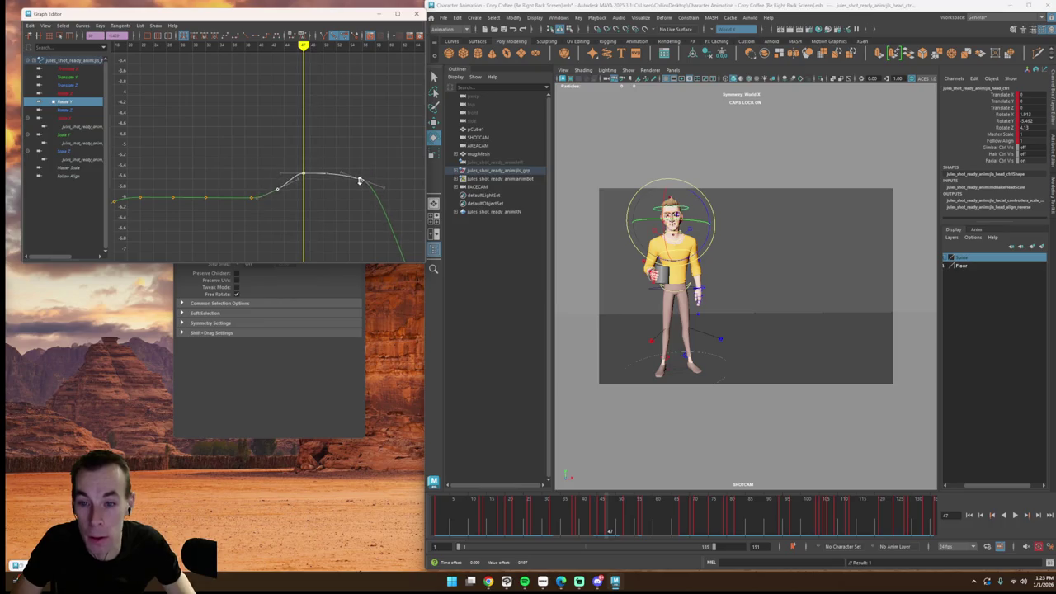
click(277, 191)
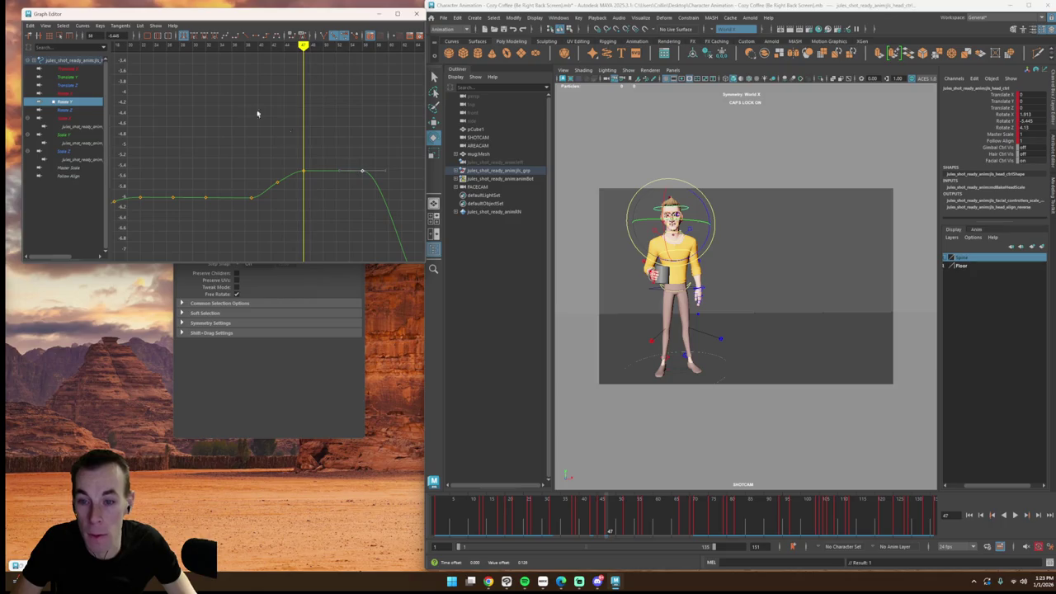
click(1014, 515)
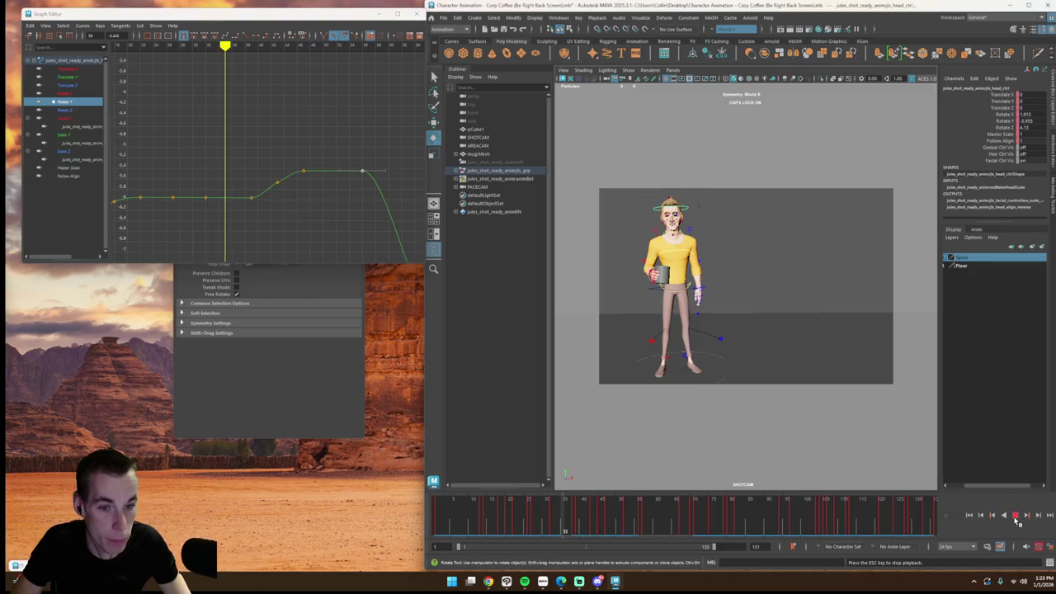
click(1015, 515)
Step: Raise the plateau keys higher, replay the turn, and deselect the head control
drag(272, 162, 414, 218)
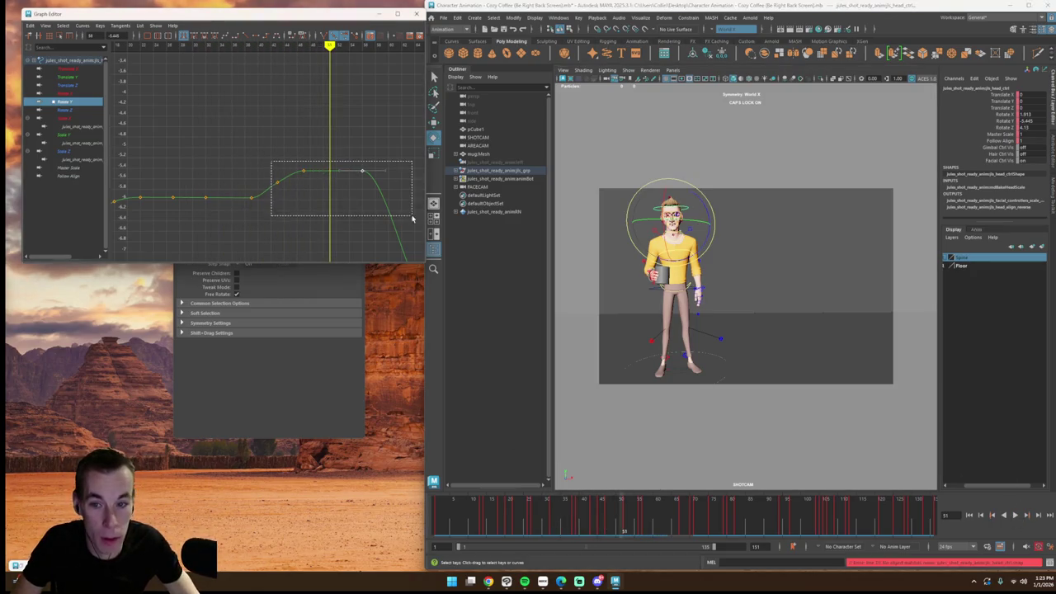
drag(362, 171, 360, 156)
click(224, 90)
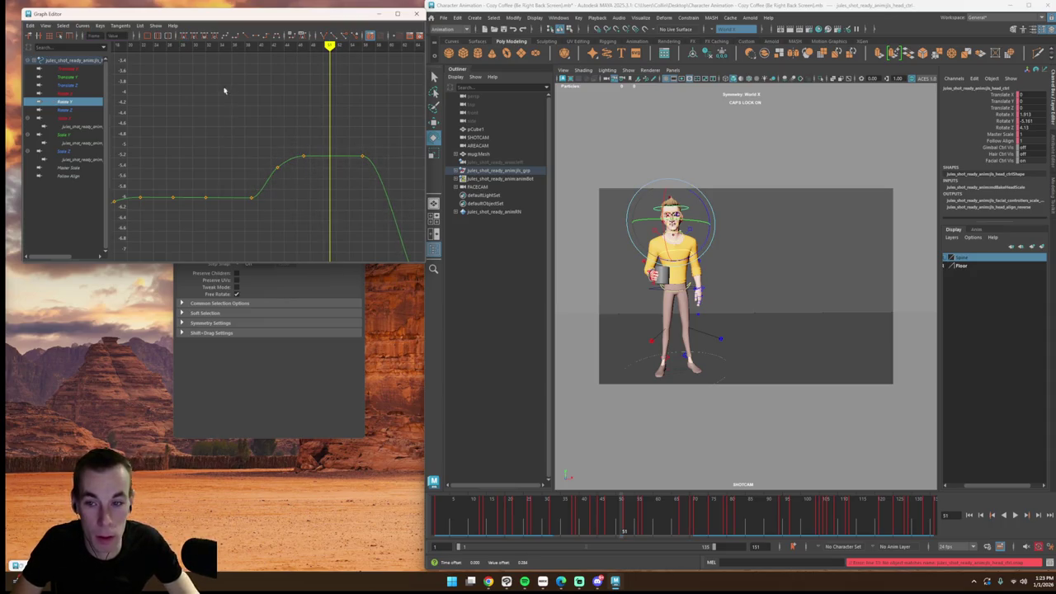
click(188, 46)
click(1015, 515)
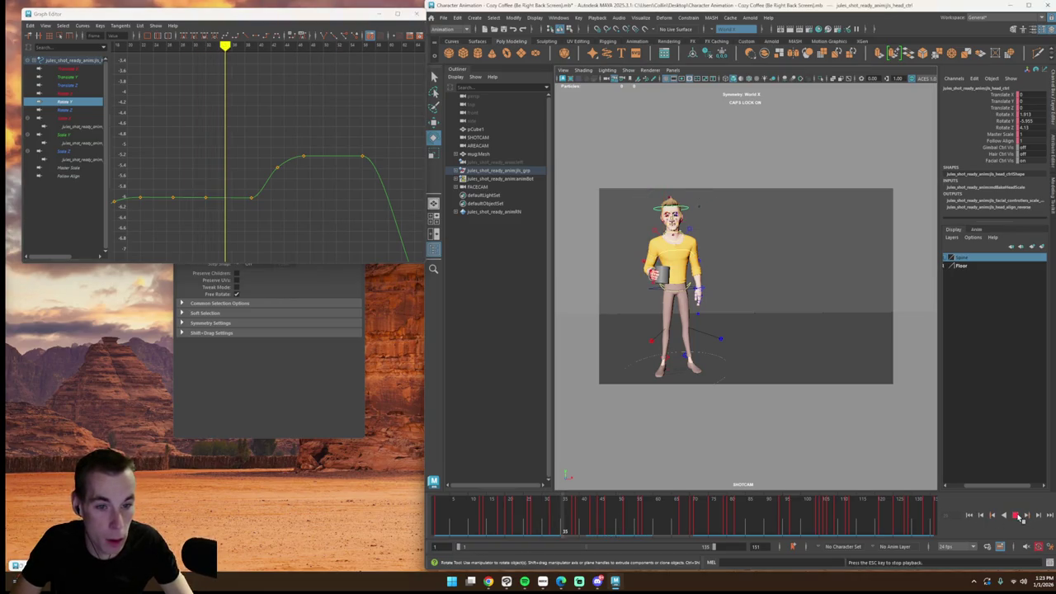
click(1015, 514)
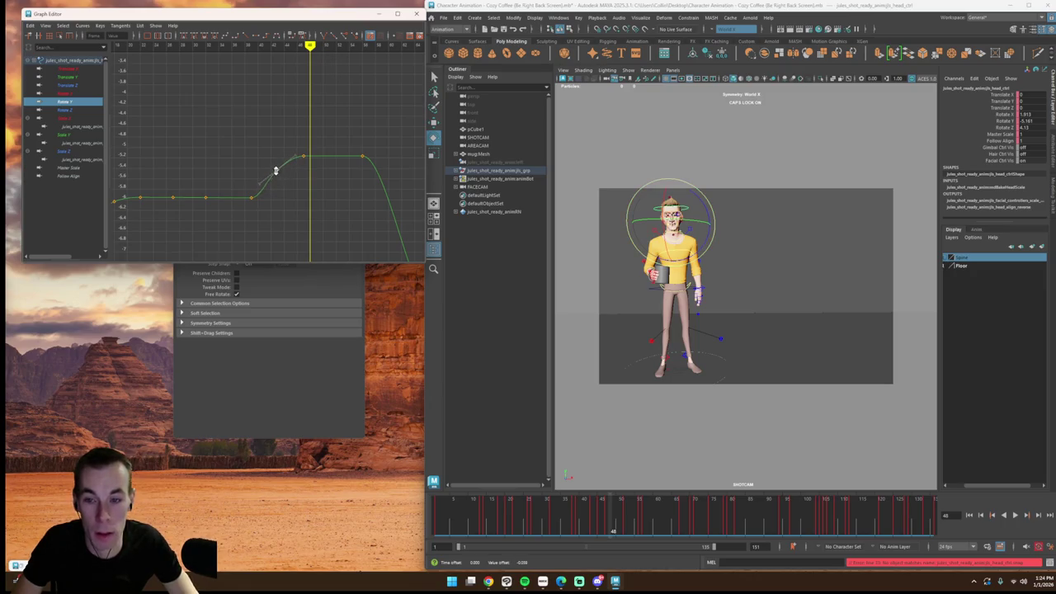
click(714, 322)
click(627, 71)
mouse_move(644, 105)
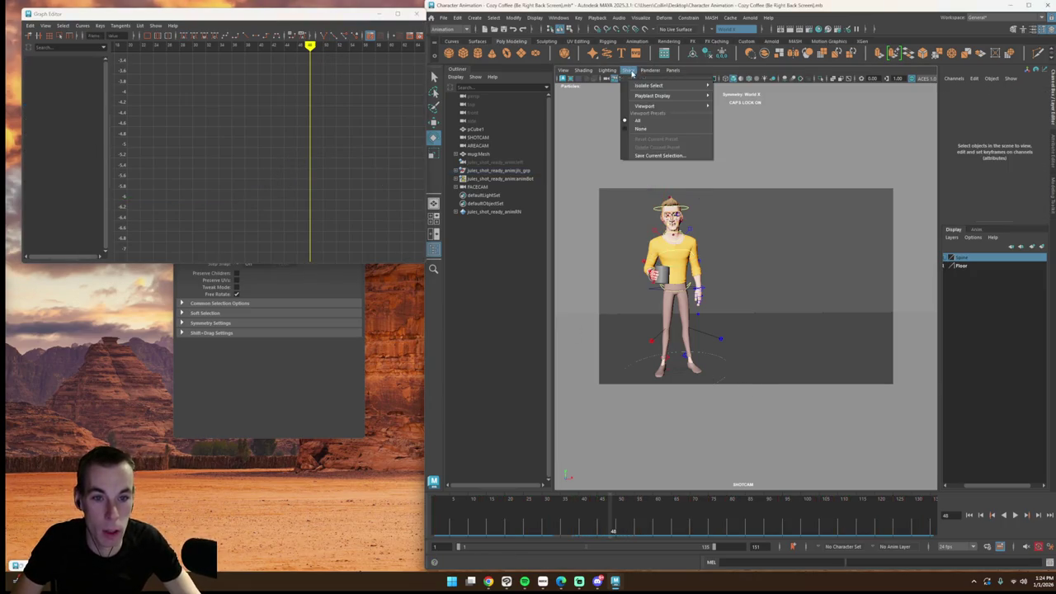
Step: Hide the NURBS rig control curves and play the shot to review the motion
click(742, 132)
key(alt+v)
click(1015, 515)
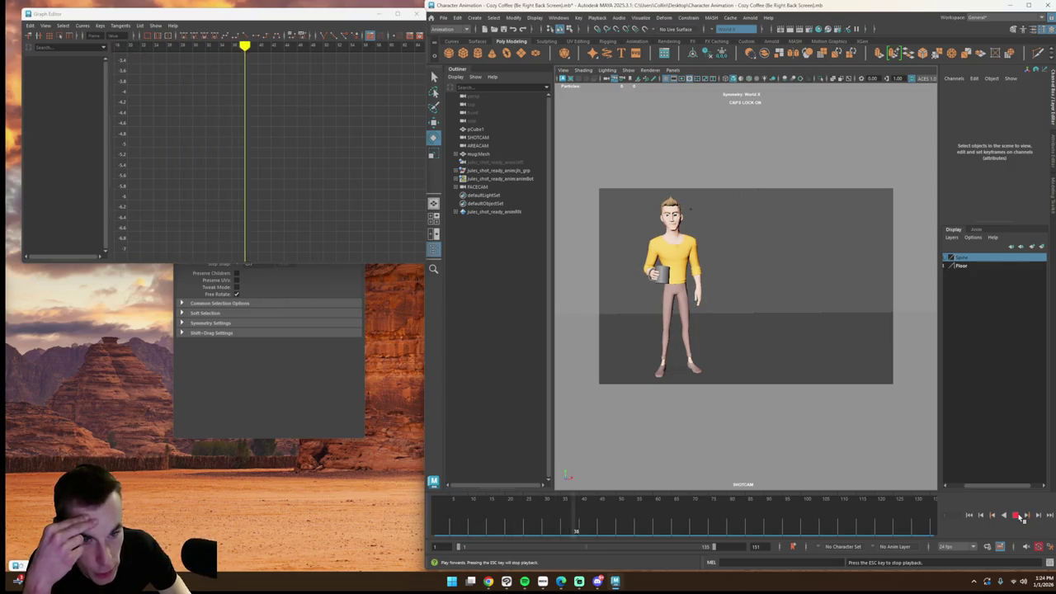
click(1017, 516)
click(1017, 515)
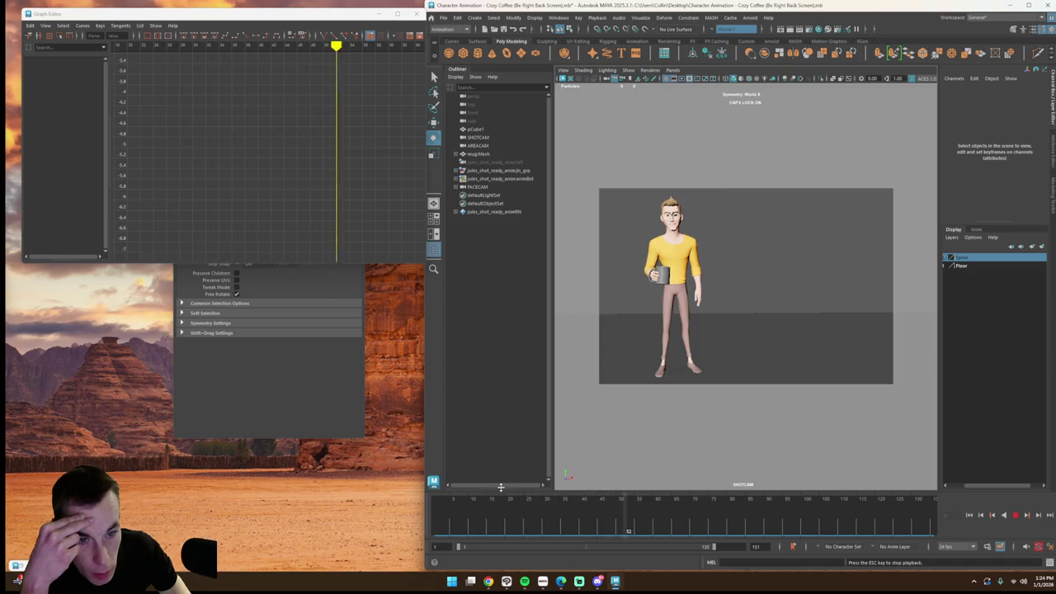
click(1015, 515)
click(626, 510)
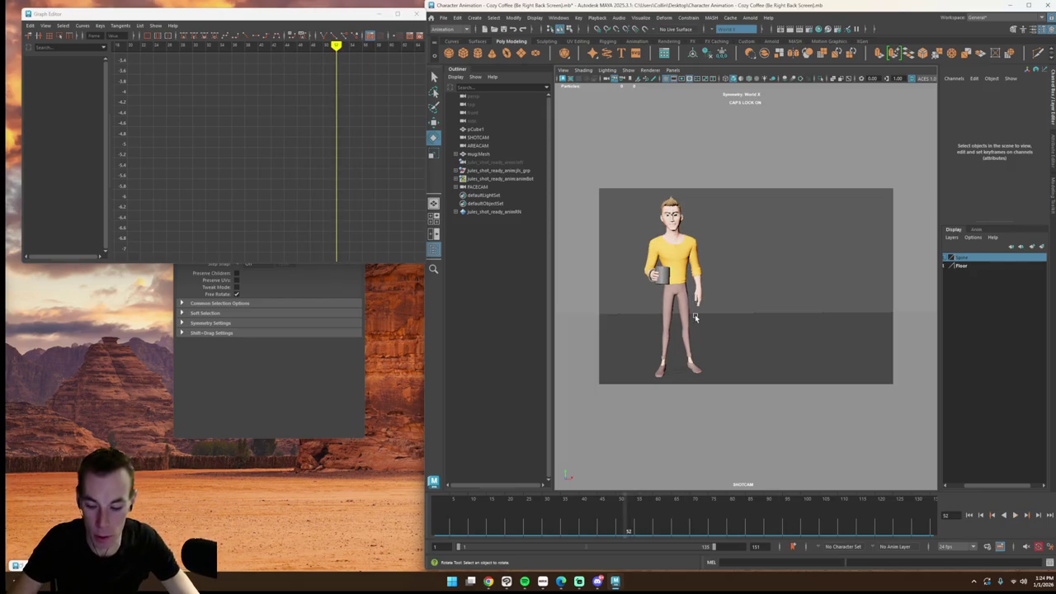
Step: Show the NURBS curves again, reselect the head control, and bring up its curves
click(629, 70)
mouse_move(651, 106)
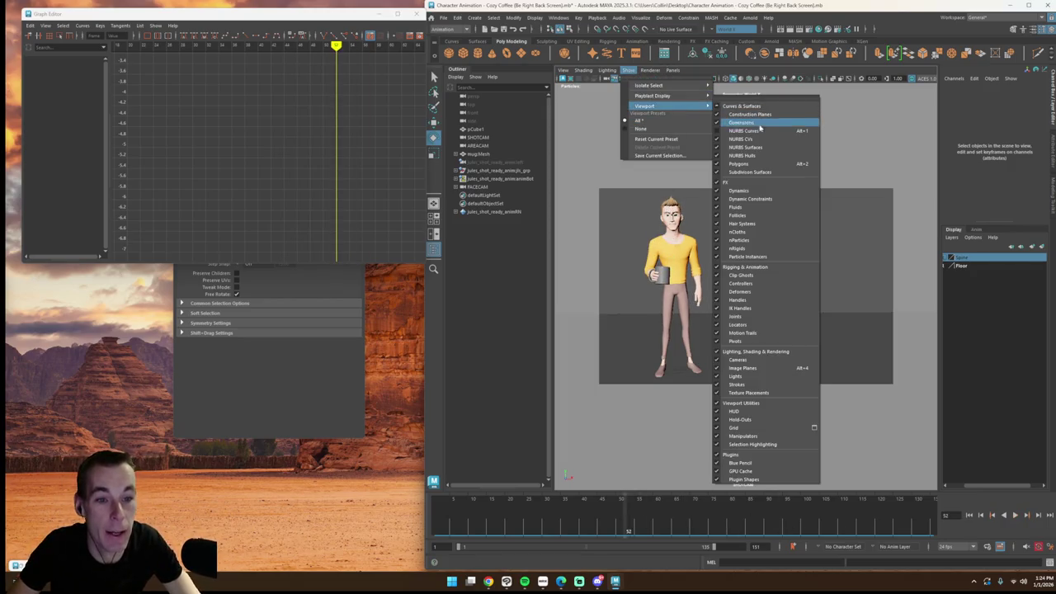
click(758, 136)
click(697, 198)
click(65, 102)
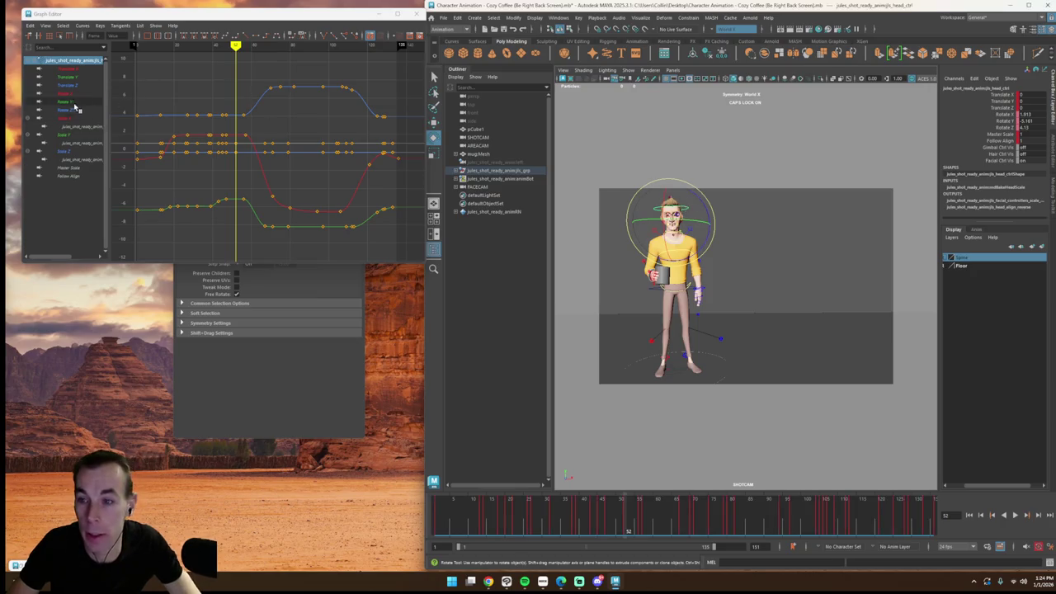
Step: Raise the Rotate Y top keys near frames 50–53 and play to inspect the pose
drag(201, 76, 245, 97)
middle_drag(243, 91, 244, 38)
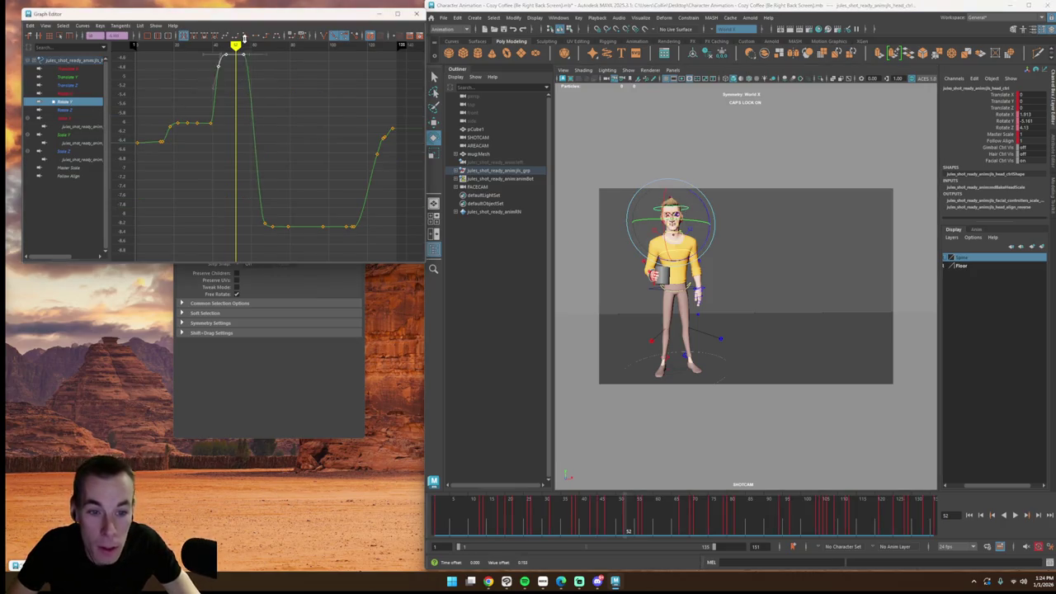
key(comma)
alt+middle_drag(264, 102, 292, 158)
key(super)
click(1015, 517)
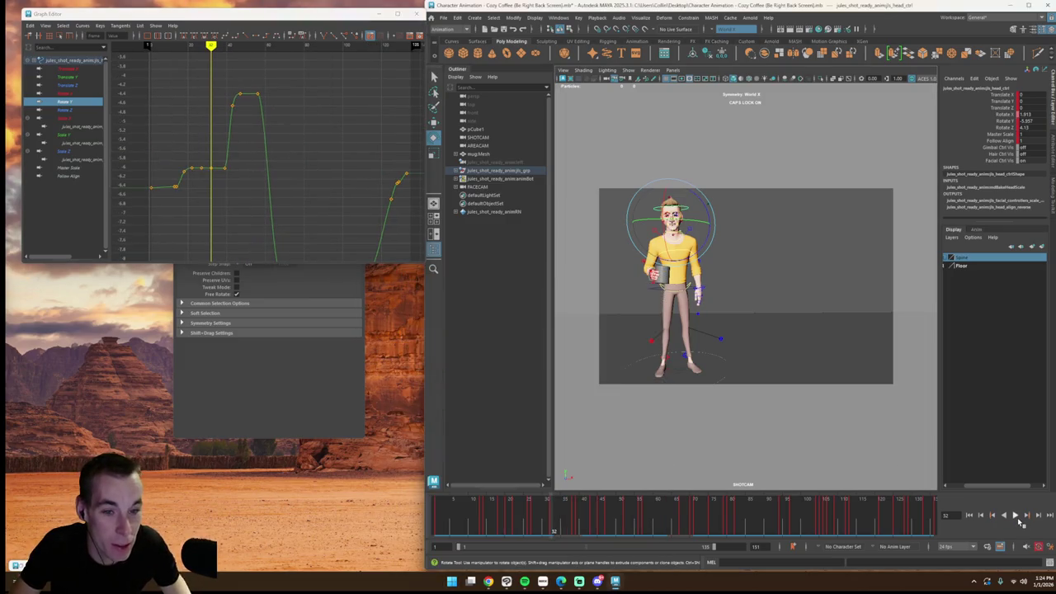
click(1019, 519)
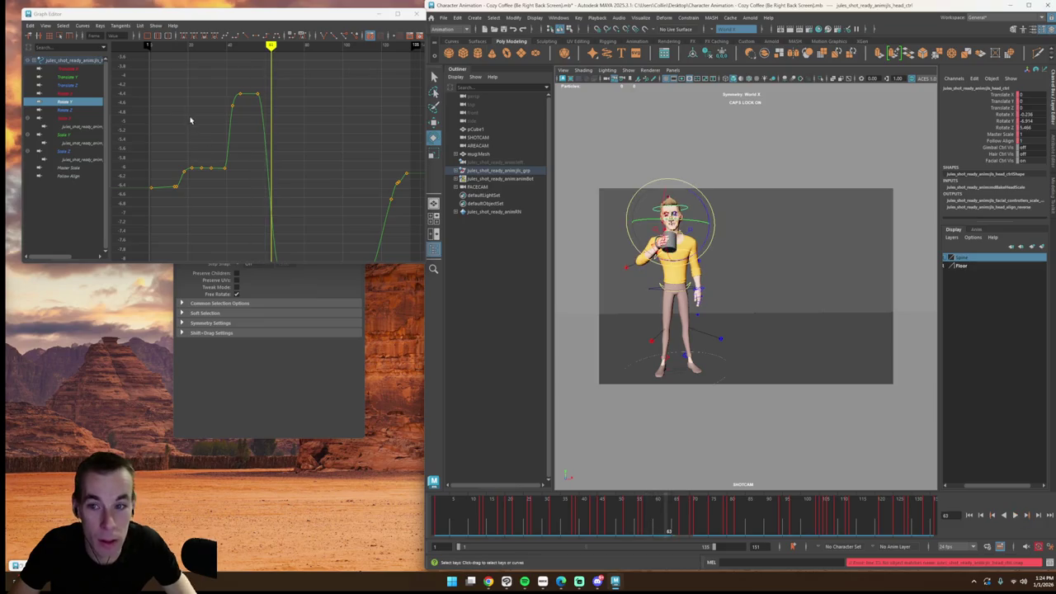
Step: Lower the Rotate Y peak key, replay, and check the pose at frame 42
drag(207, 85, 246, 99)
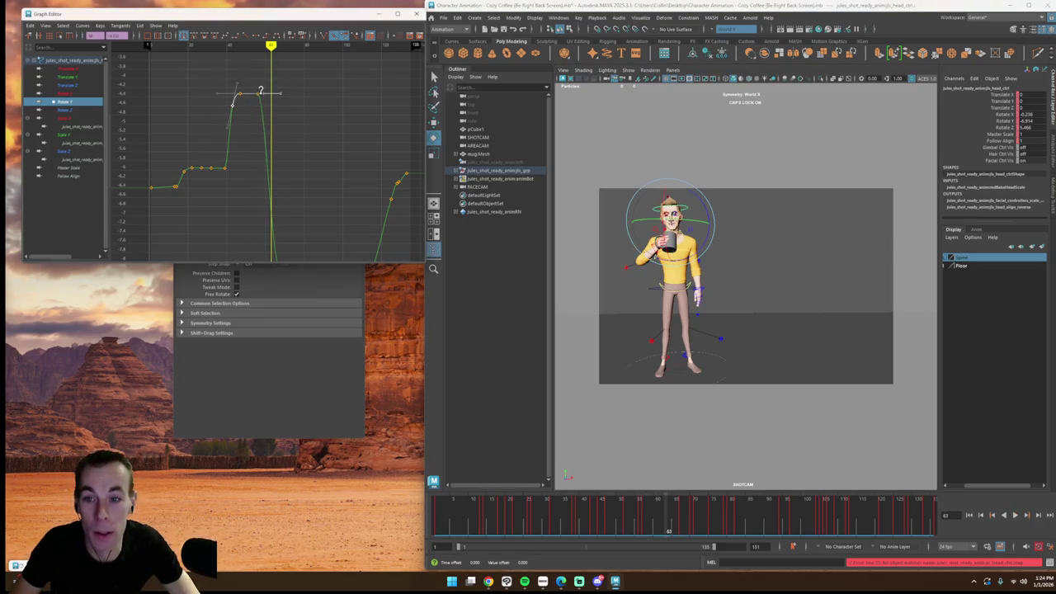
shift+middle_drag(259, 96, 259, 149)
click(251, 168)
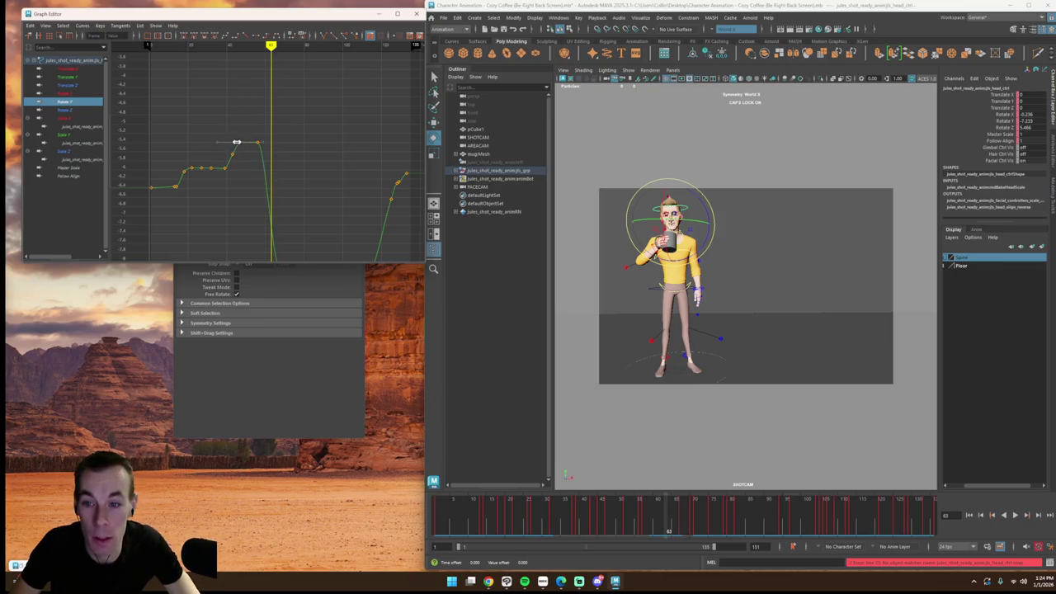
click(202, 55)
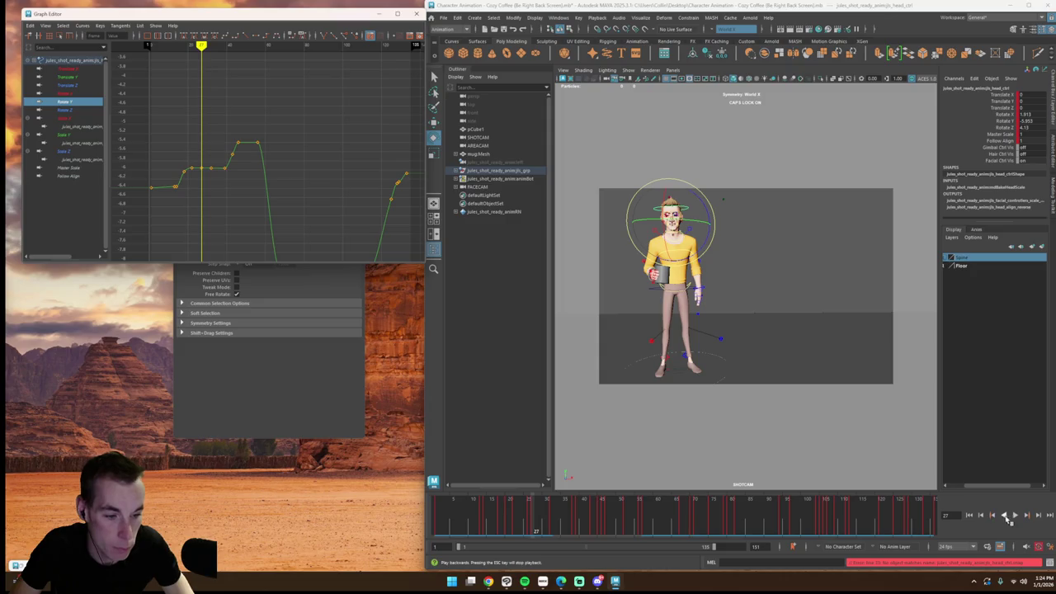
click(1015, 515)
key(Escape)
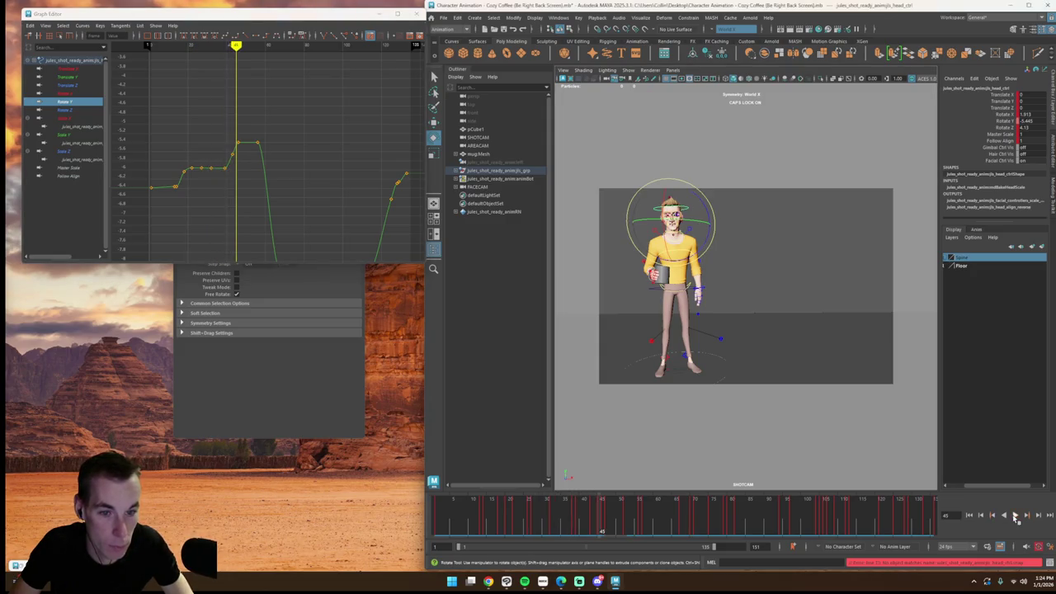
drag(209, 70, 207, 108)
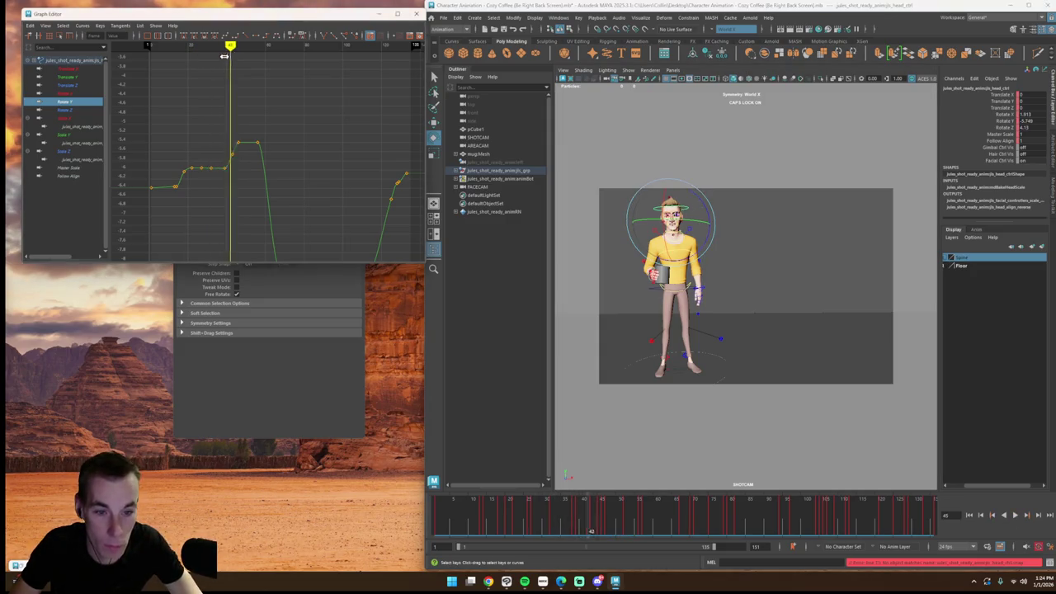
Step: Raise the two peak keys slightly and play from around frame 35
drag(289, 167, 261, 147)
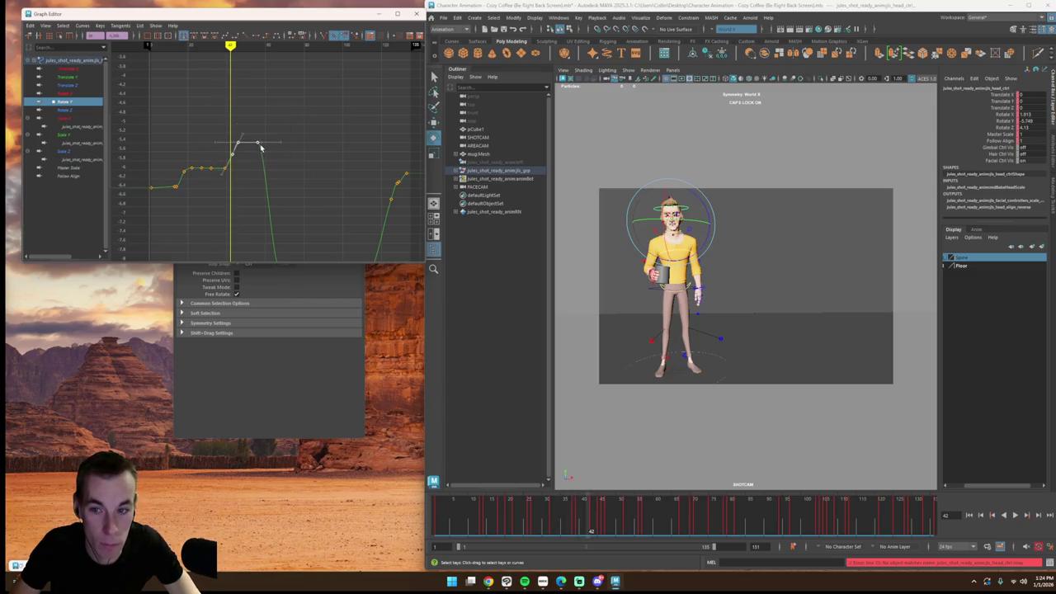
shift+middle_drag(257, 134, 259, 122)
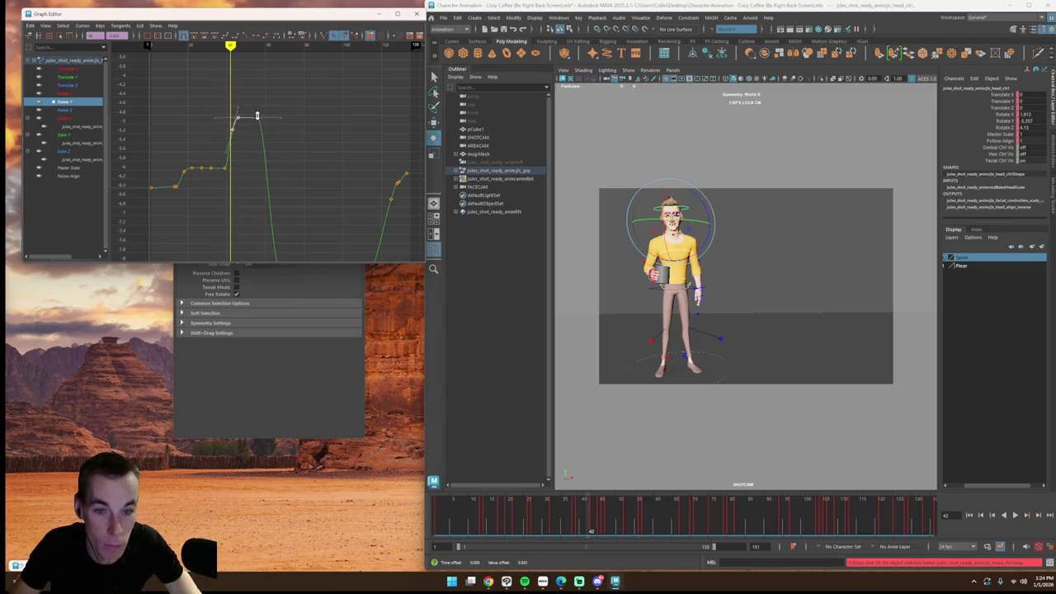
drag(207, 68, 216, 69)
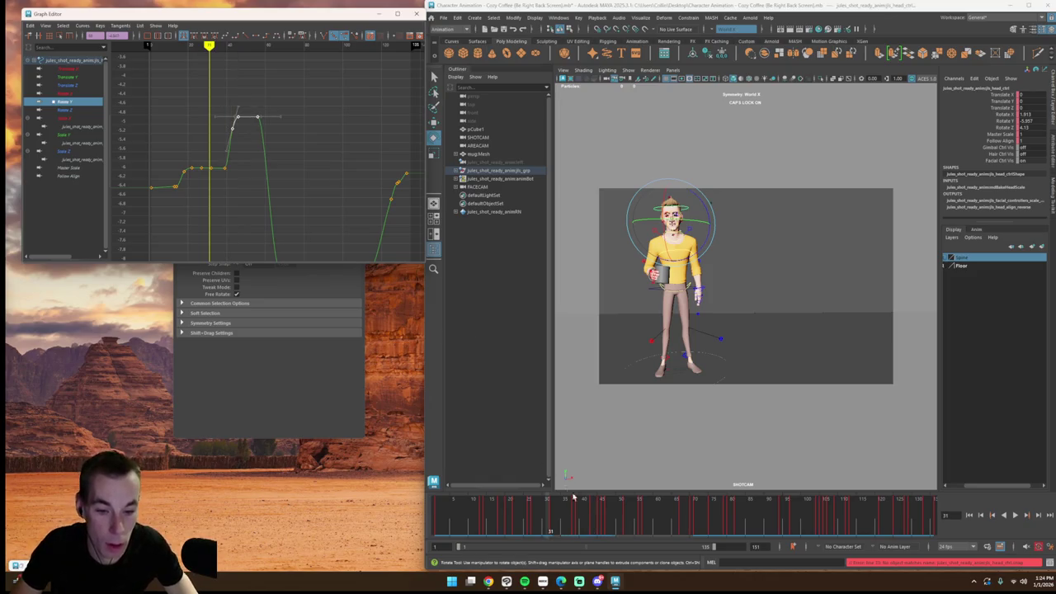
click(1015, 516)
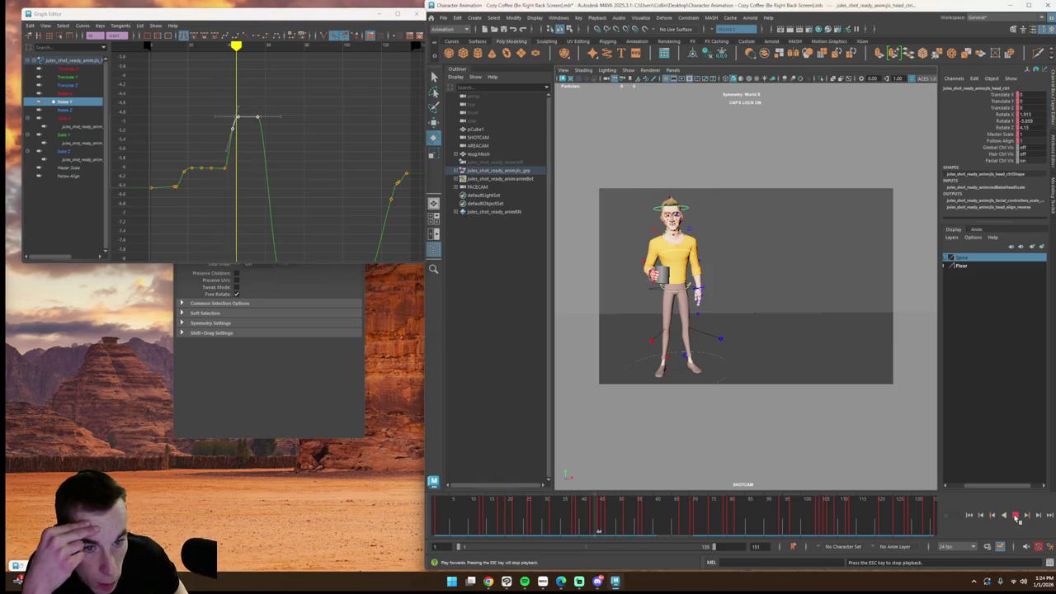
click(579, 517)
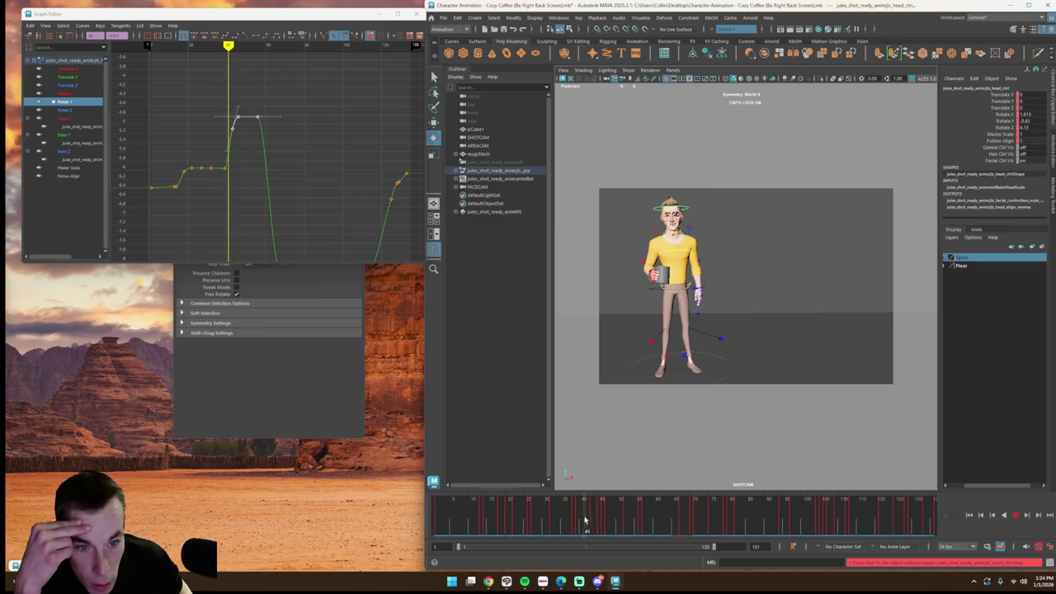
click(1015, 514)
Step: Step through the keys, return to the start, and play with nothing selected
click(1014, 515)
key(Escape)
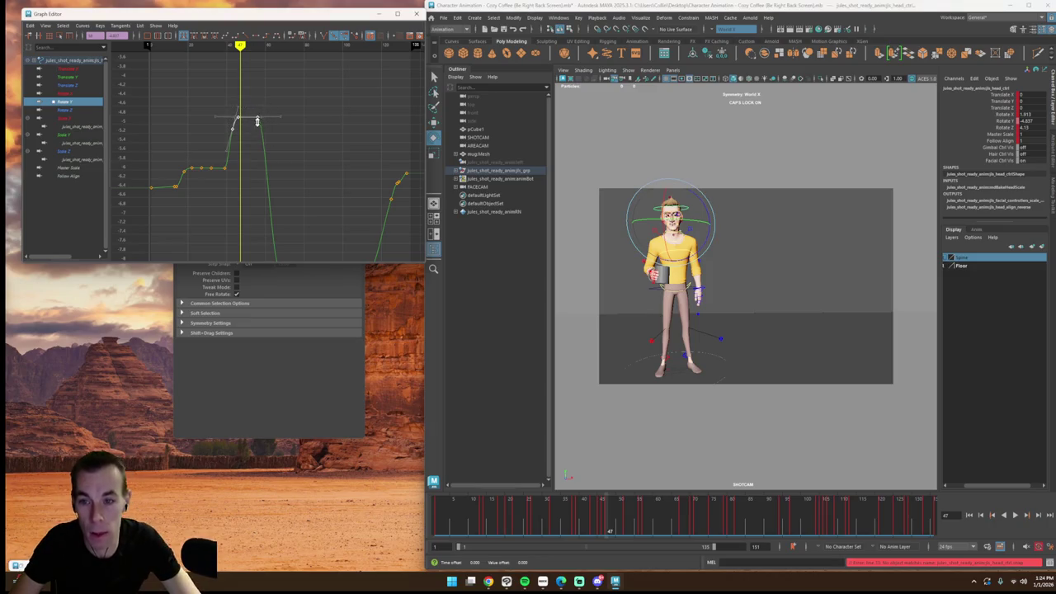
key(period)
key(alt+shift+v)
click(801, 298)
click(1017, 515)
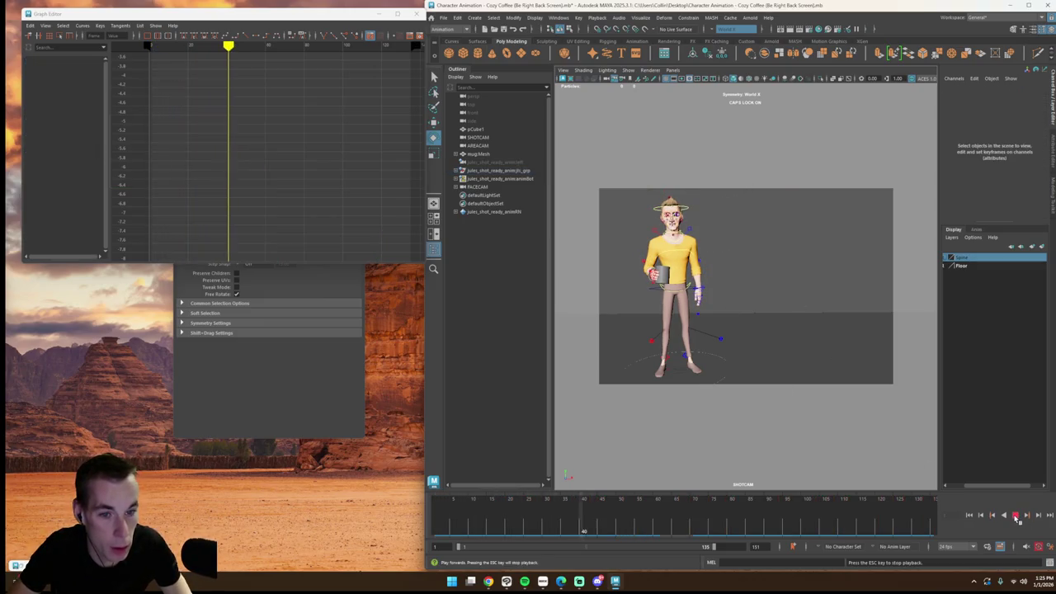
Step: Nudge the post-peak Rotate Y key up and change the lower keys' tangents
click(1014, 516)
drag(632, 512, 647, 511)
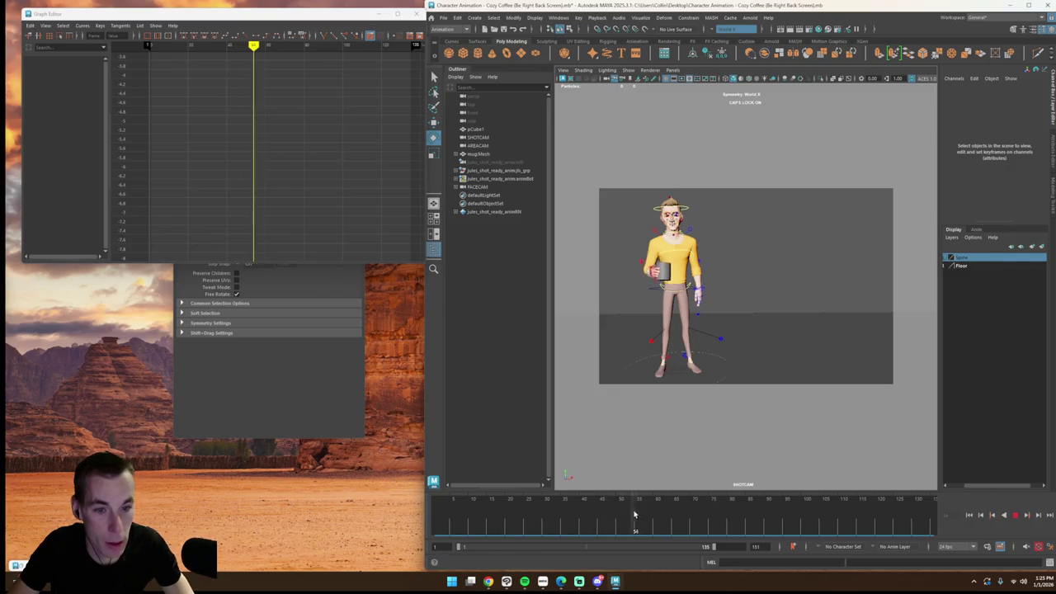
click(688, 211)
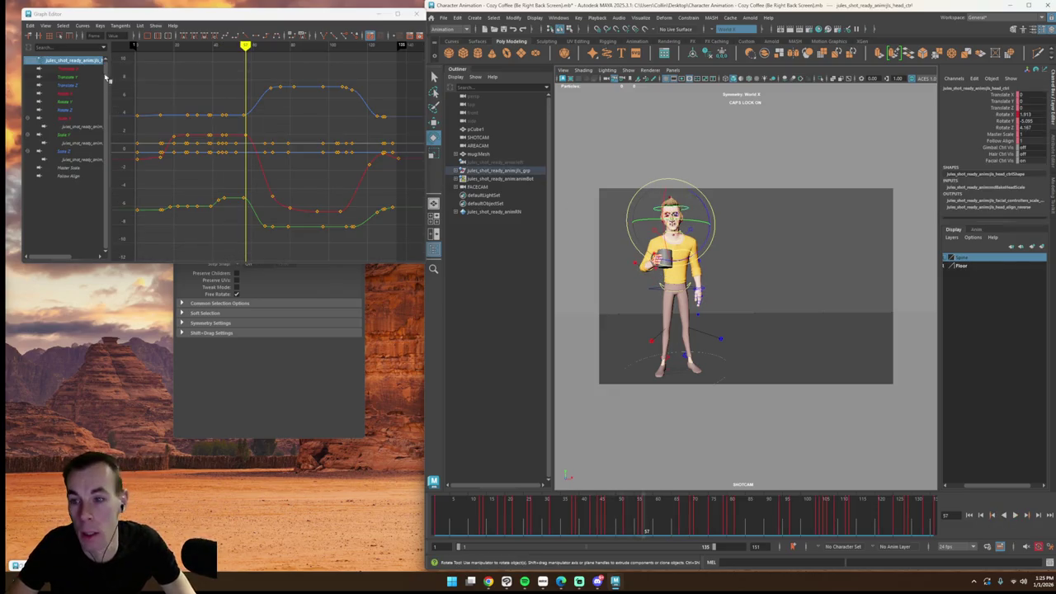
click(74, 101)
drag(229, 47, 249, 48)
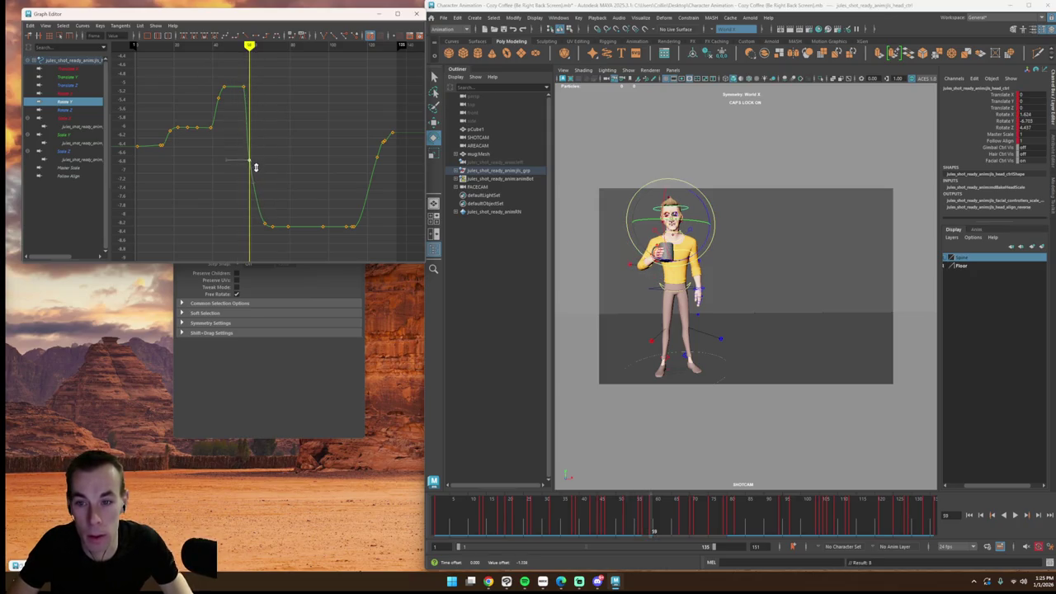
middle_drag(263, 197, 251, 196)
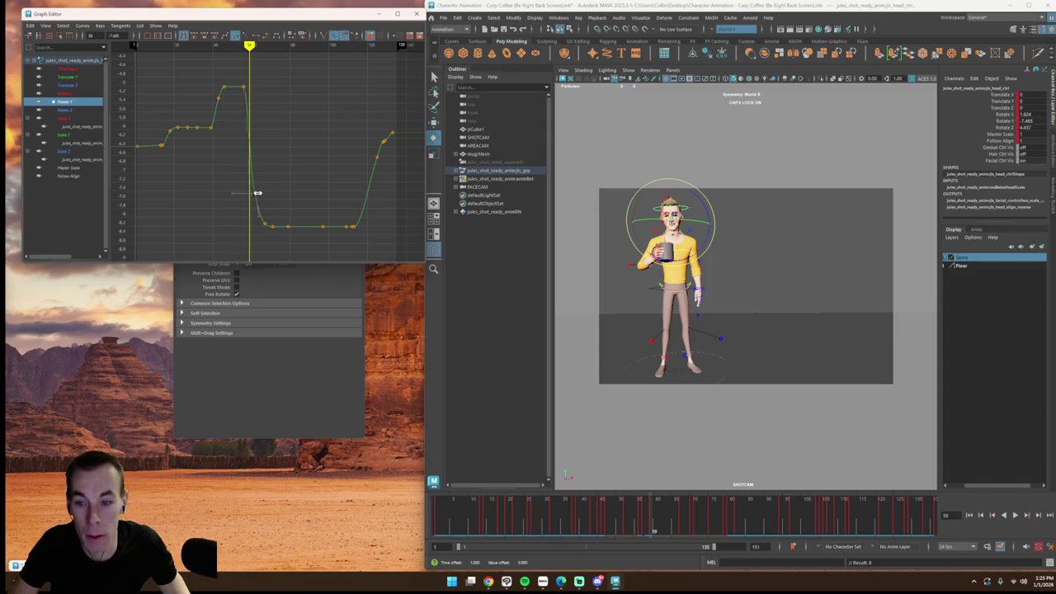
drag(246, 180, 363, 238)
click(172, 33)
click(310, 142)
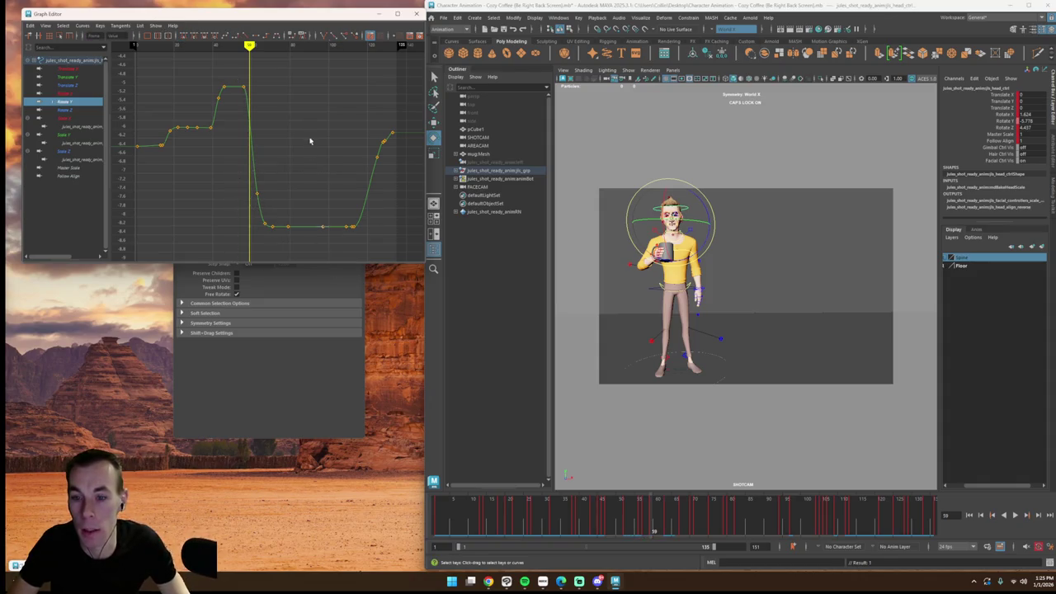
Step: Replay the animation from frame 0 and bring up the viewport camera list
click(970, 515)
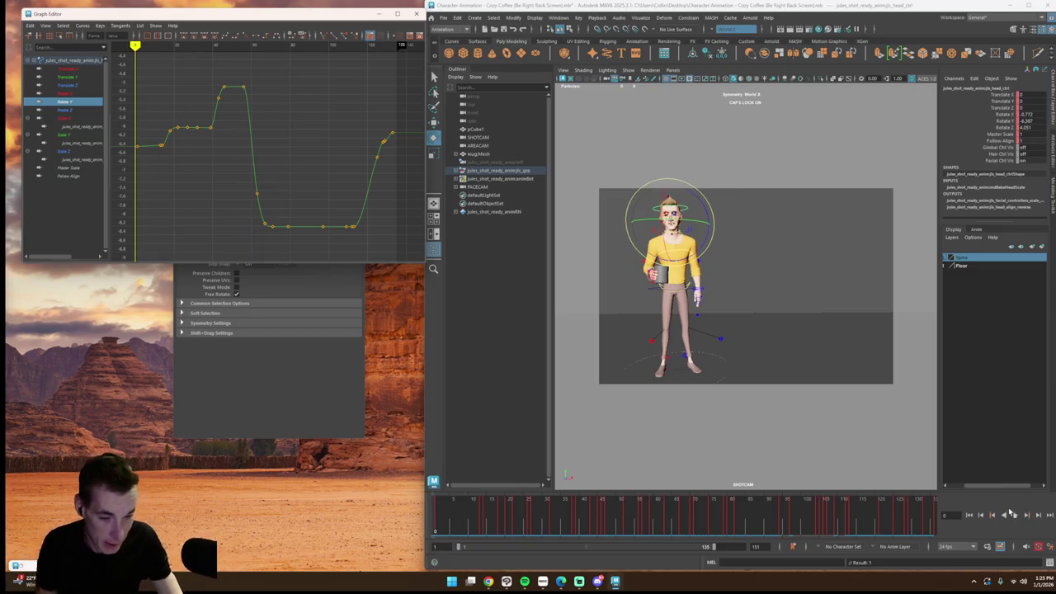
click(1017, 515)
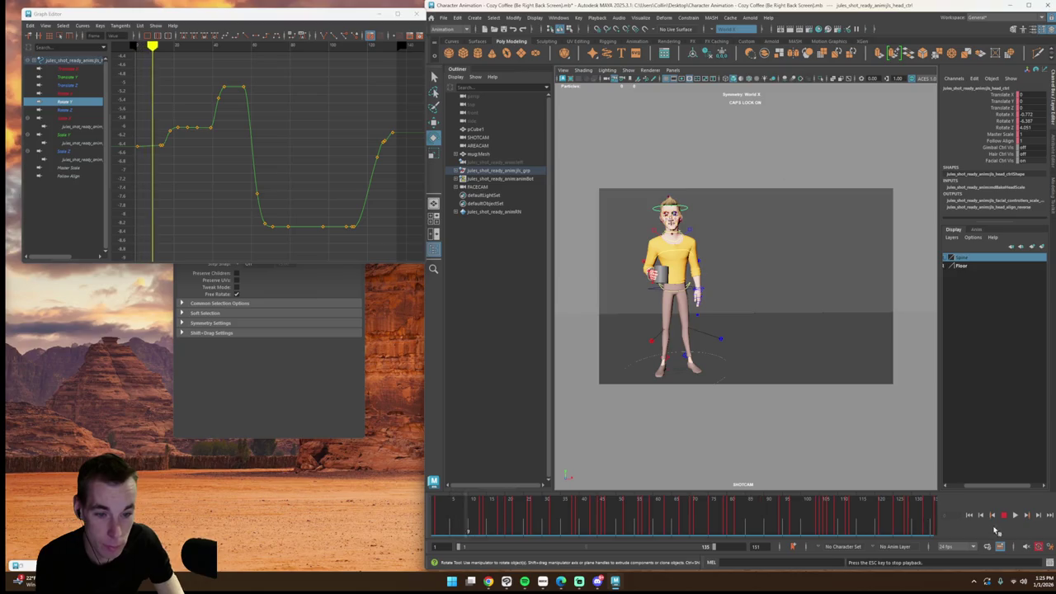
click(1013, 516)
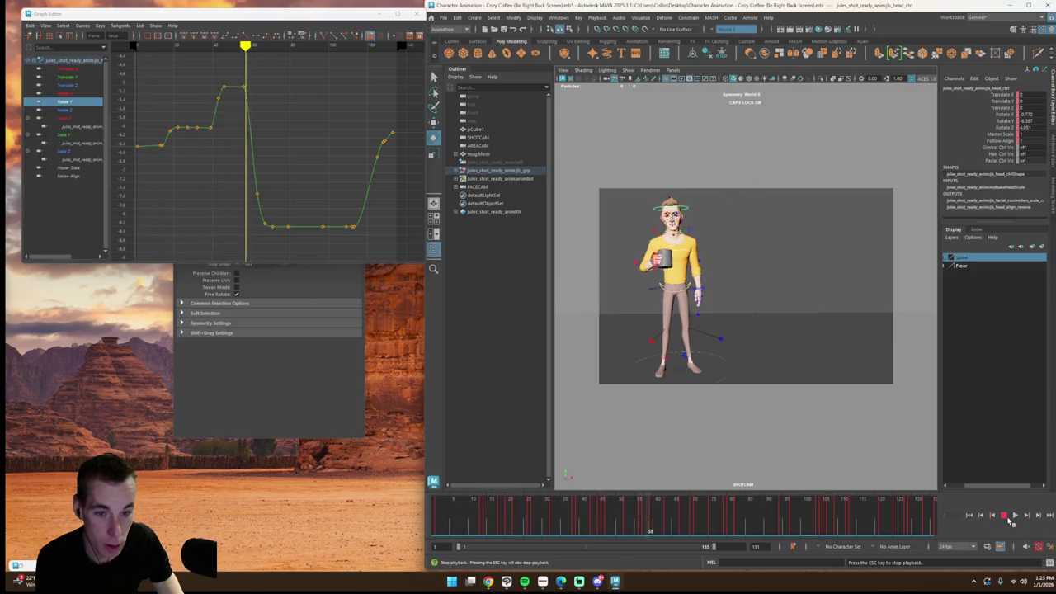
key(Escape)
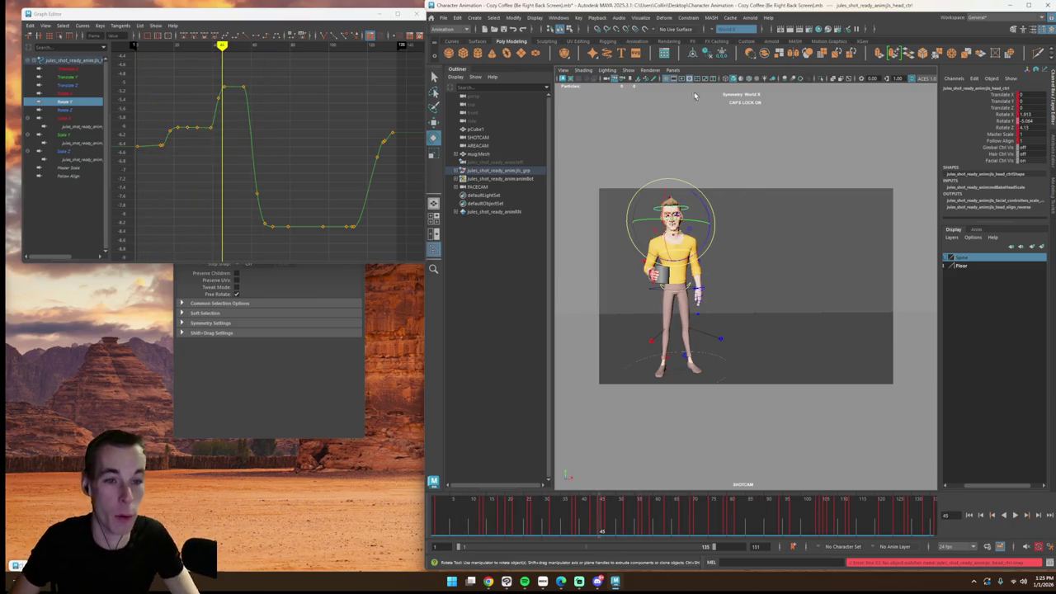
click(672, 70)
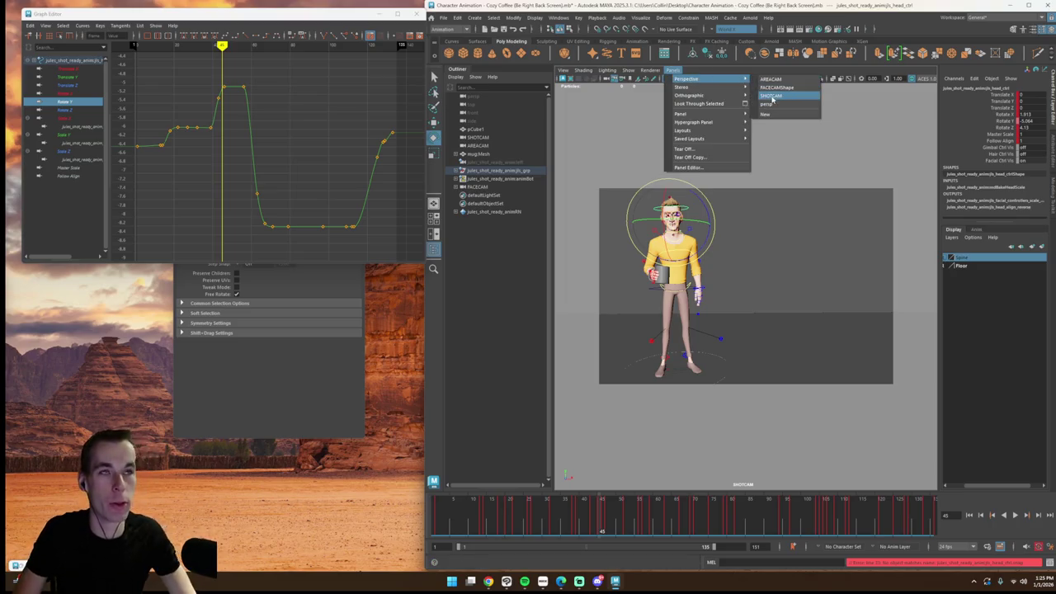
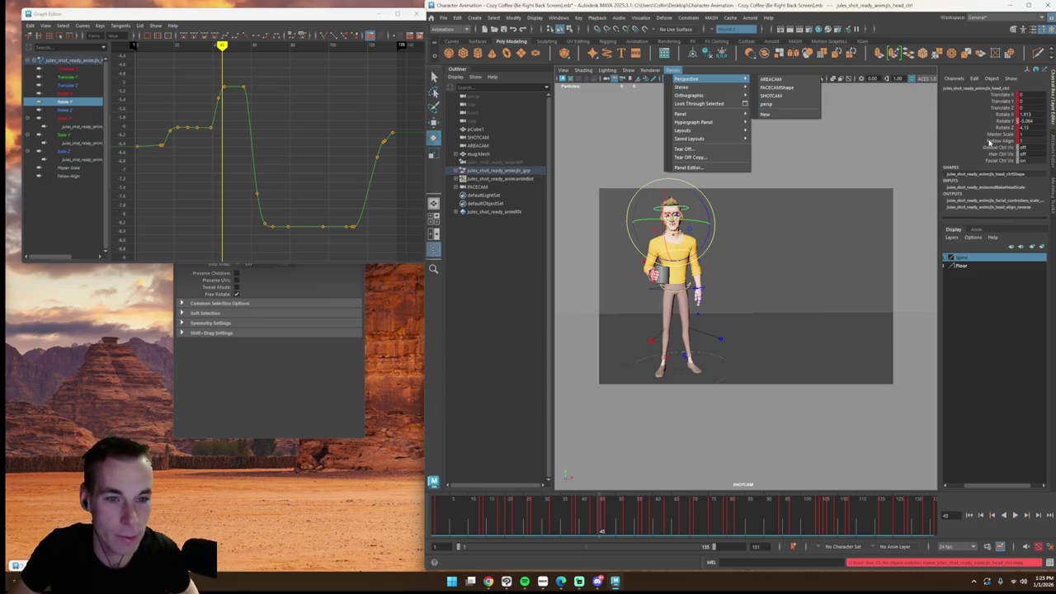
Step: Split the viewport into two side-by-side panes and tumble the new view toward the character's face
click(777, 103)
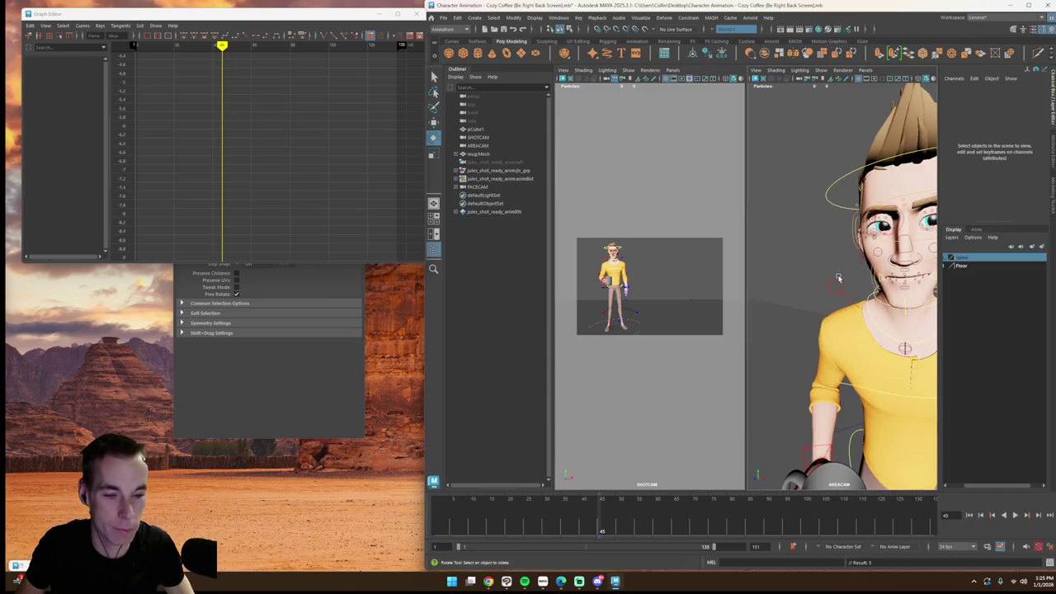
alt+drag(834, 314, 849, 338)
alt+right_drag(850, 338, 852, 346)
alt+drag(850, 345, 874, 339)
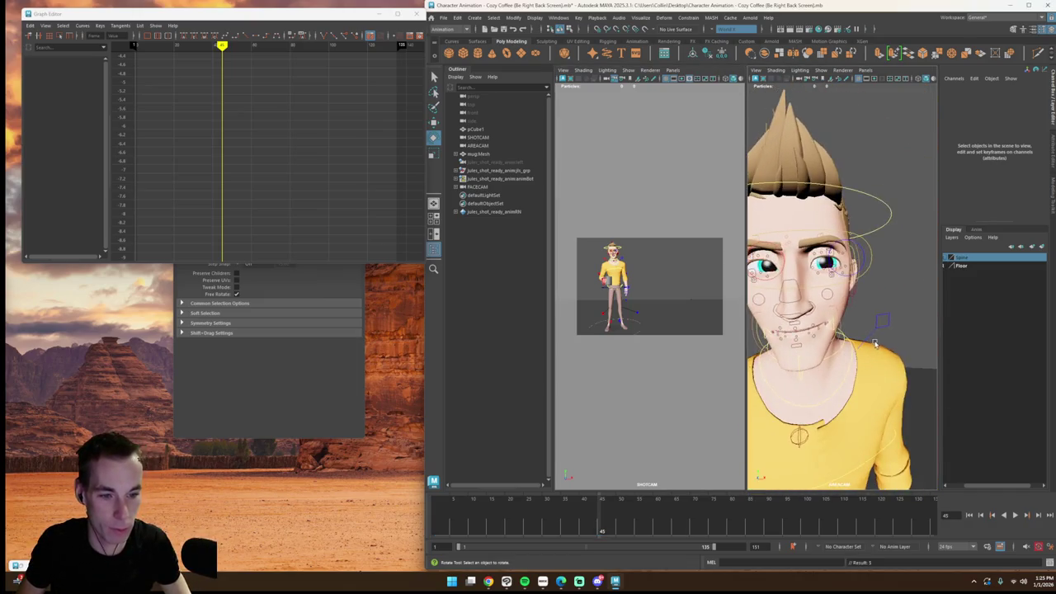
alt+right_drag(874, 338, 903, 333)
alt+drag(837, 338, 868, 351)
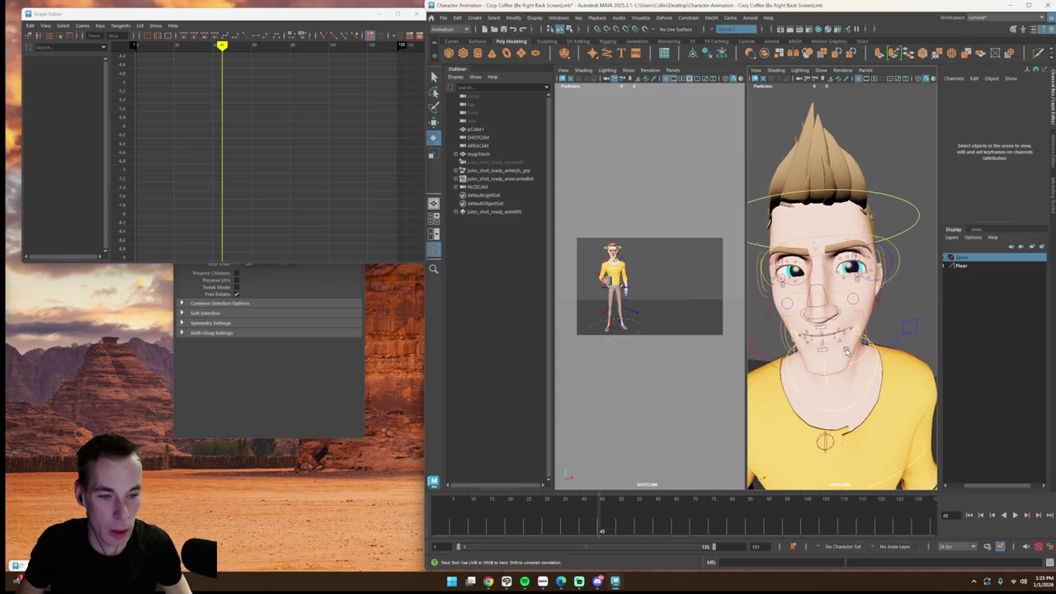
key(super)
key(super)
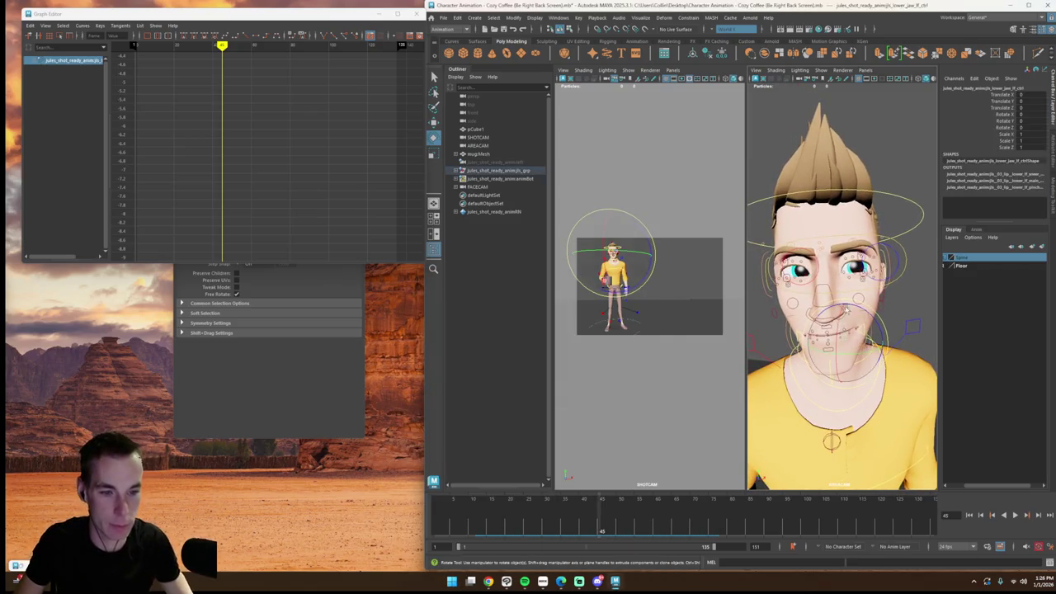
drag(602, 517, 484, 520)
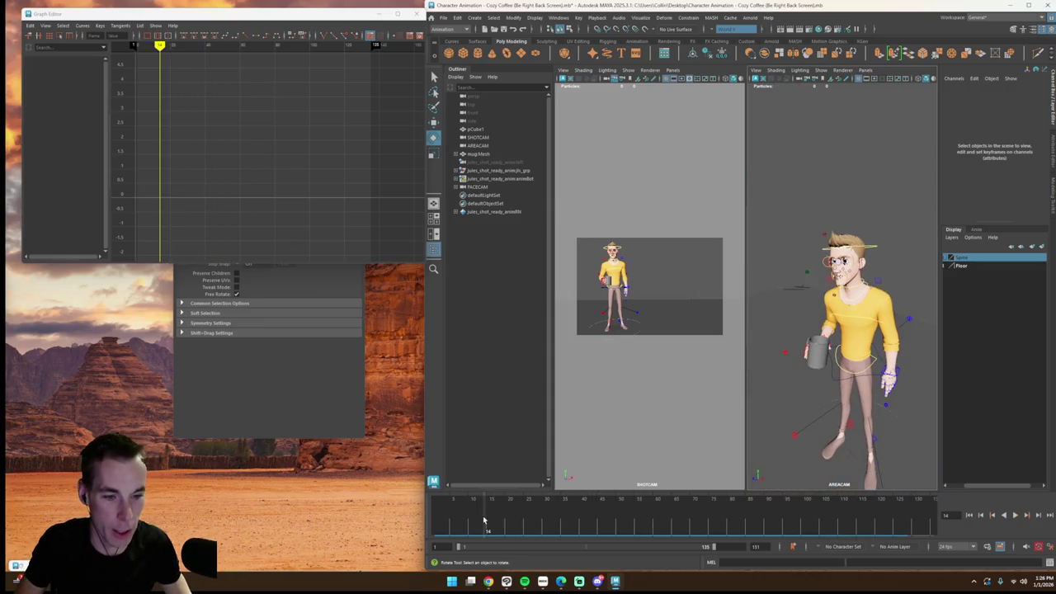
Step: Set the right pane to look through FACECAM and scrub ahead to the sip
click(805, 274)
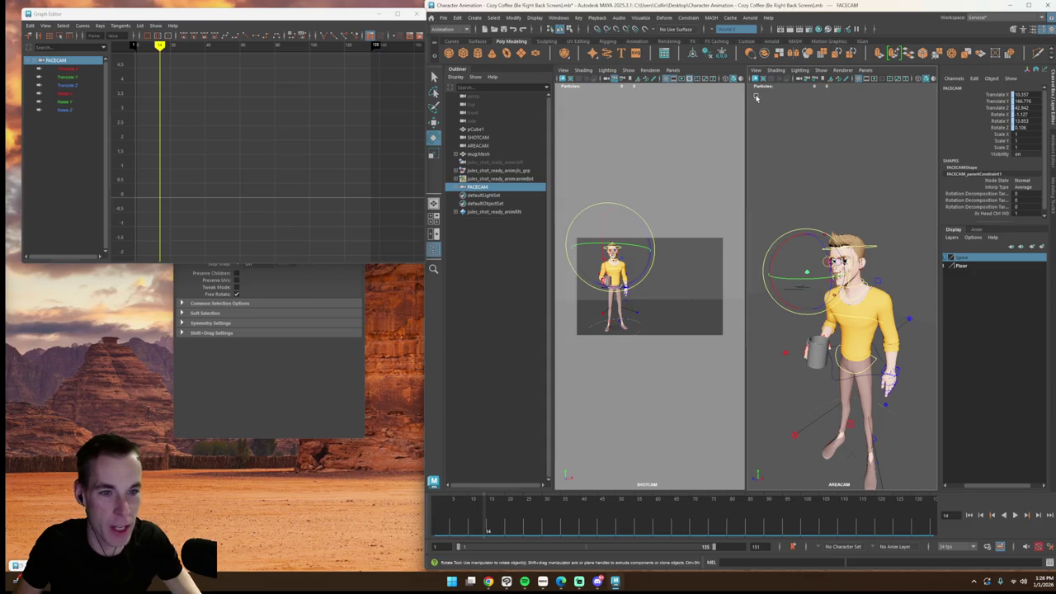
click(865, 70)
mouse_move(891, 78)
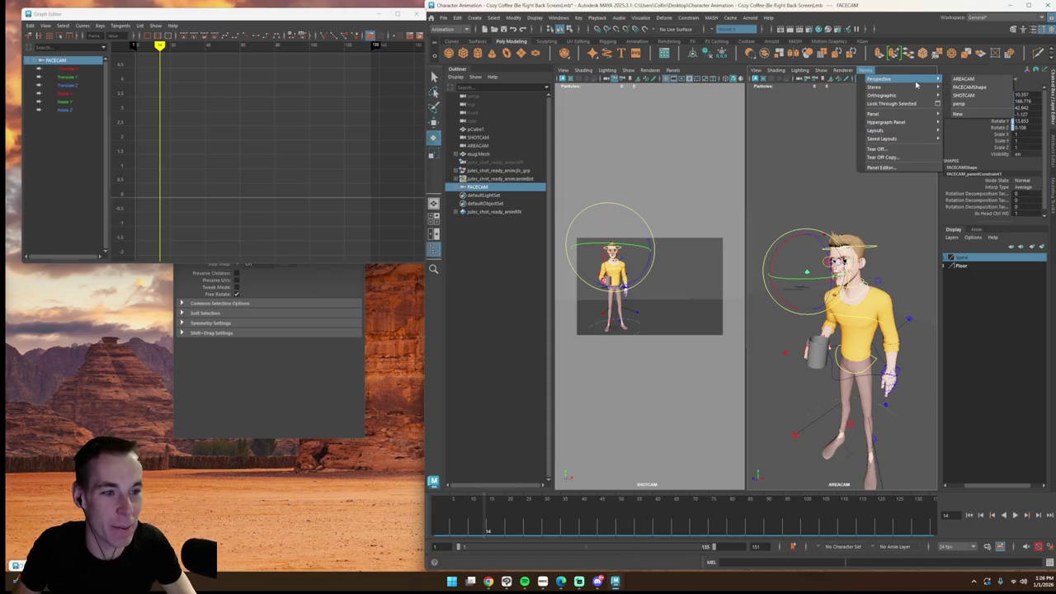
click(946, 82)
drag(623, 521, 686, 525)
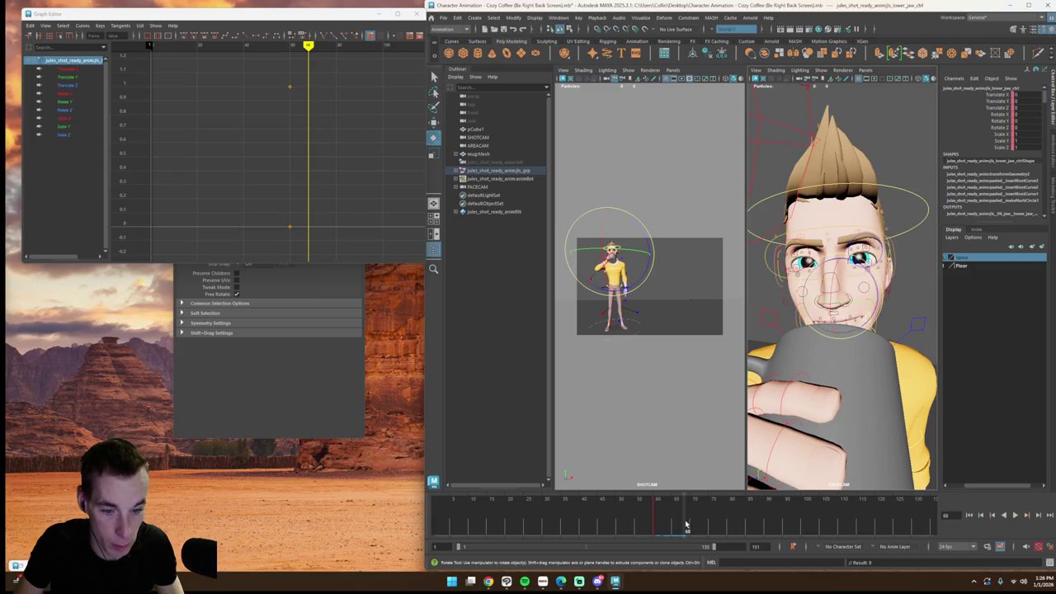
Step: Isolate and frame the lower jaw's Rotate X curve in the Graph Editor
click(64, 93)
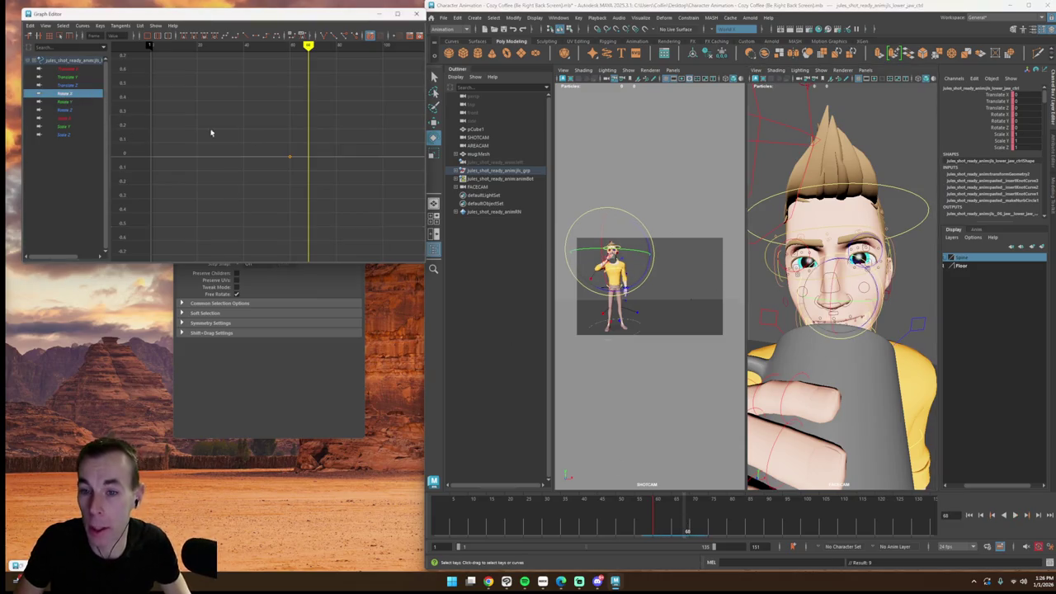
click(310, 157)
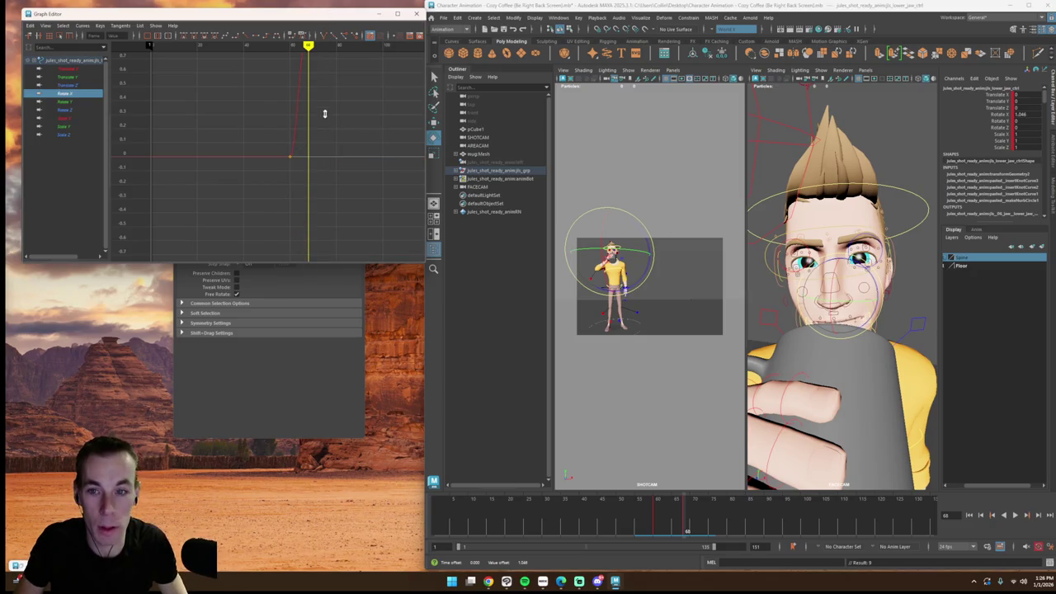
key(f)
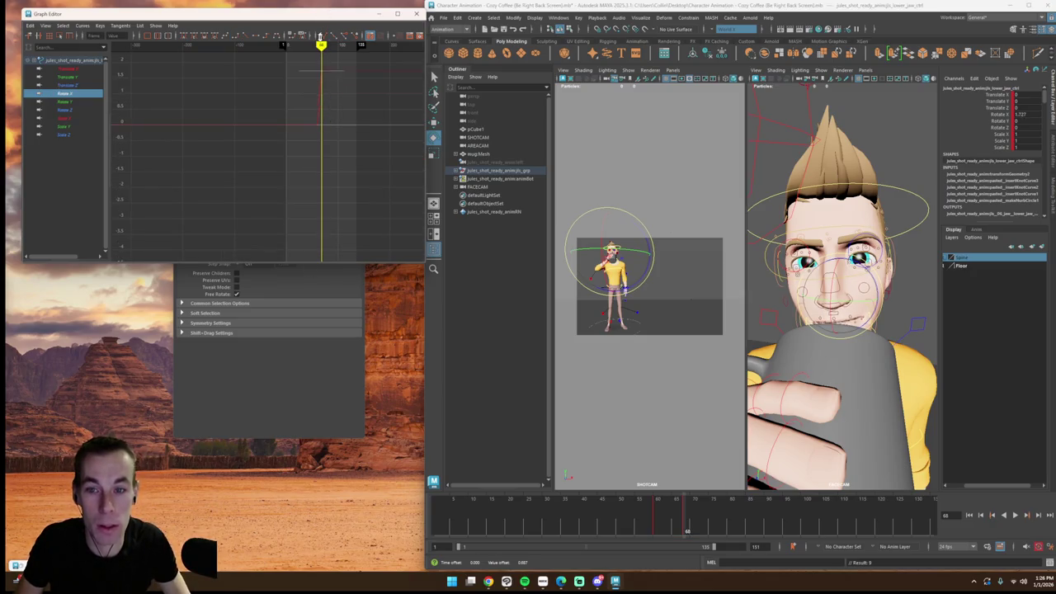
key(f)
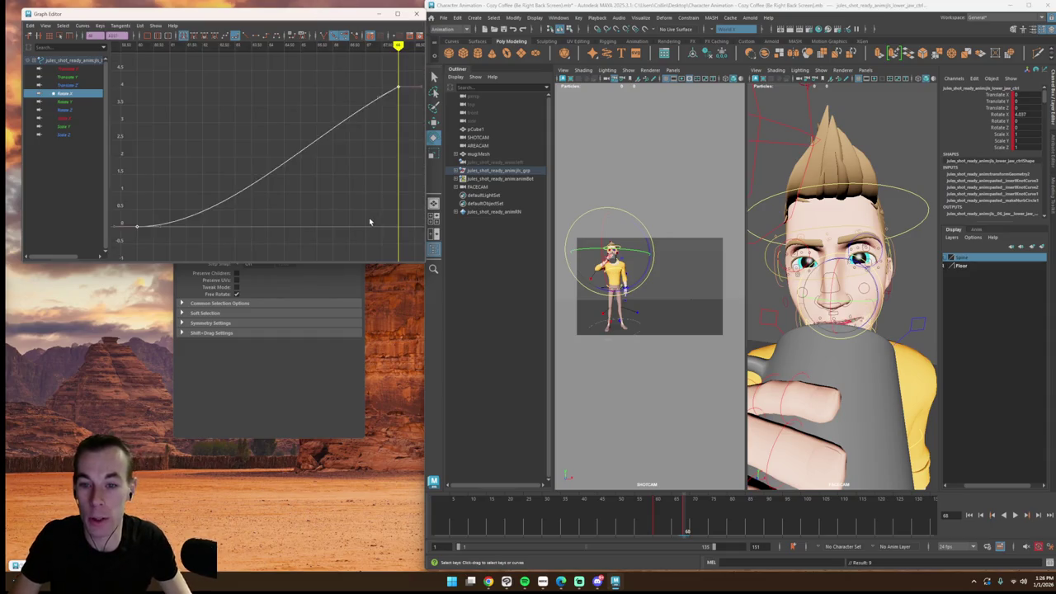
scroll(375, 165, down, 3)
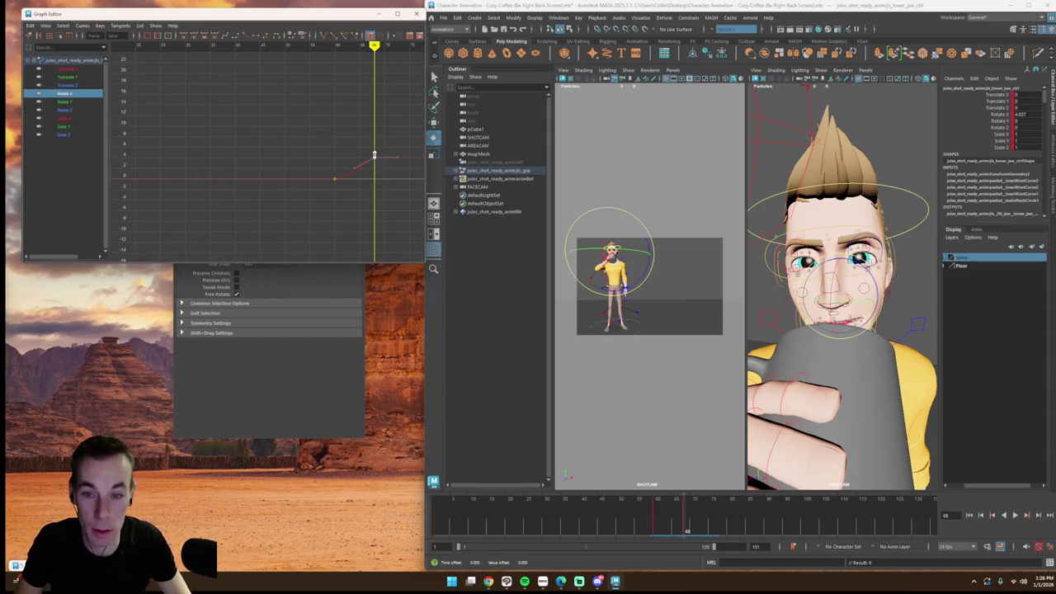
click(377, 75)
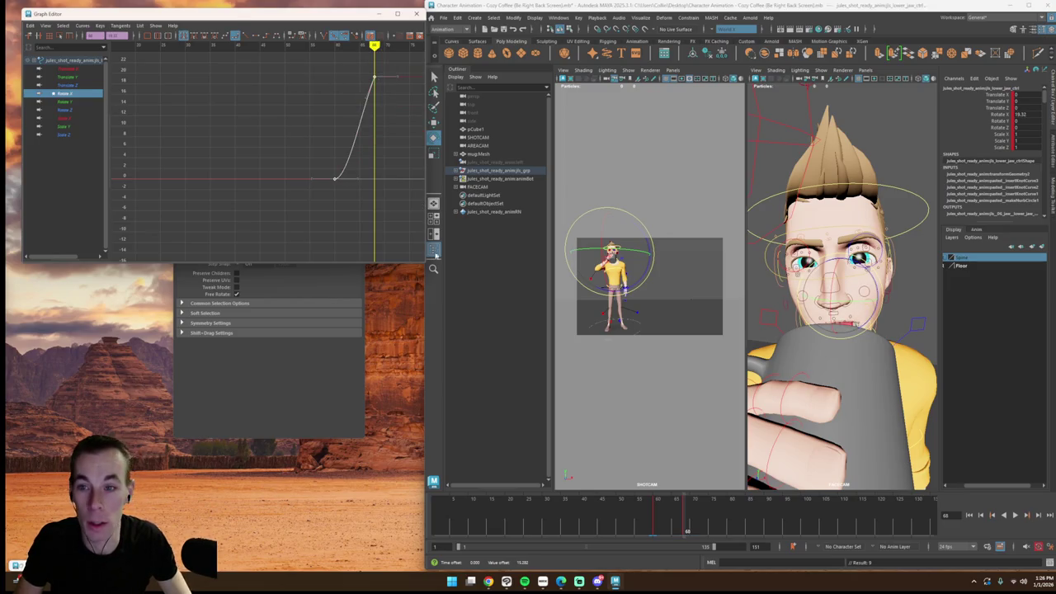
drag(310, 76, 322, 80)
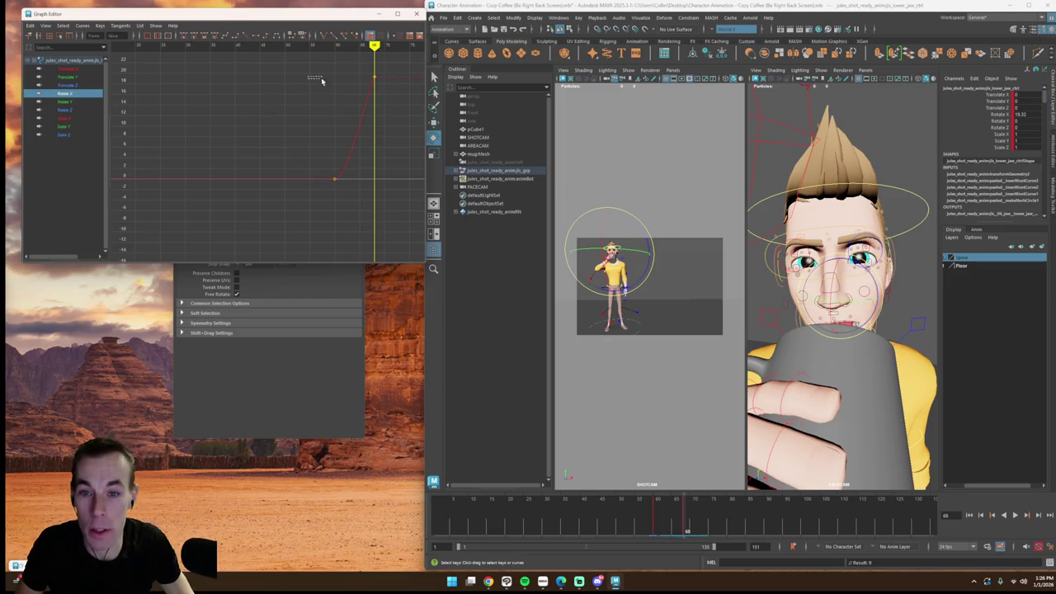
drag(438, 203, 436, 201)
click(407, 114)
Step: Key the jaw at frame 68 and raise that key to about 18 degrees
key(s)
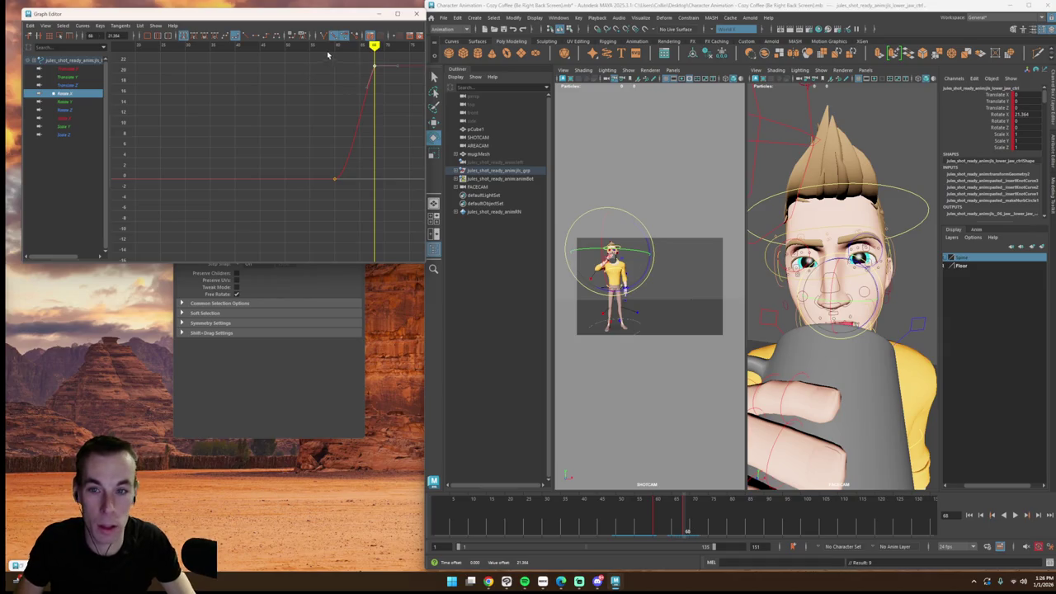
drag(327, 56, 375, 73)
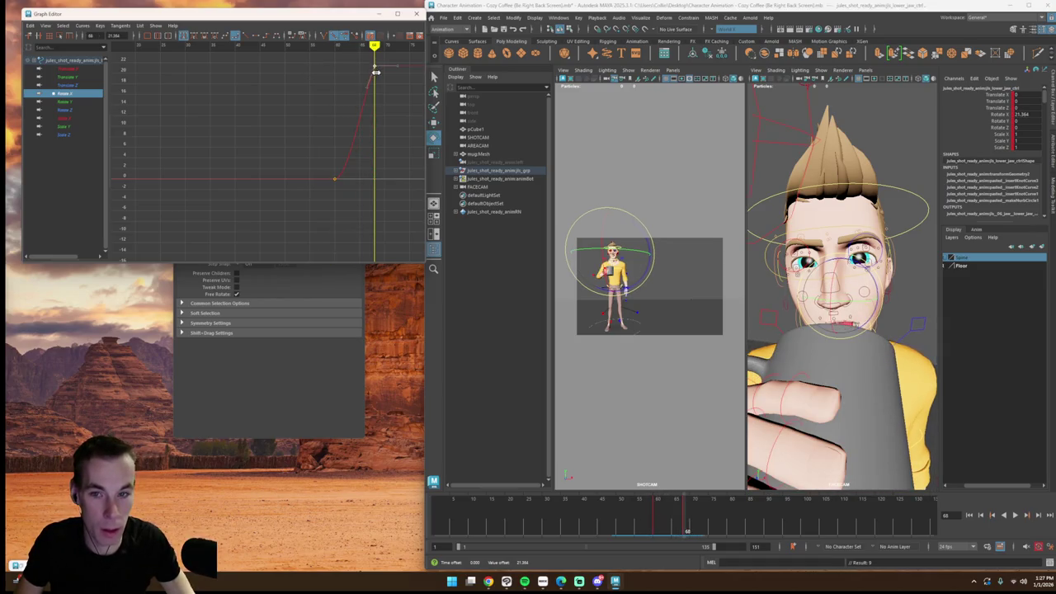
click(369, 83)
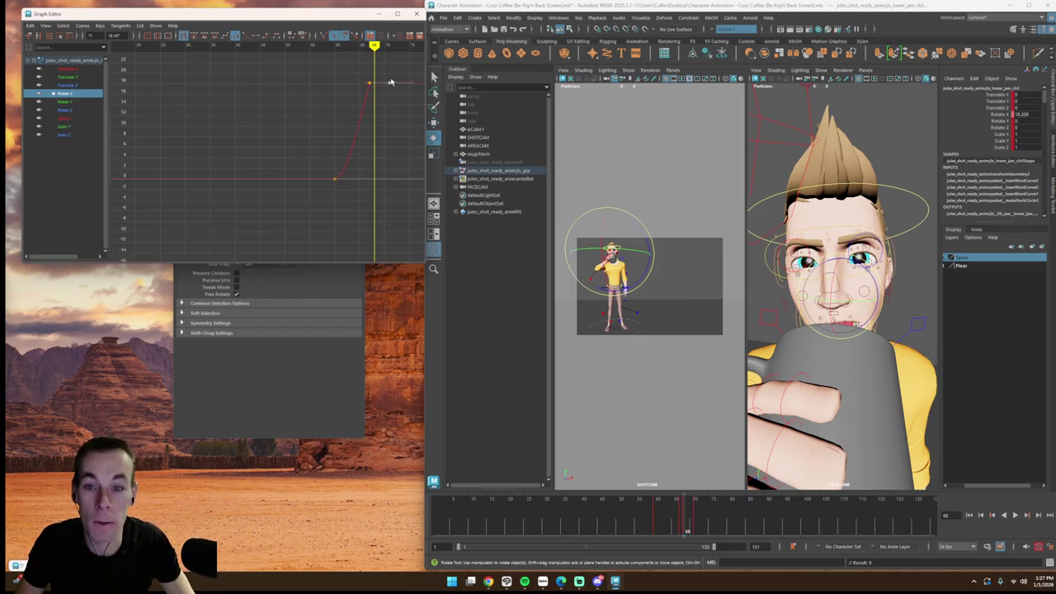
mouse_move(356, 64)
mouse_down()
mouse_move(384, 90)
mouse_move(358, 91)
mouse_up()
click(214, 48)
Step: Give the jaw's peak key Auto tangents and check the pose around frame 65
click(182, 37)
drag(302, 74, 368, 80)
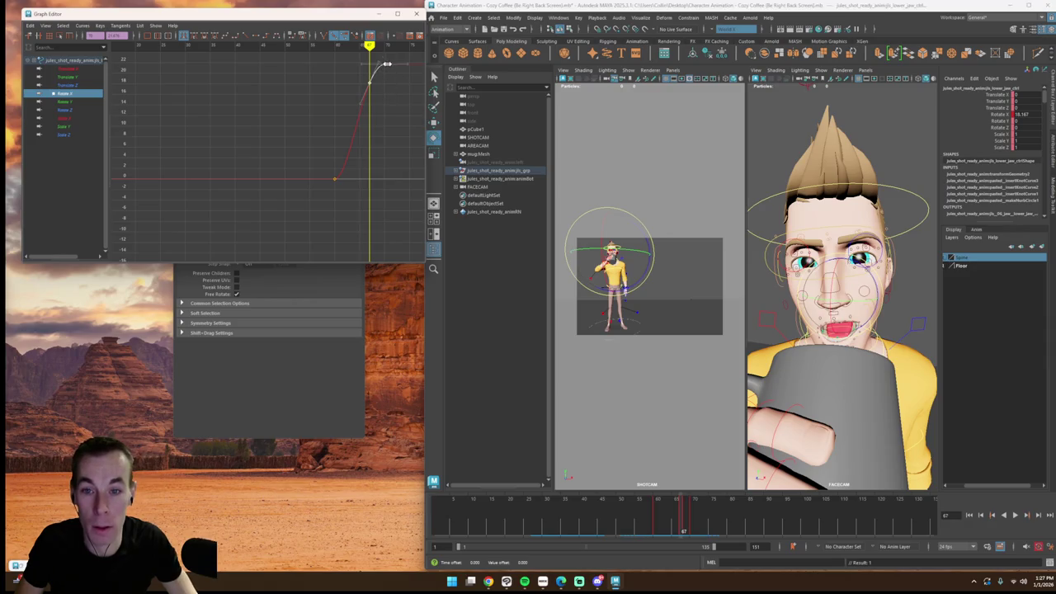
click(375, 85)
mouse_move(368, 59)
mouse_down()
mouse_move(393, 59)
mouse_move(358, 60)
mouse_up()
click(637, 328)
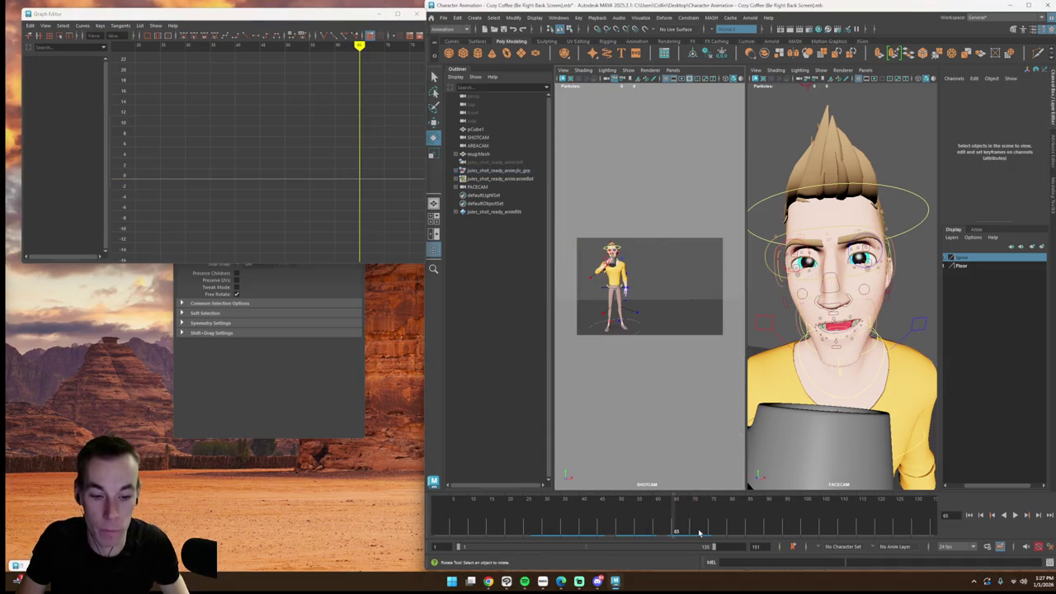
Step: Switch to the single shot-camera view and play back the sip
key(space)
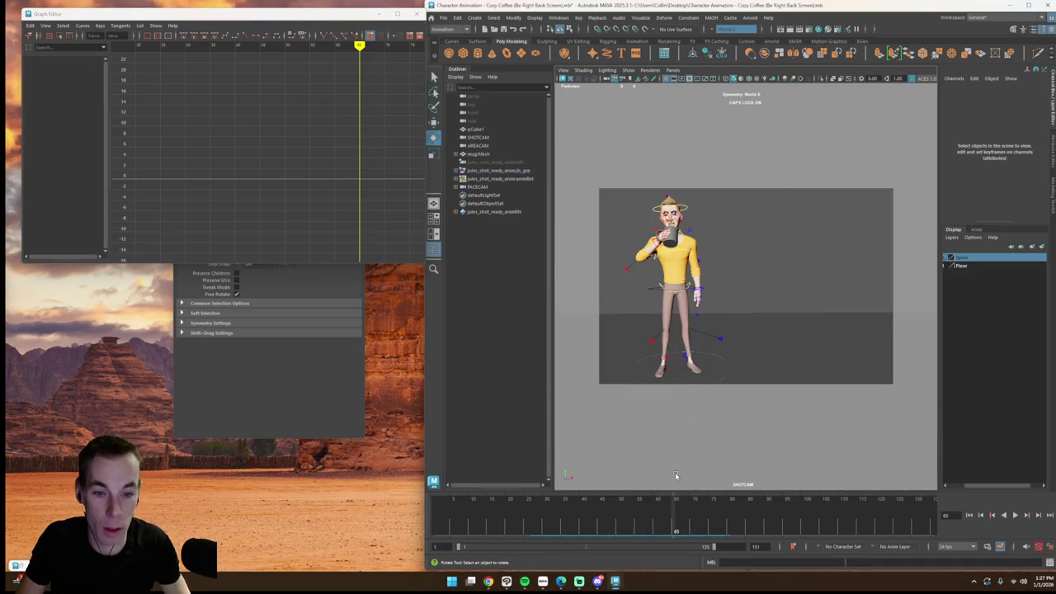
key(comma)
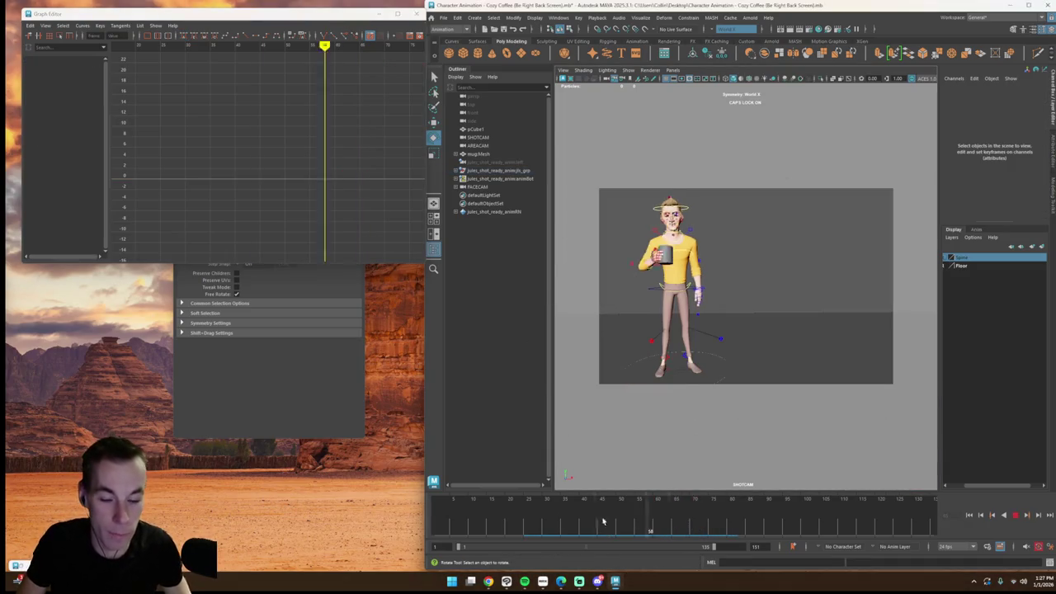
key(comma)
click(1018, 518)
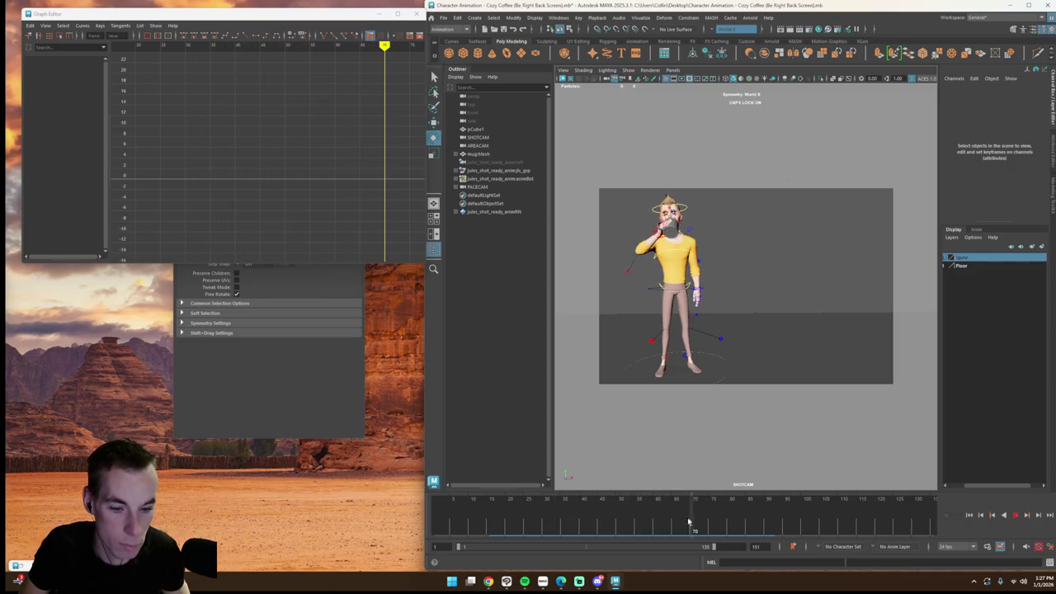
drag(688, 522, 659, 526)
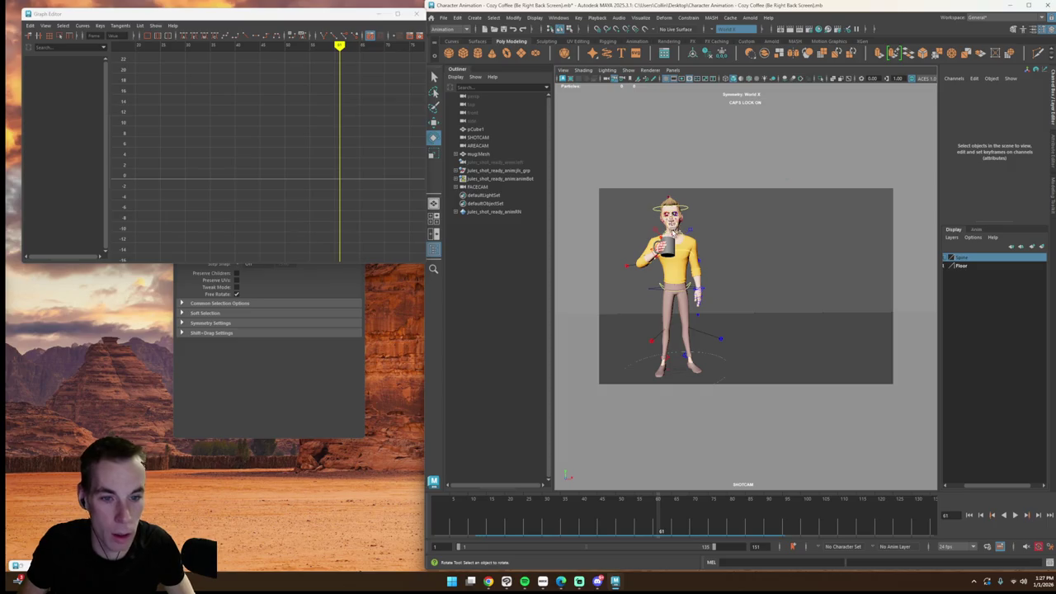
Step: Select the lower jaw control and inspect its Rotate X keys in the Graph Editor
click(675, 233)
click(64, 93)
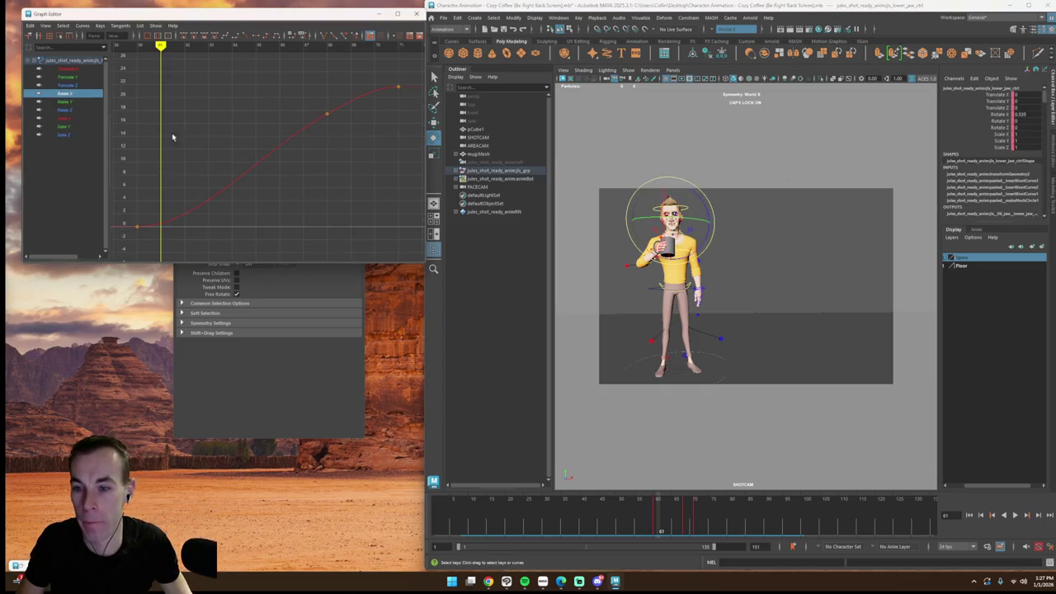
scroll(152, 227, down, 3)
drag(132, 141, 296, 223)
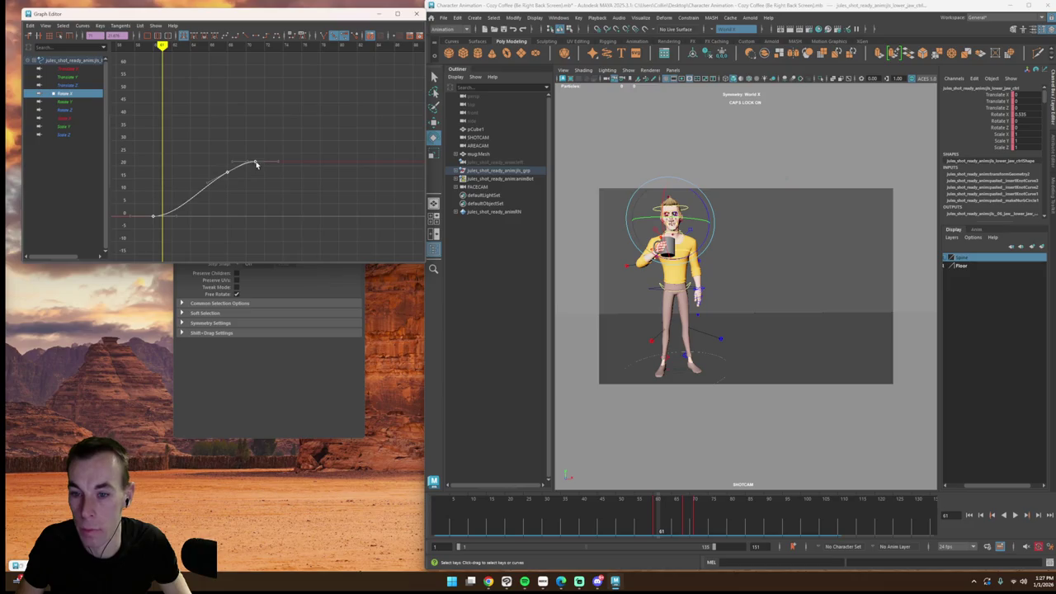
click(267, 198)
alt+middle_drag(219, 163, 363, 149)
key(super)
click(250, 45)
drag(639, 525, 643, 525)
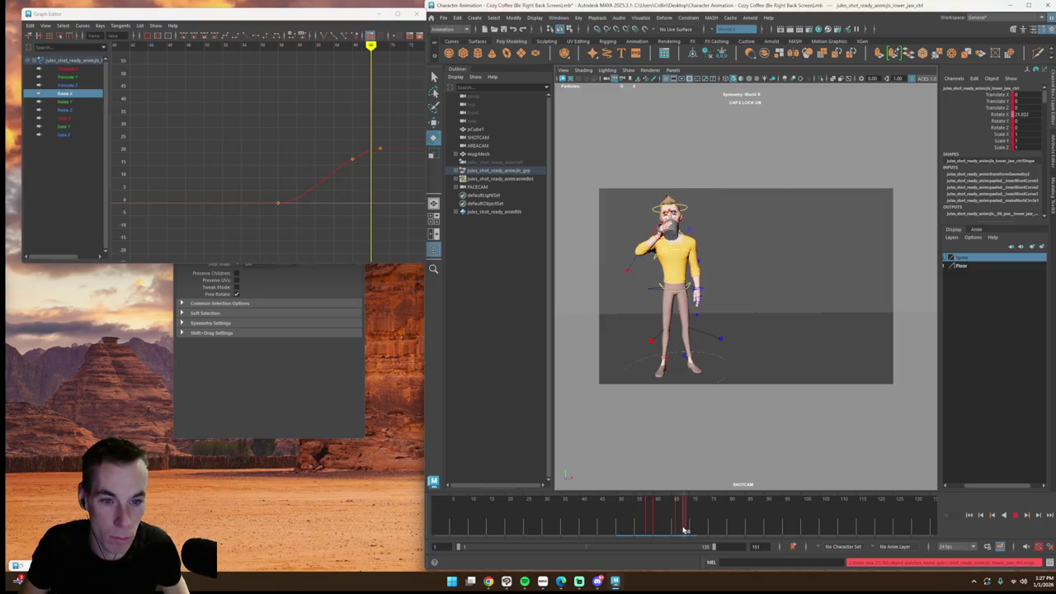
drag(341, 105, 381, 153)
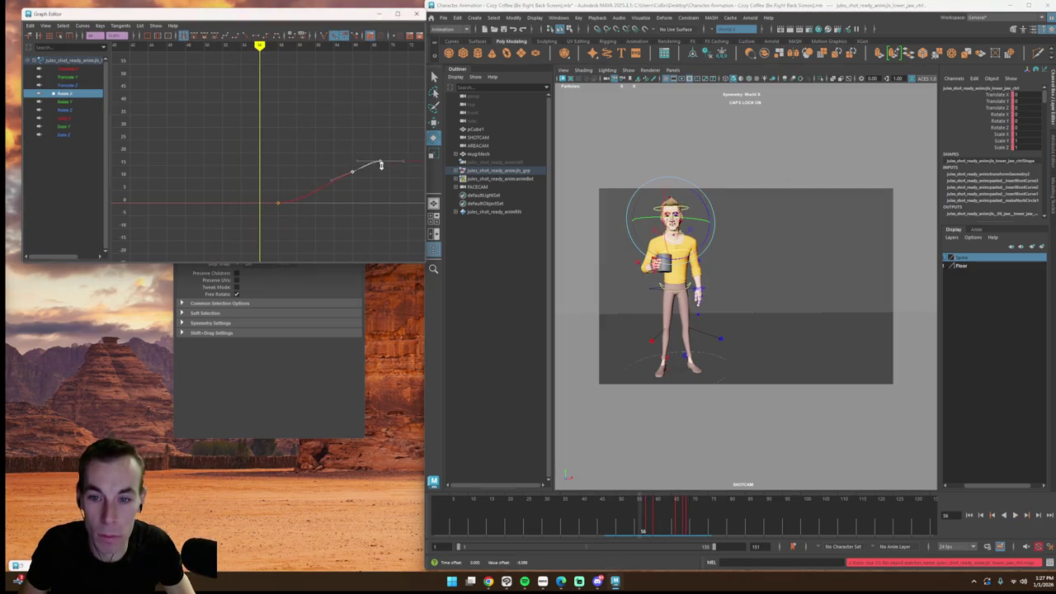
click(354, 185)
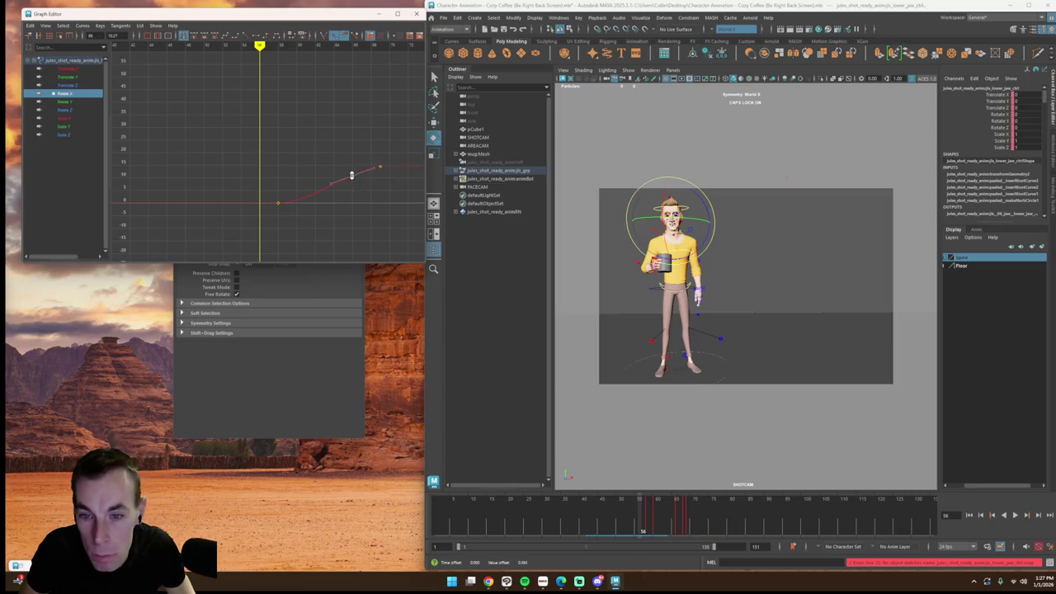
Step: Replay the cup-raising motion, stop near frame 43, and reselect the lower jaw control
click(1015, 515)
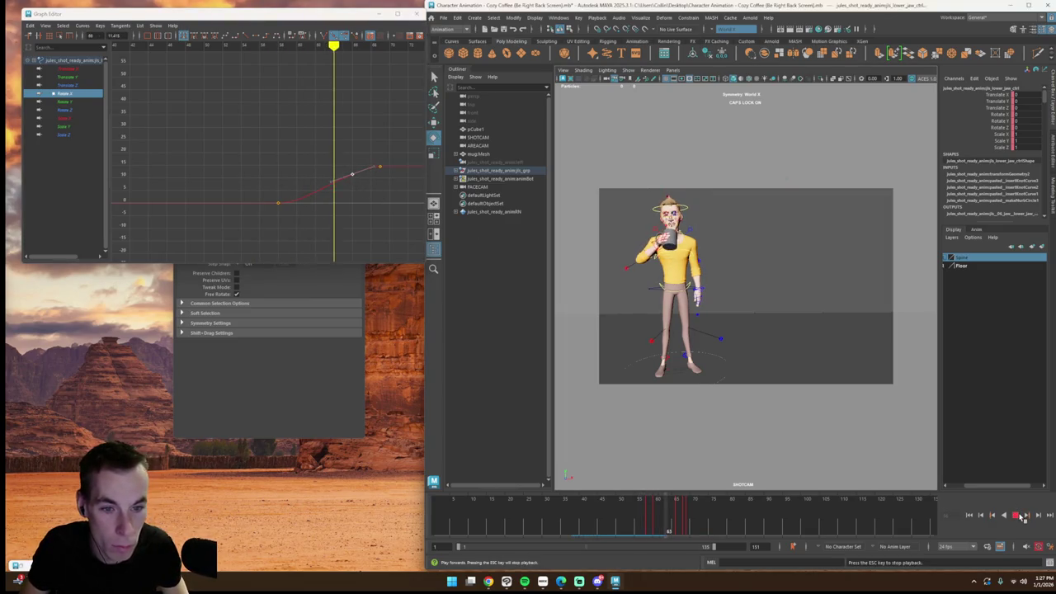
click(1021, 515)
mouse_move(744, 531)
mouse_down()
mouse_move(599, 528)
mouse_move(548, 512)
mouse_up()
click(754, 402)
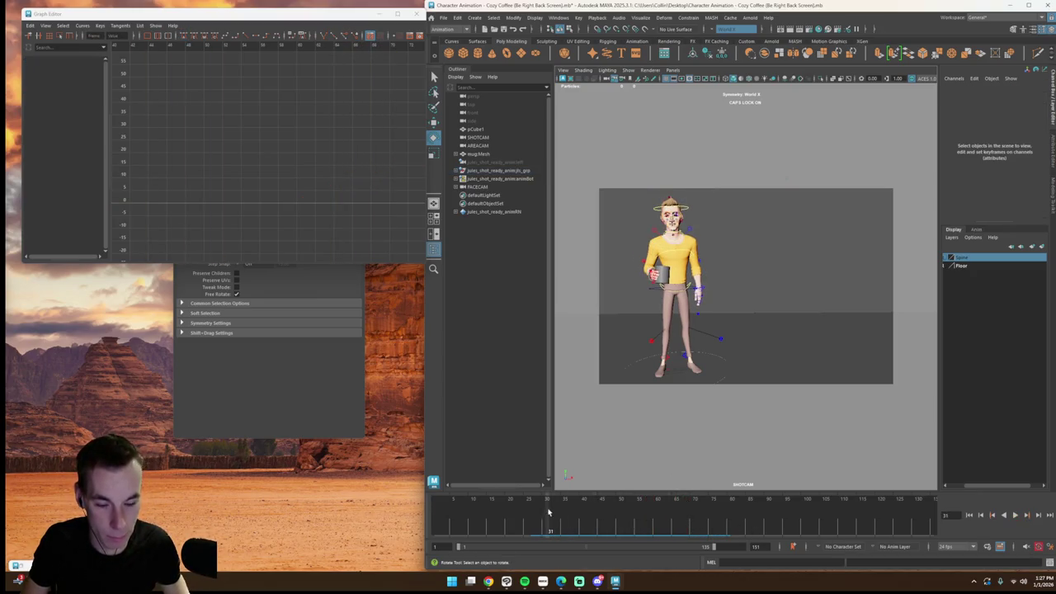
click(1017, 515)
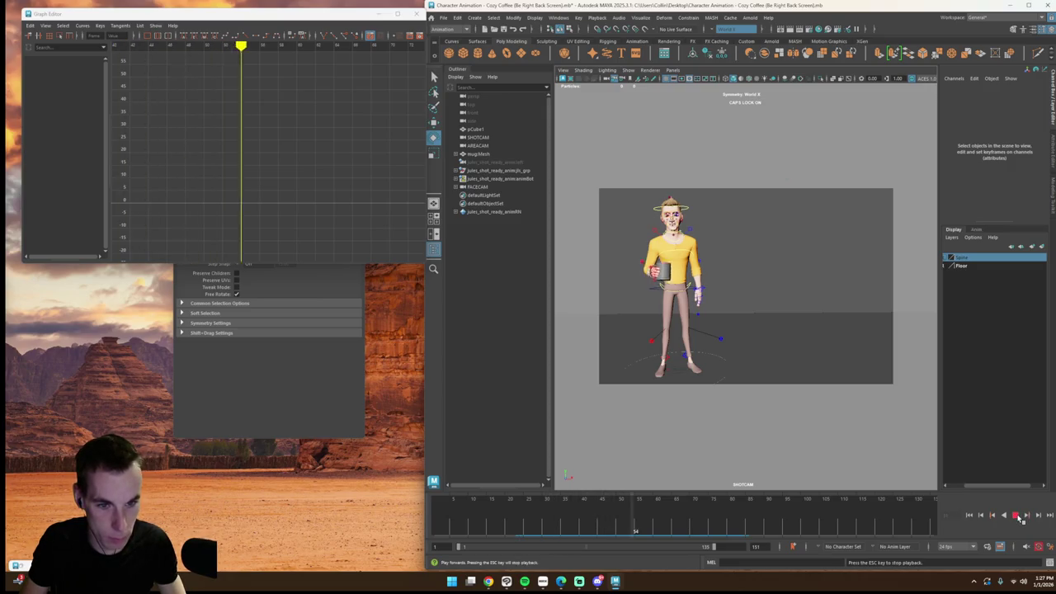
click(1017, 514)
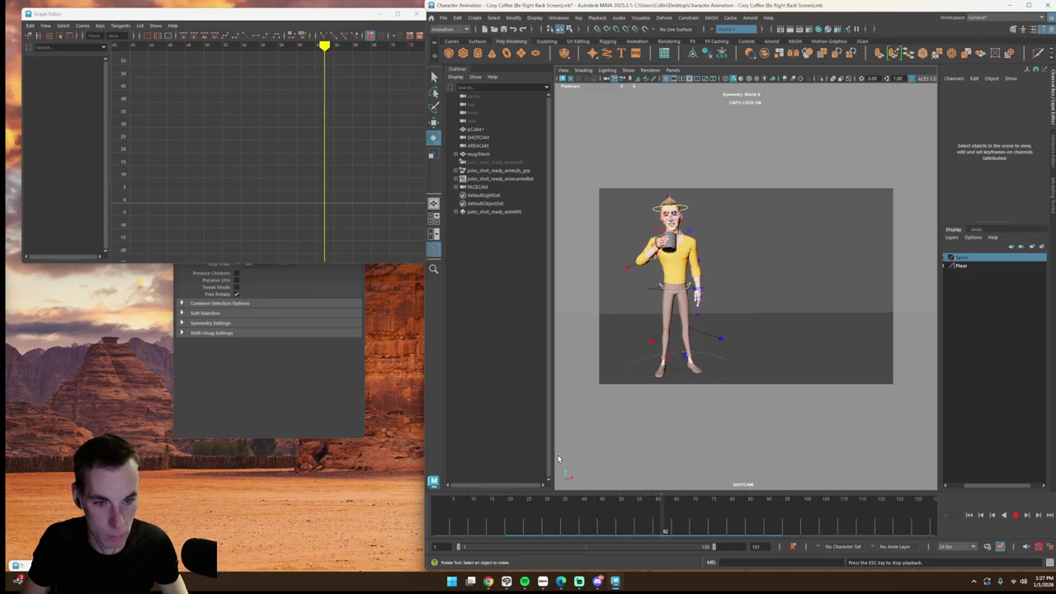
drag(624, 510, 653, 516)
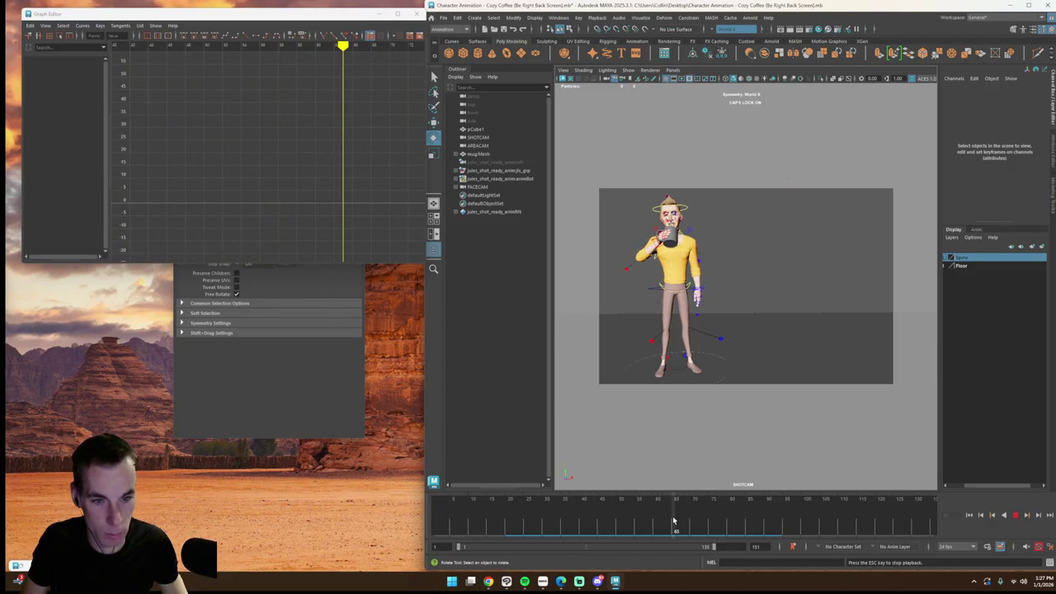
key(Escape)
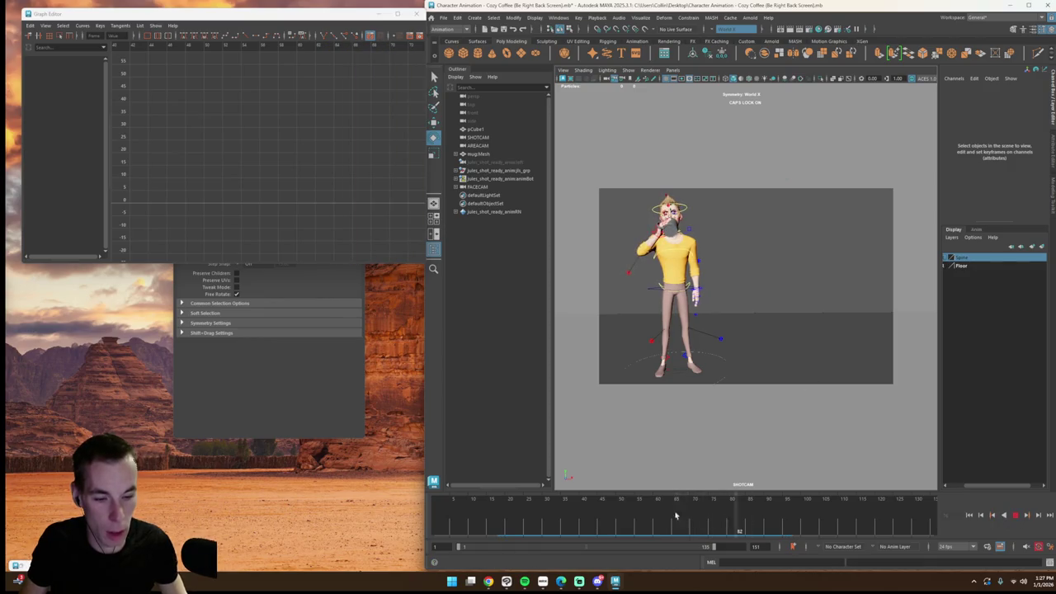
key(Escape)
click(670, 216)
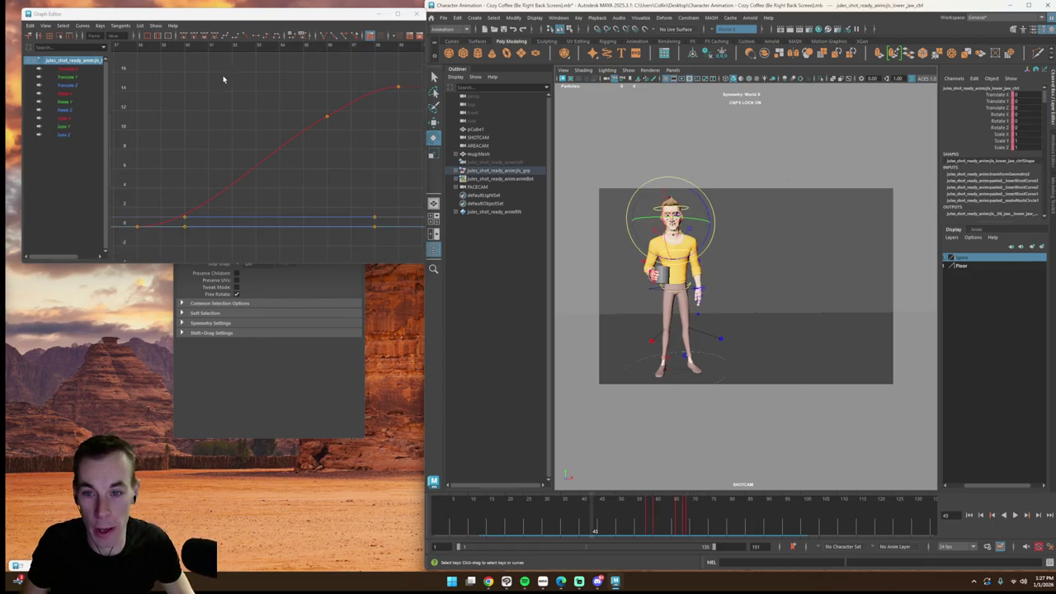
Step: Give the jaw curve's peak key Flat tangents
click(52, 97)
drag(243, 149, 379, 81)
key(super)
key(super)
key(f)
drag(346, 116, 361, 100)
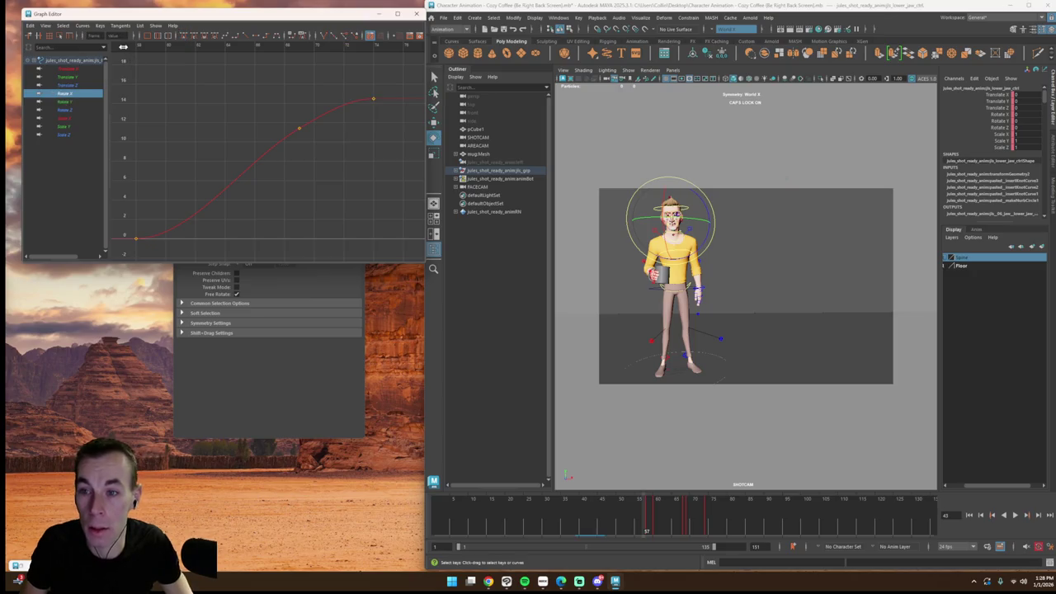
Step: Review the sip and set a jaw key at frame 107 where the mouth starts closing
click(123, 47)
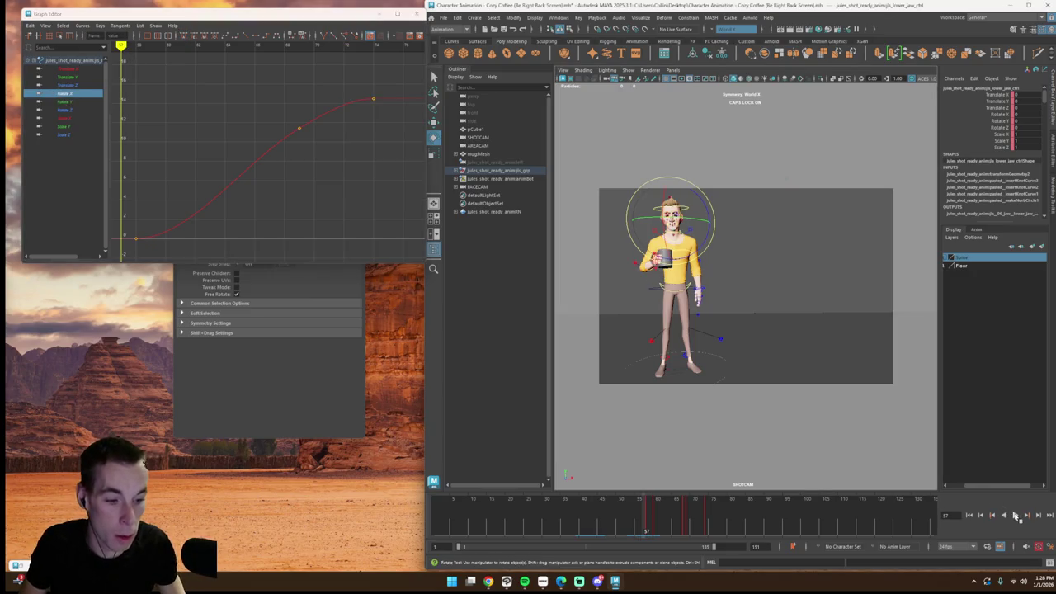
click(1015, 514)
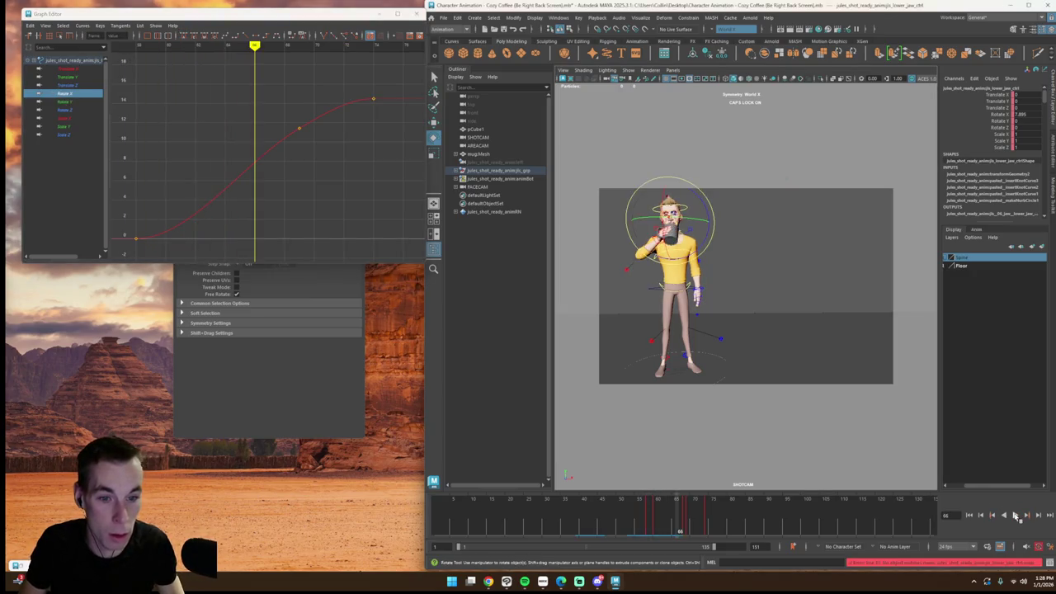
key(Escape)
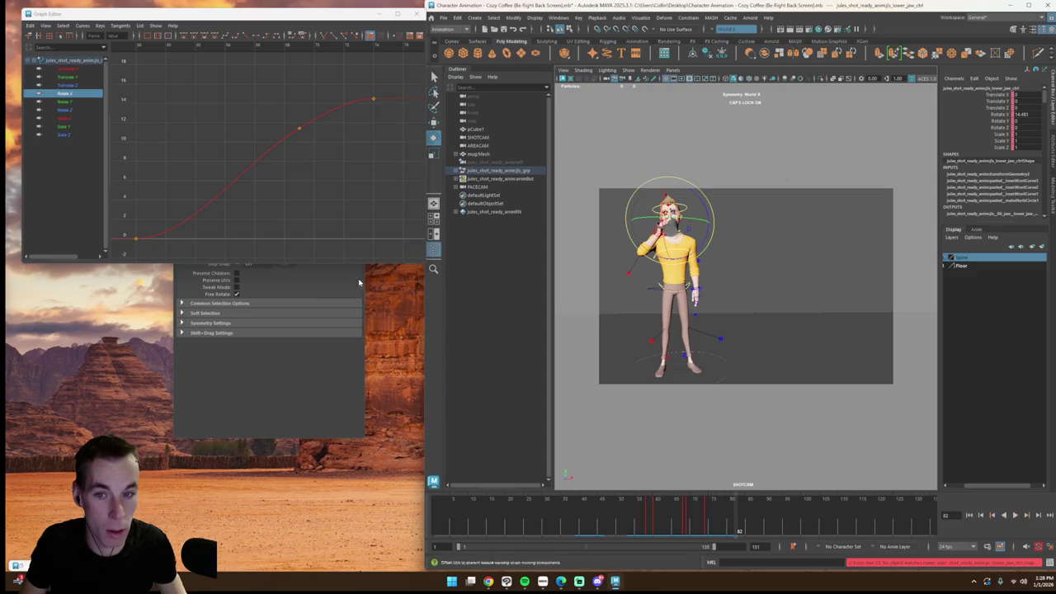
key(alt+v)
key(super)
key(Escape)
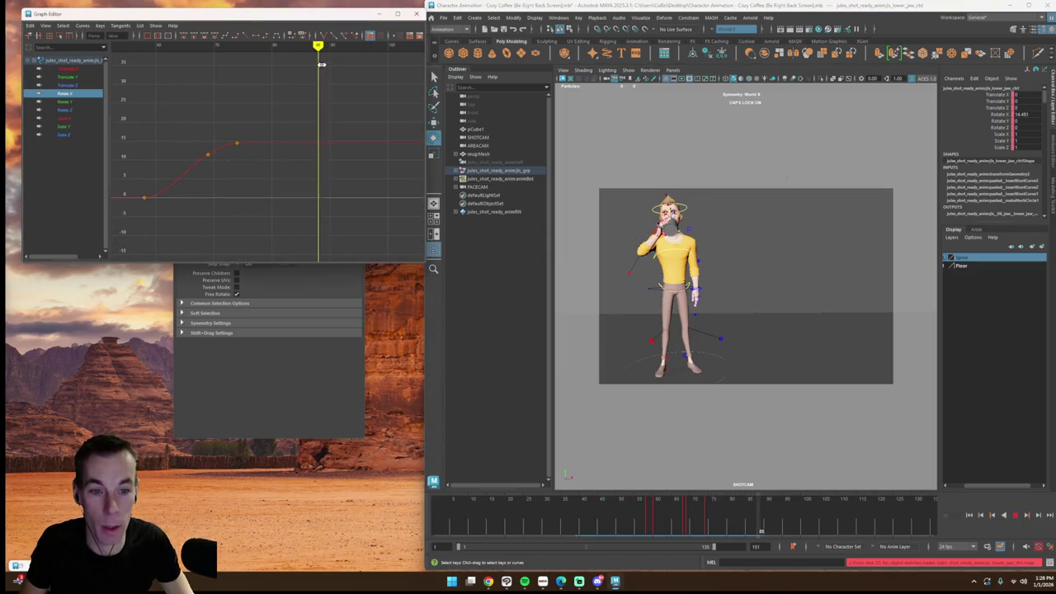
key(super)
key(Escape)
mouse_move(314, 52)
mouse_down()
mouse_move(358, 51)
mouse_move(327, 78)
mouse_move(381, 75)
mouse_up()
key(s)
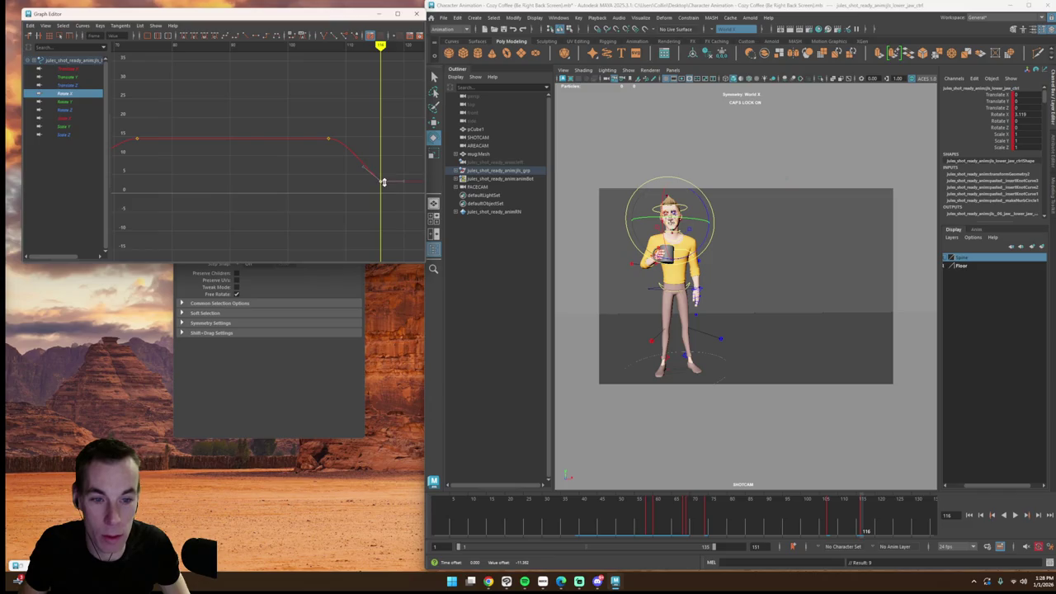
click(284, 50)
click(1014, 515)
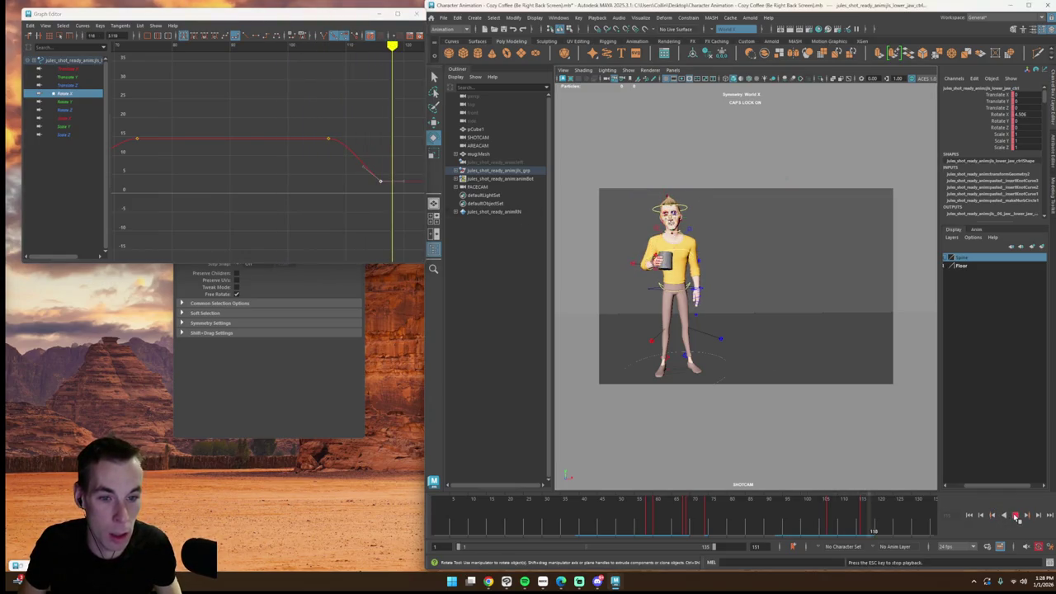
Step: Show FACECAM beside SHOTCAM, play both, and isolate the jaw's Rotate X curve
click(672, 70)
click(832, 88)
key(space)
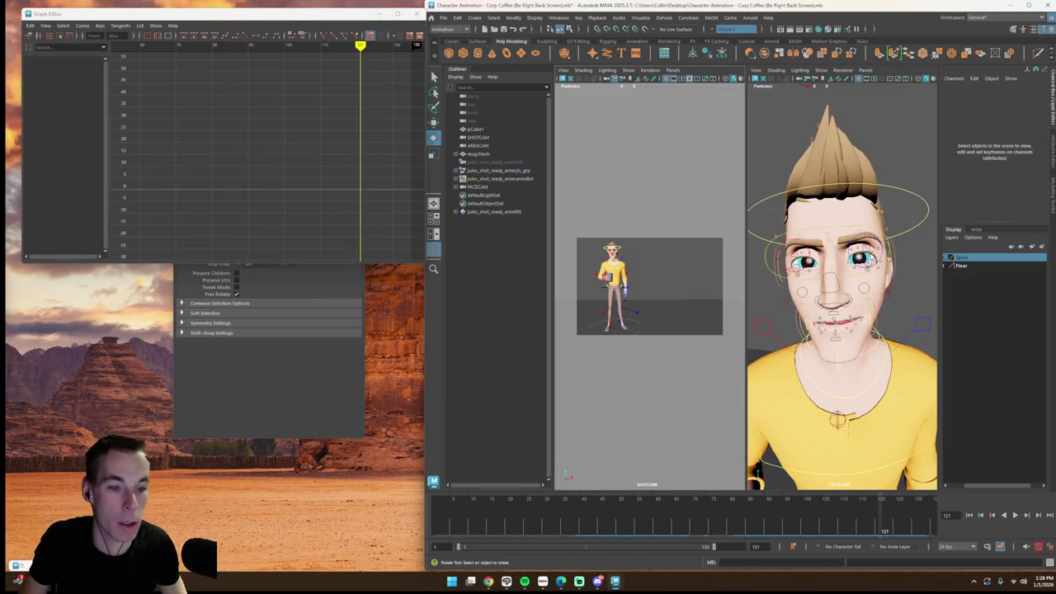
click(839, 365)
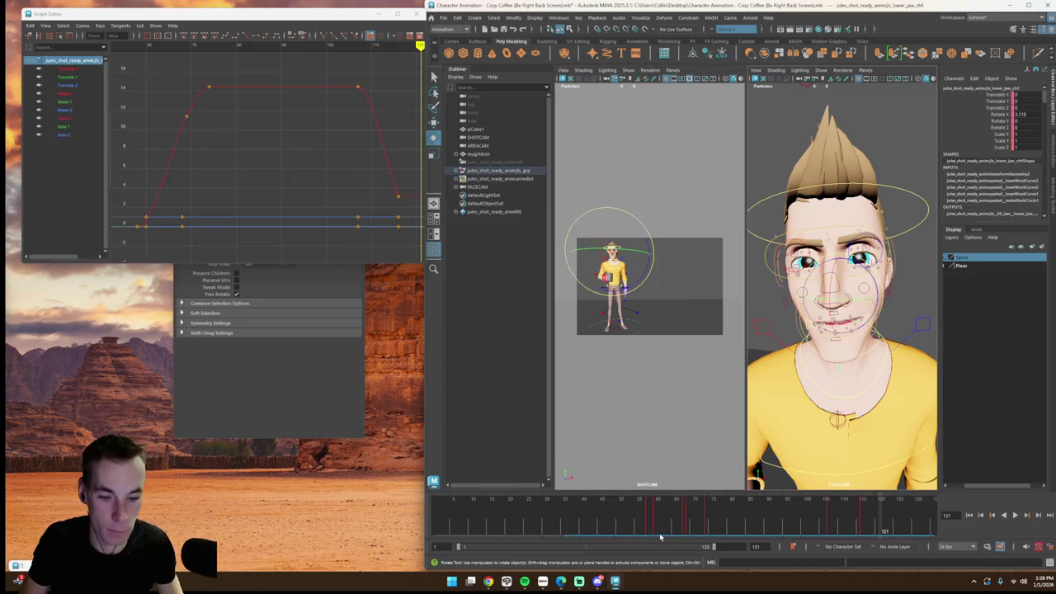
drag(660, 537, 583, 501)
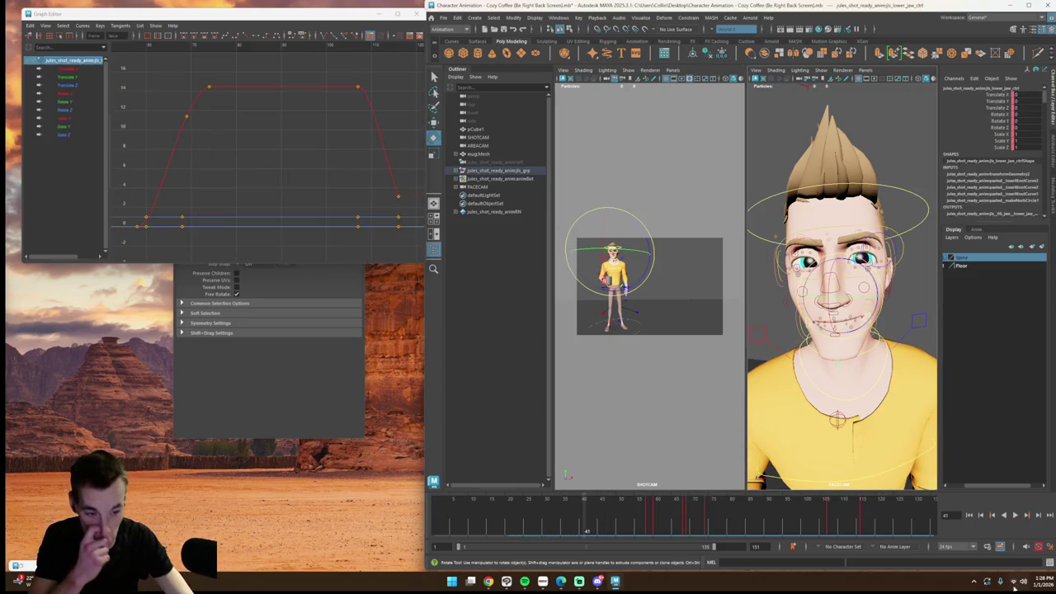
click(1016, 514)
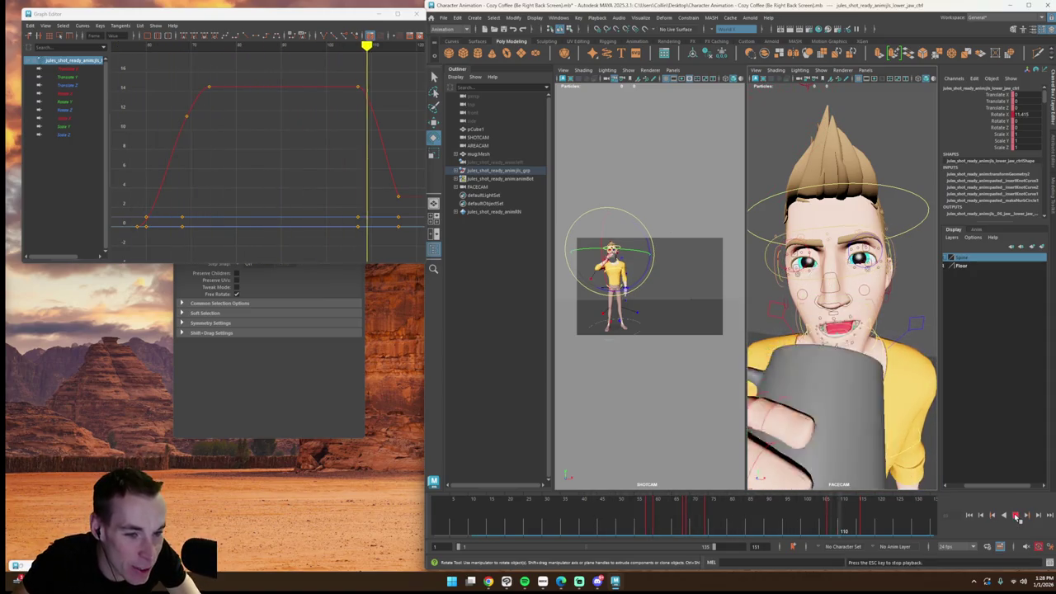
click(799, 534)
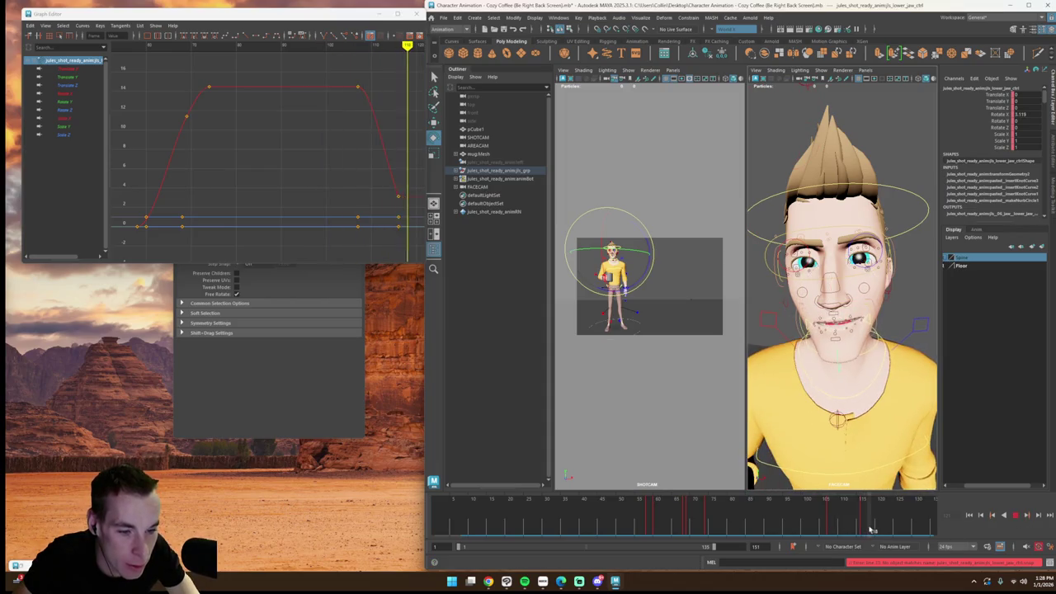
click(91, 102)
click(91, 93)
key(super)
key(super)
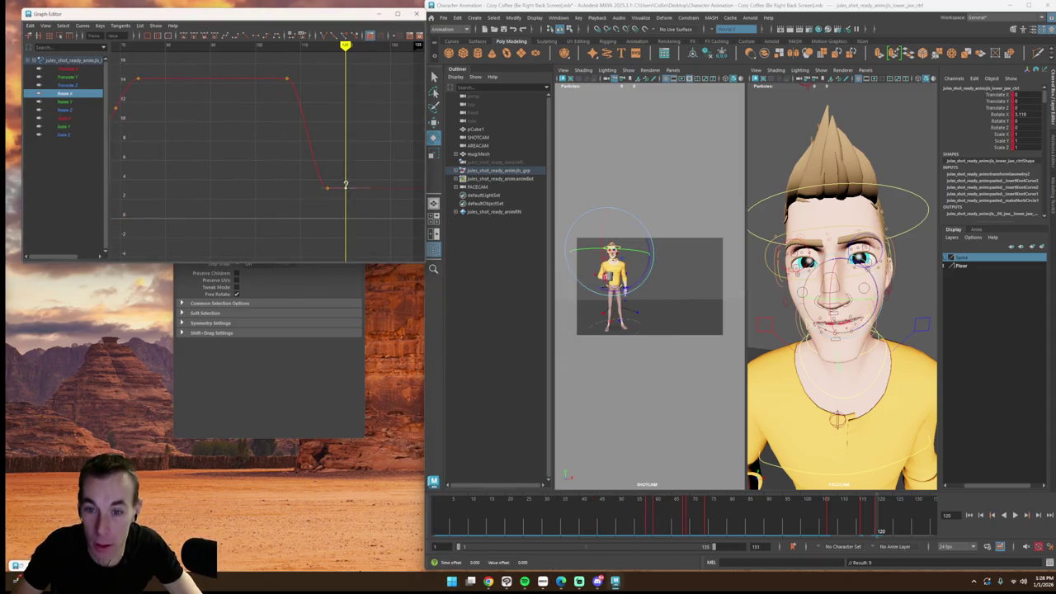
Step: Lower the jaw's last Rotate X key to 0 and push it one frame later
drag(349, 215, 349, 225)
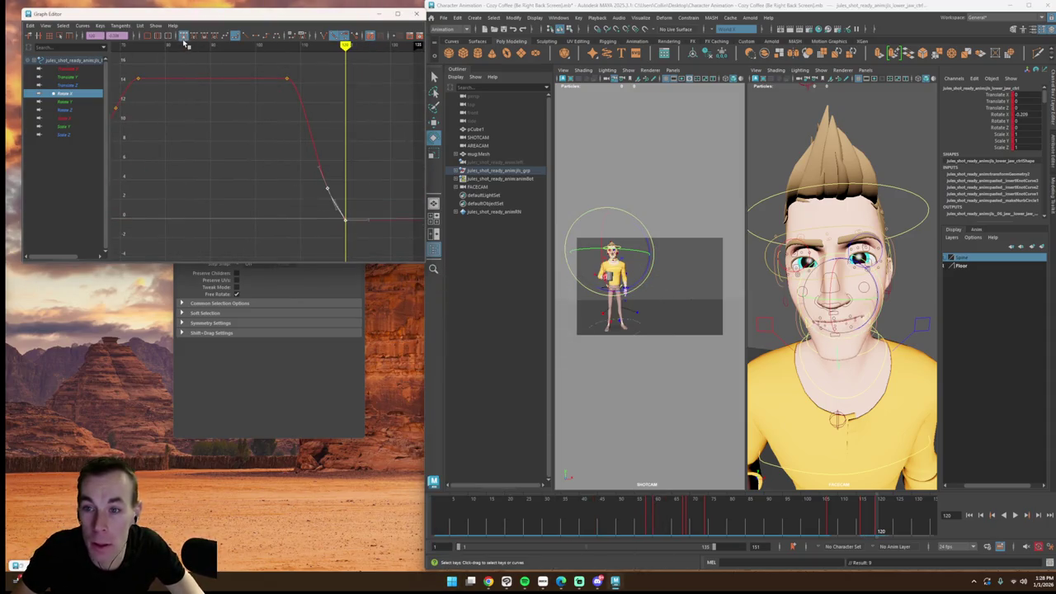
click(348, 220)
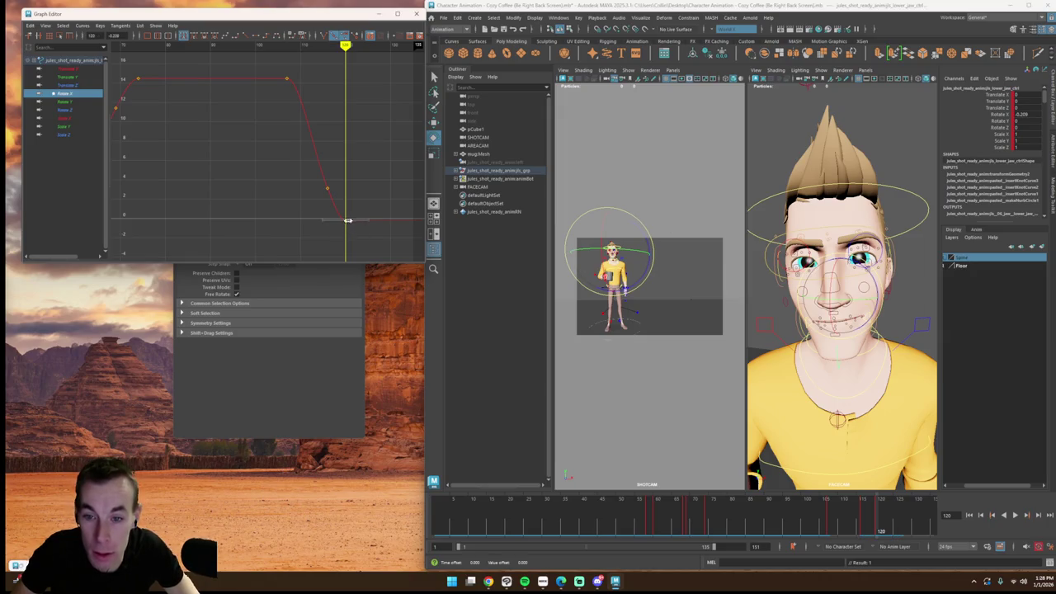
drag(362, 220, 364, 220)
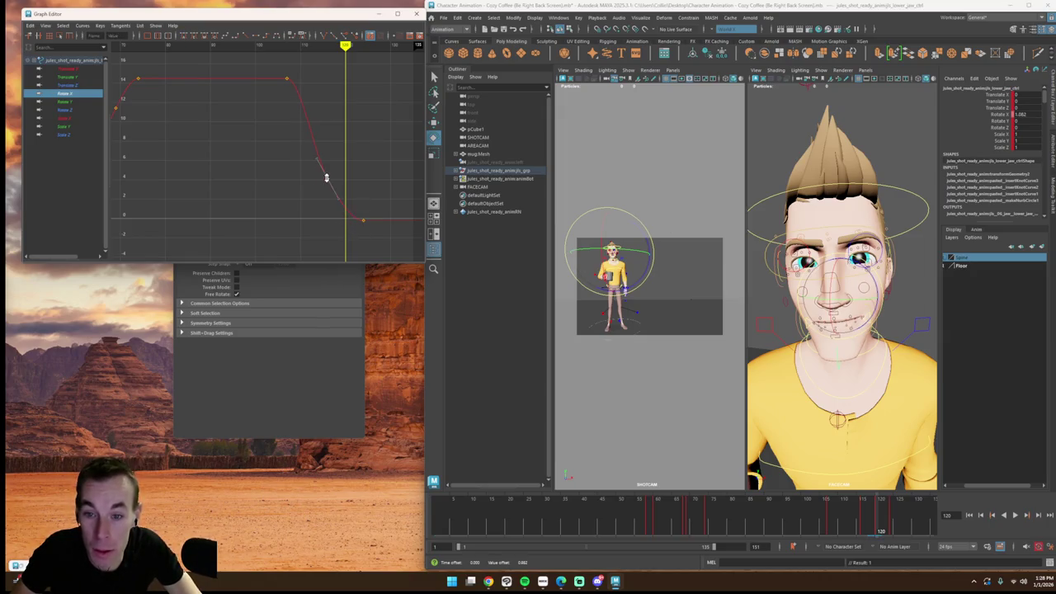
mouse_move(241, 59)
mouse_down()
mouse_move(357, 114)
mouse_move(233, 115)
mouse_up()
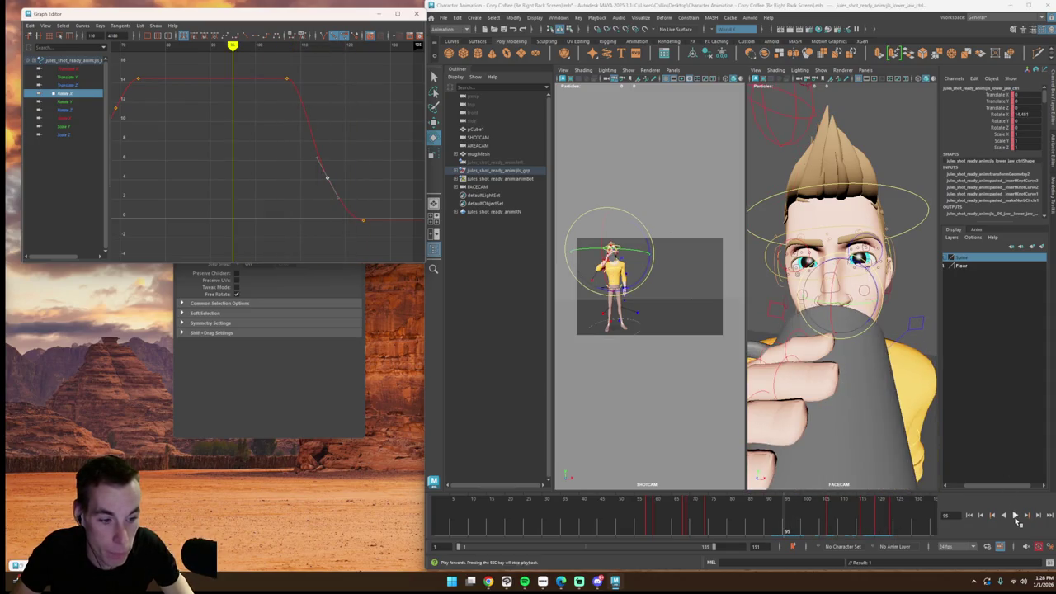
click(1014, 515)
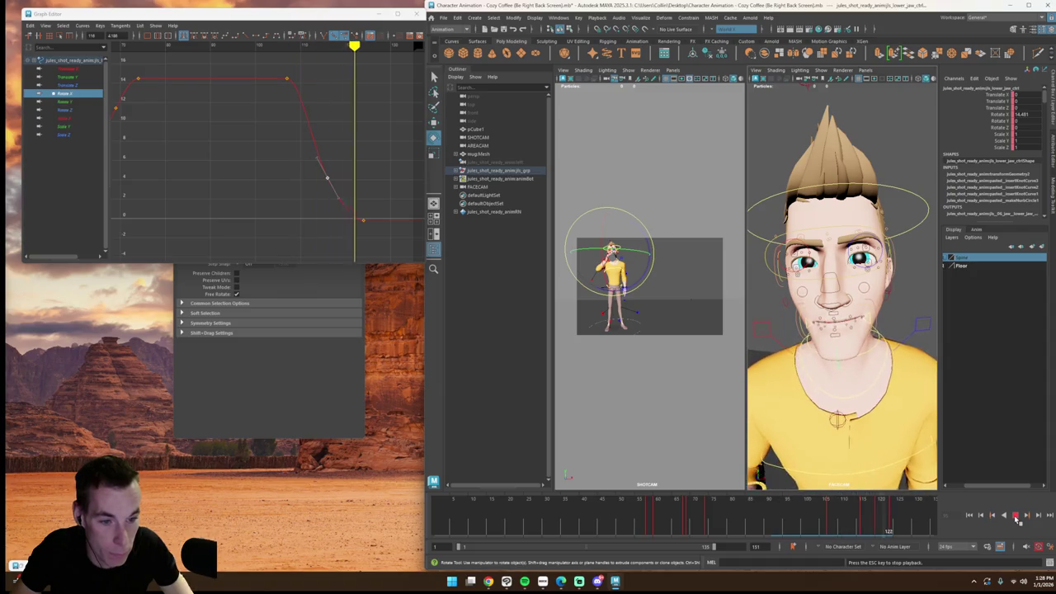
Step: Replay the sip, scrub to frame 108, and select the left mouth corner in the close-up
click(894, 527)
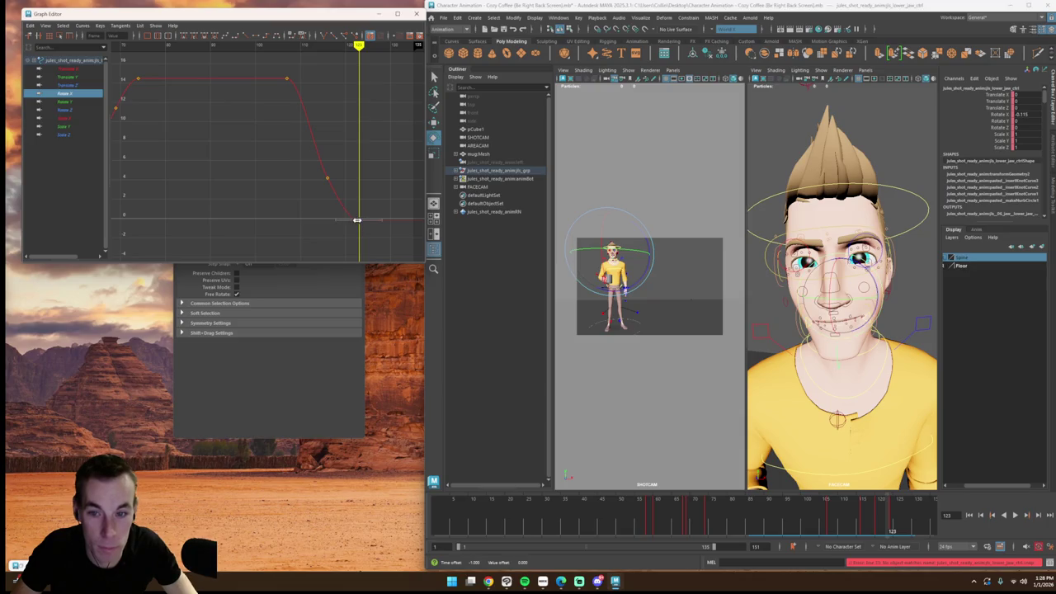
click(1014, 515)
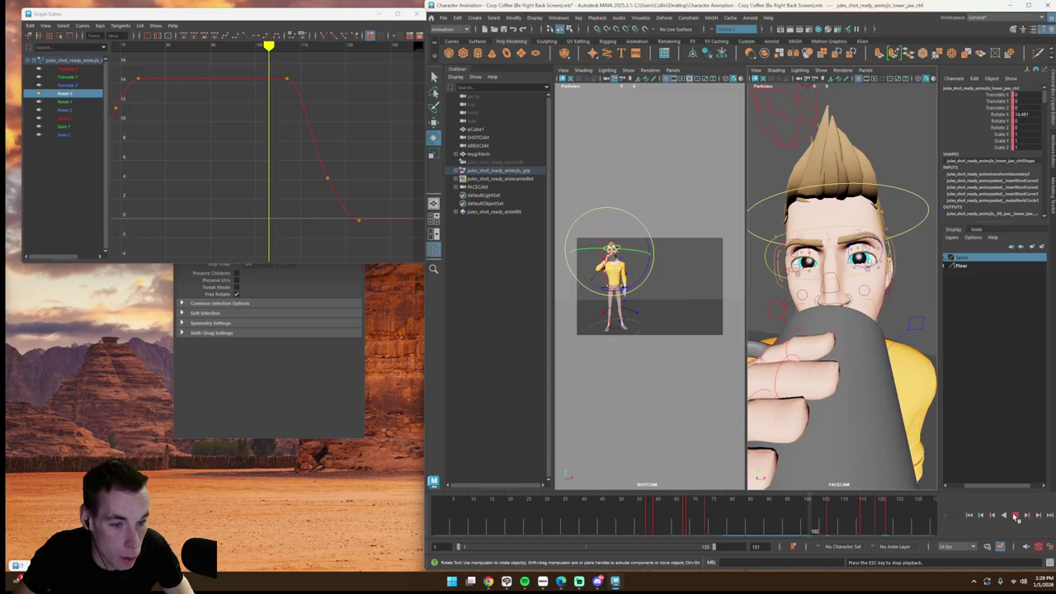
click(1017, 518)
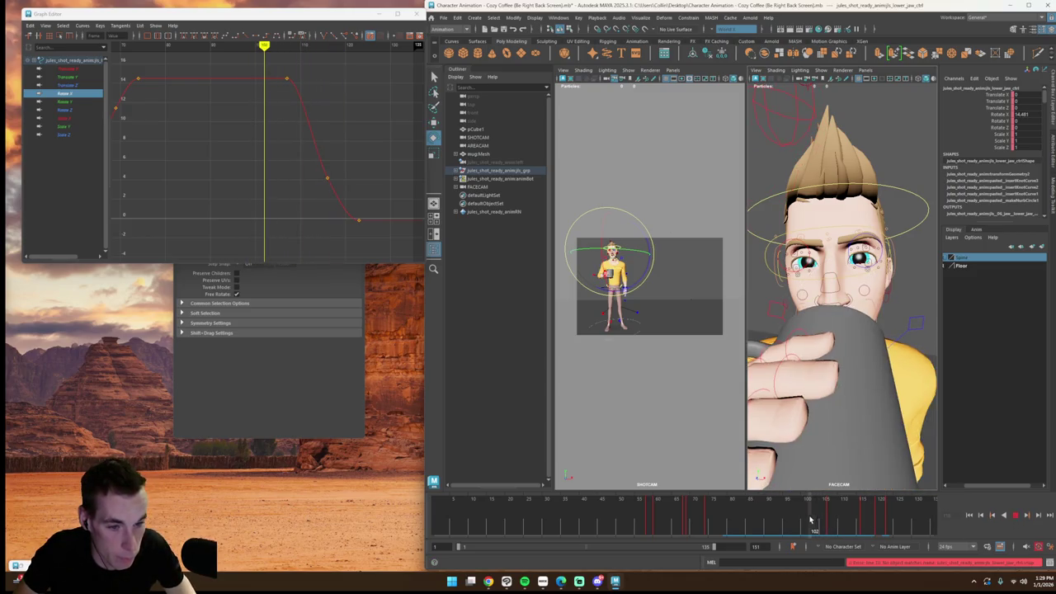
drag(816, 523, 837, 523)
click(903, 380)
click(866, 326)
alt+drag(866, 325, 721, 321)
key(super)
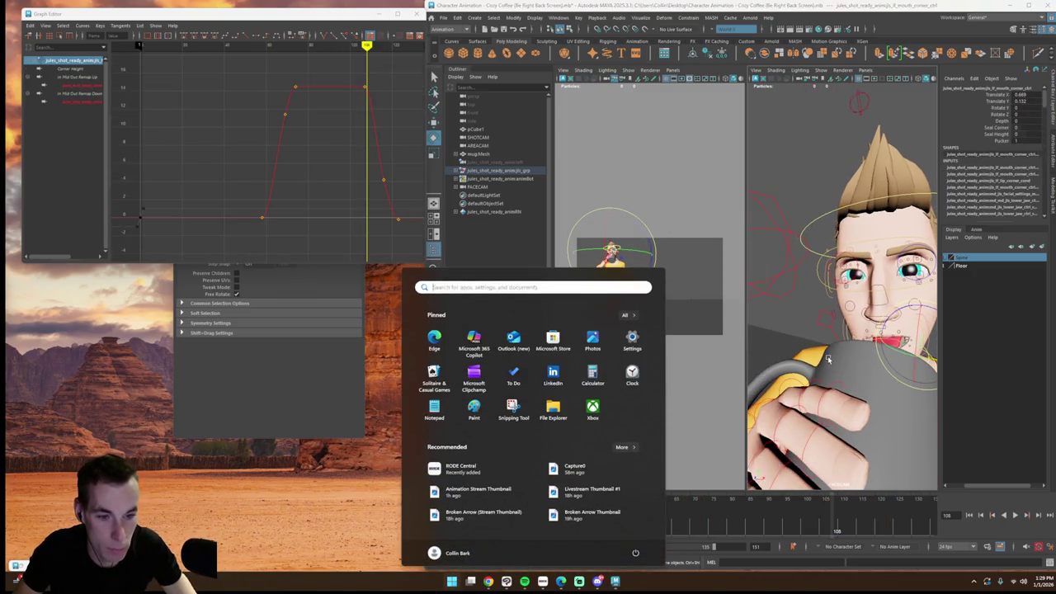
Step: Dismiss the Start menu, select the mouth corner control in FACECAM, and replay from frame 1
key(Escape)
key(ctrl+z)
click(808, 353)
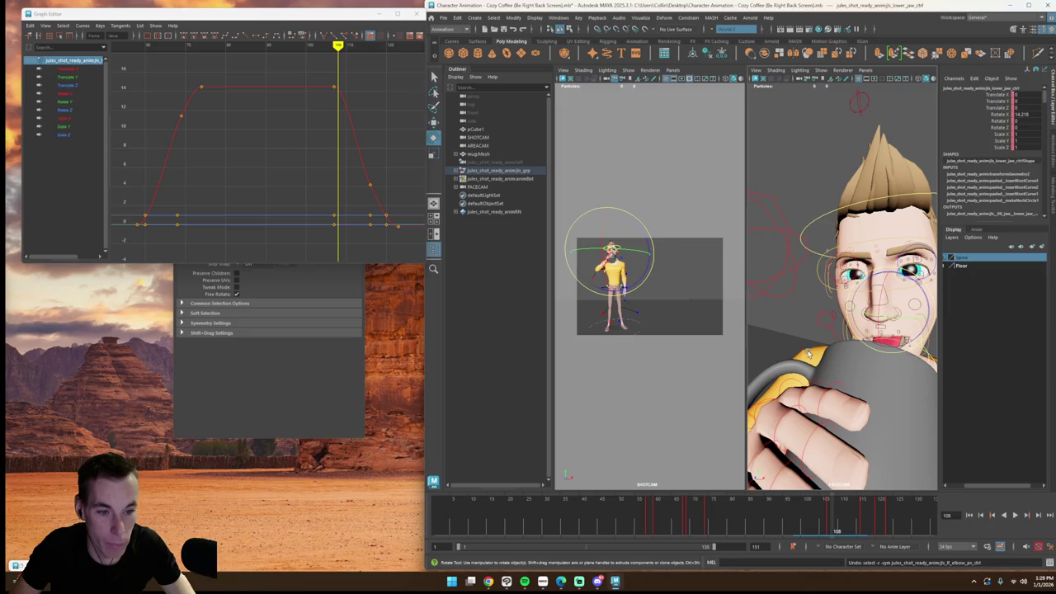
key(super)
click(825, 355)
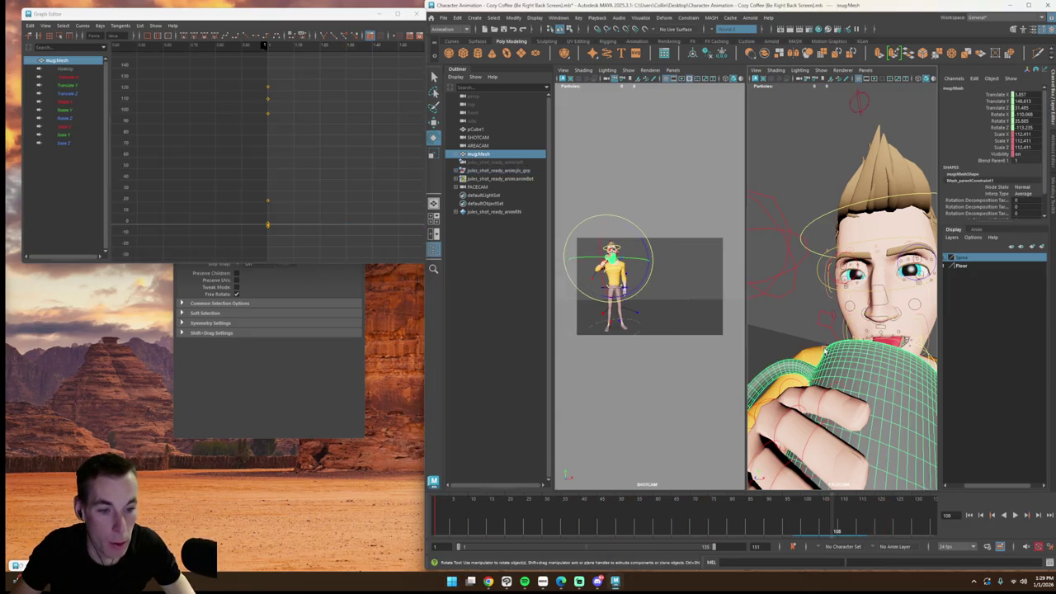
alt+drag(849, 349, 863, 343)
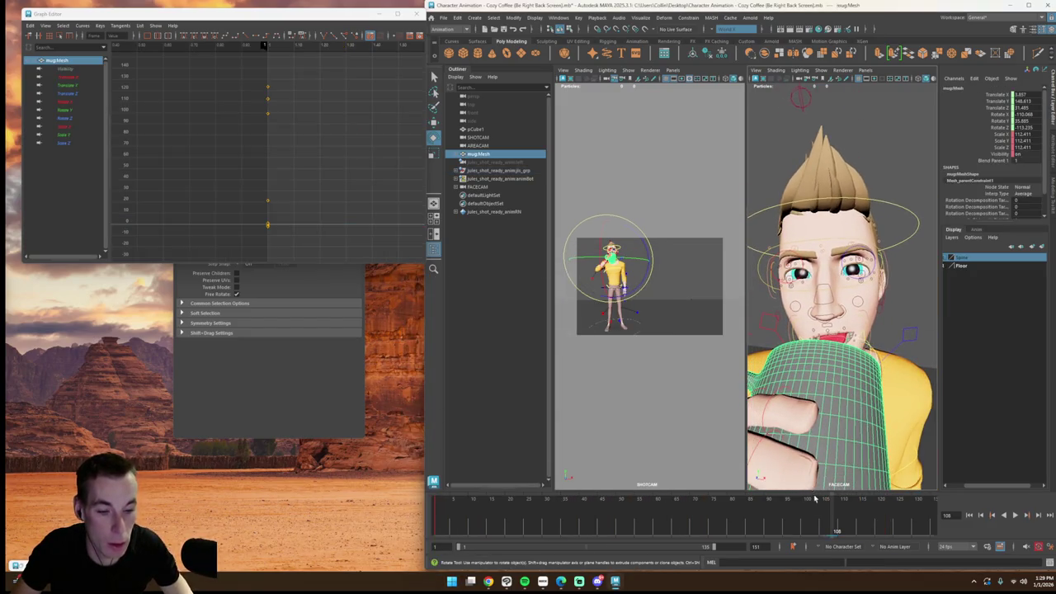
drag(815, 498, 459, 499)
click(855, 377)
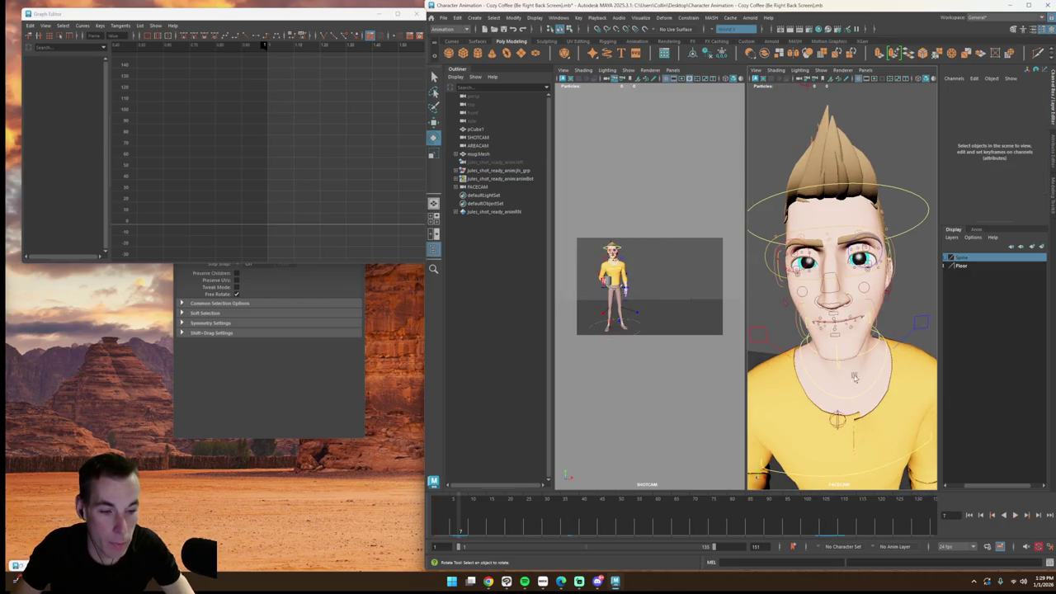
click(872, 324)
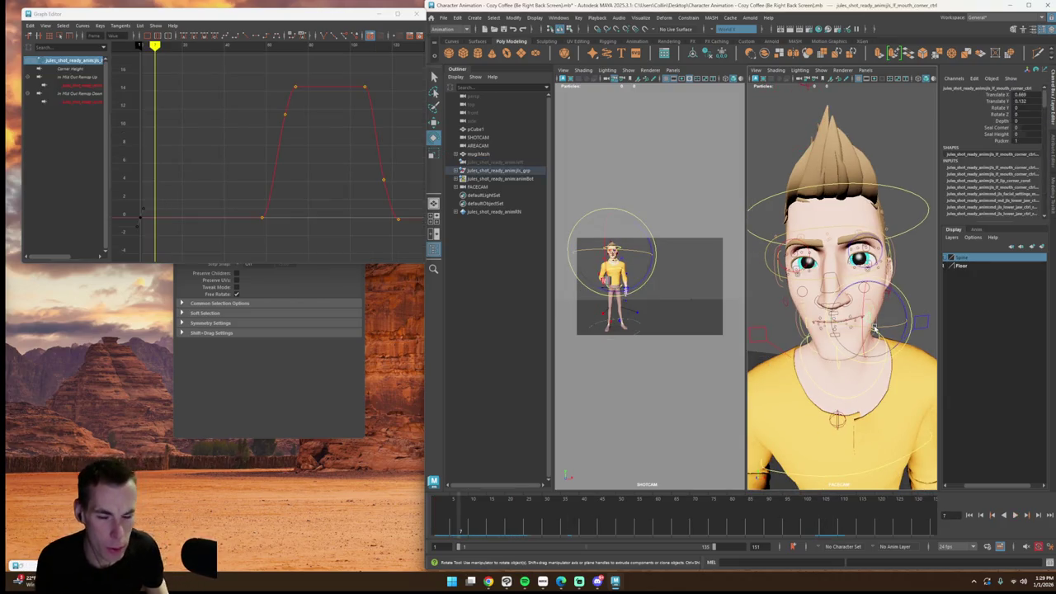
click(969, 514)
click(1015, 515)
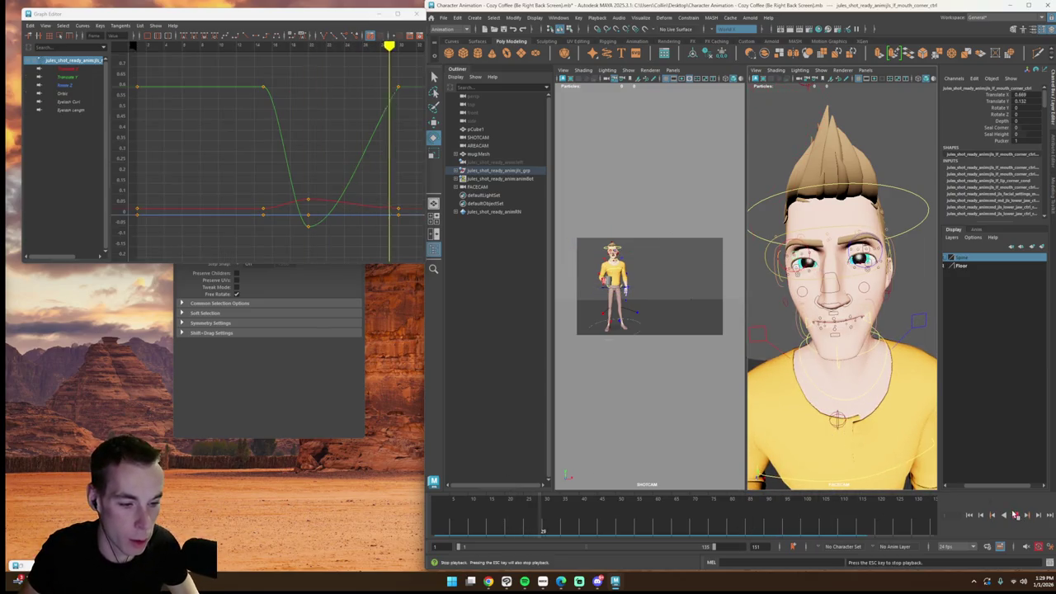
click(797, 265)
key(Escape)
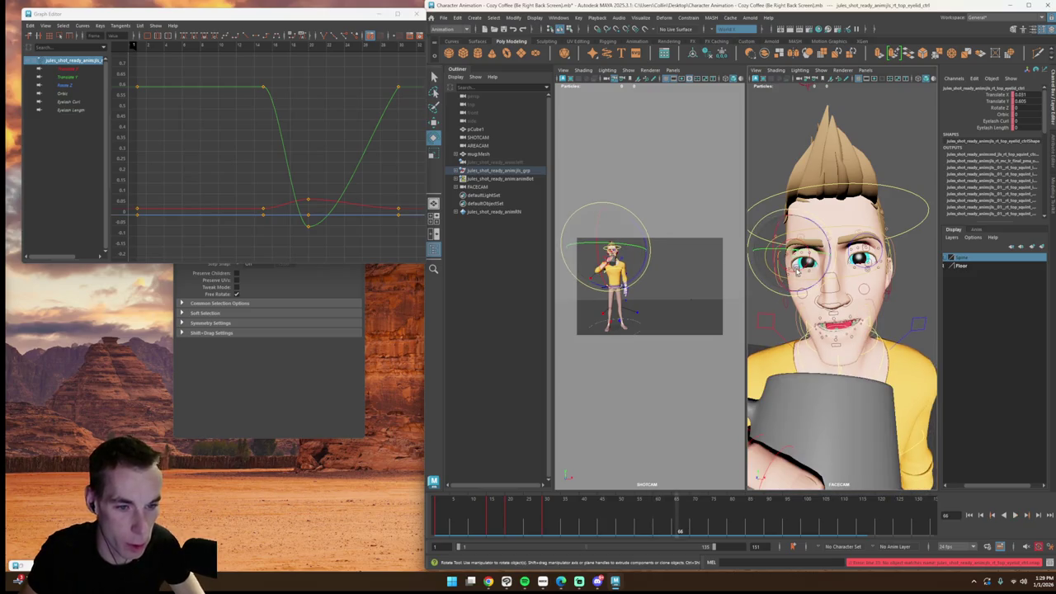
key(q)
shift+click(797, 264)
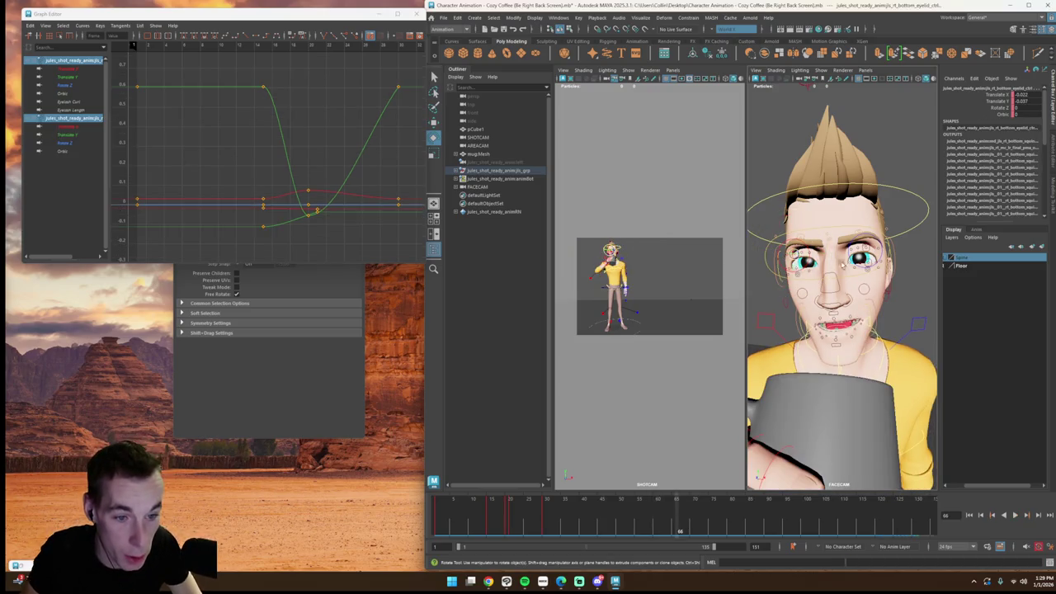
shift+click(867, 253)
shift+click(870, 263)
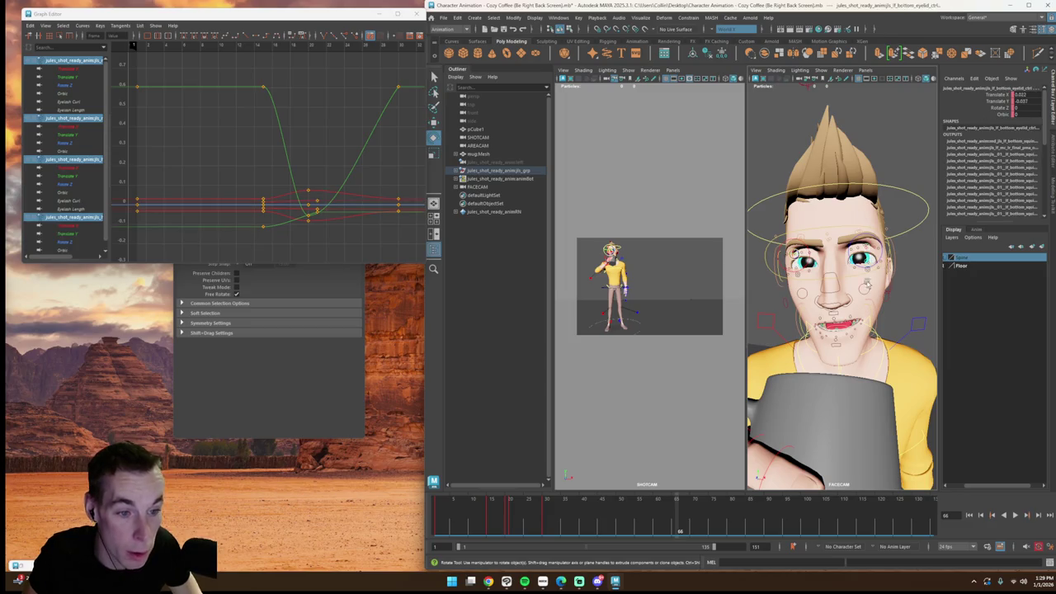
drag(624, 524, 653, 524)
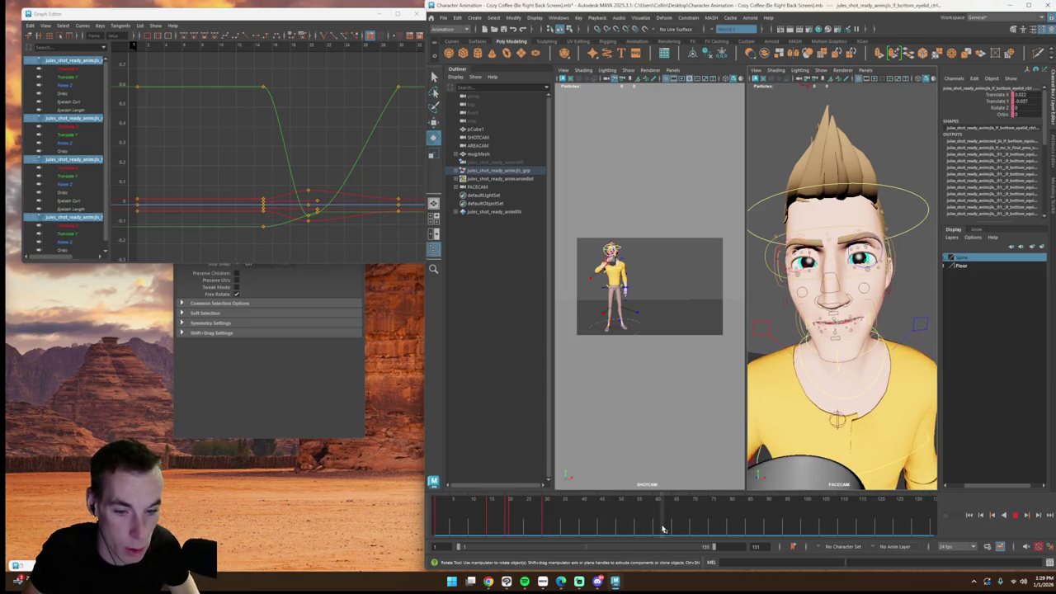
drag(653, 524, 694, 529)
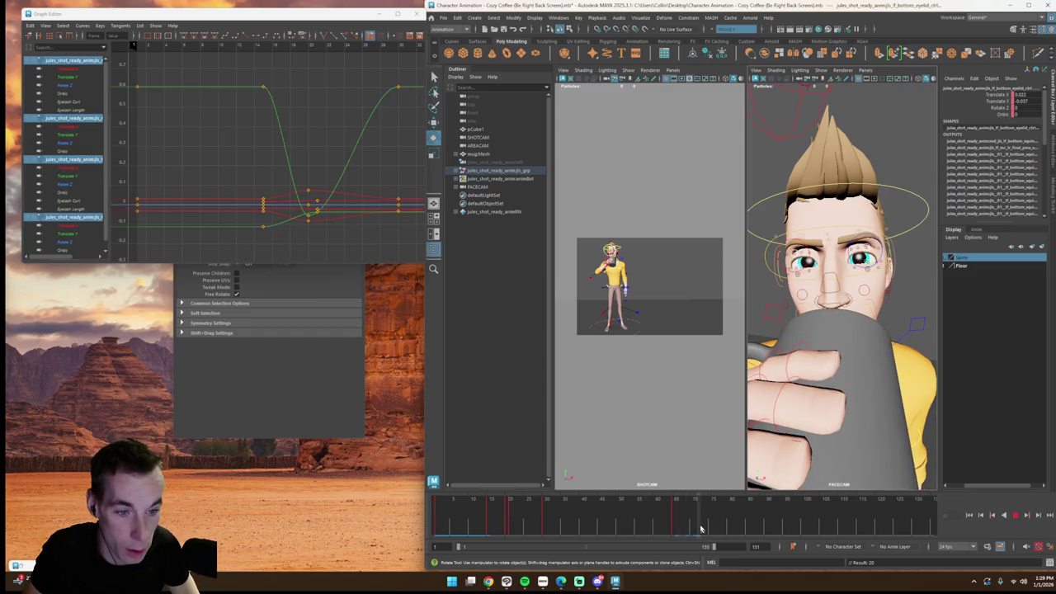
key(alt+v)
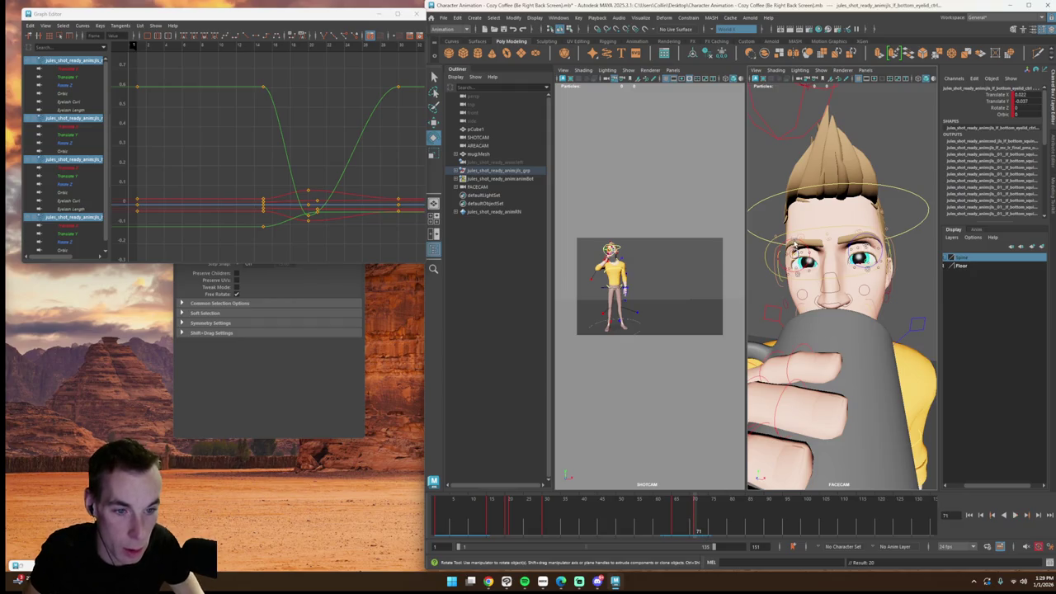
click(865, 247)
key(e)
key(w)
Step: Pull the upper eyelid down near frame 72, then undo and play back the blink
drag(864, 244, 867, 241)
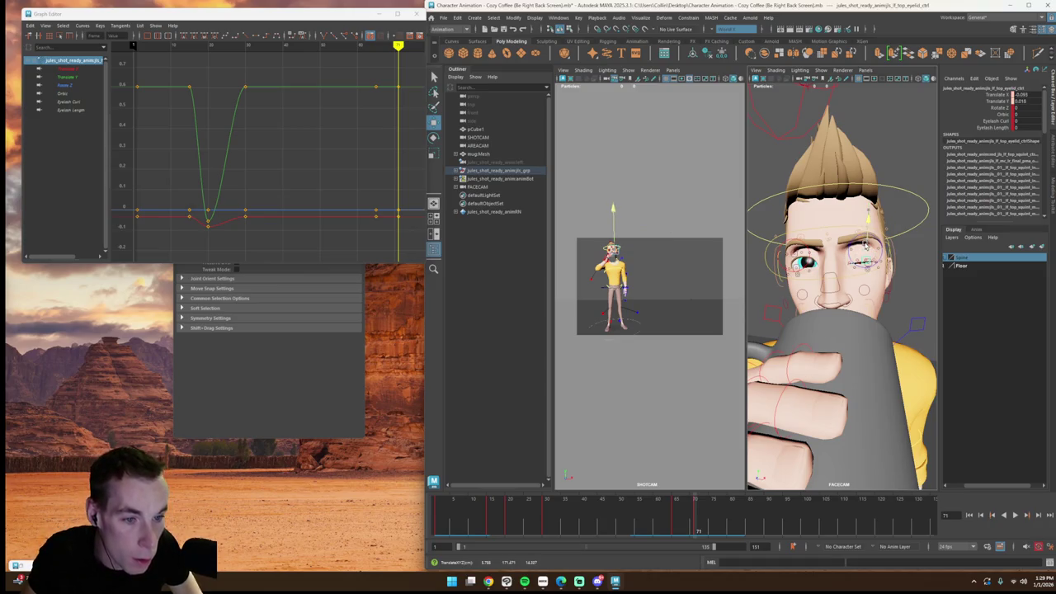
key(ctrl+z)
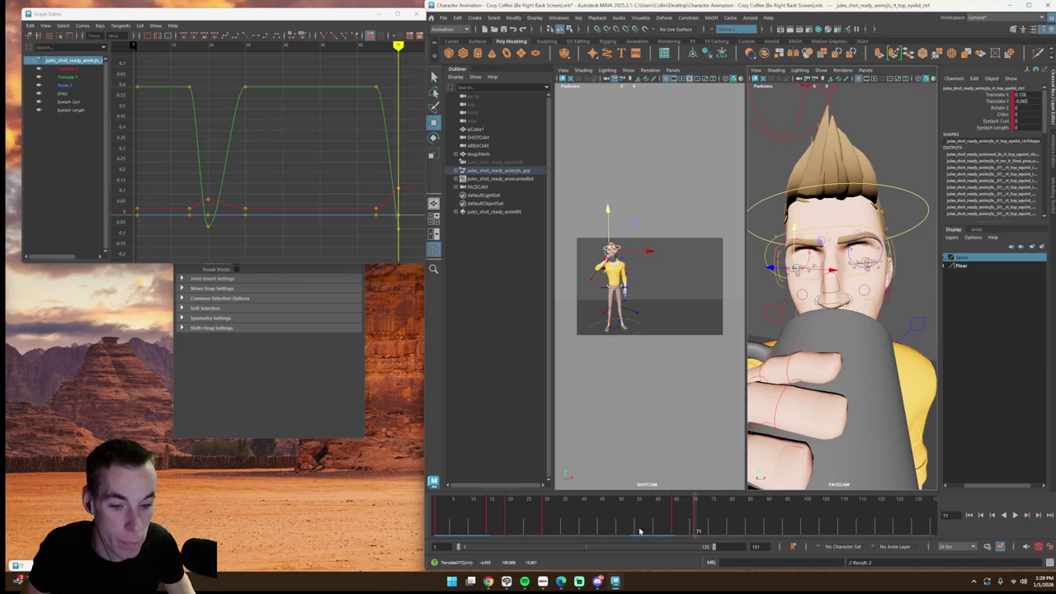
click(1014, 515)
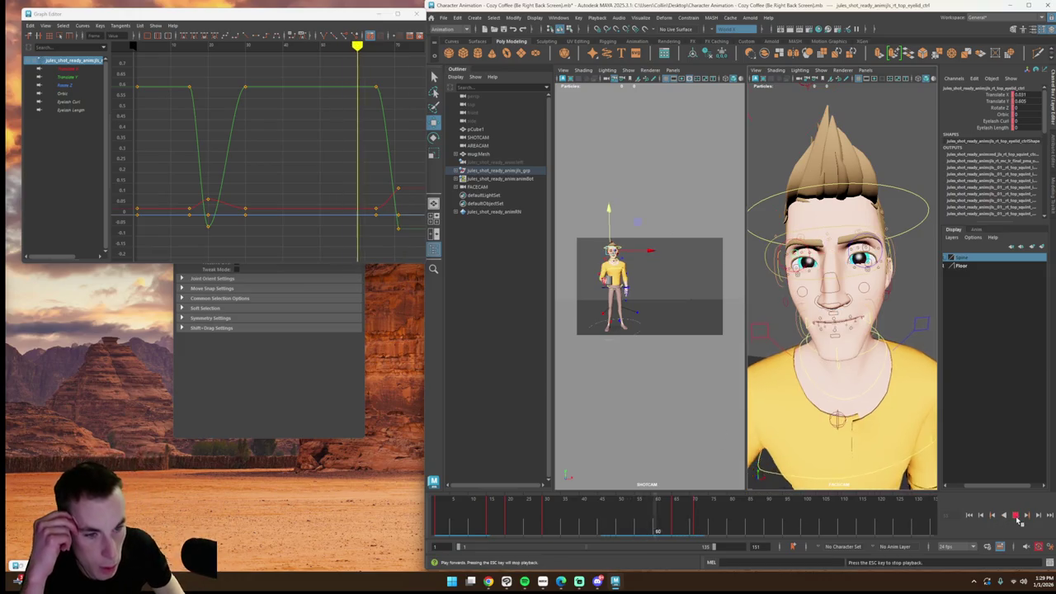
click(693, 526)
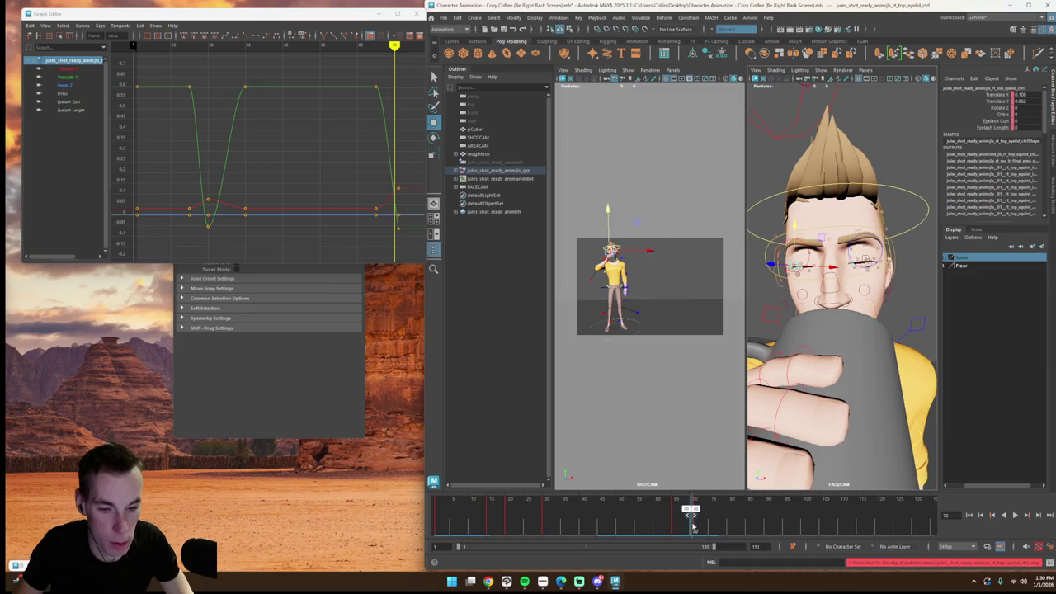
click(1003, 514)
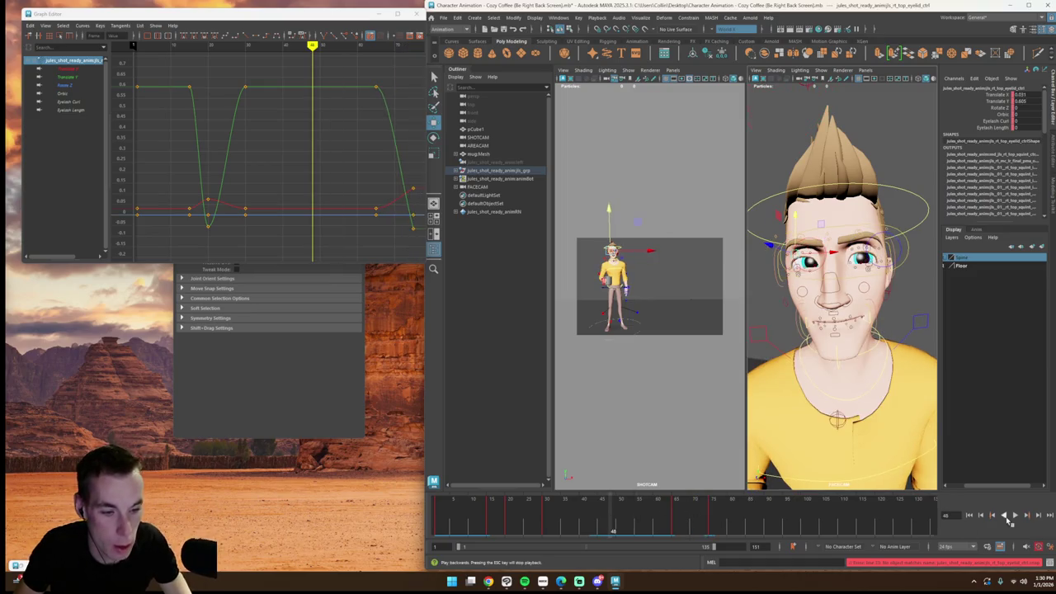
click(1016, 515)
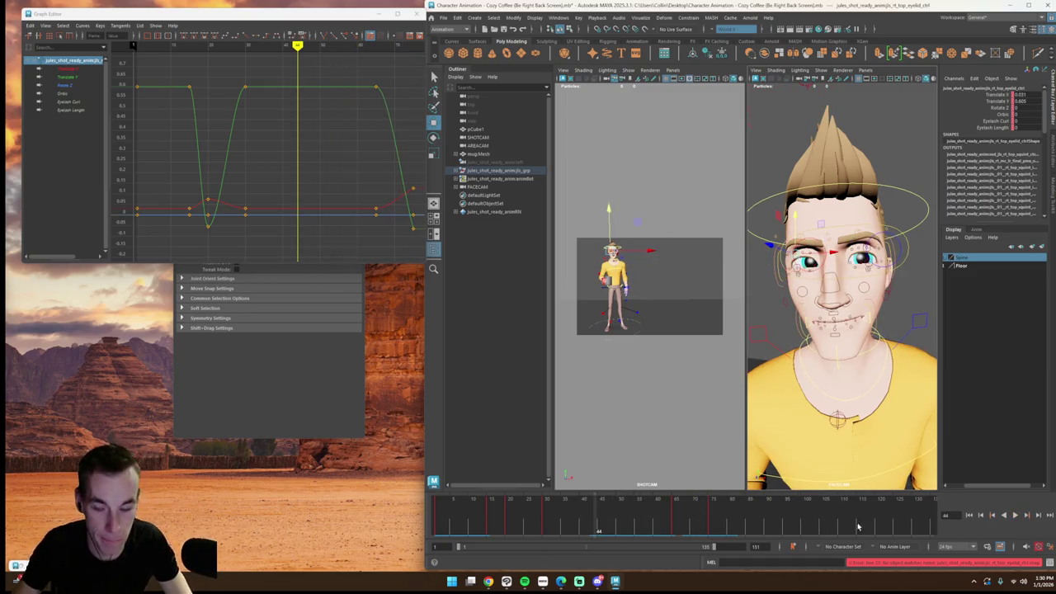
click(1015, 515)
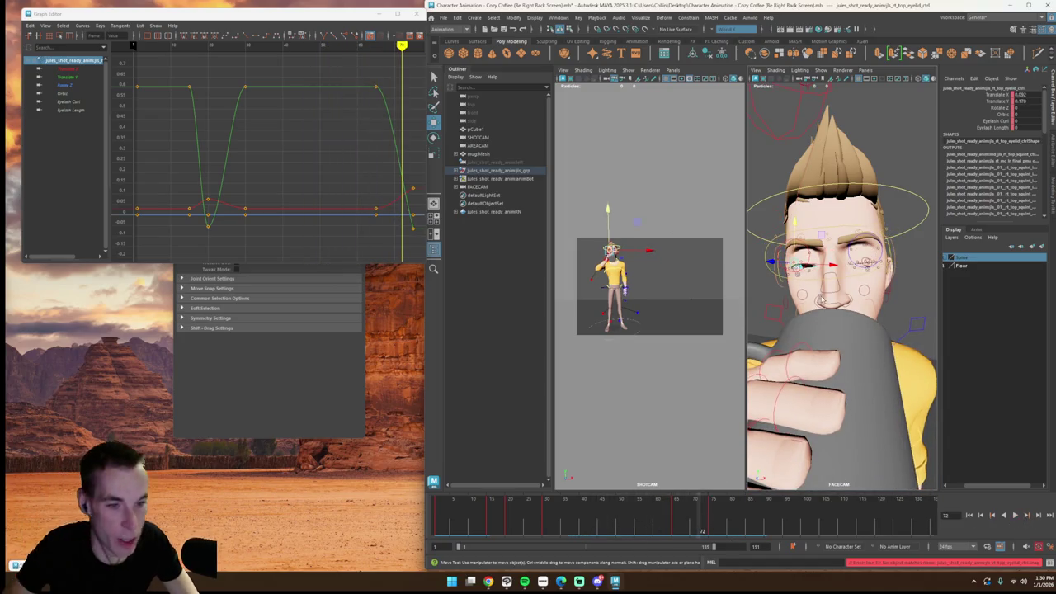
Step: Select the right and left upper eyelid controls and replay the blink from frame 25
click(807, 279)
click(795, 262)
key(alt+v)
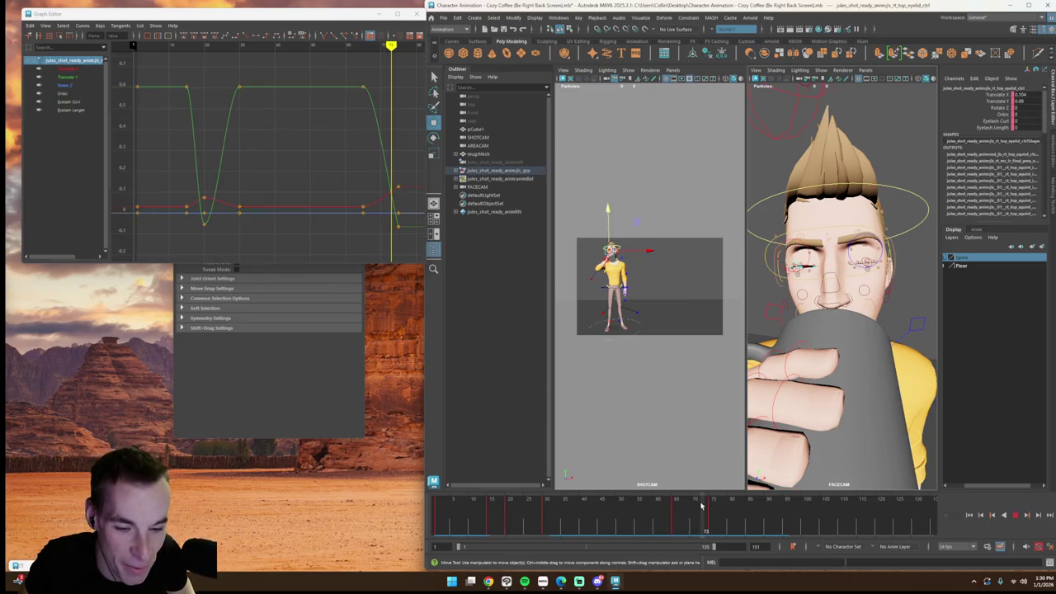
click(863, 260)
key(comma)
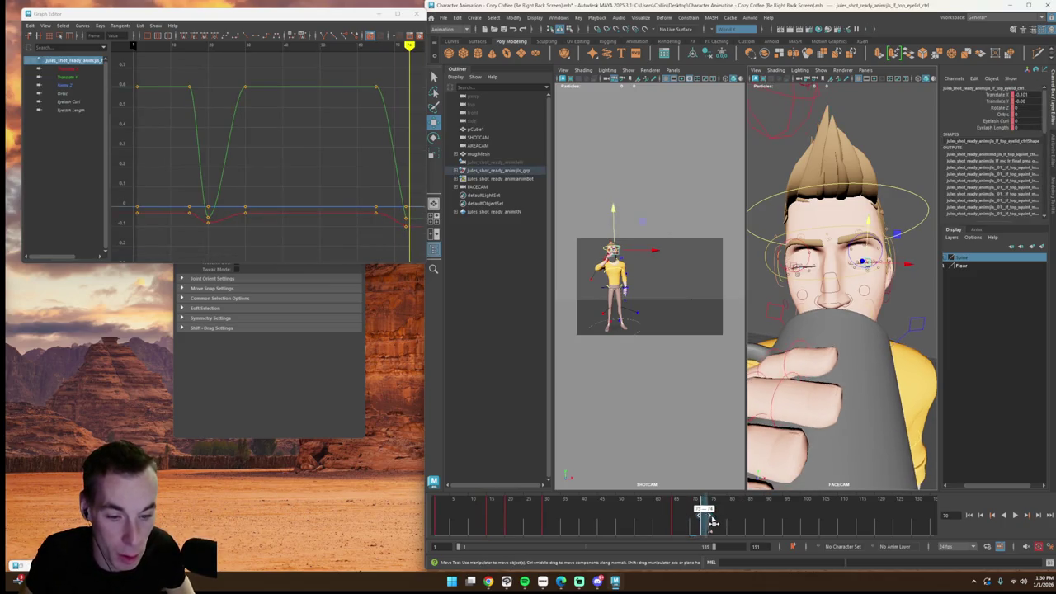
drag(697, 515, 552, 516)
click(1014, 515)
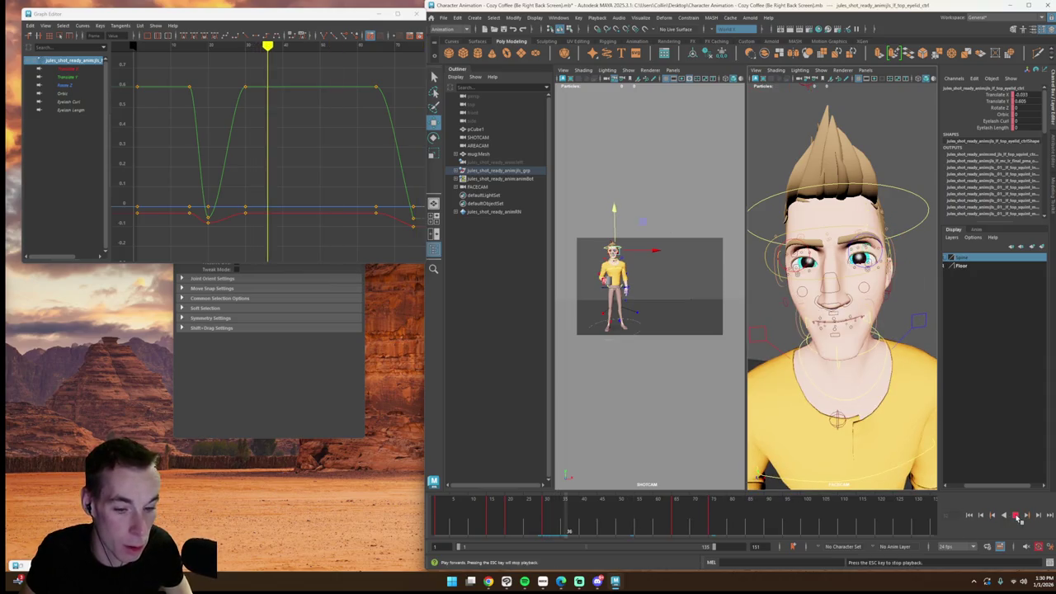
key(Escape)
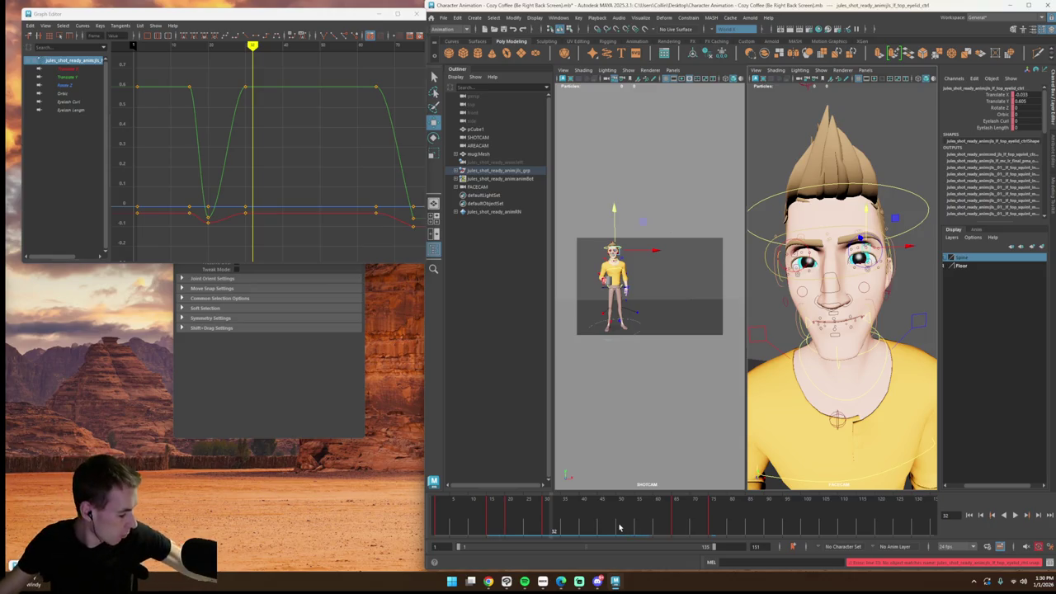
click(619, 526)
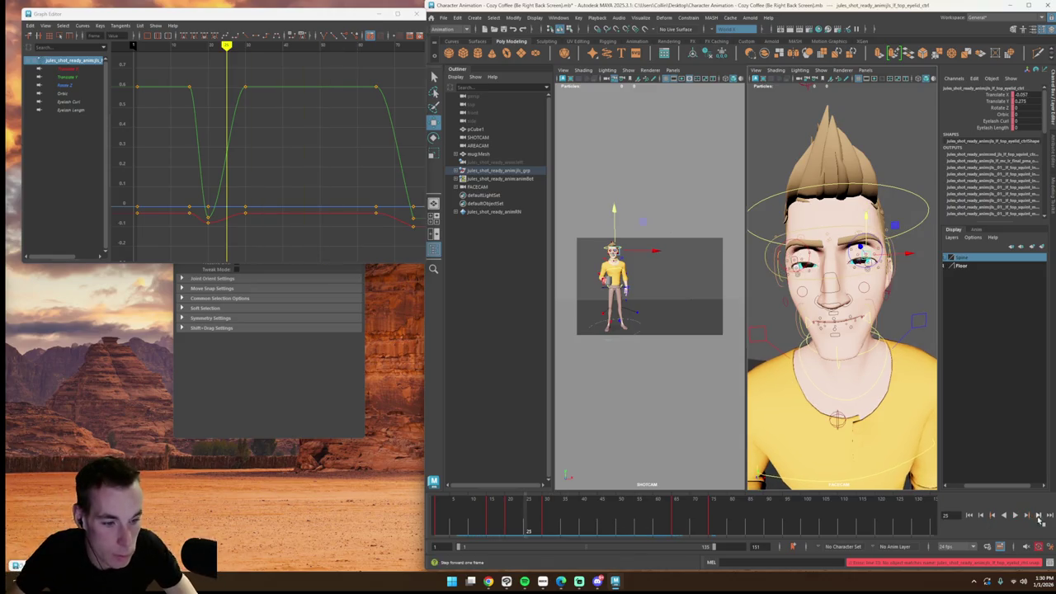
click(1014, 515)
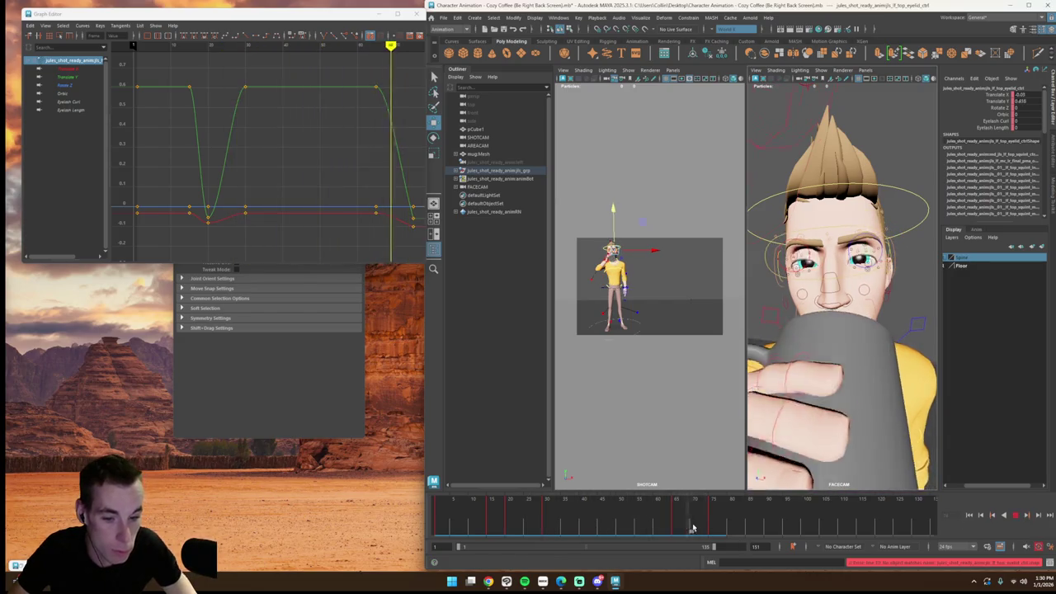
click(794, 267)
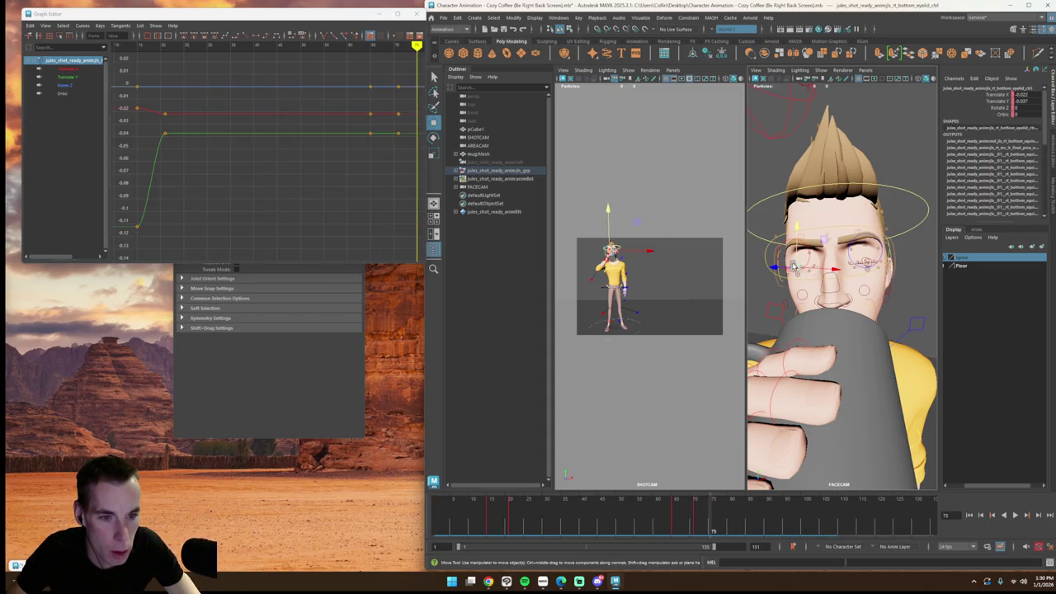
click(695, 519)
click(841, 280)
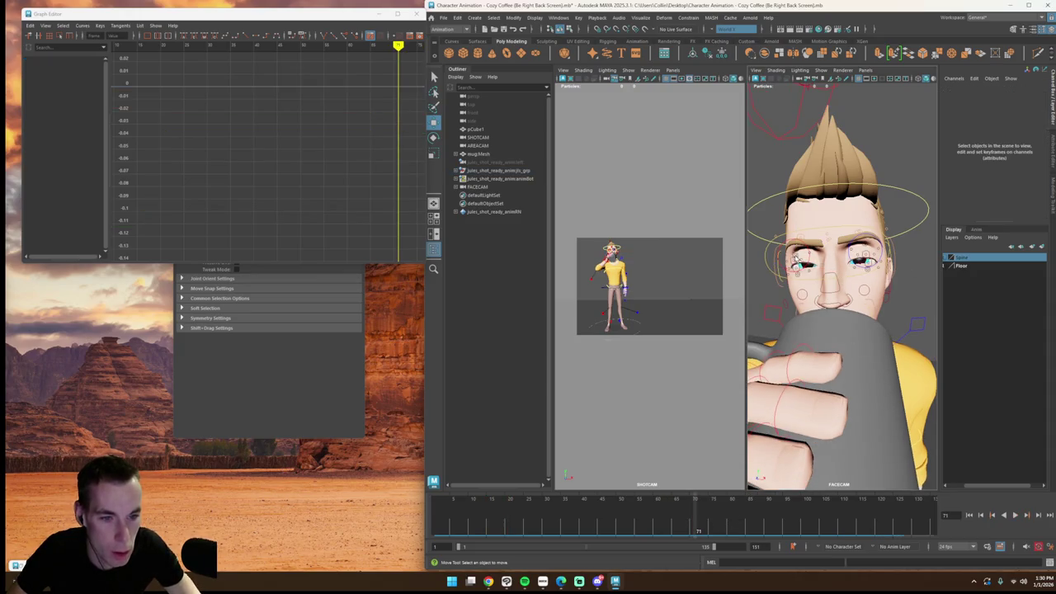
click(796, 259)
shift+click(863, 257)
drag(707, 515, 709, 516)
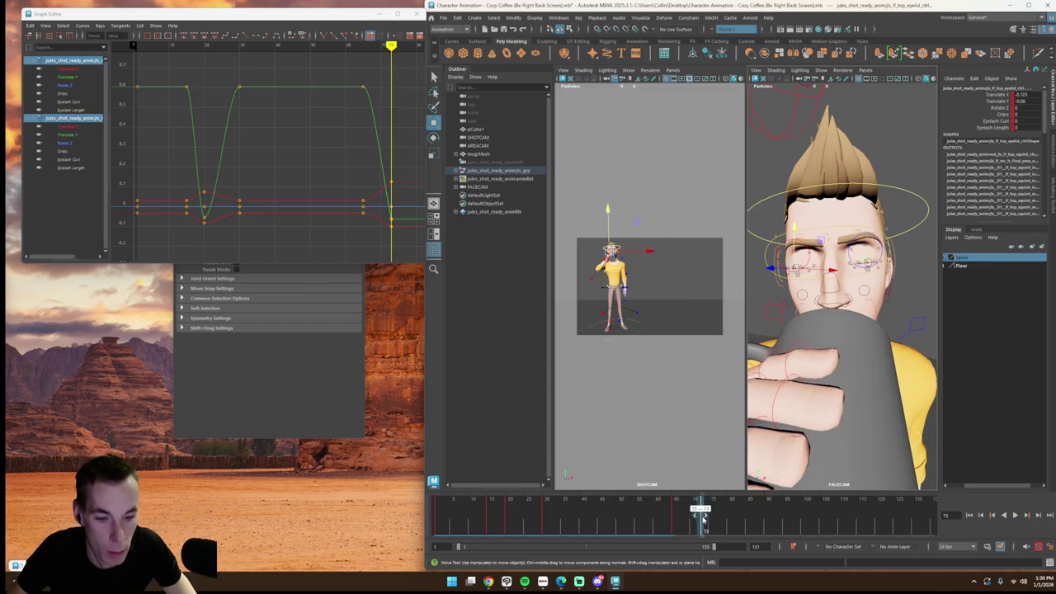
click(628, 516)
click(1016, 516)
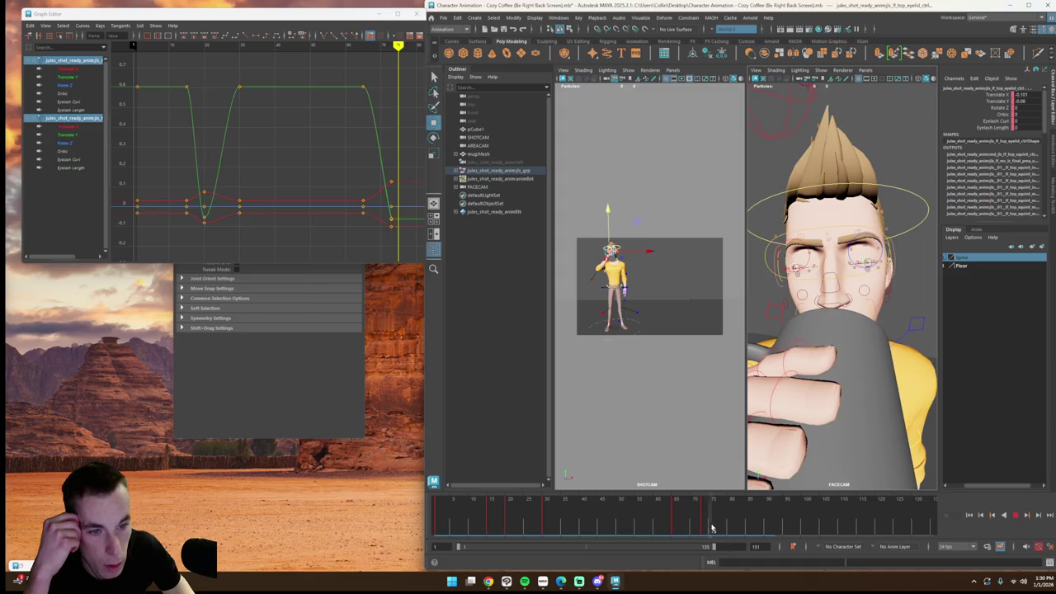
key(Escape)
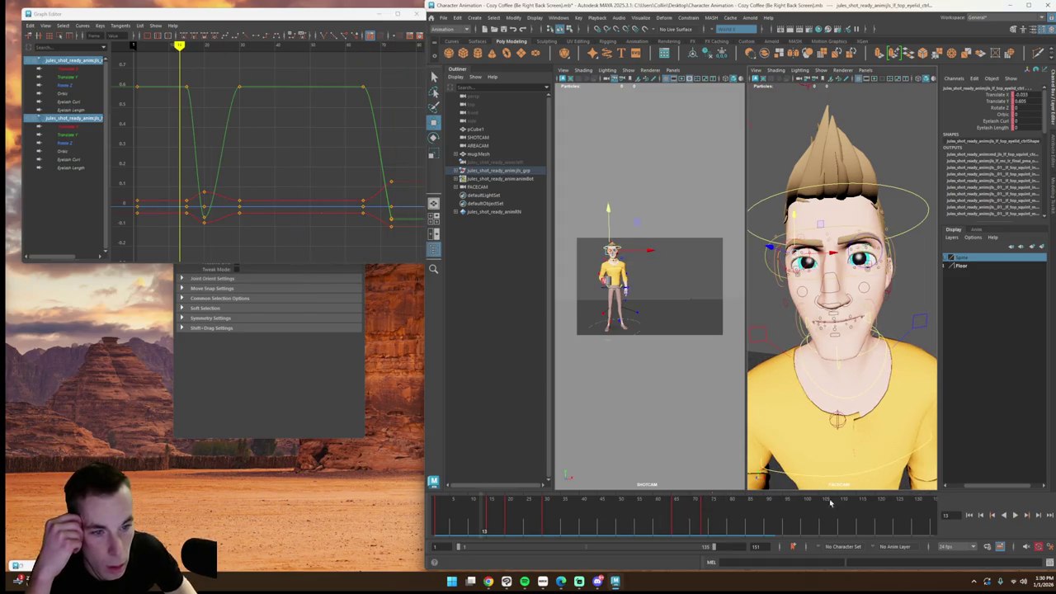
Step: Slide the eyelid-closing keys (frames 62–77) a few frames earlier and replay the blink
click(1013, 515)
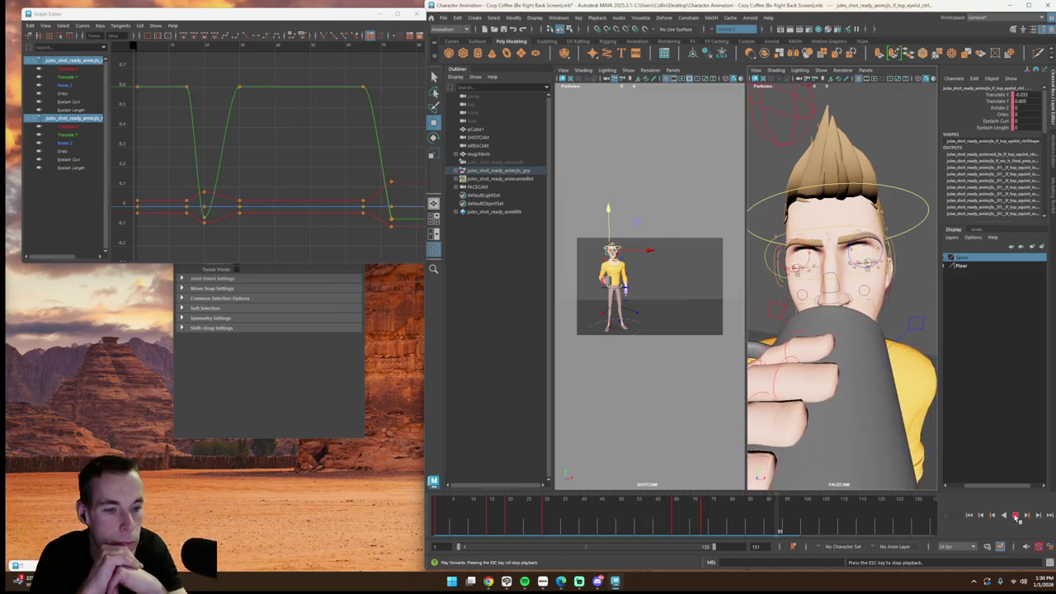
click(1015, 516)
mouse_move(701, 520)
mouse_down()
mouse_move(726, 521)
mouse_move(692, 521)
mouse_up()
click(671, 518)
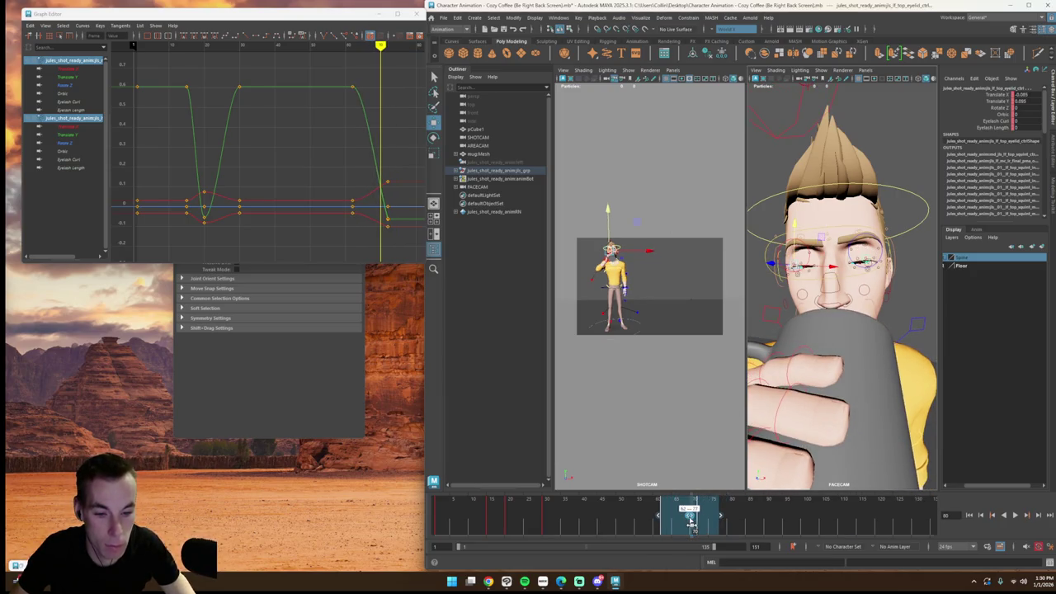
click(643, 520)
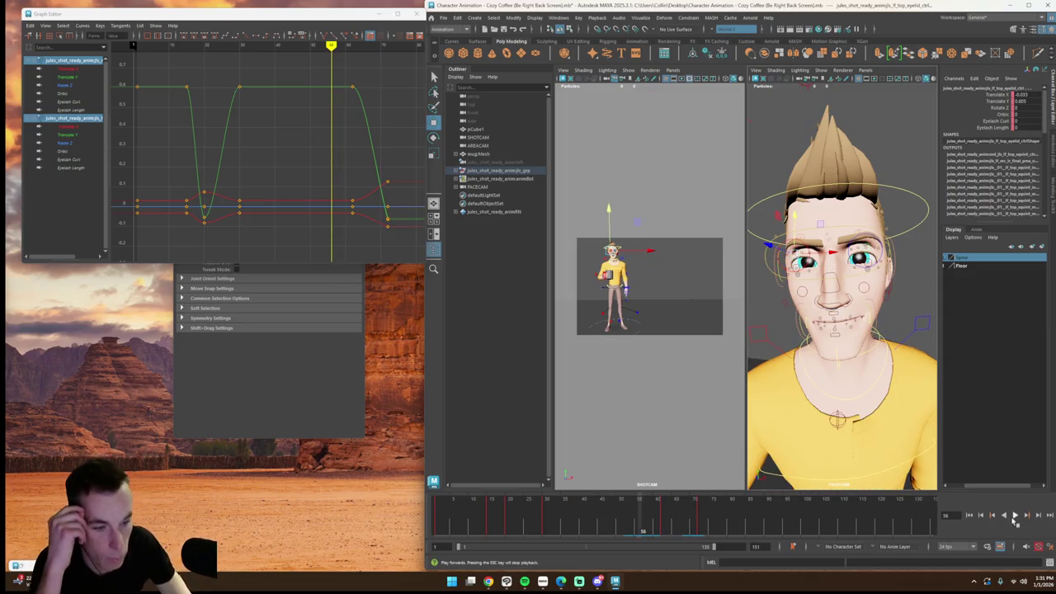
click(1015, 517)
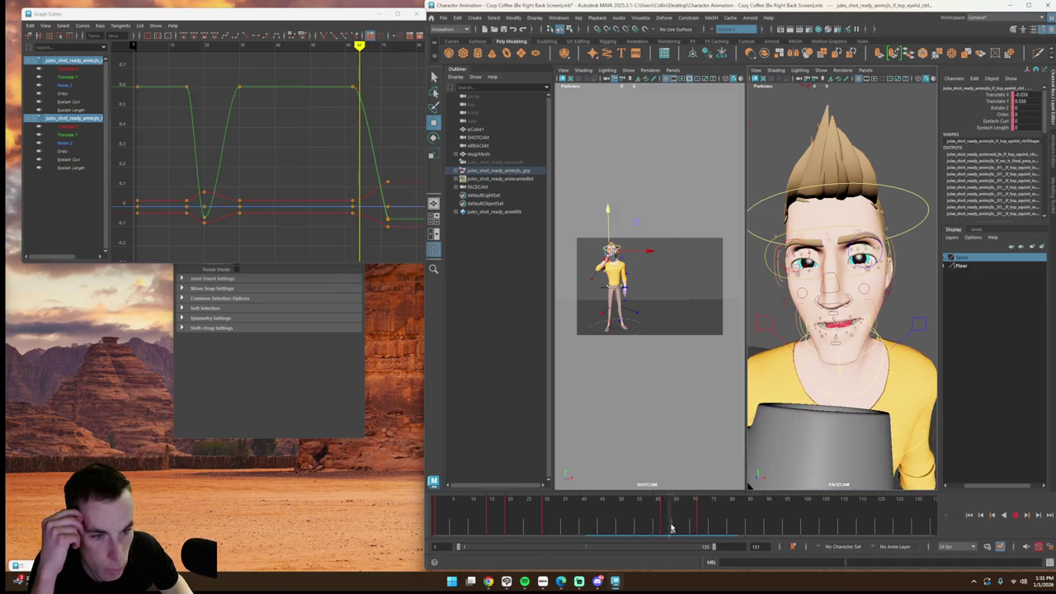
drag(699, 530, 665, 530)
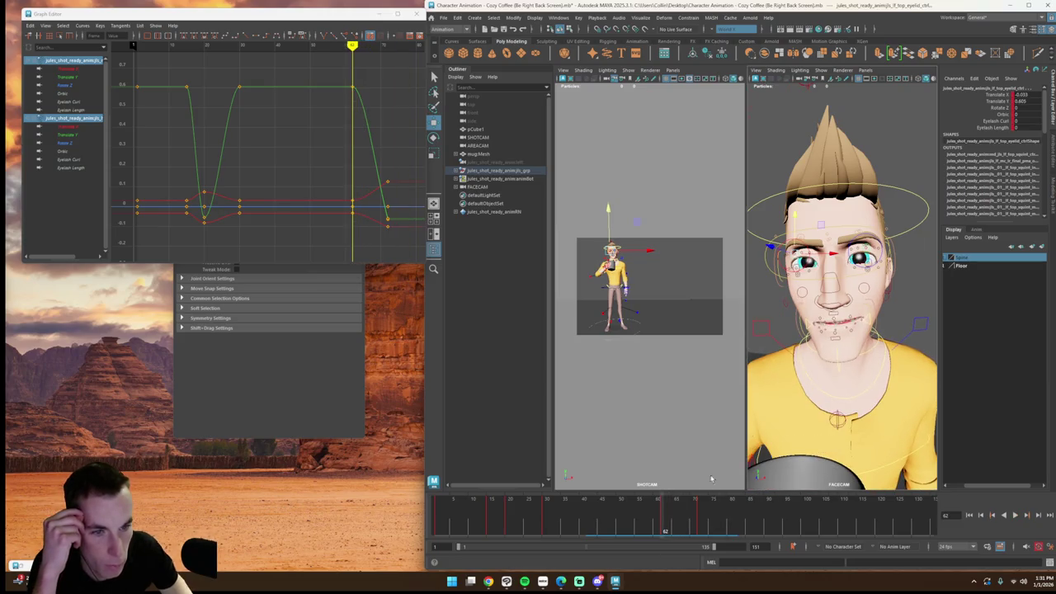
click(849, 236)
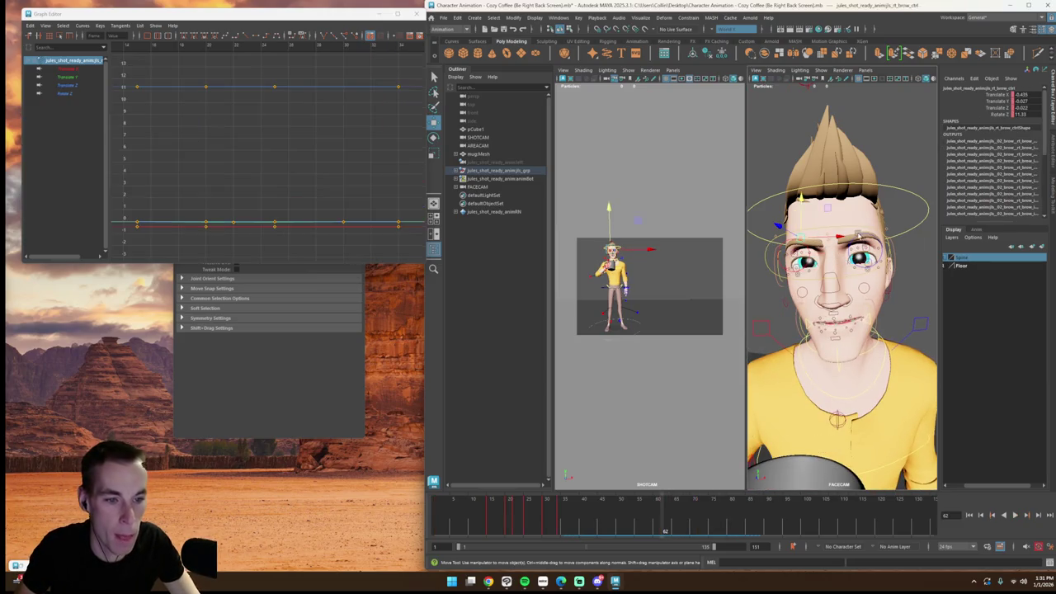
Step: Select both brow controls and scrub between frames 72 and 62
shift+click(855, 235)
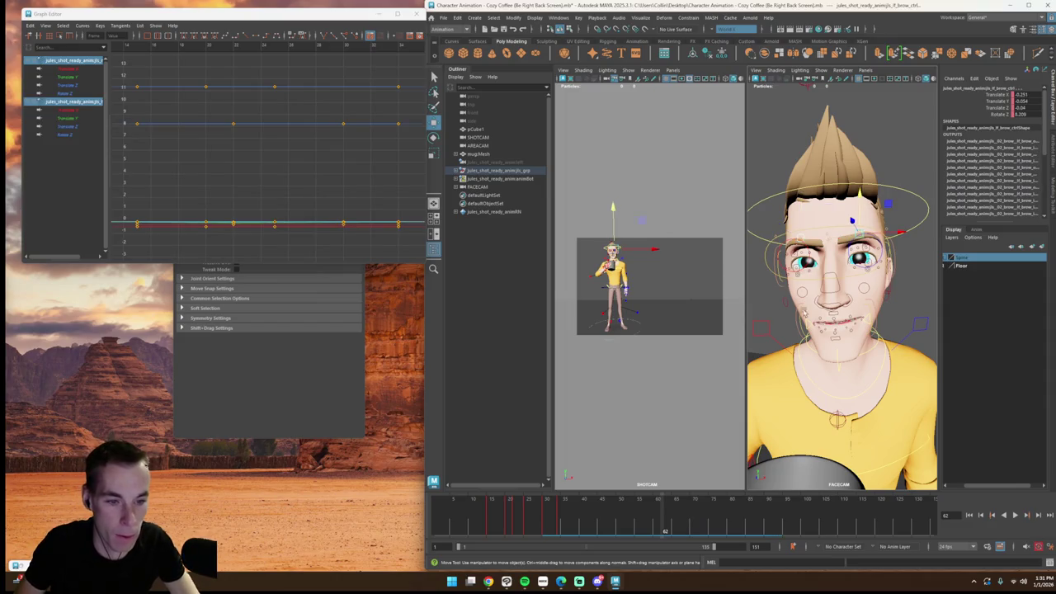
click(792, 252)
drag(669, 533, 701, 532)
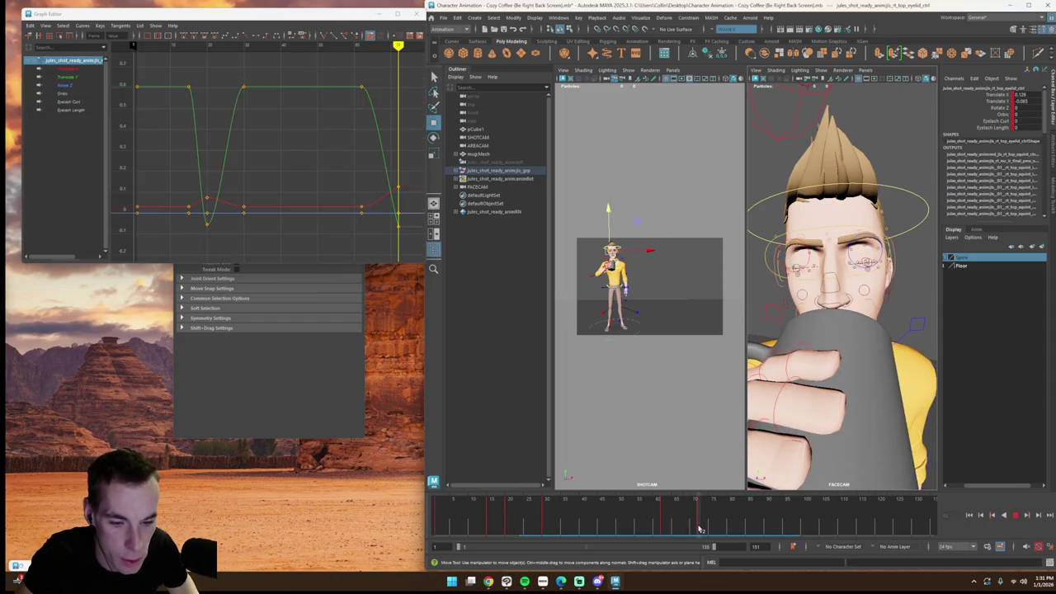
click(855, 239)
shift+click(802, 237)
mouse_move(689, 516)
mouse_down()
mouse_move(662, 519)
mouse_move(704, 526)
mouse_up()
Step: Lower the right brow at frame 62, then nudge it with the Move tool at frame 77
drag(805, 219, 801, 221)
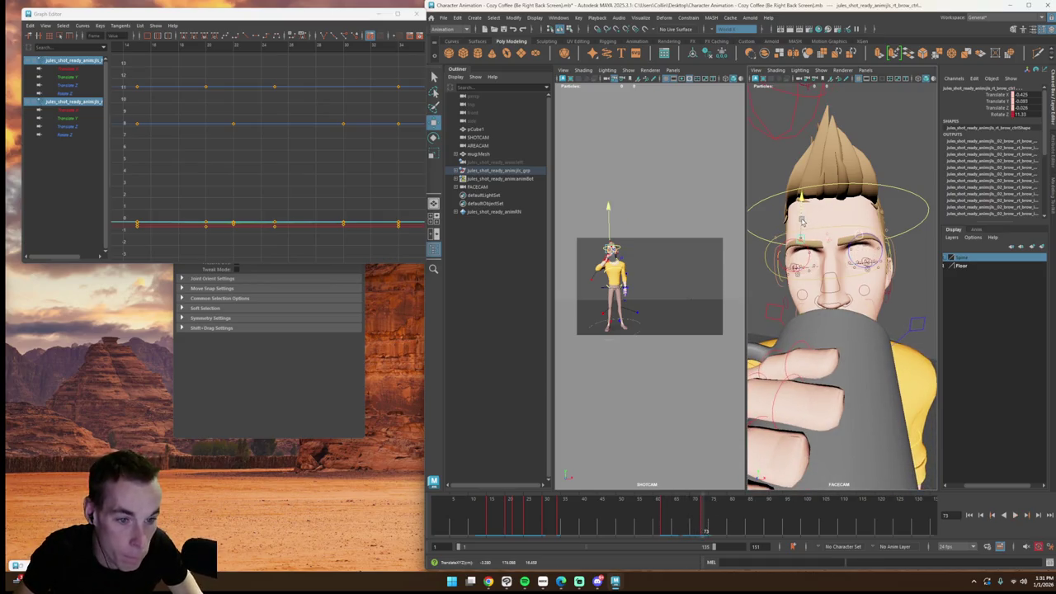
drag(678, 525, 665, 525)
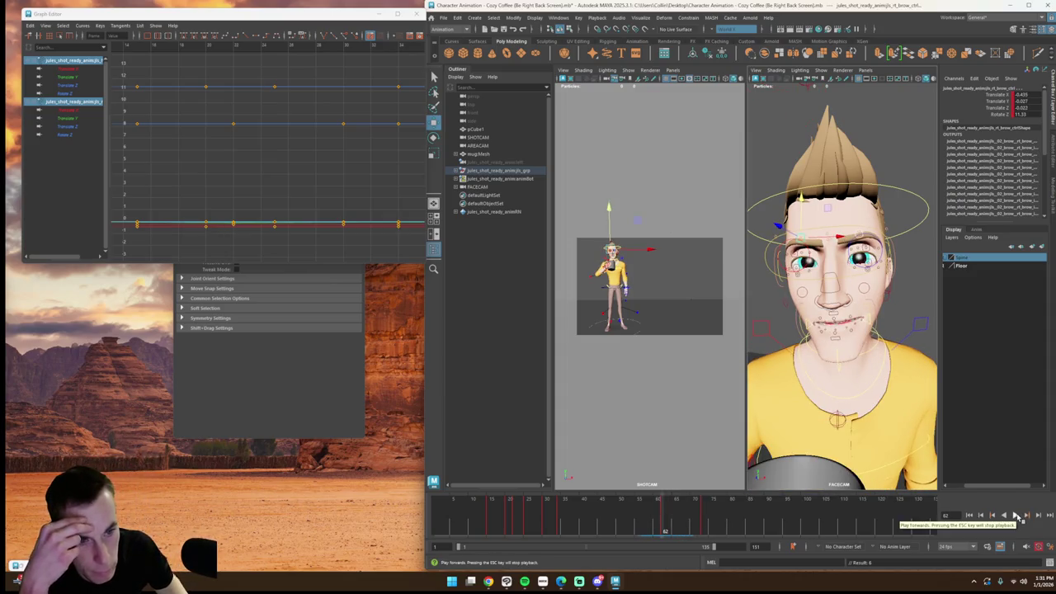
click(1016, 515)
drag(664, 526, 717, 531)
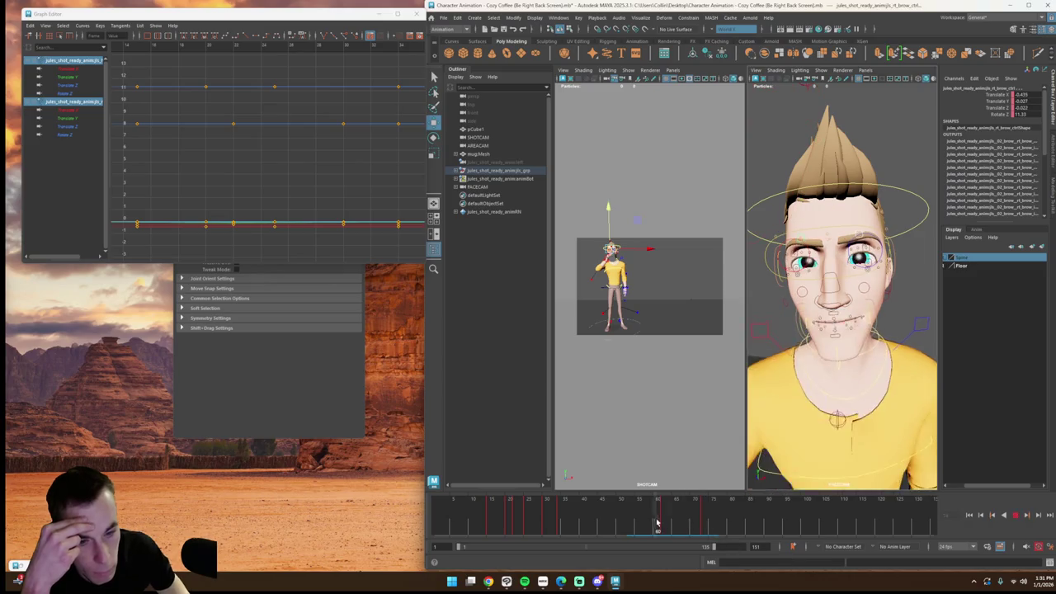
key(w)
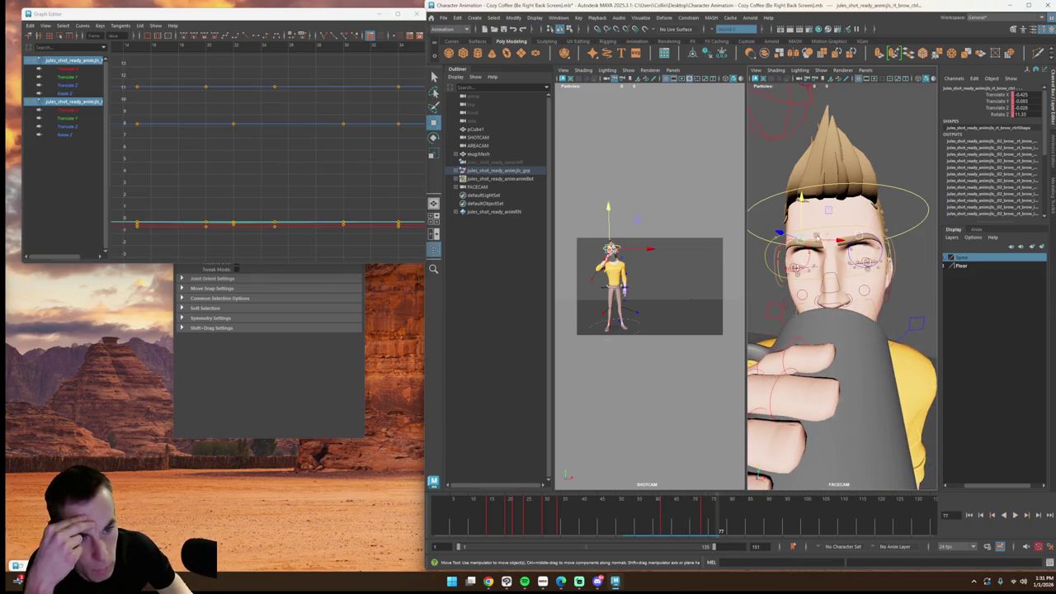
drag(807, 209, 802, 208)
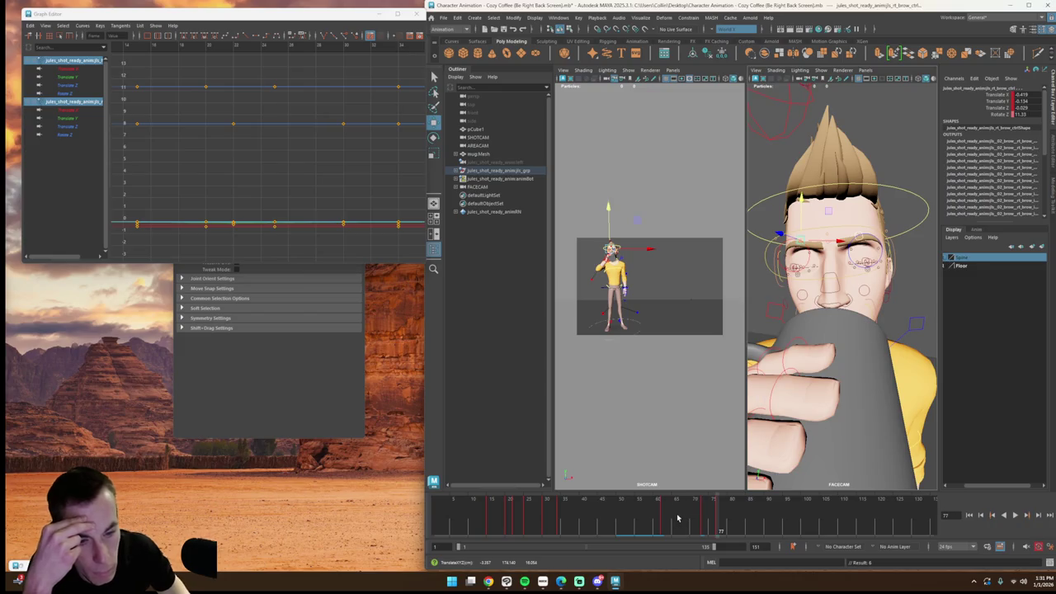
Step: Play the sip from frame 53 through 82 to review the brow, then save the scene
drag(677, 518, 632, 520)
click(1016, 517)
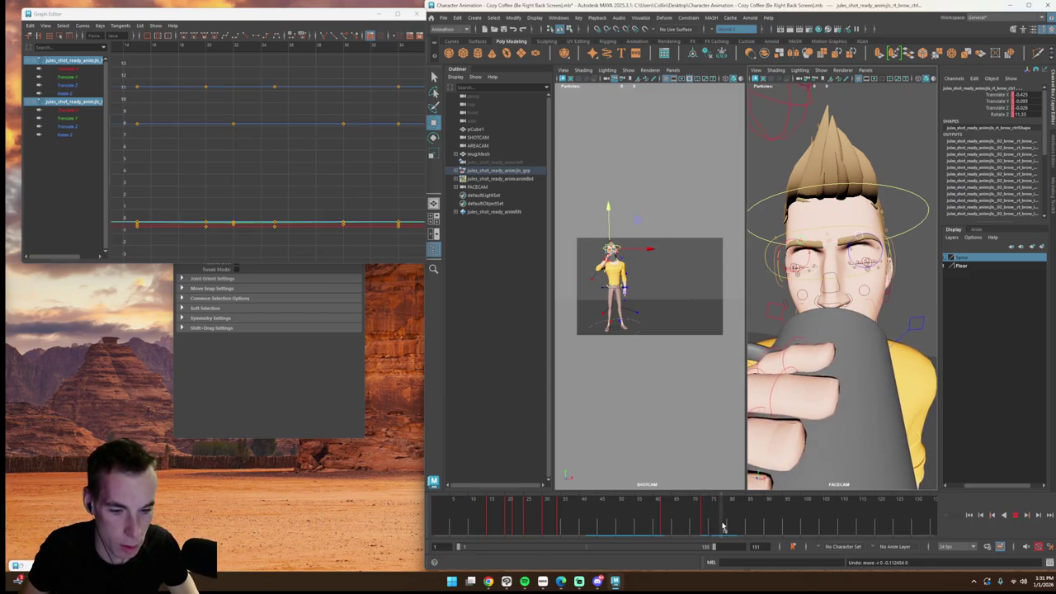
drag(710, 526, 649, 528)
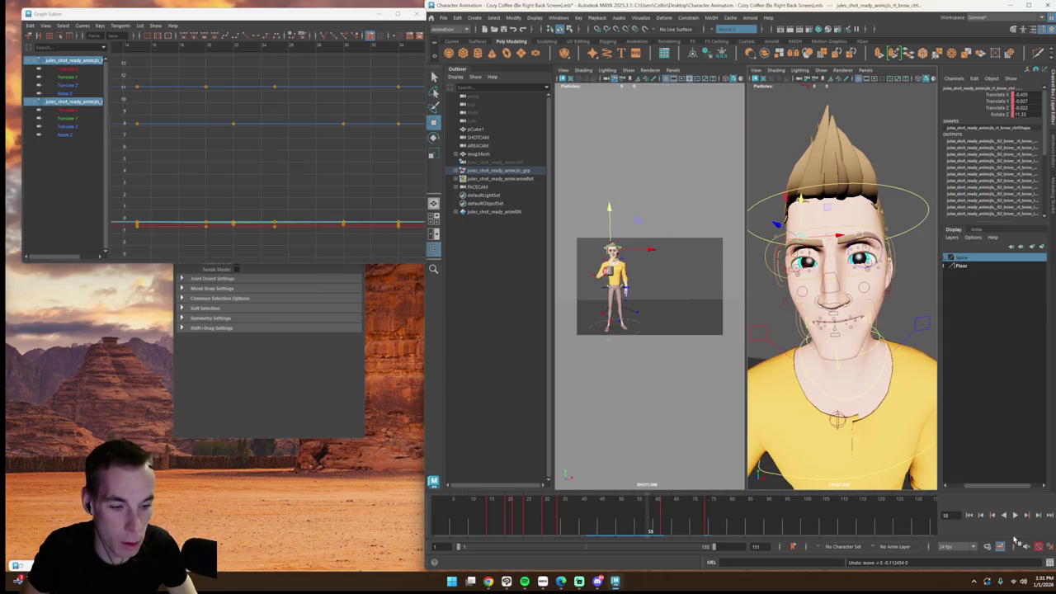
click(1016, 518)
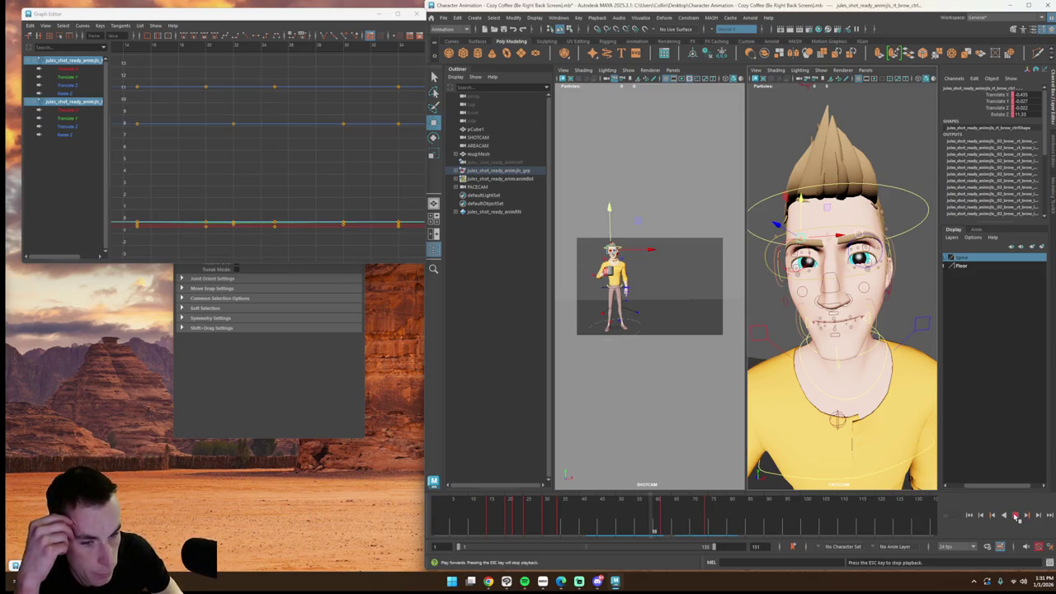
click(706, 518)
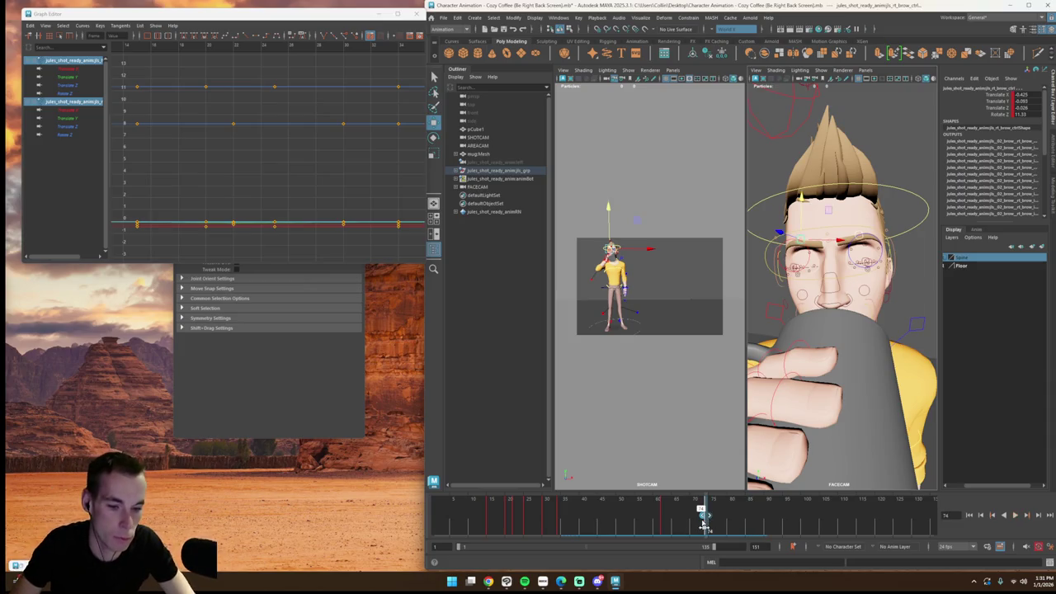
shift+drag(704, 525, 699, 525)
click(611, 517)
key(alt+v)
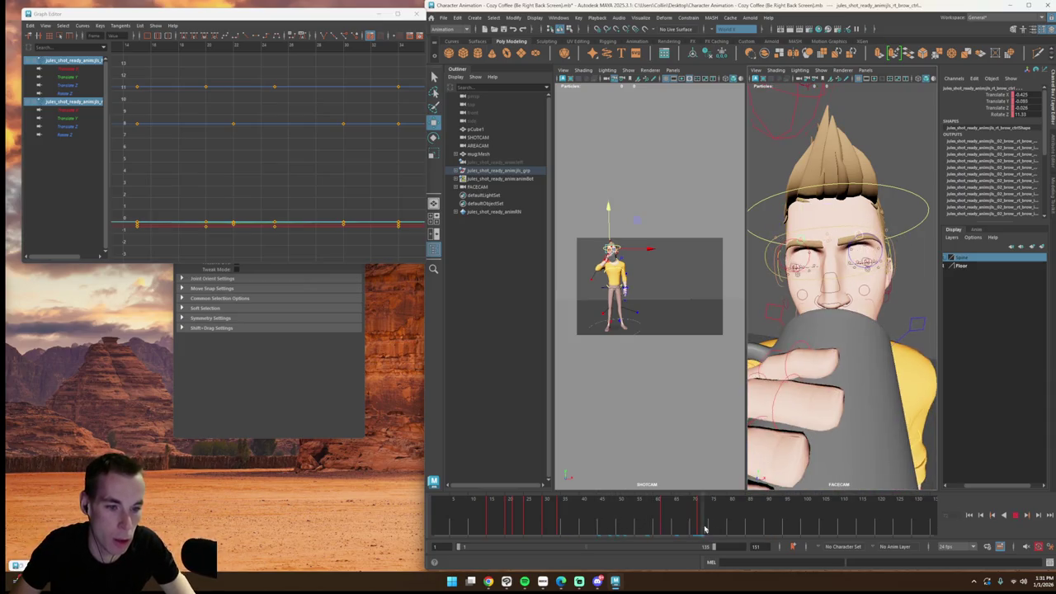
click(649, 523)
click(443, 21)
click(480, 91)
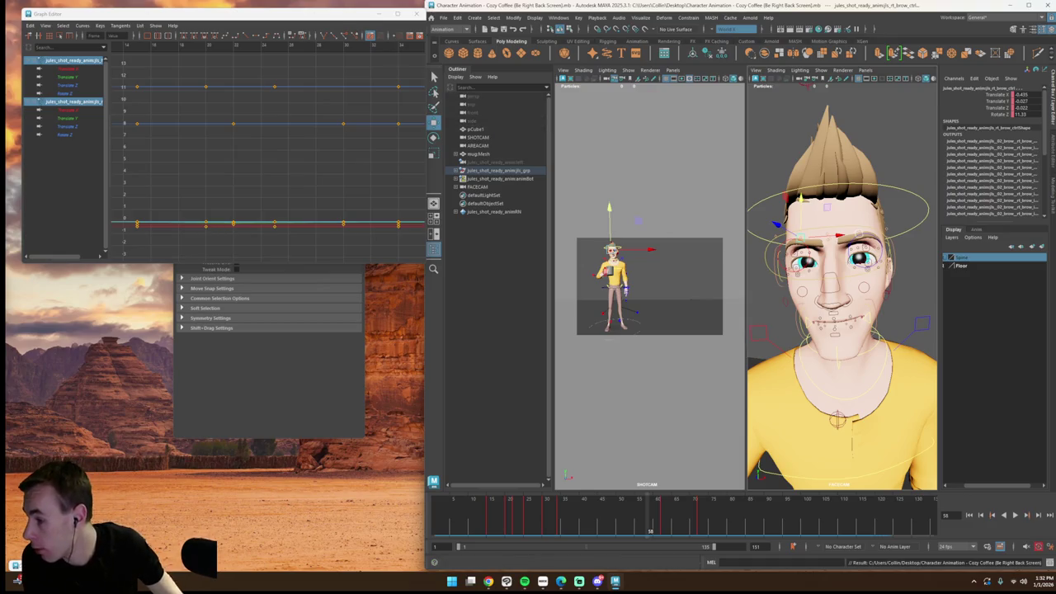
Step: Play from frame 21 and switch the right viewport from FACECAM to AREACAM, framing the face
drag(667, 518, 511, 518)
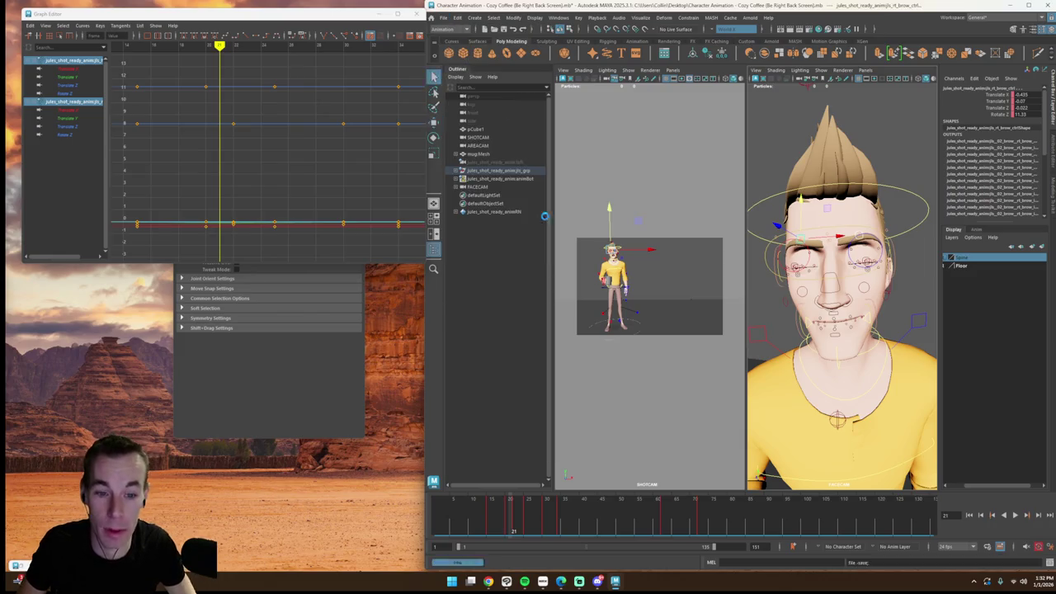
key(alt+v)
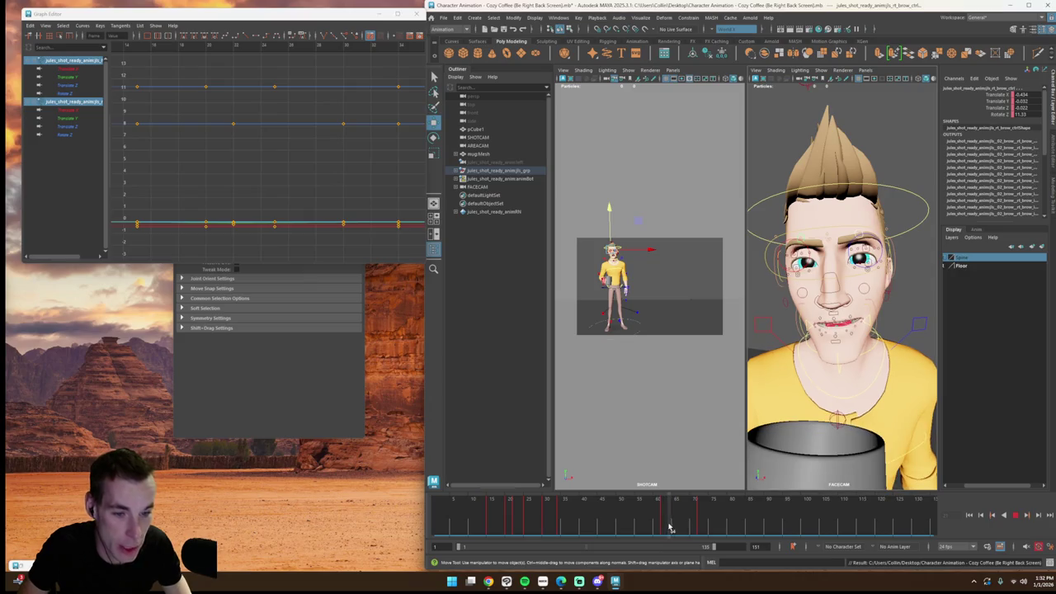
click(864, 73)
click(982, 80)
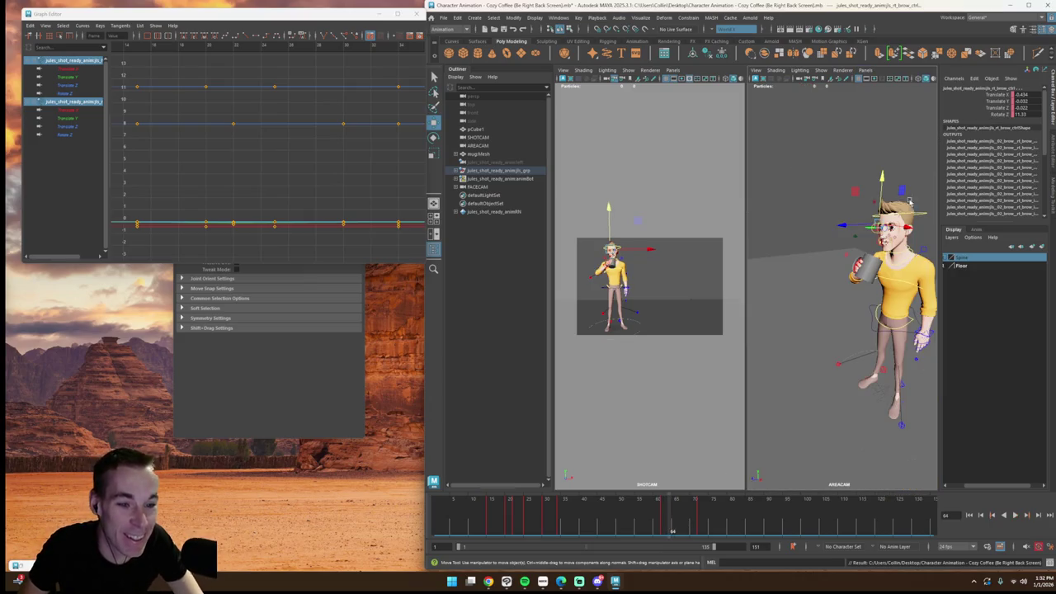
key(f)
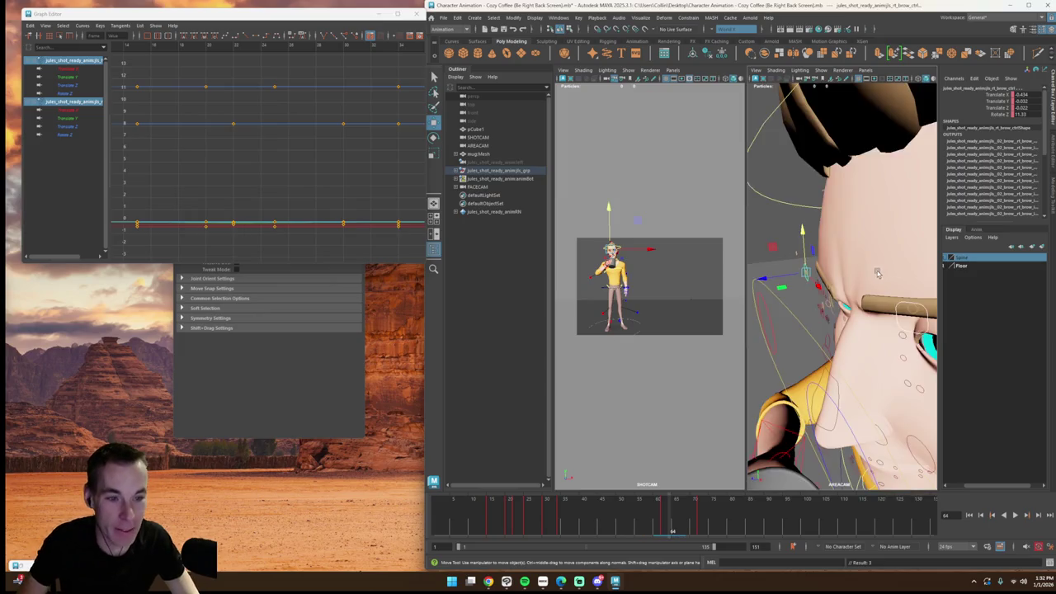
scroll(837, 299, down, 3)
scroll(837, 298, up, 3)
scroll(838, 299, down, 3)
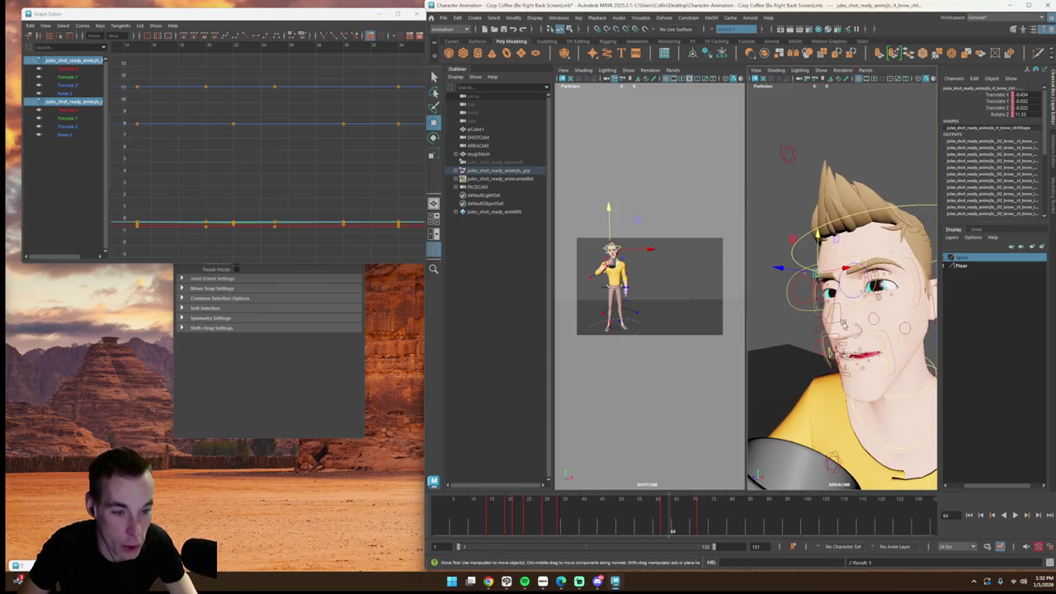
key(super)
key(Escape)
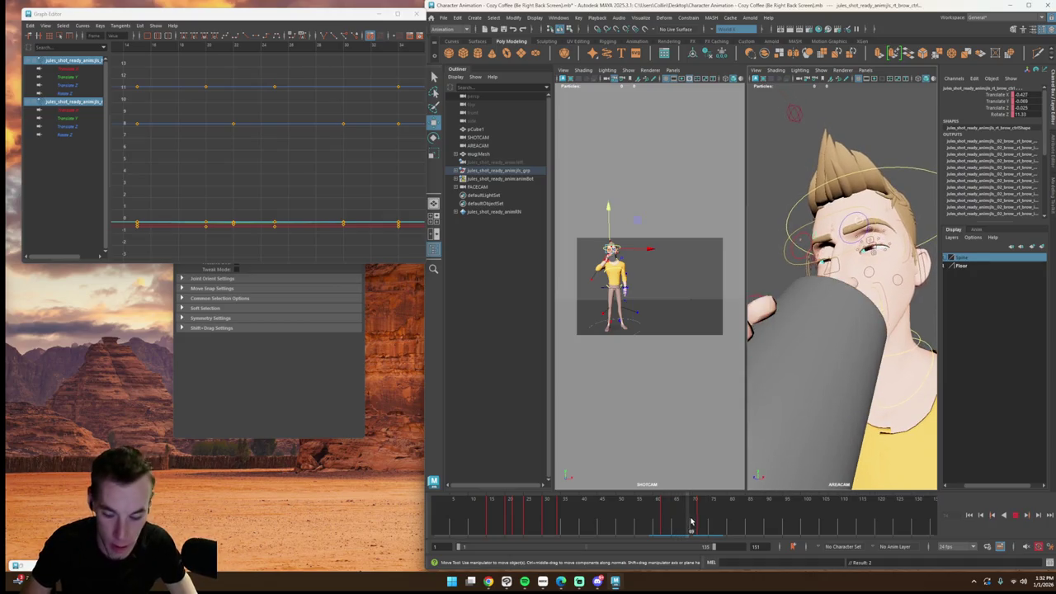
Step: At frame 70, orbit in to a close side view of the mouth and select the lower lip control
click(824, 394)
mouse_move(695, 522)
mouse_down()
mouse_move(660, 522)
mouse_move(695, 516)
mouse_up()
click(849, 248)
alt+drag(766, 462, 905, 420)
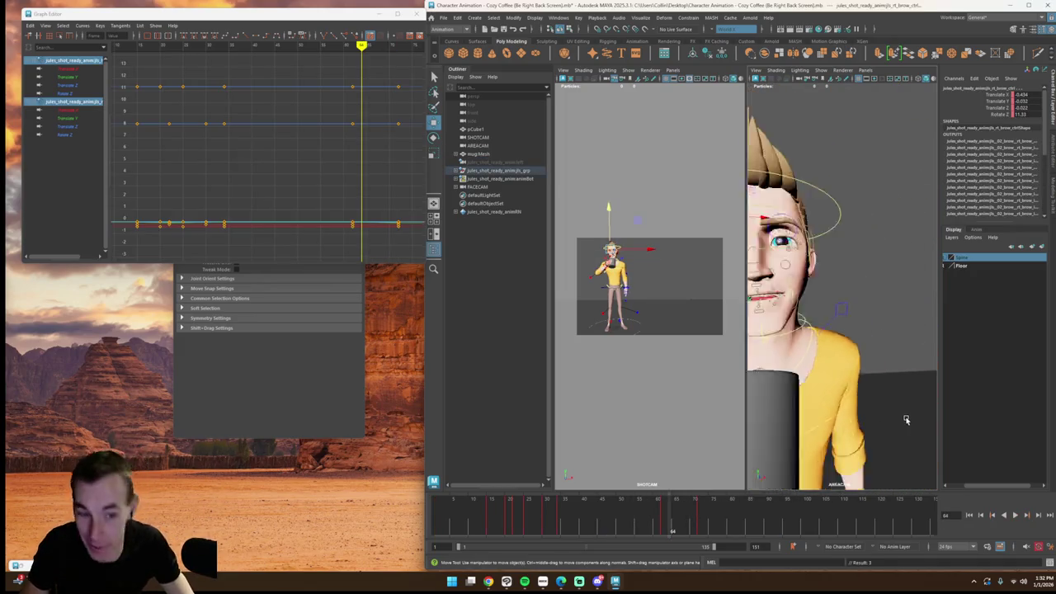
alt+right_drag(905, 420, 884, 416)
alt+drag(885, 417, 833, 363)
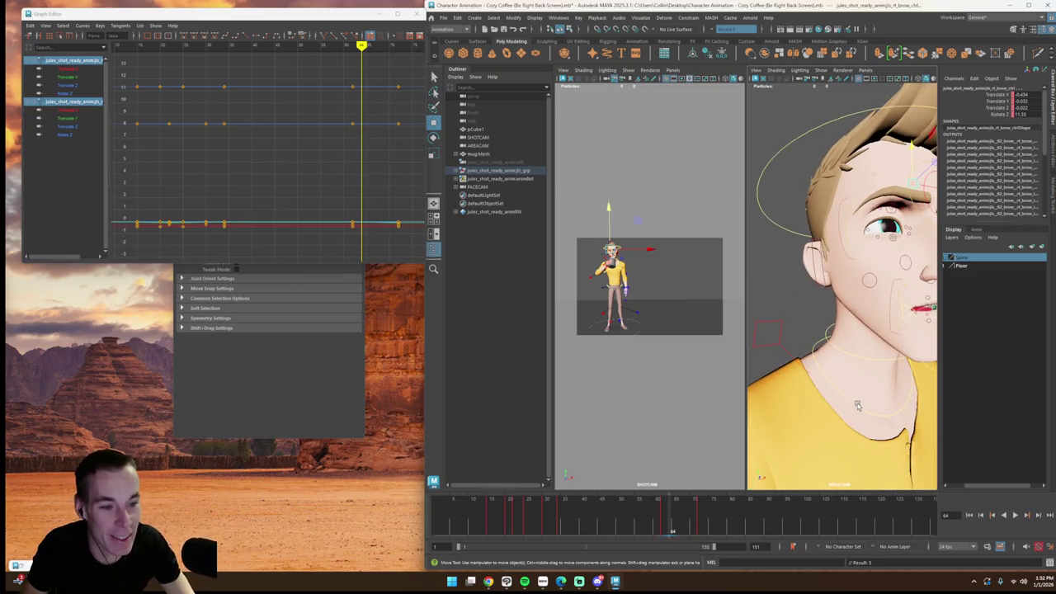
alt+right_drag(833, 362, 800, 388)
drag(702, 501, 716, 503)
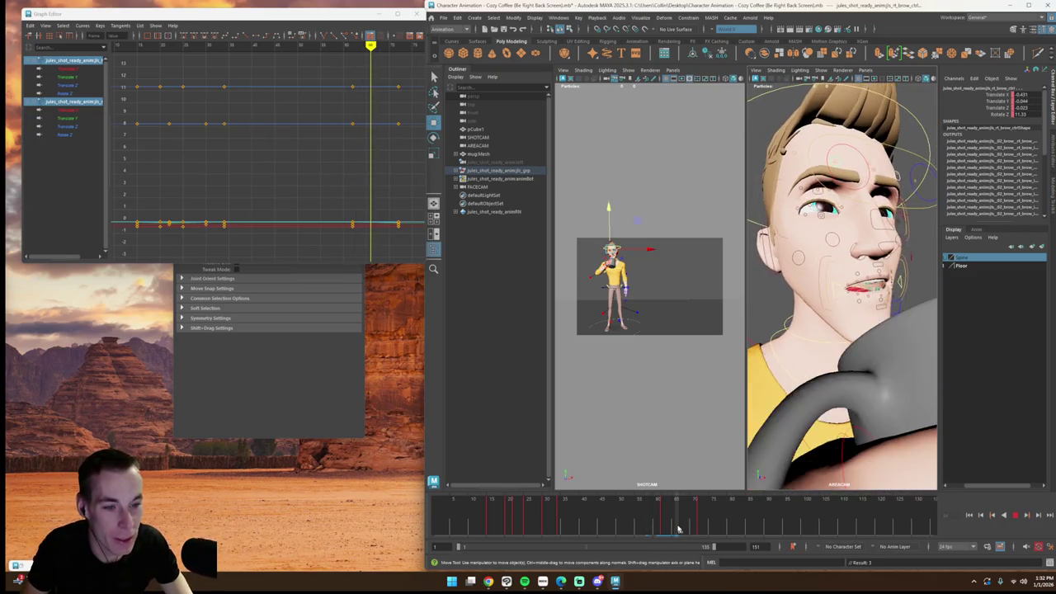
alt+drag(792, 372, 833, 354)
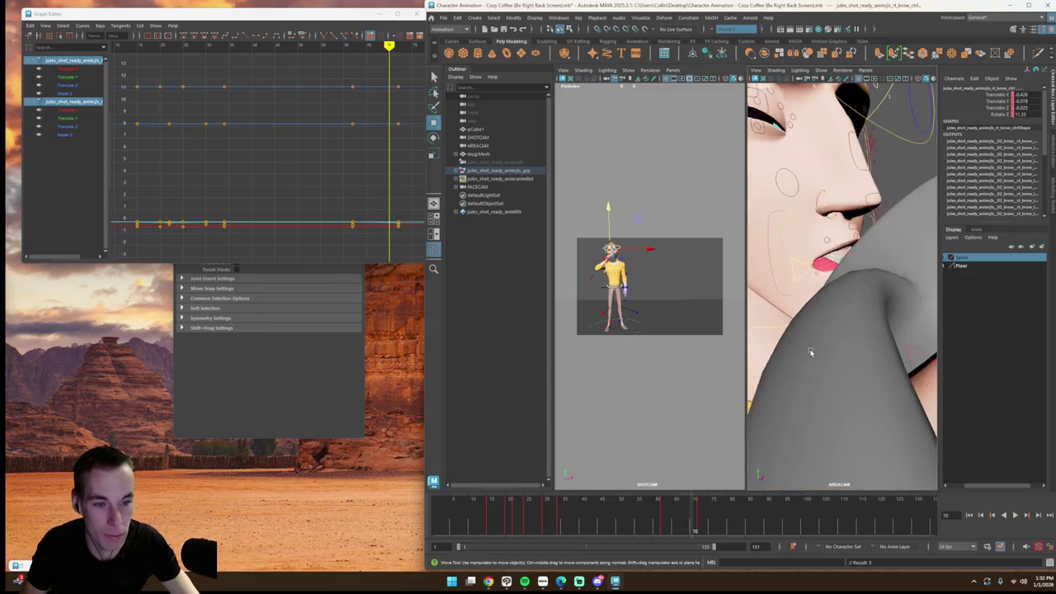
alt+right_drag(833, 355, 807, 364)
alt+drag(806, 364, 829, 385)
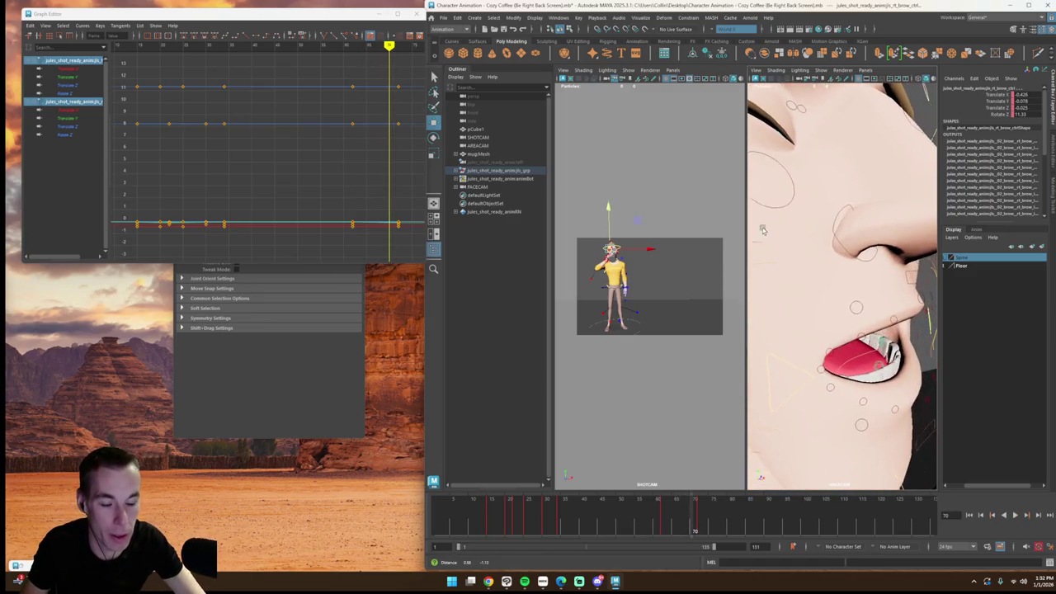
click(829, 386)
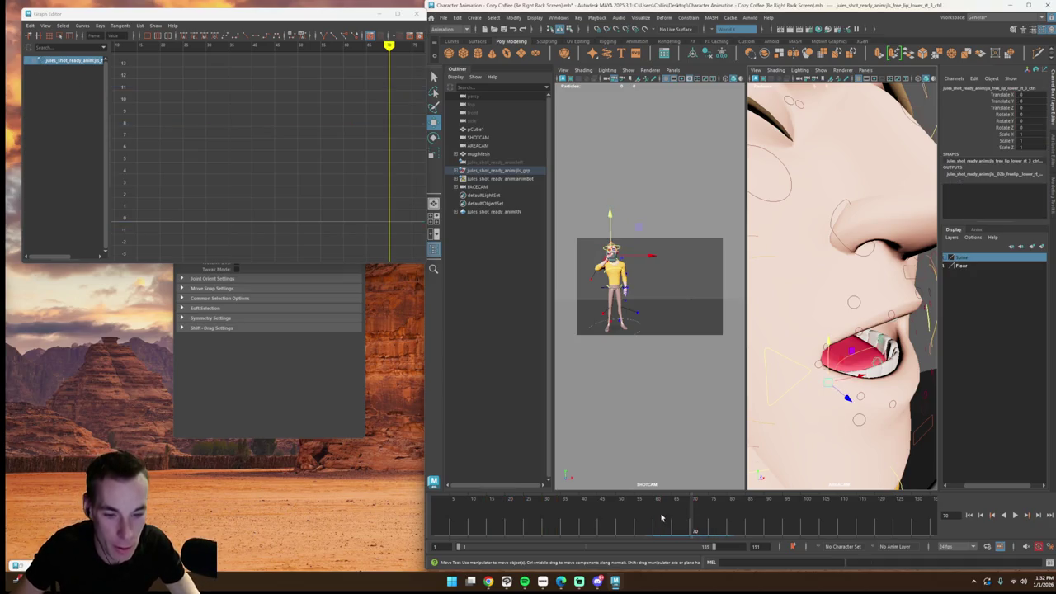
Step: Play the lip animation around frames 62–68 and fit the lip curves in the graph view
drag(660, 518, 675, 522)
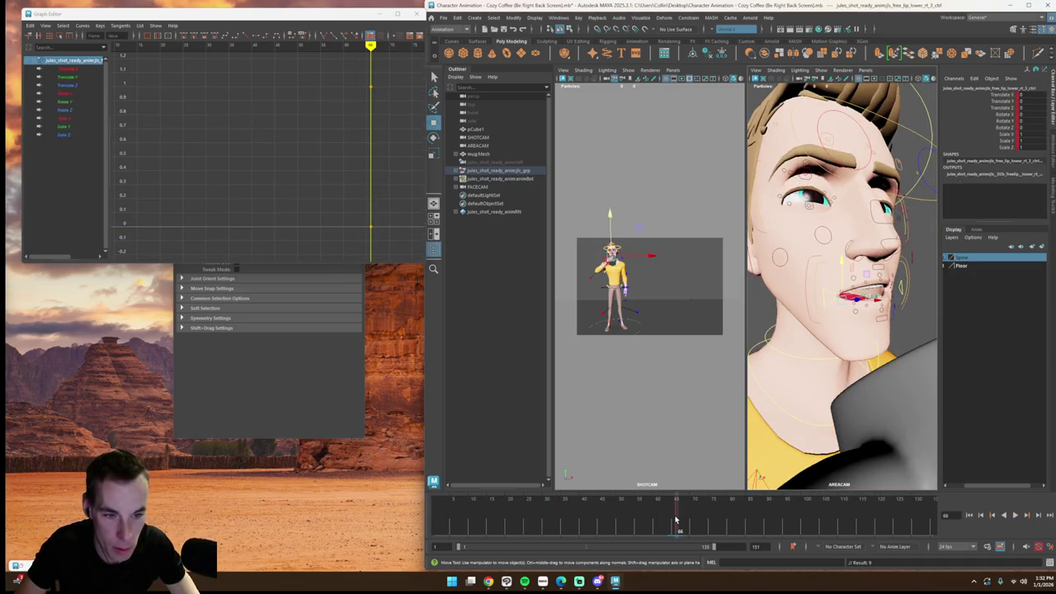
key(alt+v)
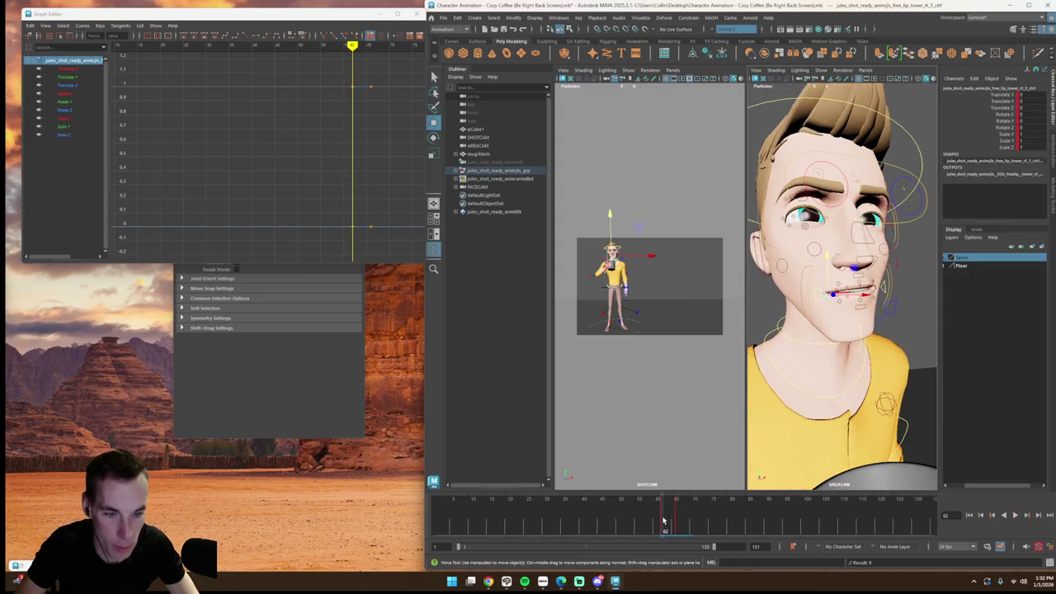
key(alt+v)
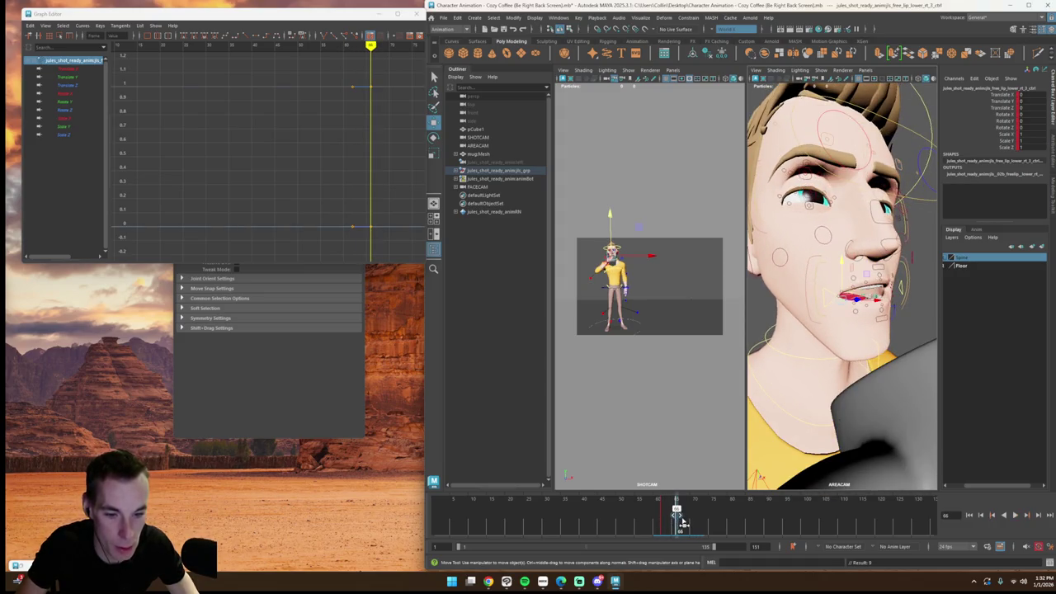
drag(682, 522, 684, 516)
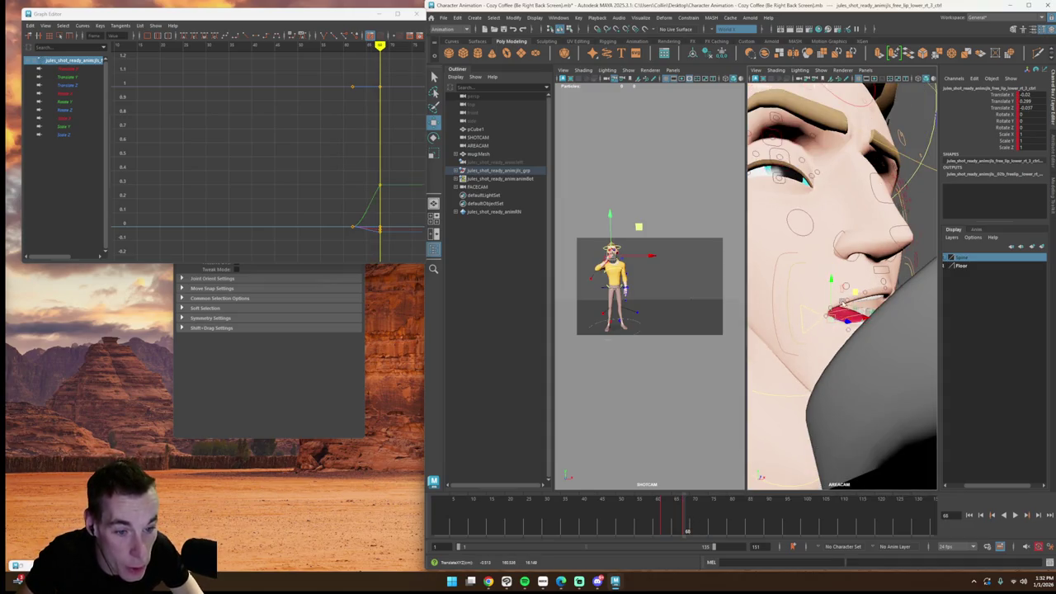
click(829, 319)
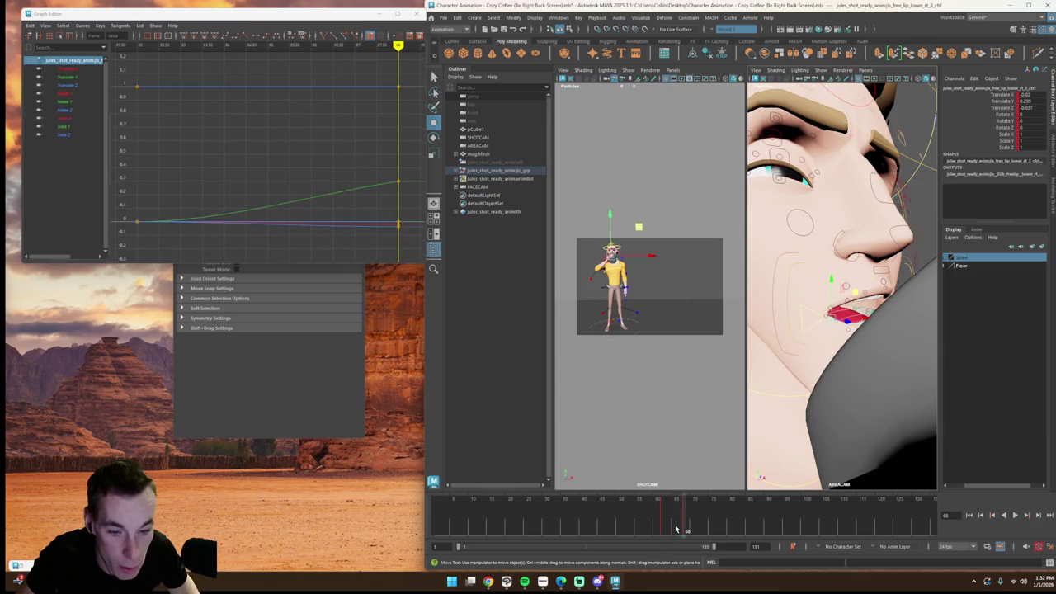
key(alt+v)
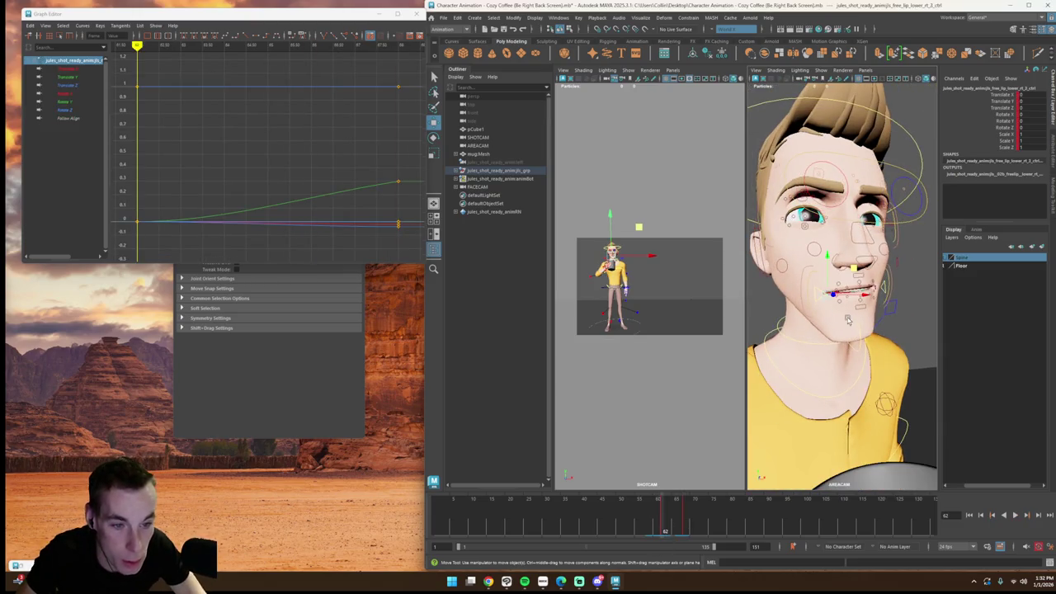
click(848, 320)
click(825, 296)
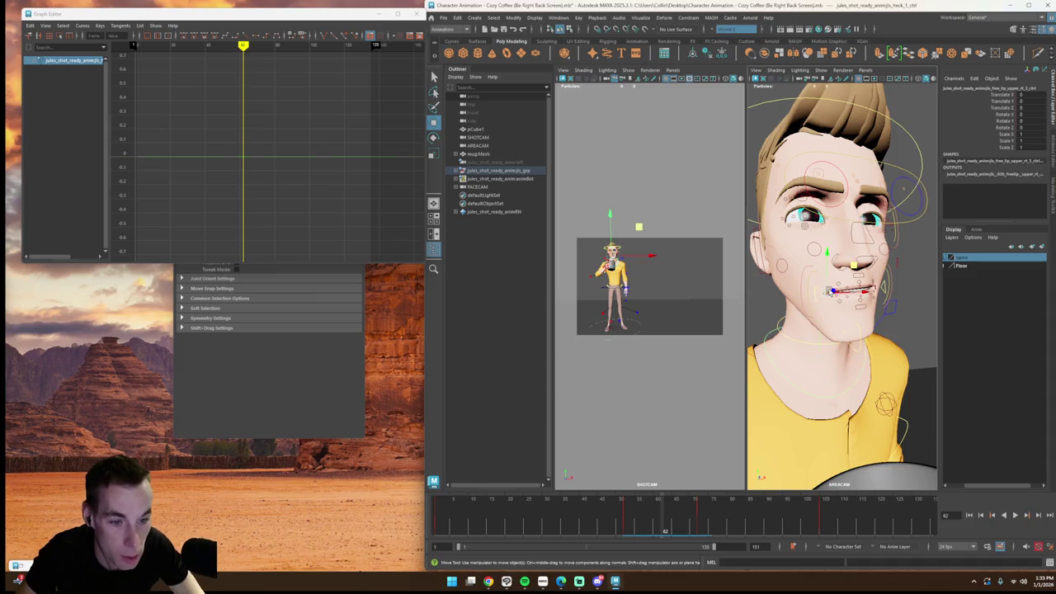
drag(665, 527, 687, 526)
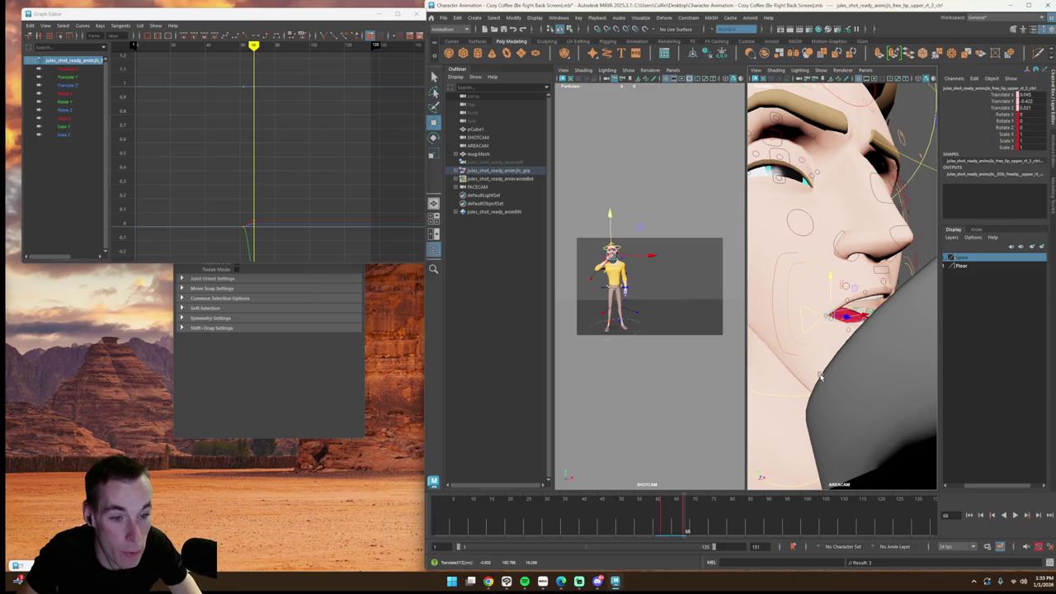
click(829, 427)
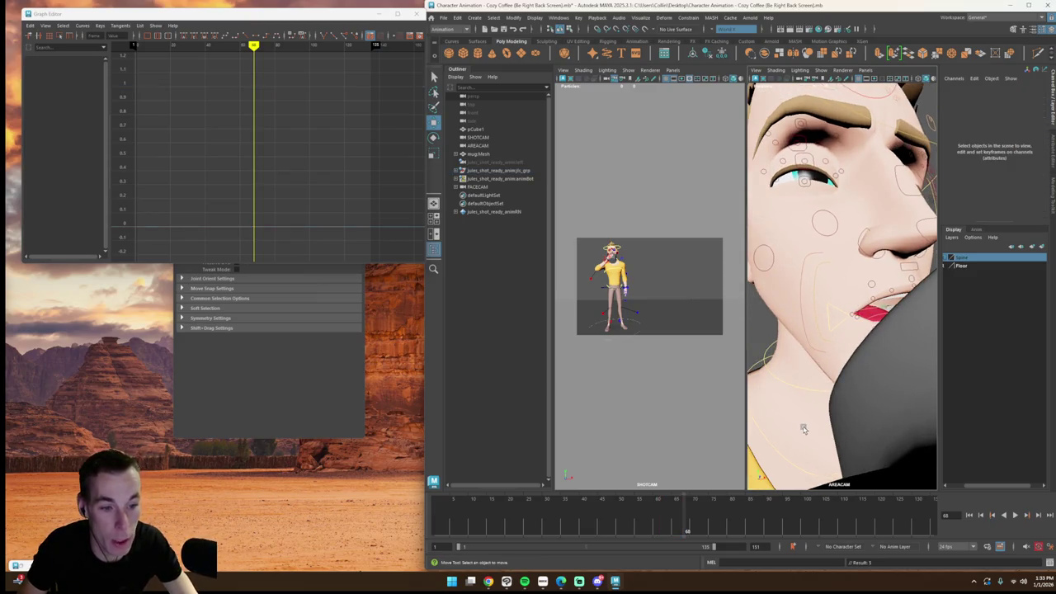
Step: Orbit to a side profile of the face and scrub to review it
scroll(810, 432, down, 3)
scroll(816, 412, down, 3)
scroll(816, 385, down, 3)
alt+drag(817, 385, 890, 363)
scroll(858, 371, up, 5)
scroll(858, 371, up, 1)
scroll(890, 364, up, 3)
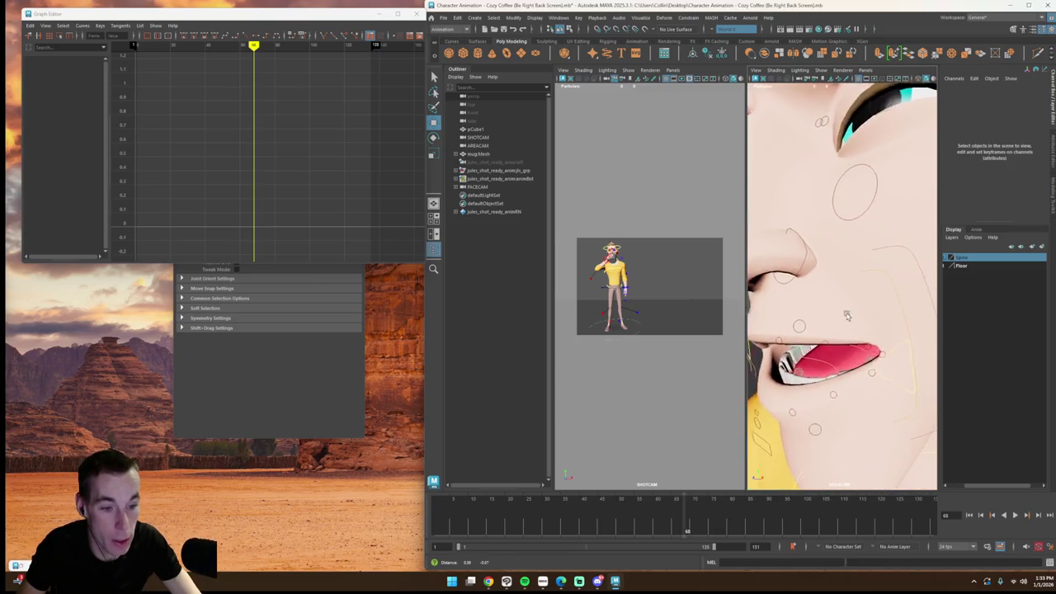
scroll(890, 364, up, 1)
key(super)
click(678, 524)
drag(678, 523, 661, 525)
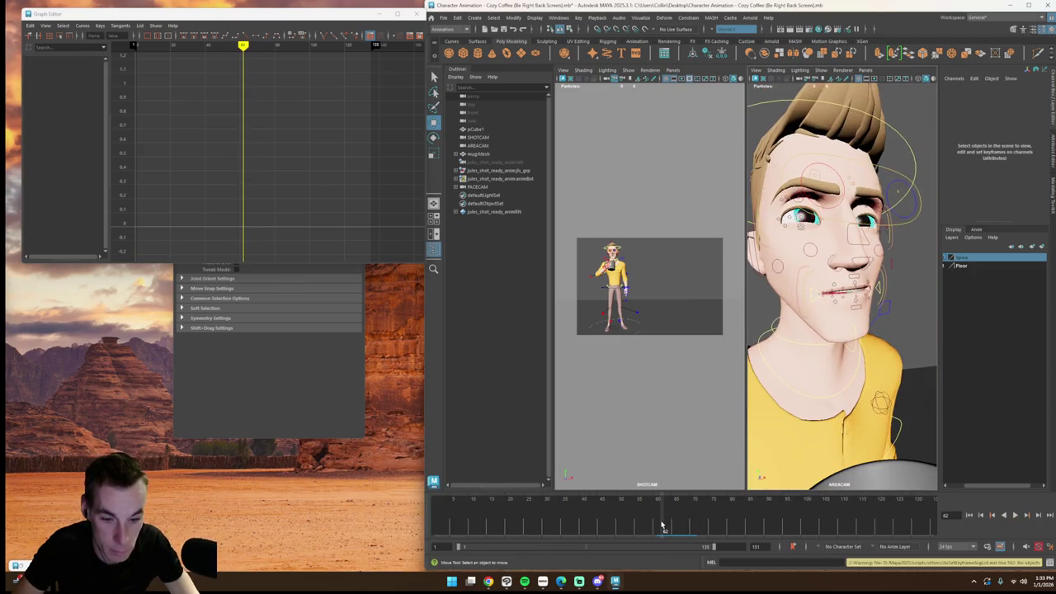
Step: Frame the lower-lip control and orbit to a more side-on view of the mouth
scroll(789, 454, down, 3)
scroll(789, 454, down, 2)
scroll(825, 412, down, 3)
key(super)
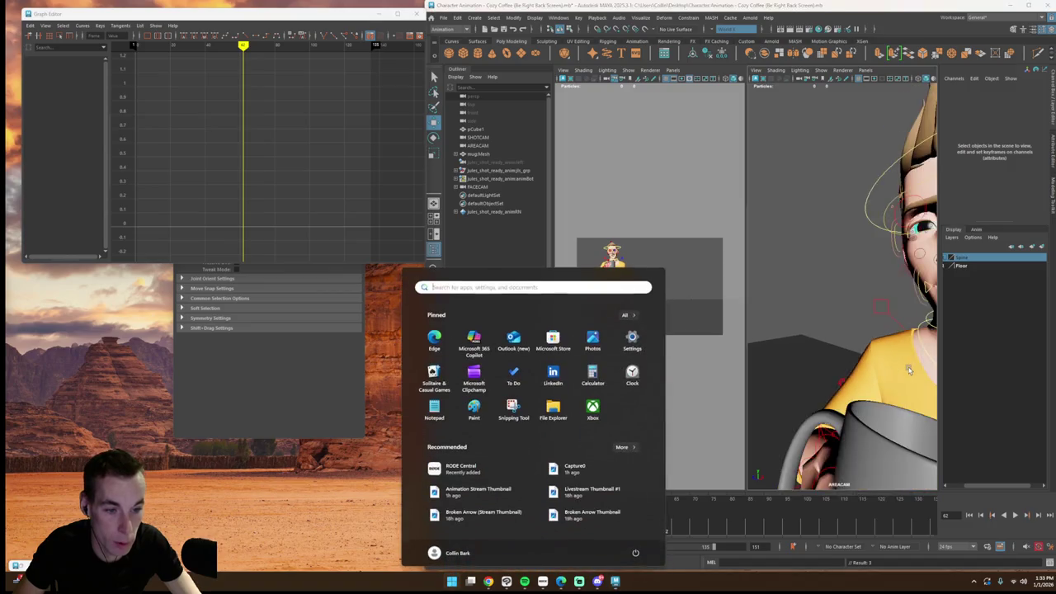
click(901, 358)
scroll(825, 330, up, 3)
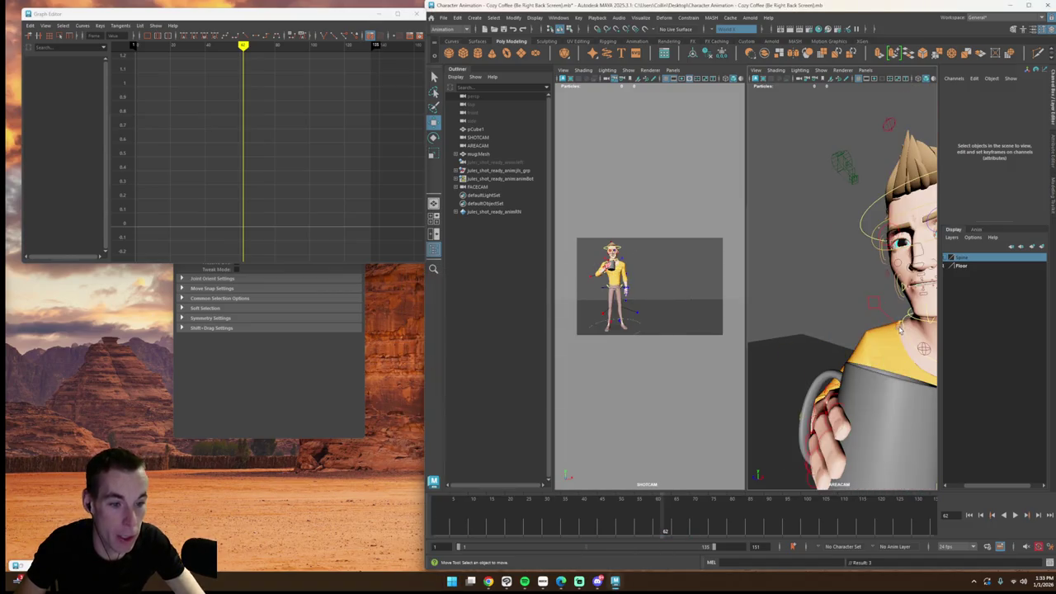
scroll(789, 318, up, 3)
click(832, 294)
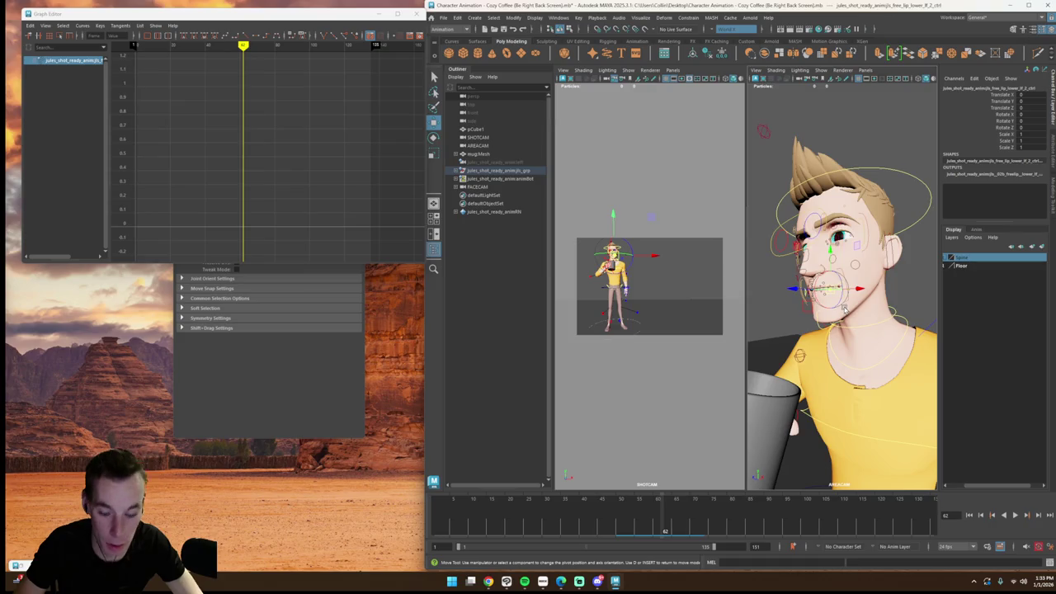
key(f)
click(858, 313)
scroll(866, 317, down, 3)
scroll(875, 319, up, 2)
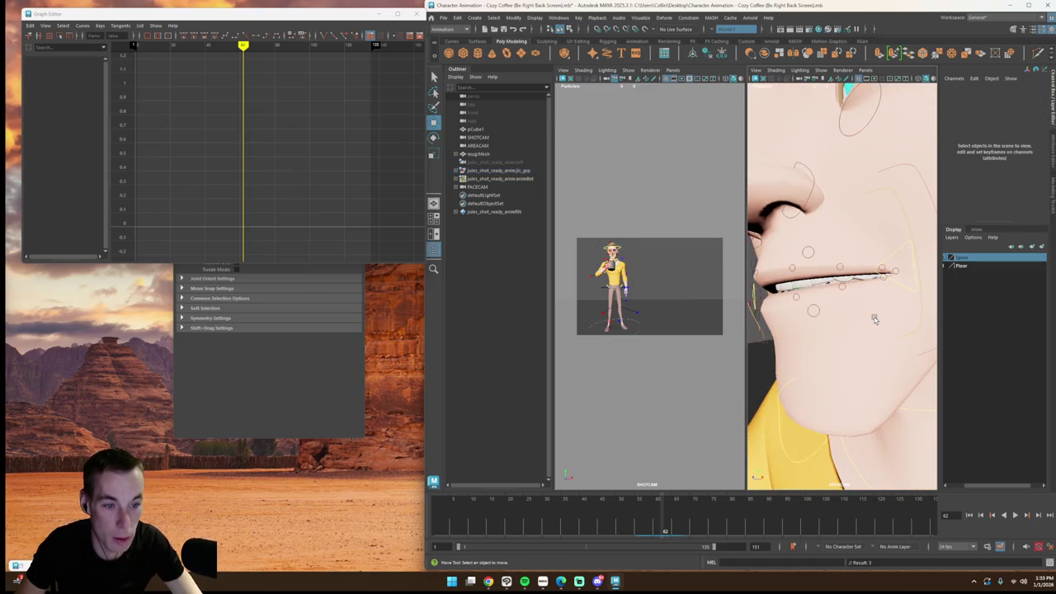
alt+drag(874, 319, 837, 362)
Step: Click through the lip corner, tongue and lower lip controls to find the left lower lip
key(s)
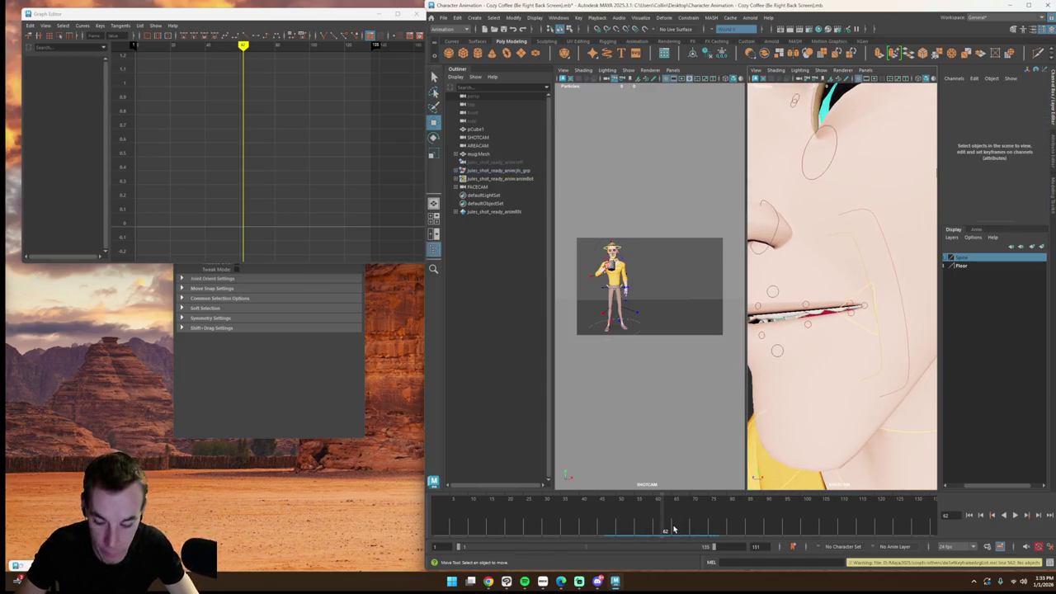
click(850, 315)
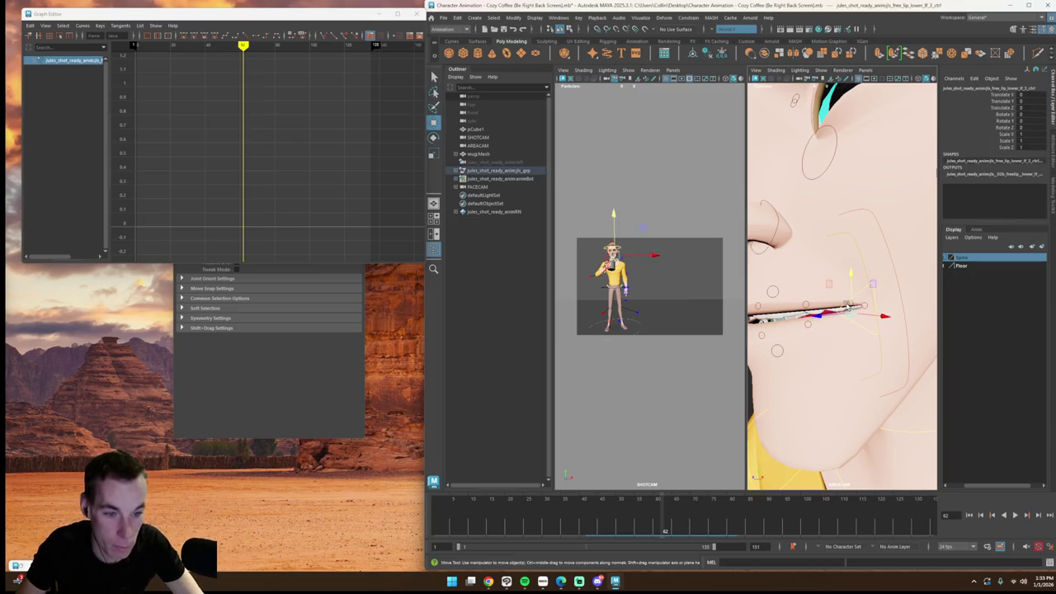
click(858, 307)
click(858, 307)
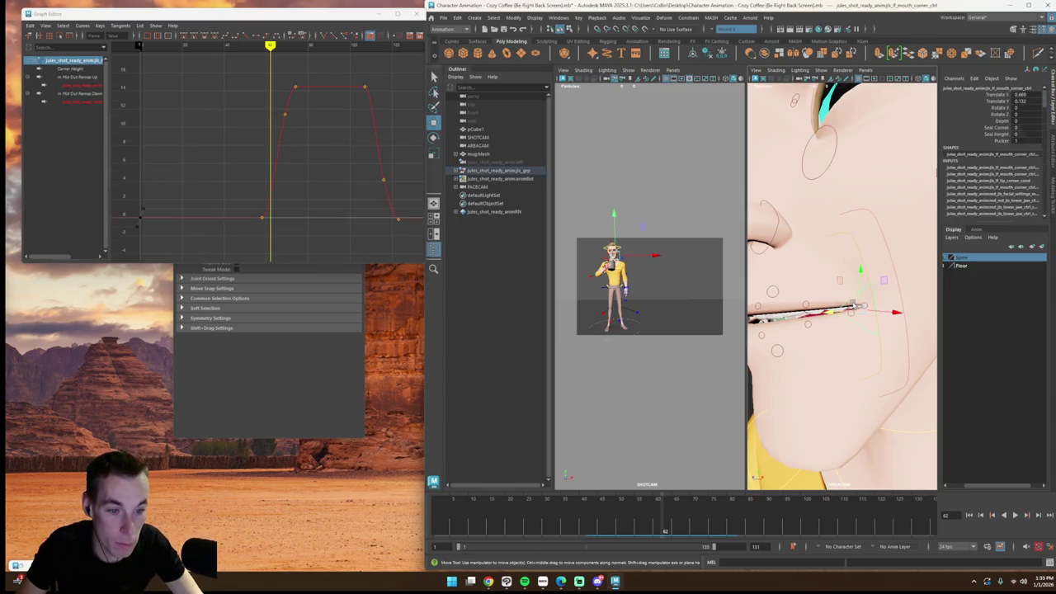
click(853, 316)
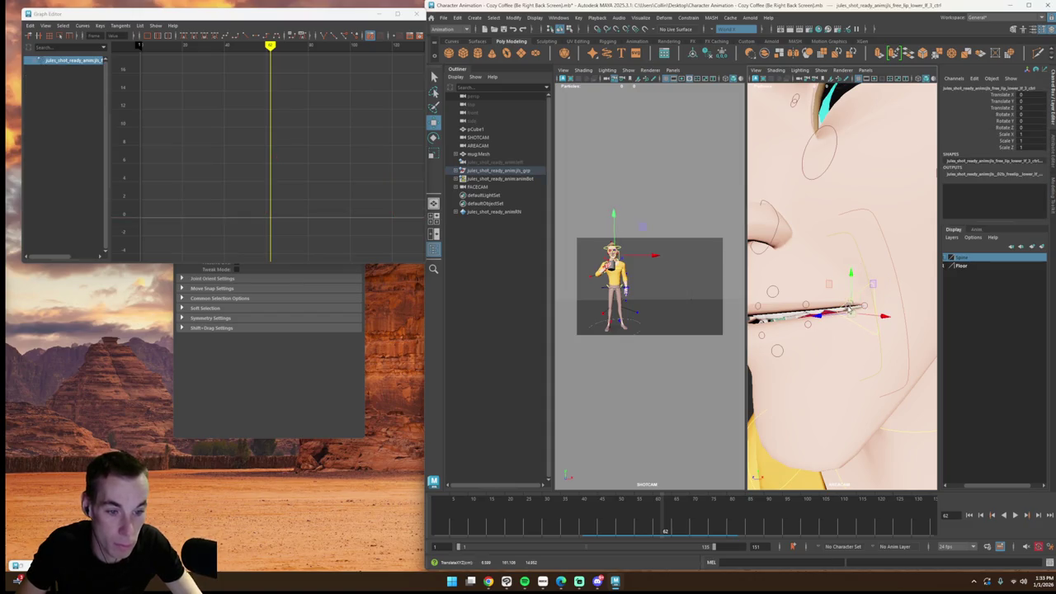
click(857, 307)
scroll(858, 318, up, 3)
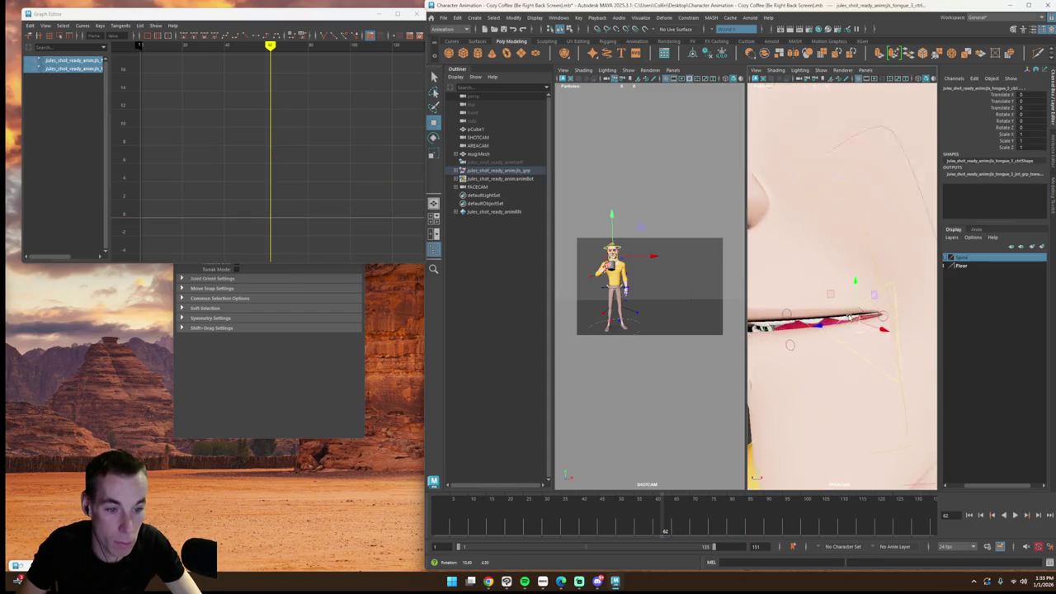
key(super)
click(858, 329)
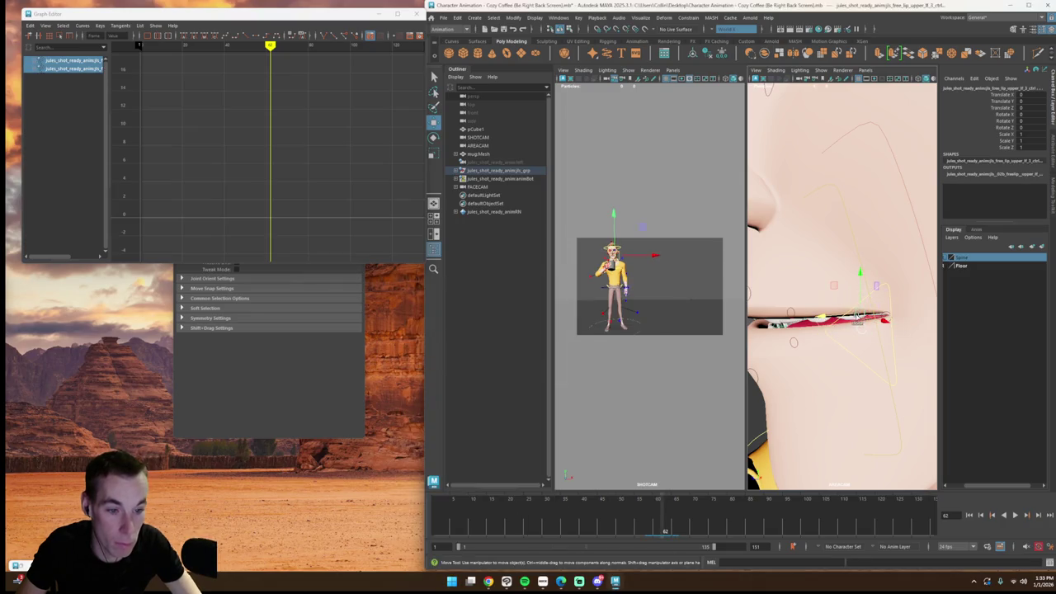
Step: At frame 68, raise free_lip_lower_lf_3_ctrl slightly in Translate Y, then reframe the whole character
drag(661, 518, 684, 520)
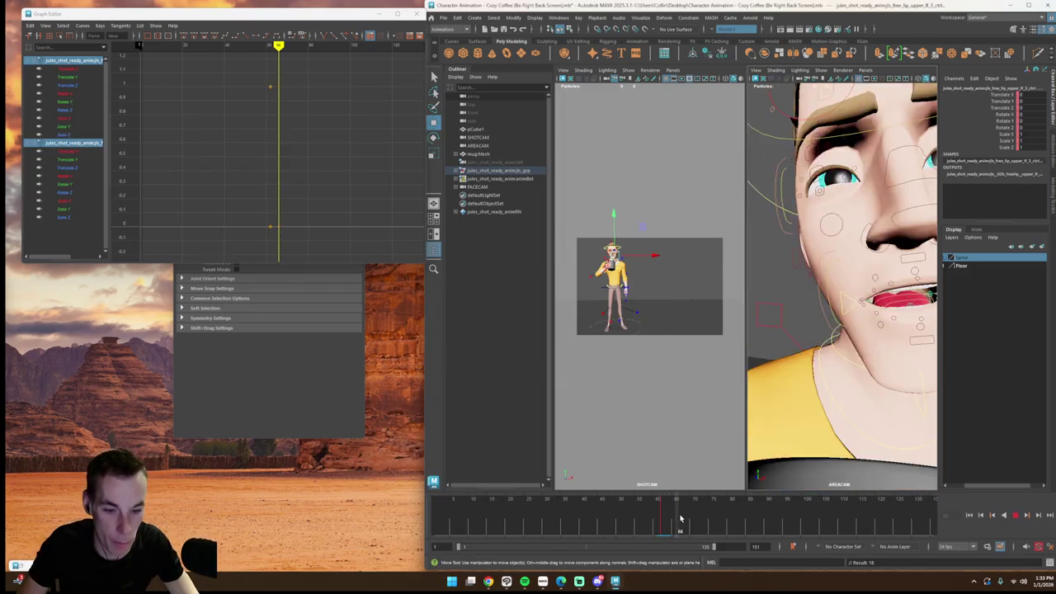
click(855, 318)
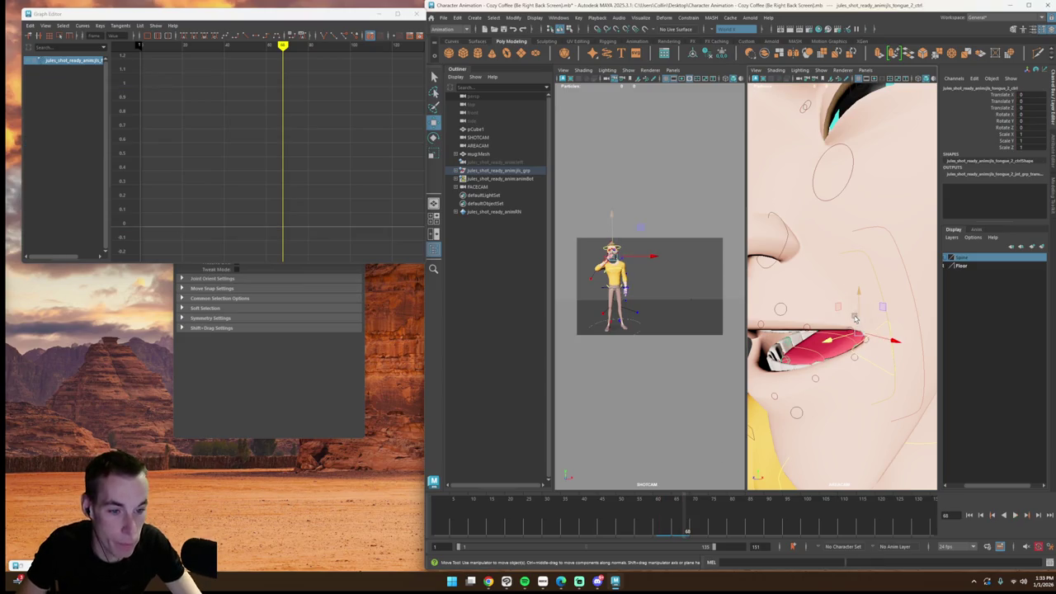
click(849, 331)
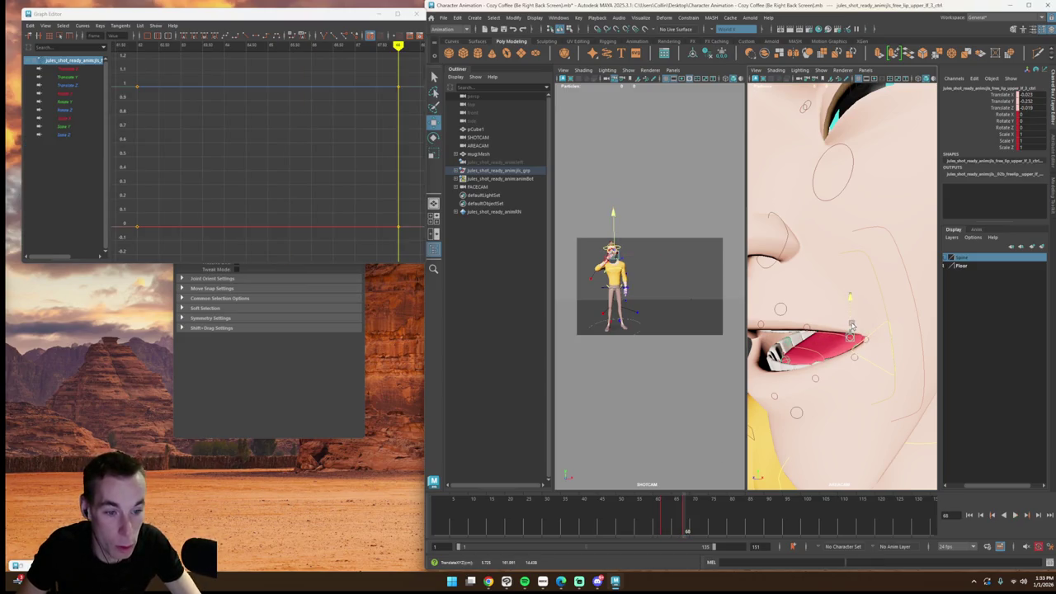
click(855, 360)
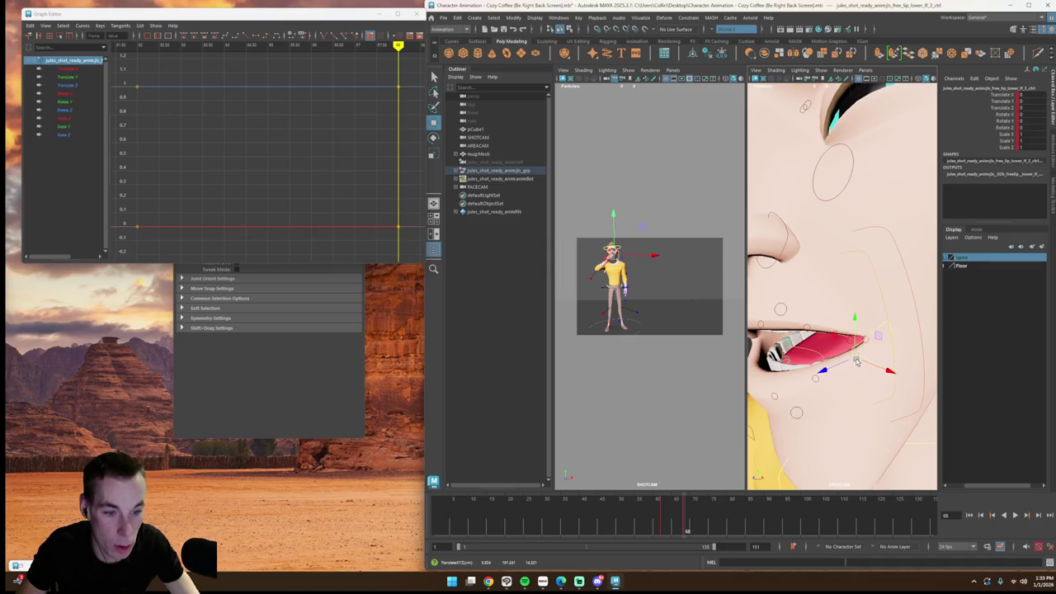
drag(855, 348, 853, 363)
scroll(853, 370, down, 4)
key(bracketleft)
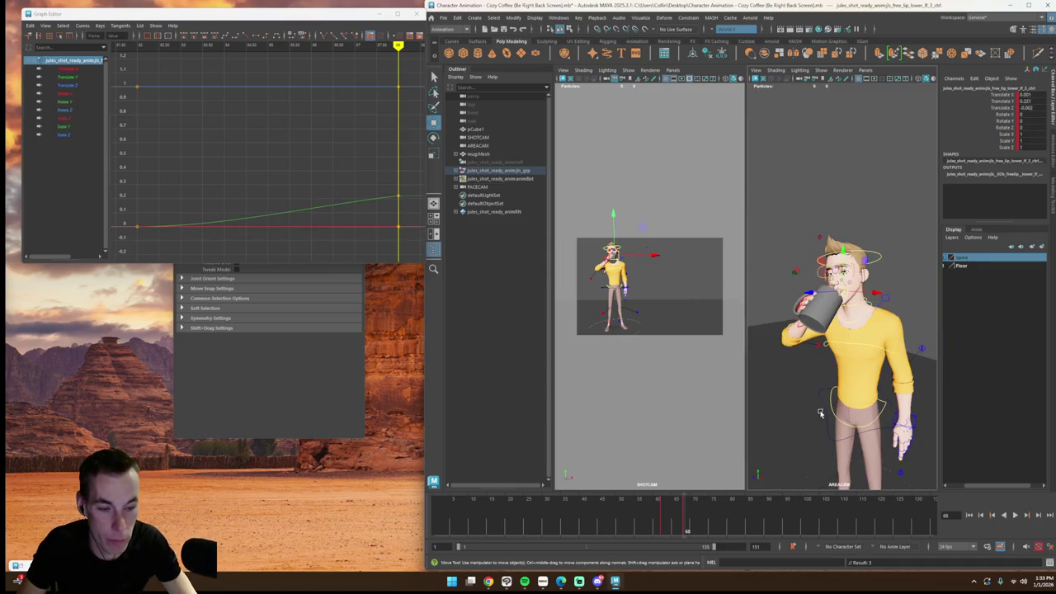
alt+drag(821, 412, 886, 415)
key(super)
click(687, 506)
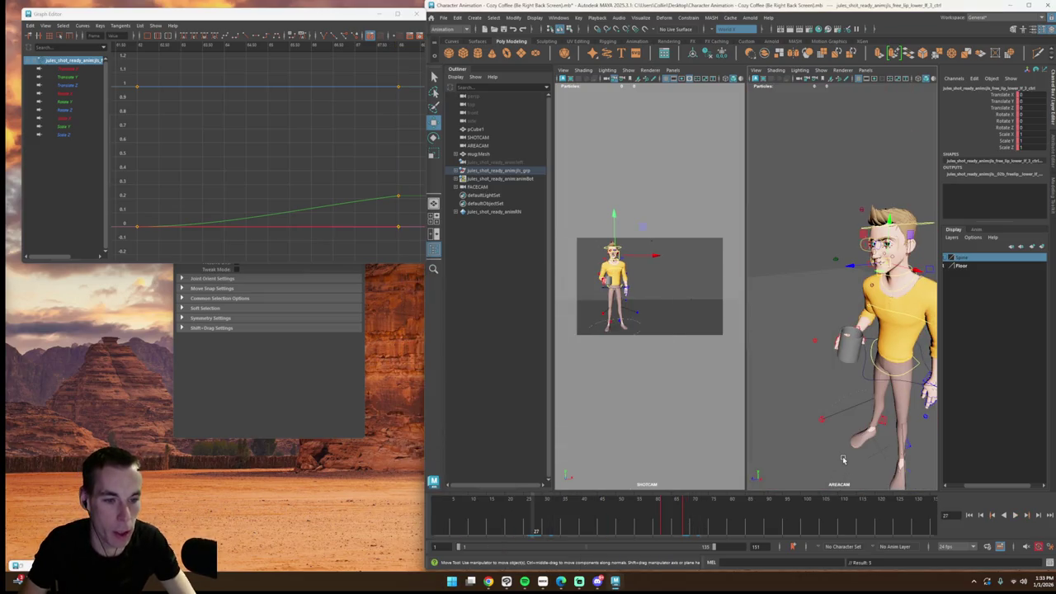
Step: Scrub back and forth through the sip and orbit to a side-on view
scroll(841, 429, up, 5)
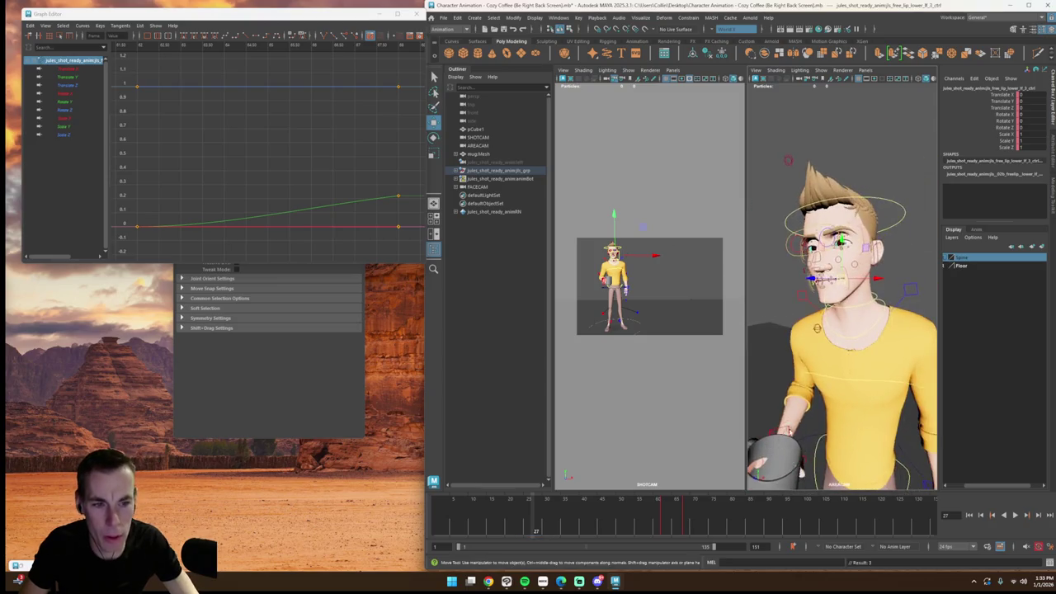
drag(607, 532, 539, 521)
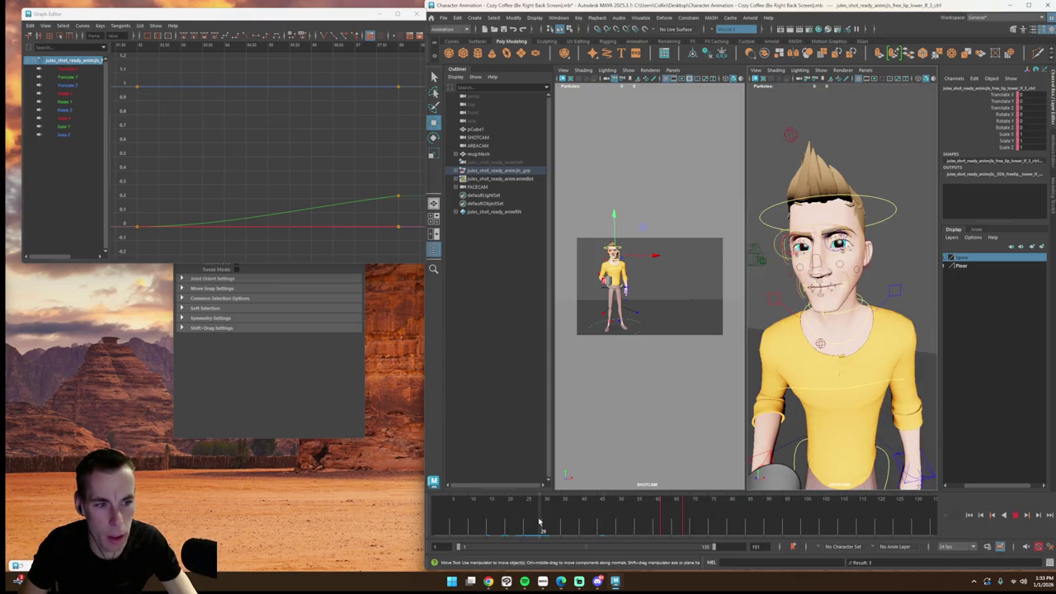
click(551, 522)
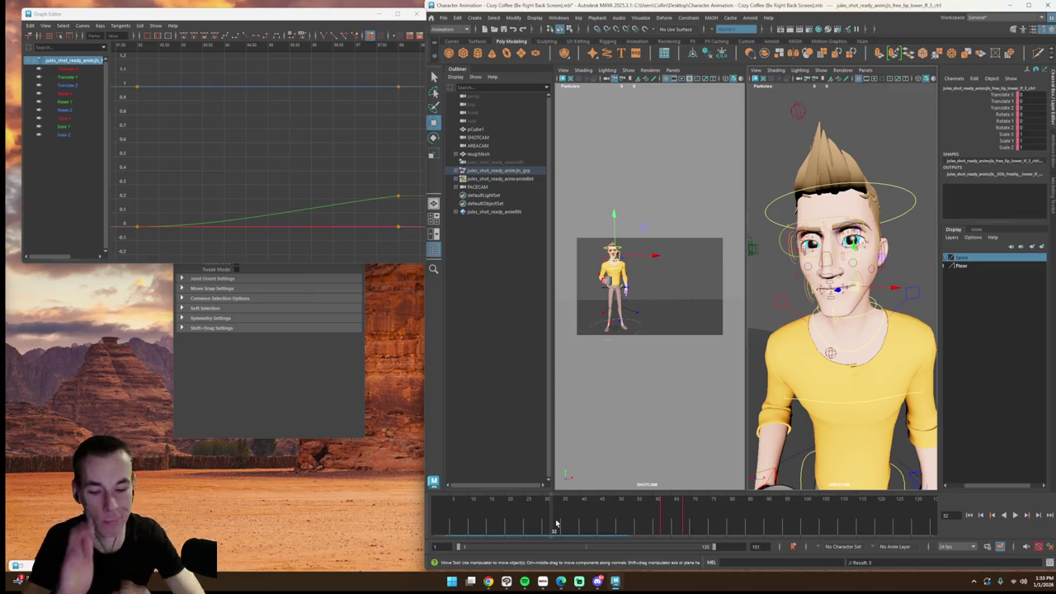
drag(556, 523, 455, 523)
alt+drag(893, 381, 858, 371)
Step: Select AREACAM in the Outliner to load its animation curves
scroll(849, 369, up, 3)
scroll(841, 368, up, 2)
click(656, 252)
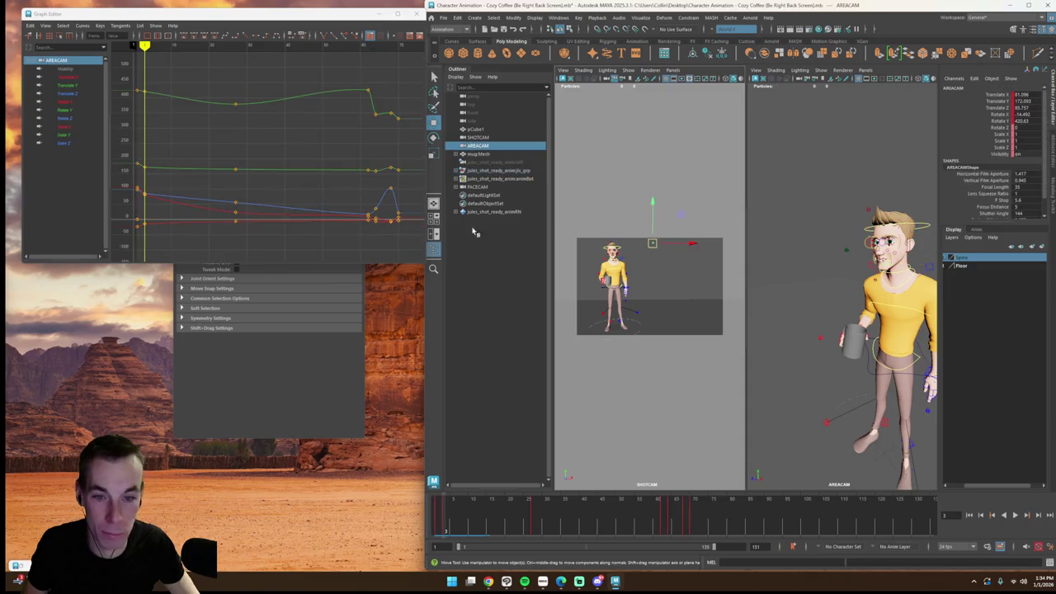
Step: Delete the AREACAM keys after frame 1 and move to about frame 70
drag(231, 102, 392, 206)
key(Delete)
drag(660, 508, 749, 508)
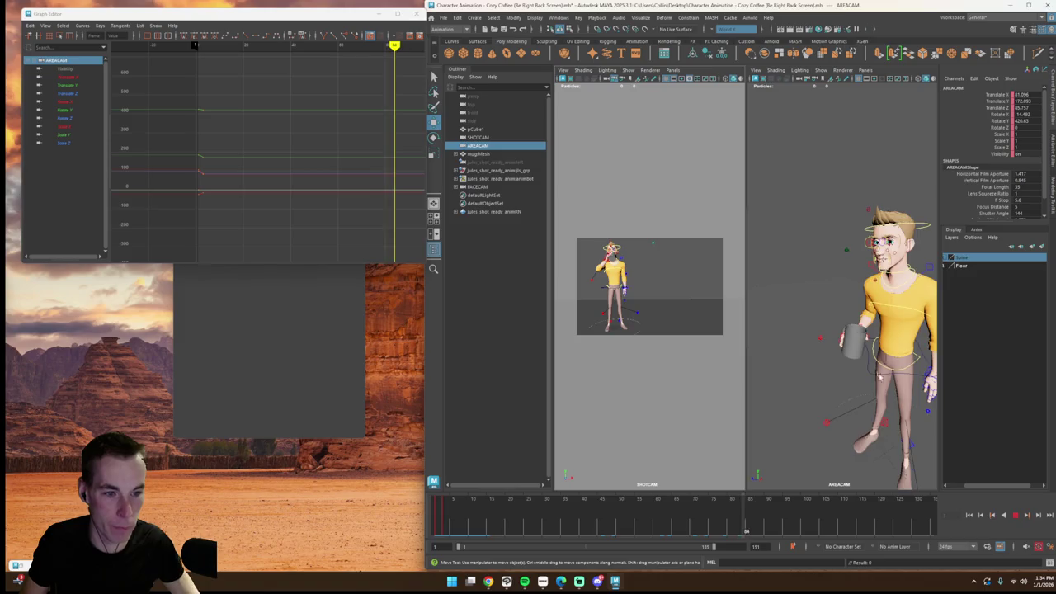
scroll(825, 363, up, 3)
scroll(820, 365, up, 4)
scroll(759, 401, down, 3)
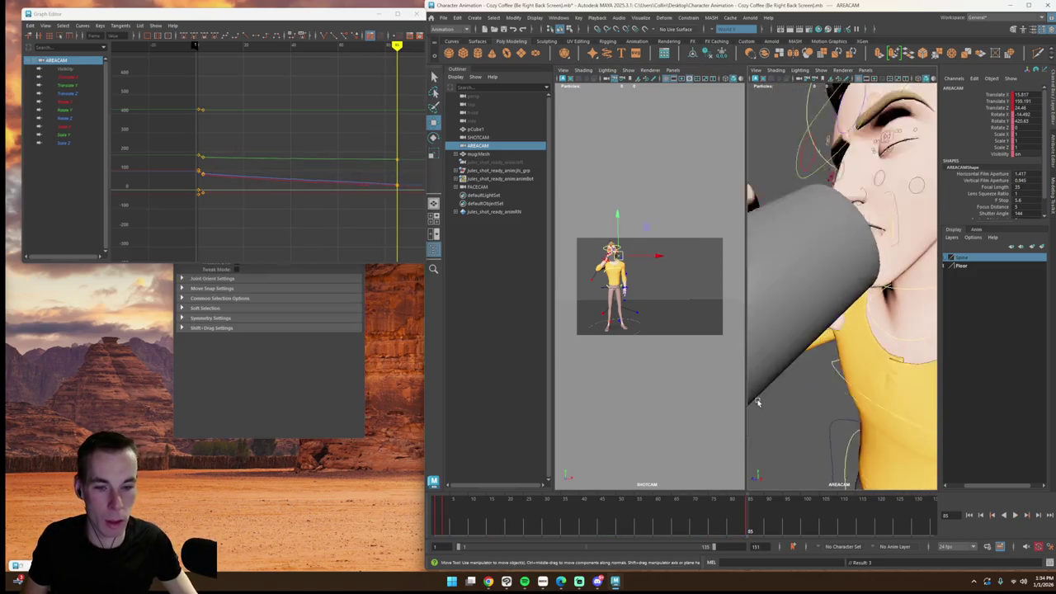
scroll(759, 401, down, 3)
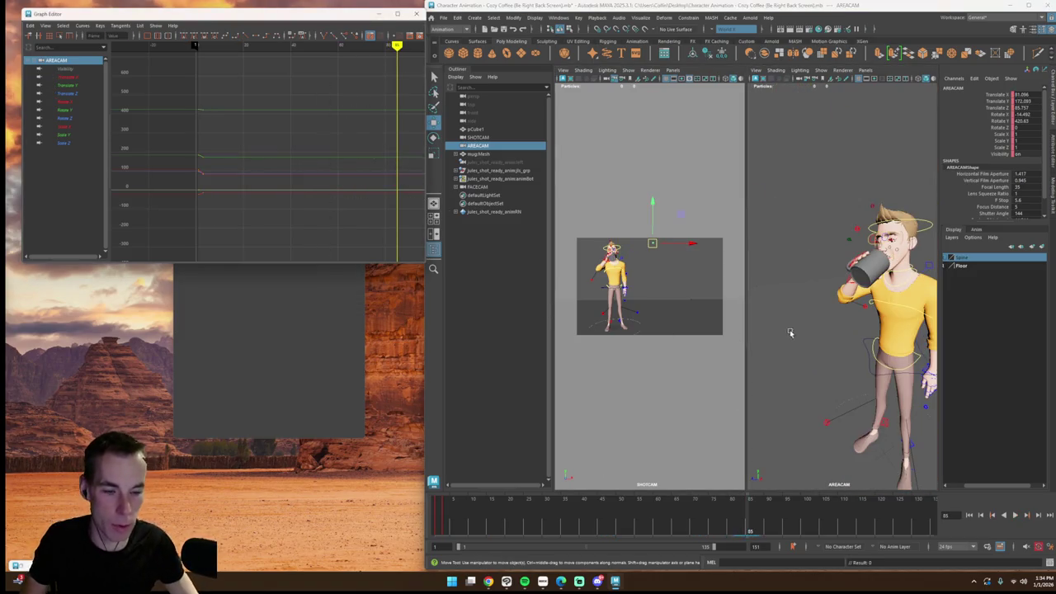
Step: Centre the view on the character drinking, play from frame 57 and reselect AREACAM
click(830, 337)
scroll(835, 338, up, 2)
scroll(840, 341, up, 3)
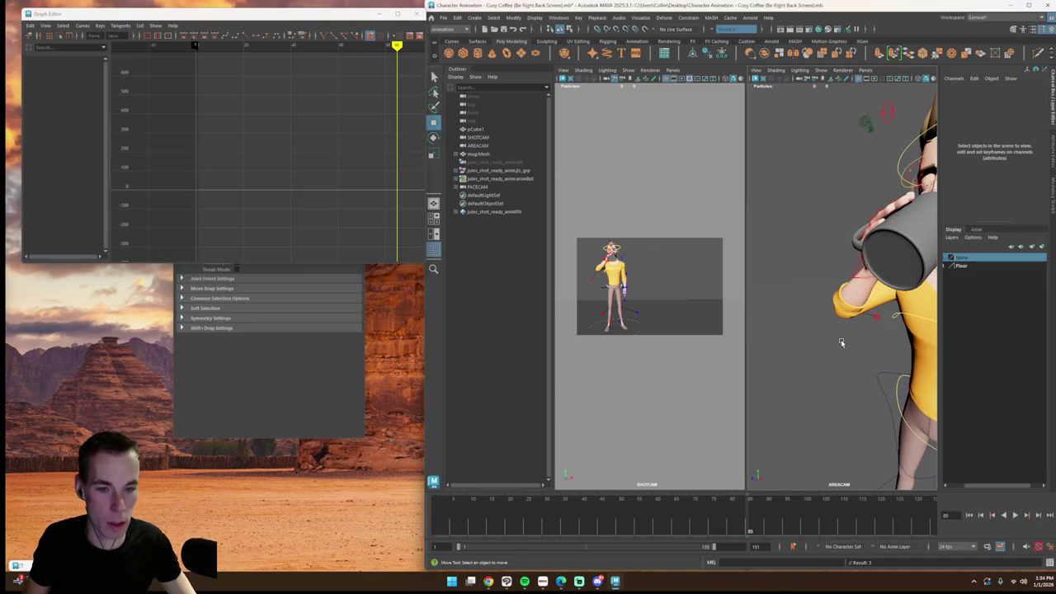
mouse_move(852, 344)
alt+mouse_down()
mouse_move(970, 373)
mouse_move(758, 413)
alt+mouse_up()
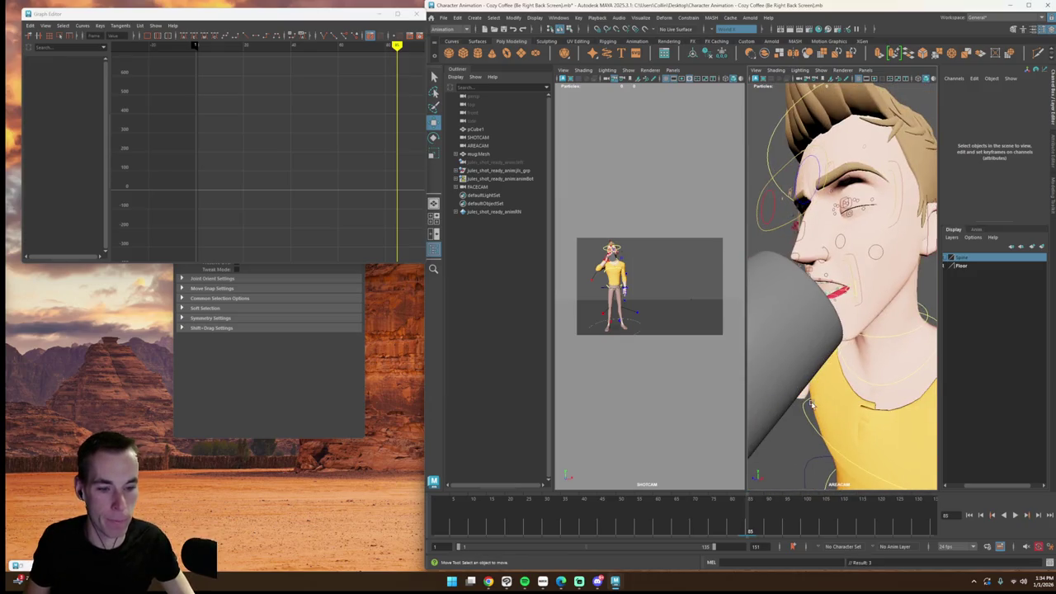
click(711, 518)
click(645, 518)
click(1018, 515)
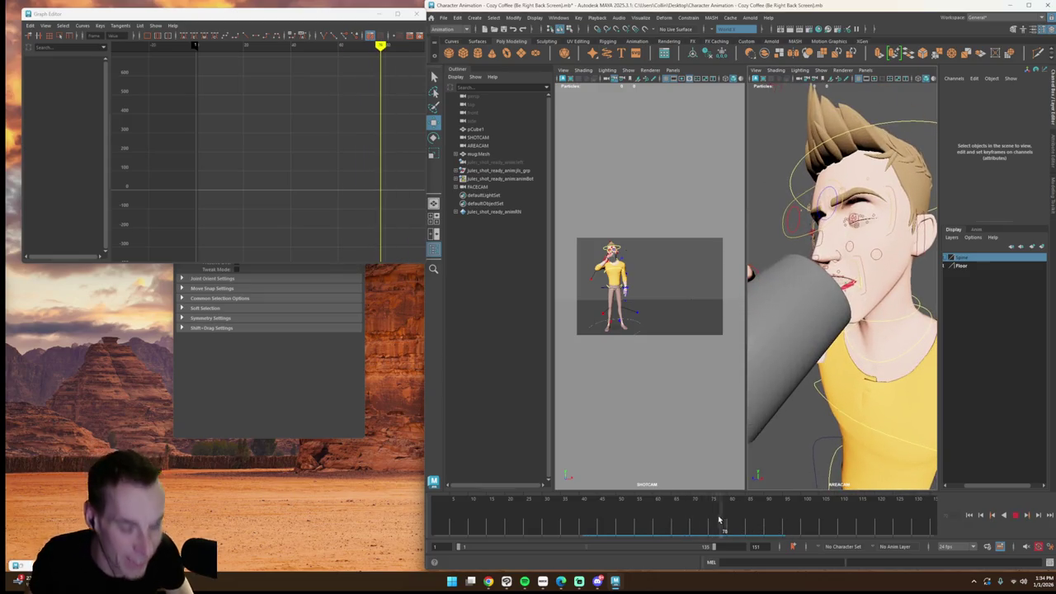
drag(714, 518, 668, 518)
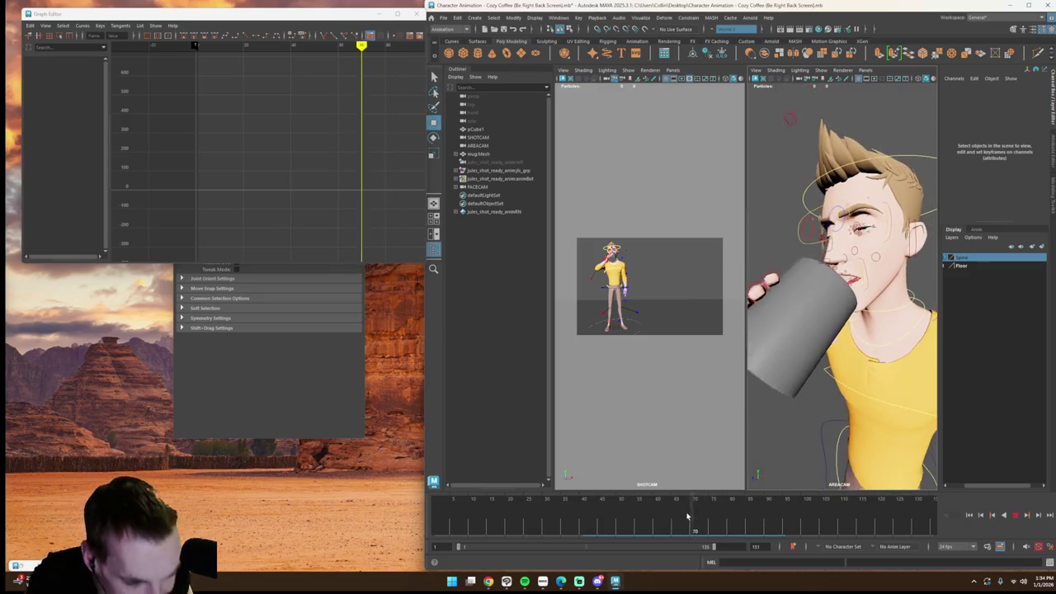
click(629, 258)
click(562, 275)
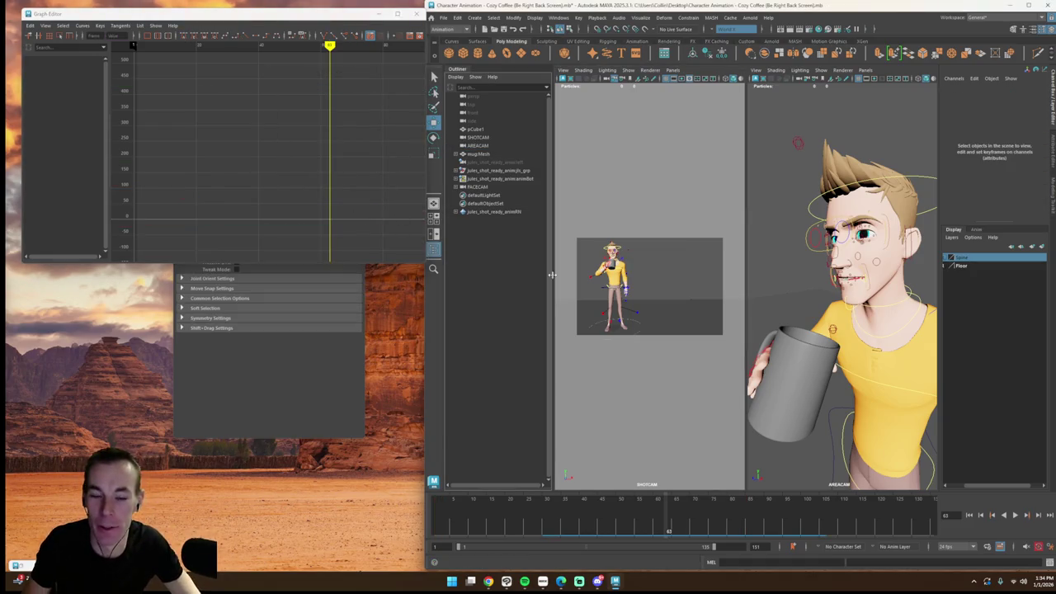
click(634, 255)
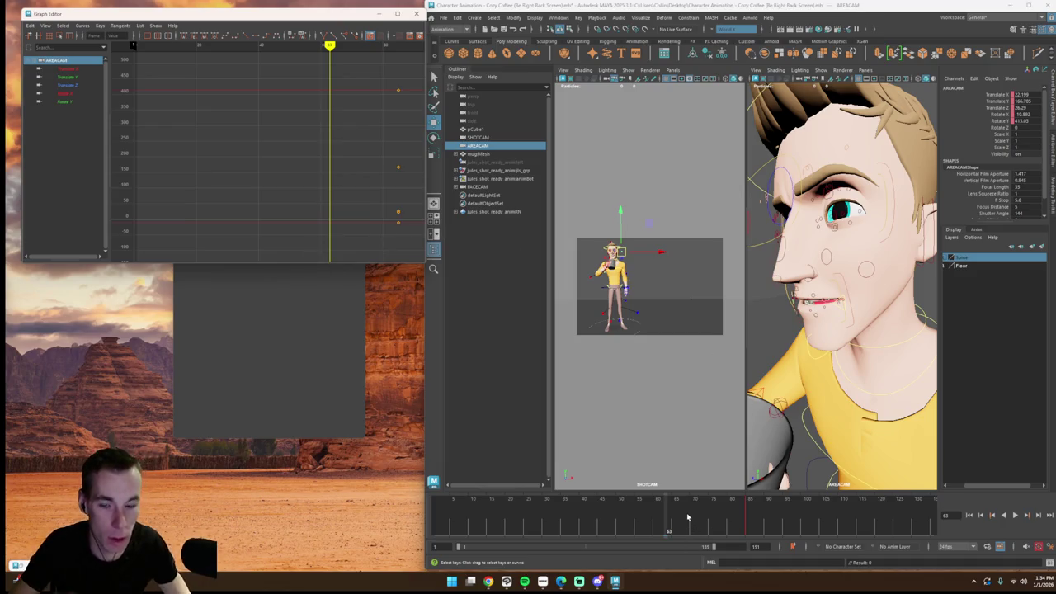
Step: Replay the sip from frame 1, then tumble the close-up camera to face the character
key(alt+v)
key(w)
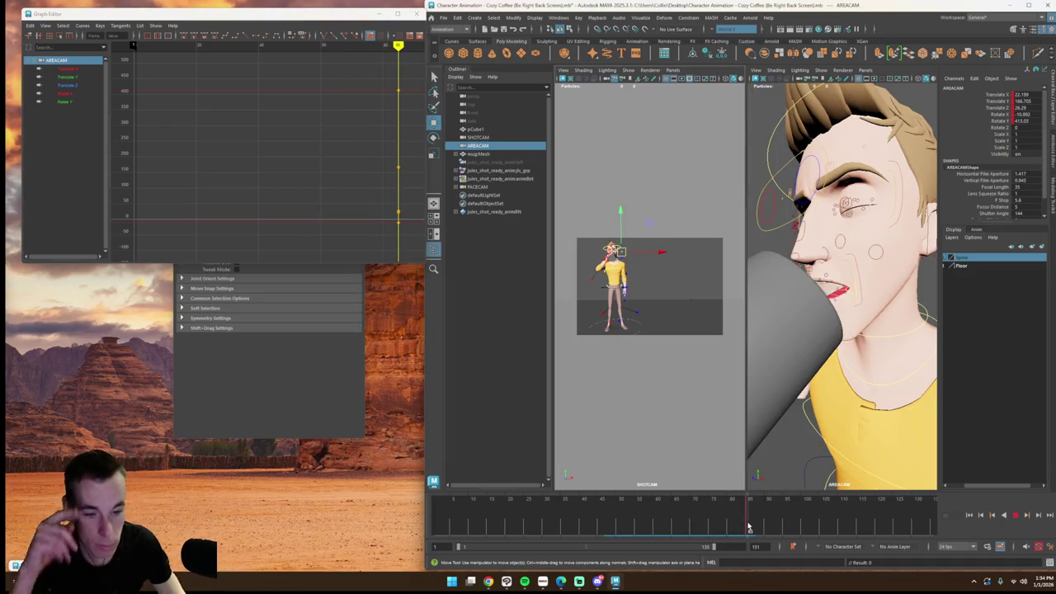
key(alt+shift+v)
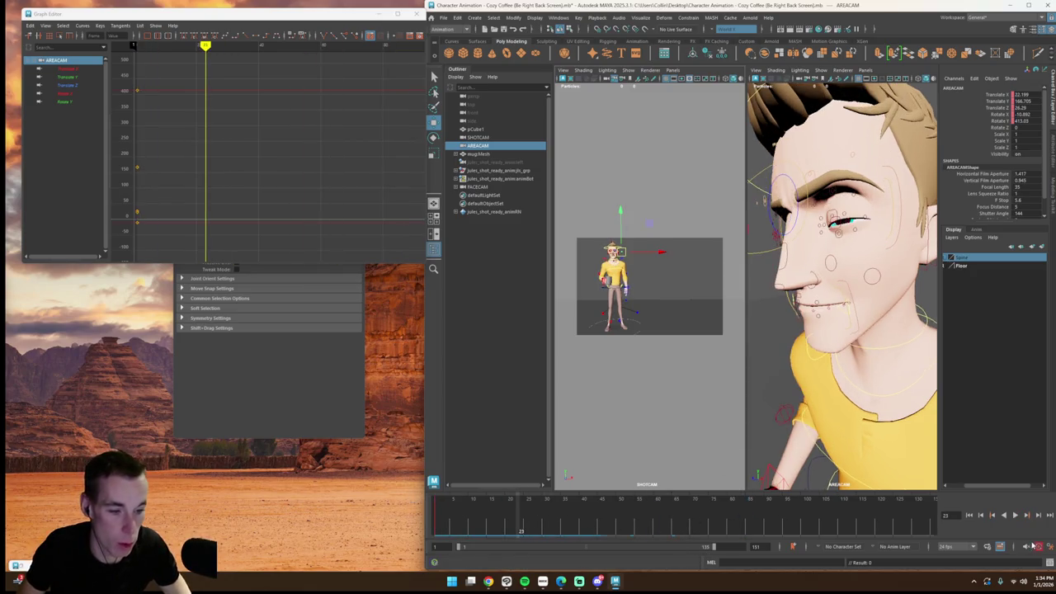
click(1018, 516)
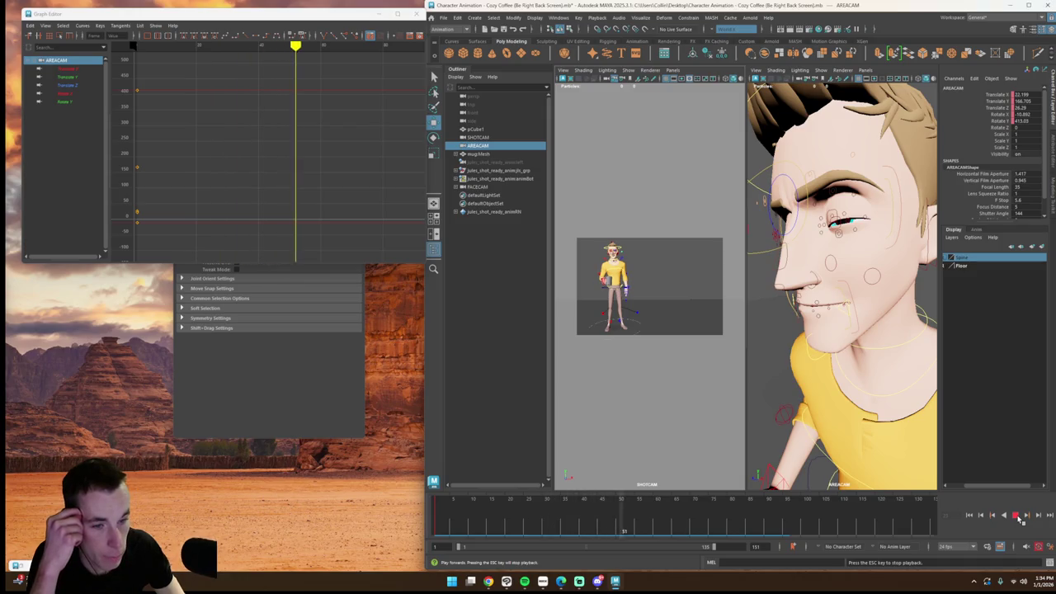
click(1020, 517)
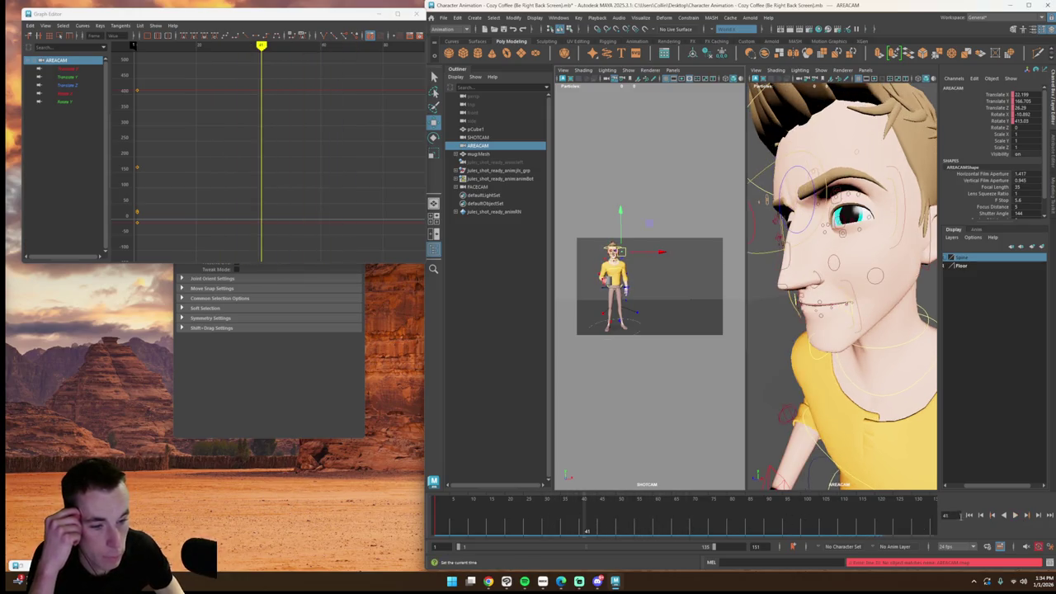
click(1017, 515)
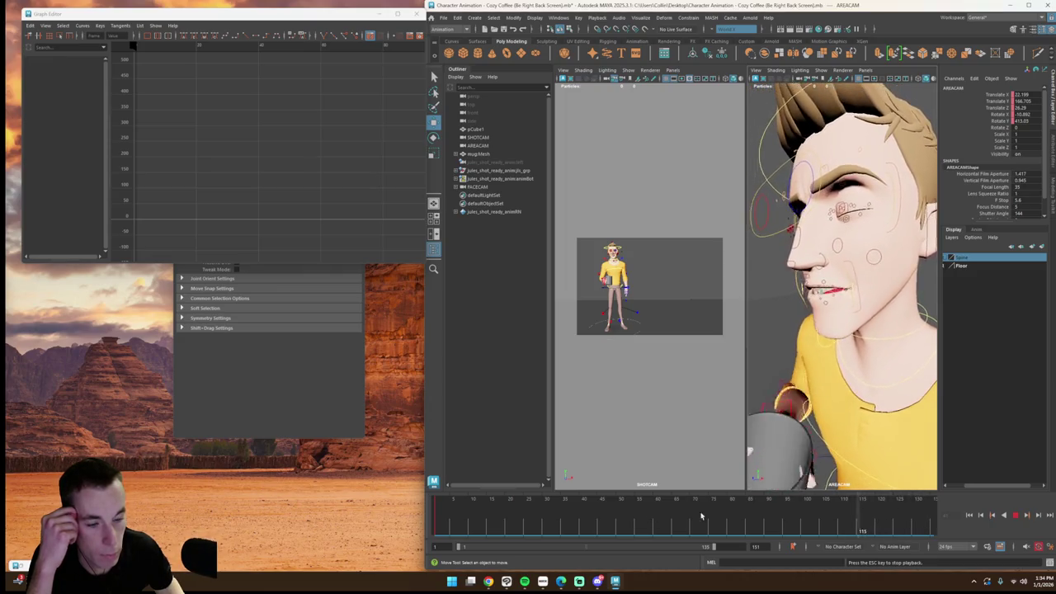
key(Escape)
alt+drag(771, 461, 907, 297)
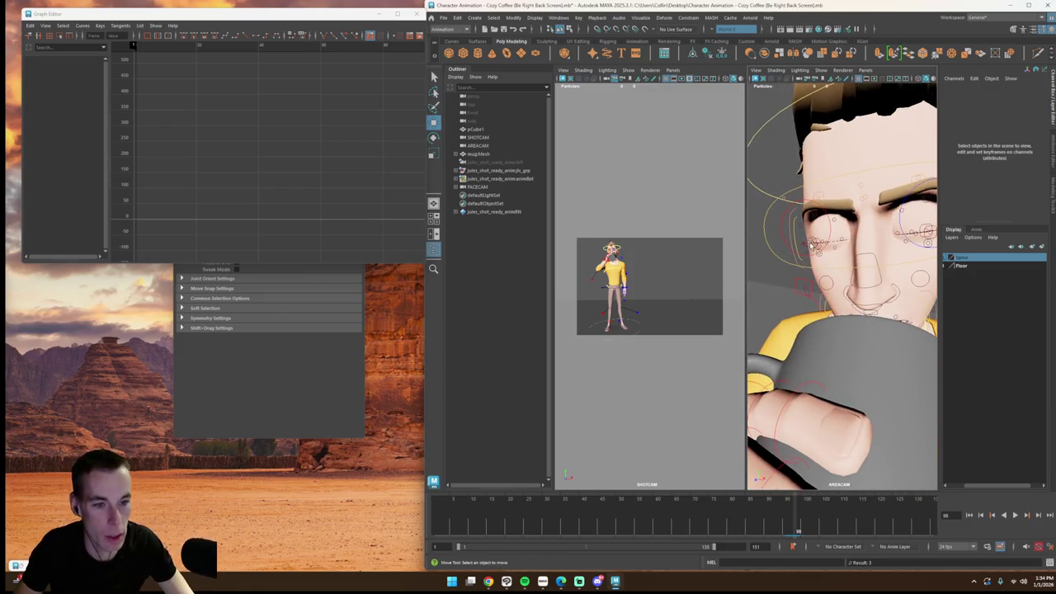
Step: Select both eyelid controls and scrub through the blink between frames 93 and 112
click(886, 262)
alt+drag(886, 262, 808, 284)
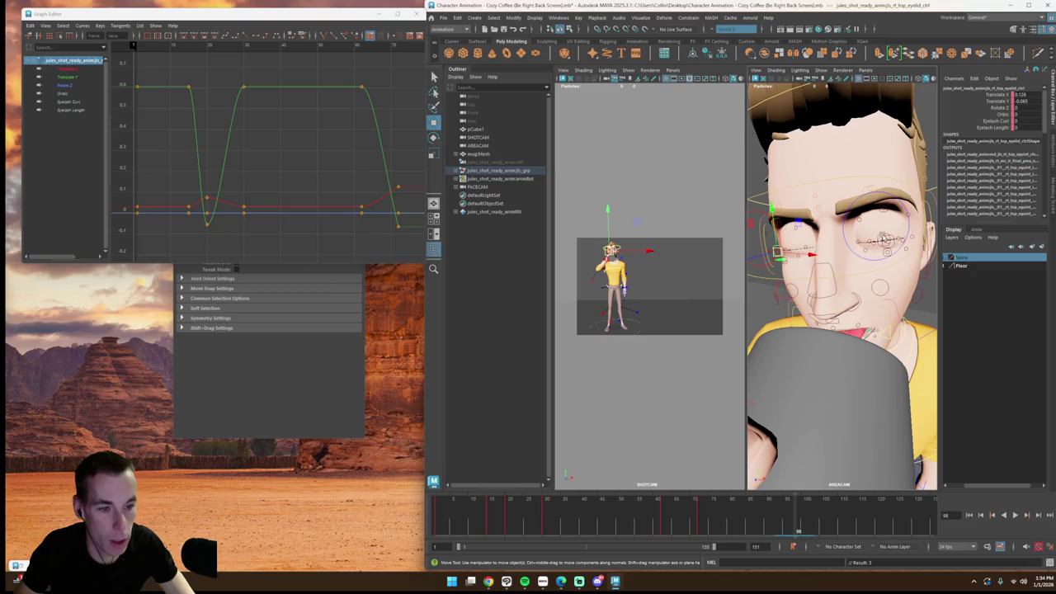
shift+click(881, 237)
click(697, 506)
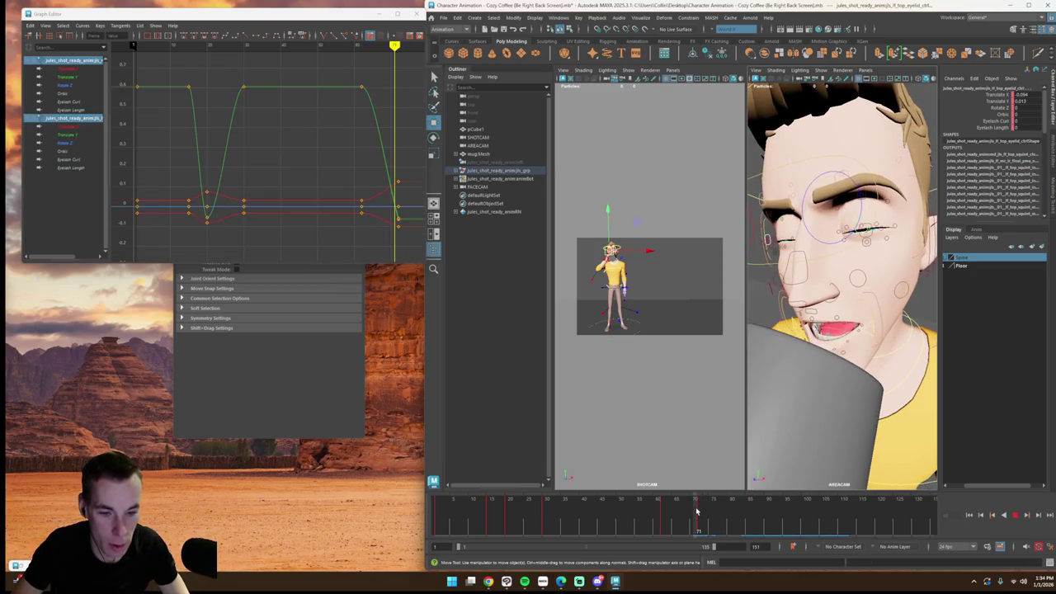
drag(757, 523, 835, 531)
double_click(782, 524)
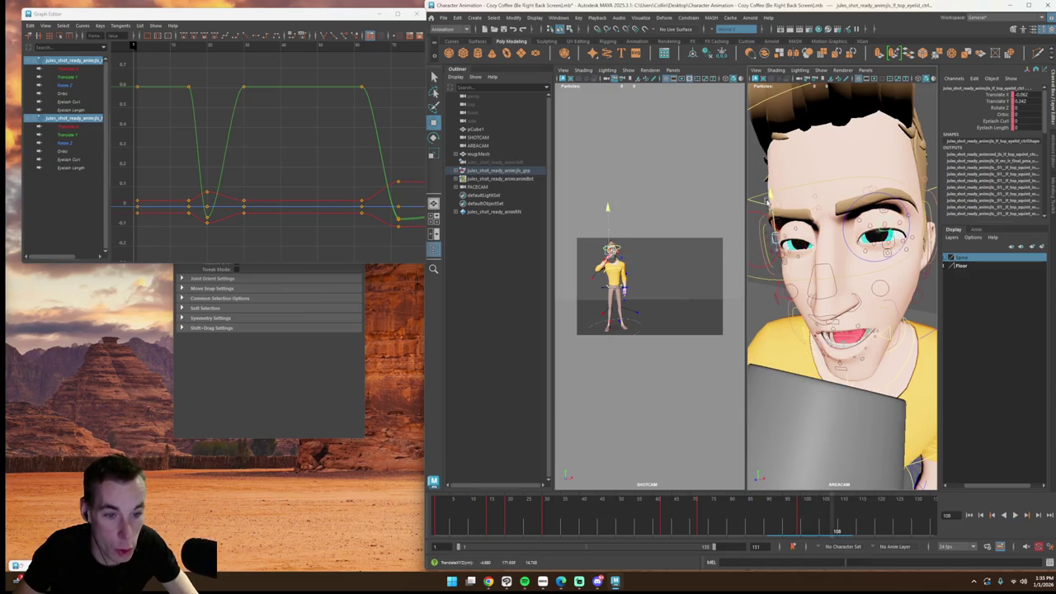
click(779, 527)
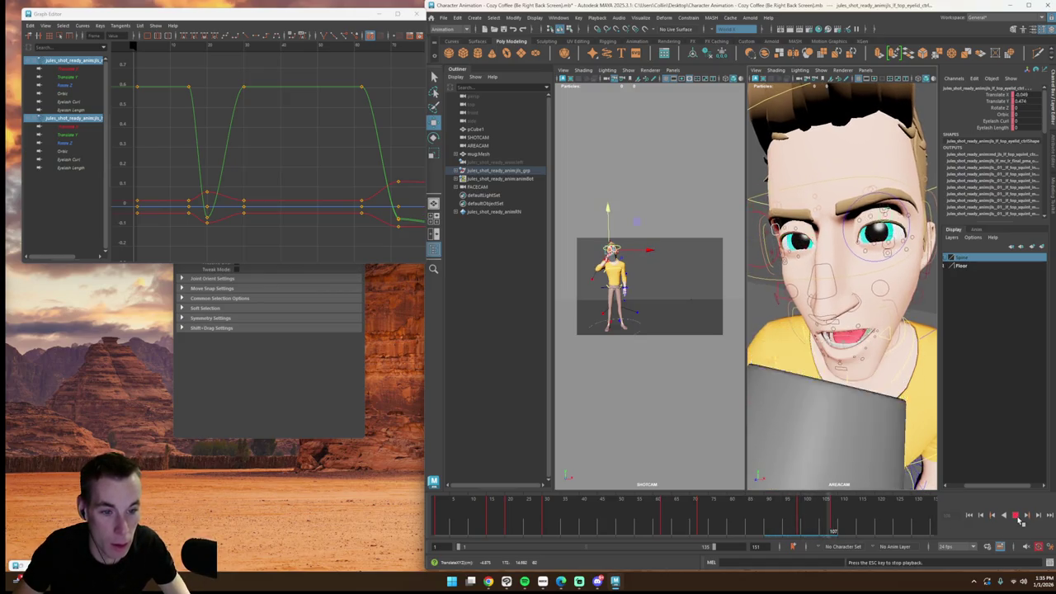
click(1014, 514)
Step: Play back the blink over frames 101–112, then clear the selection
key(alt+v)
mouse_move(806, 522)
shift+mouse_down()
mouse_move(833, 521)
mouse_move(772, 522)
shift+mouse_up()
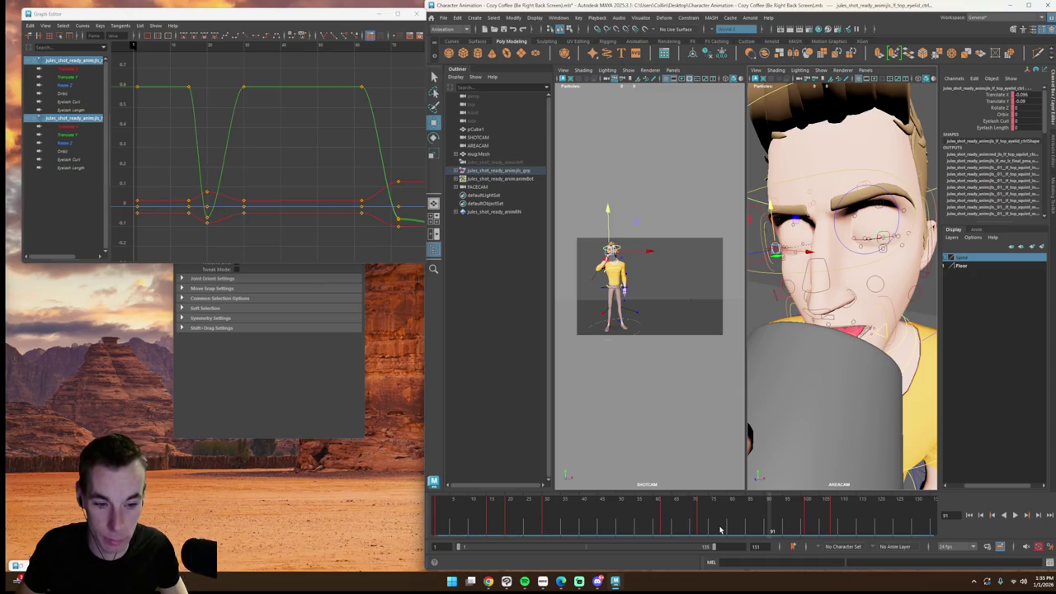
key(alt+v)
click(1015, 515)
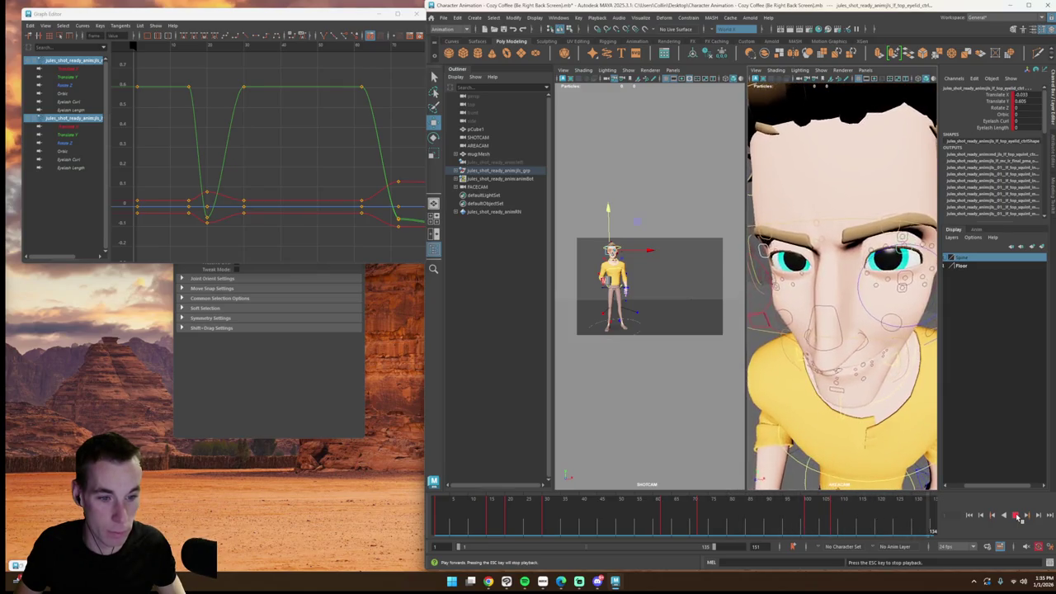
click(676, 391)
Step: Maximize the single SHOTCAM view and bring up the viewport's Show display filters
key(space)
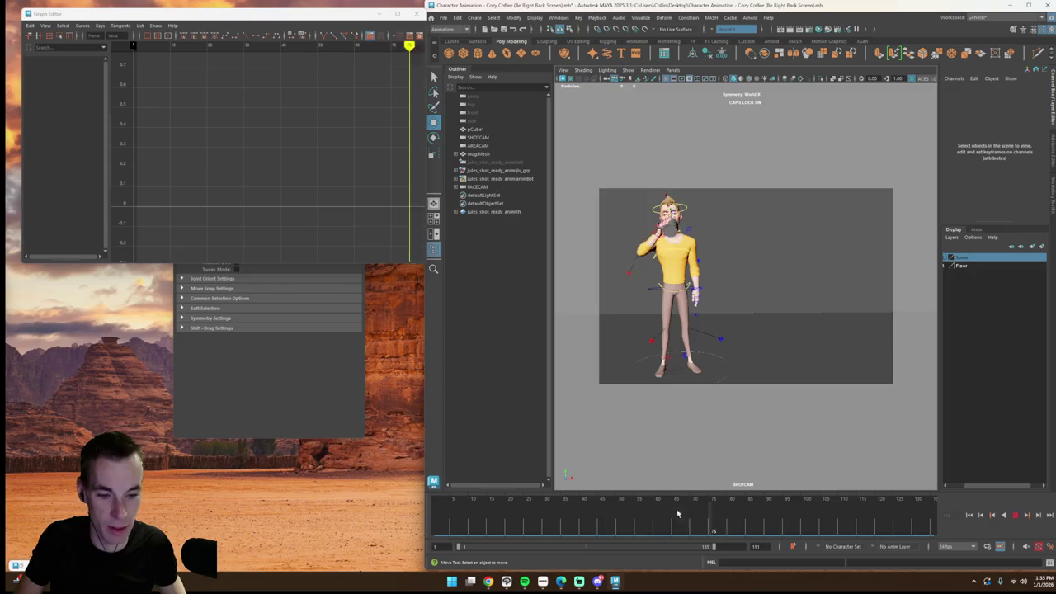
key(Escape)
click(674, 71)
mouse_move(683, 130)
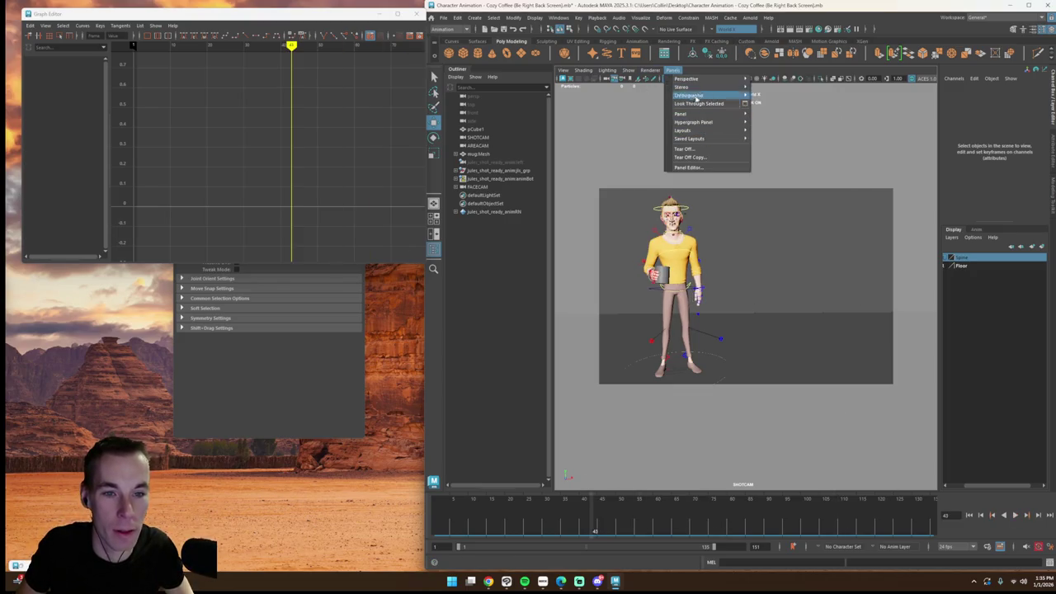
click(629, 70)
mouse_move(689, 94)
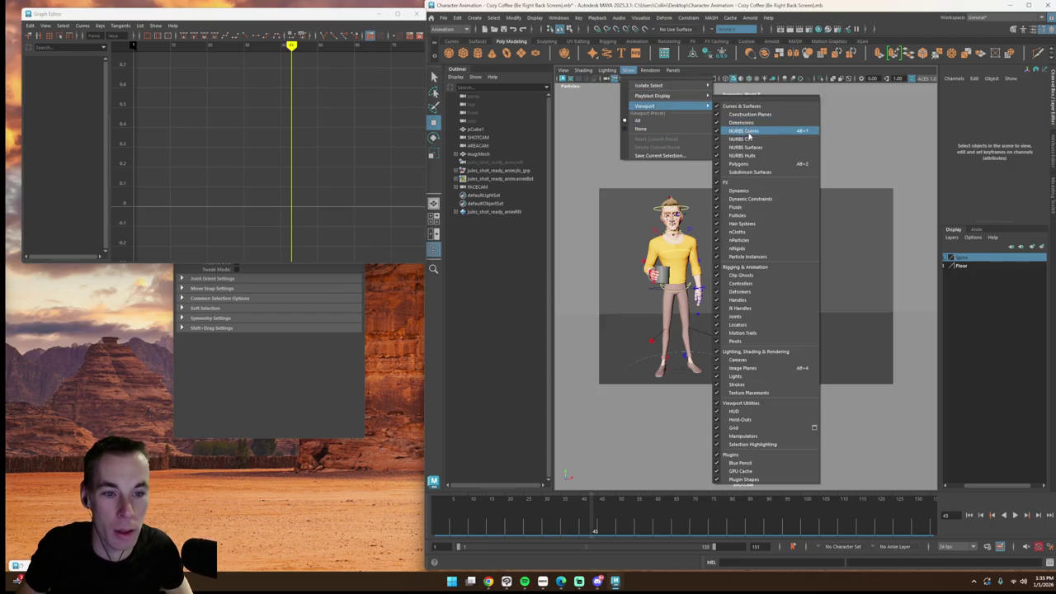
Step: Hide NURBS Curves in SHOTCAM and play the sip from the start
click(745, 130)
drag(575, 529, 435, 529)
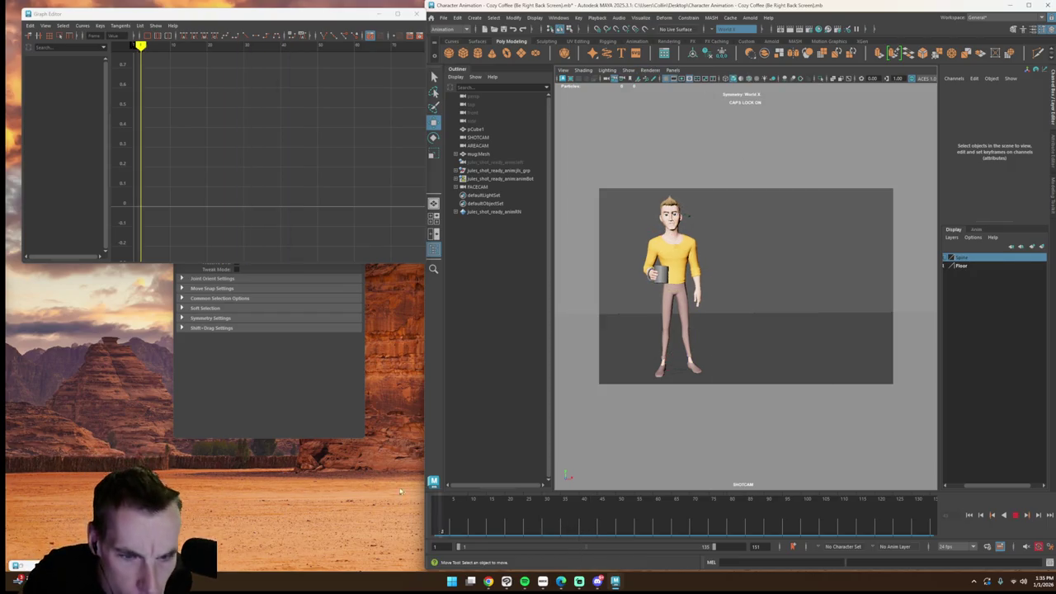
click(1017, 515)
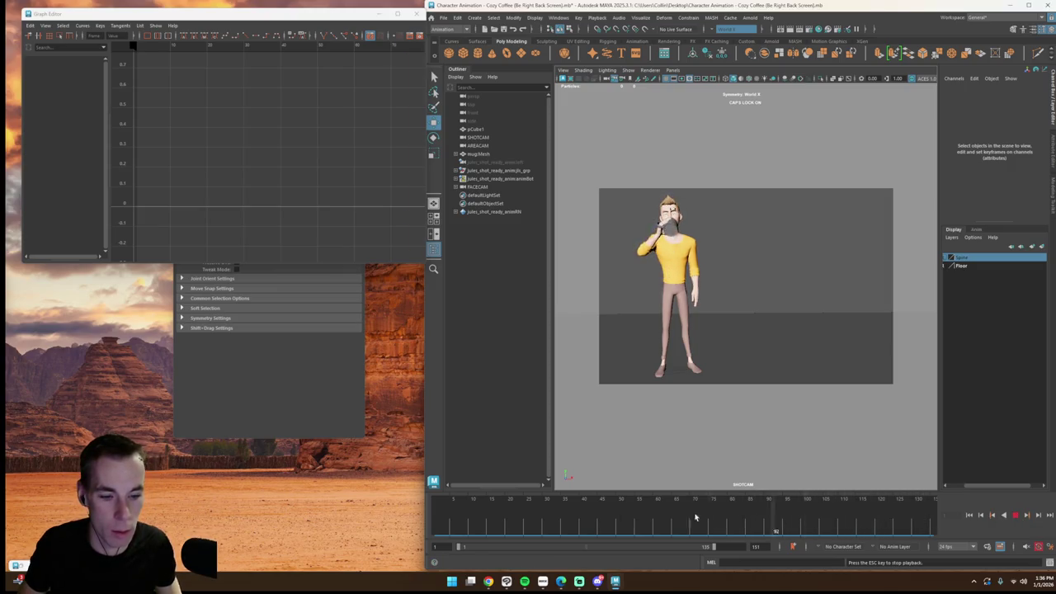
click(1015, 516)
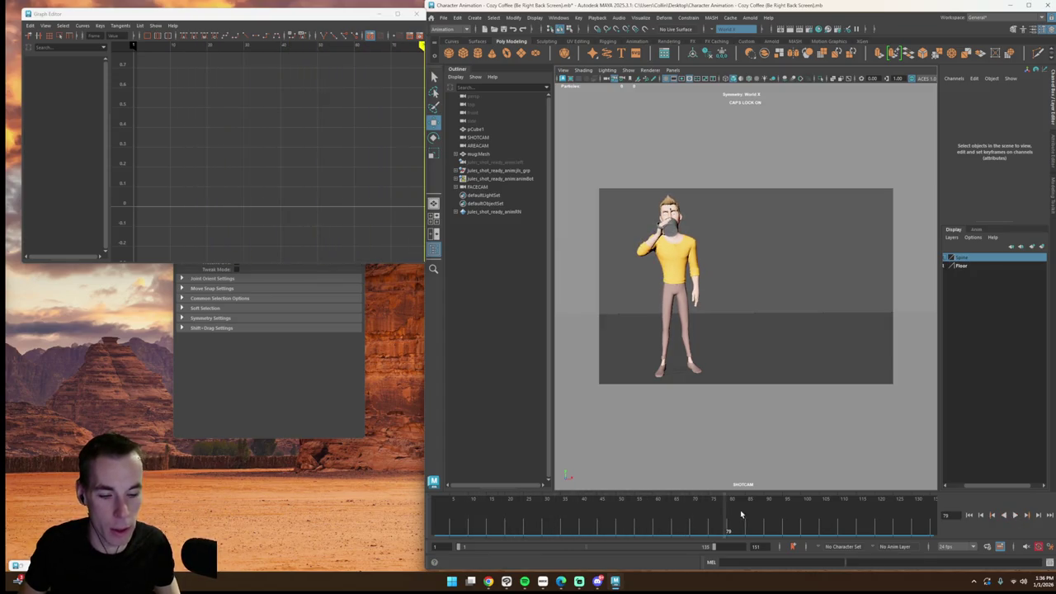
click(449, 507)
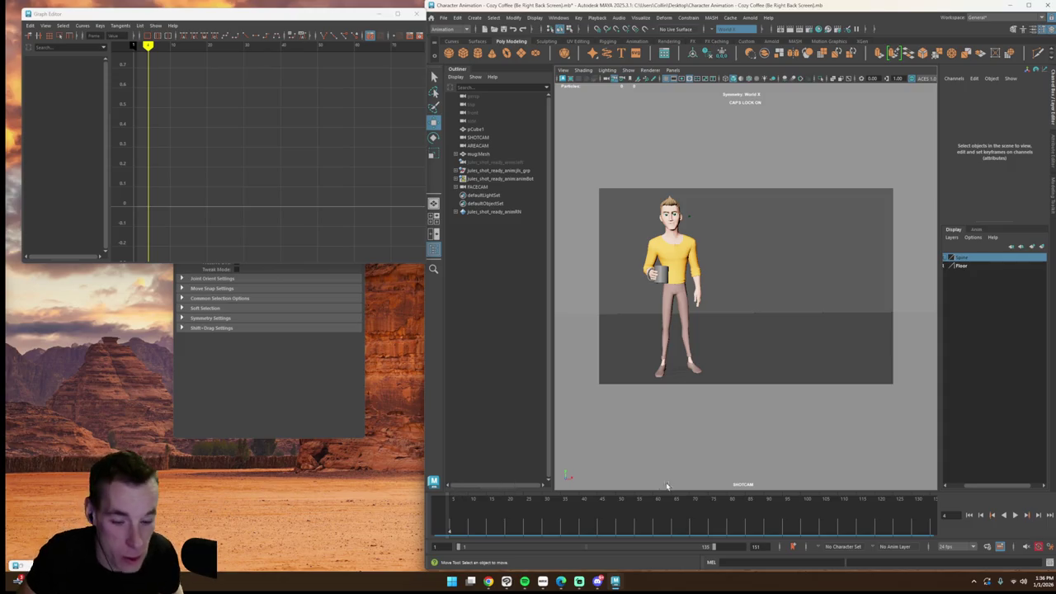
Step: Replay from frame 1, stop where the mug lowers, and restore the two-pane layout
key(alt+shift+v)
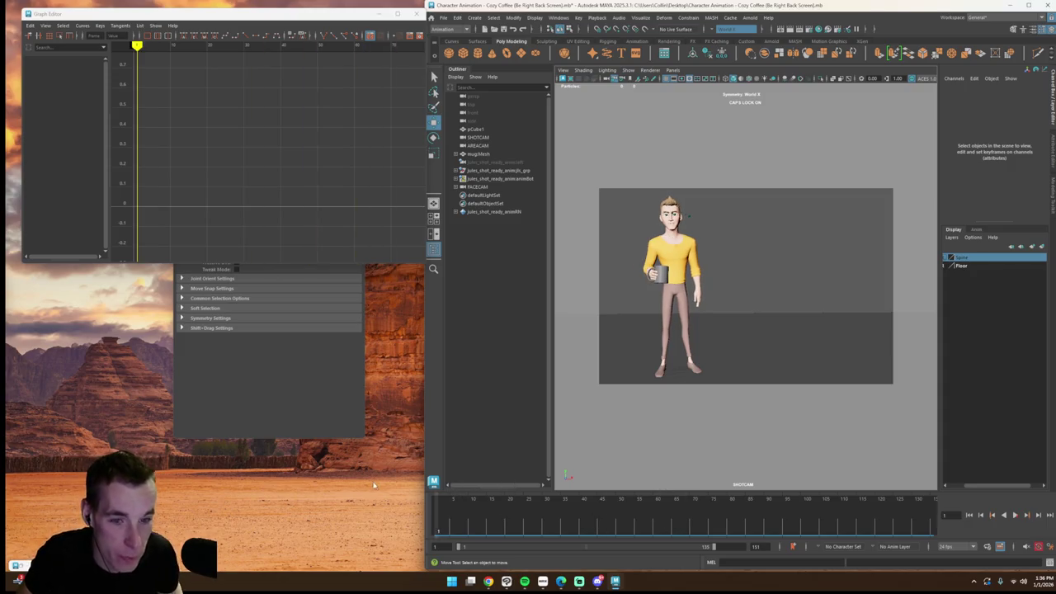
click(1016, 515)
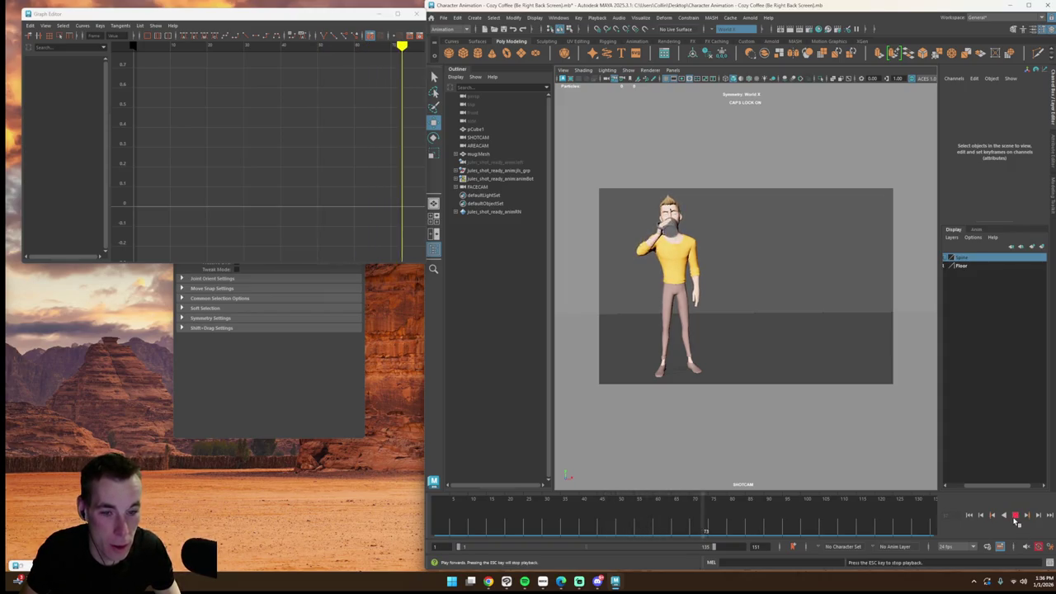
click(1016, 515)
click(796, 521)
mouse_move(837, 528)
mouse_down()
mouse_move(856, 532)
mouse_move(828, 533)
mouse_move(841, 533)
mouse_up()
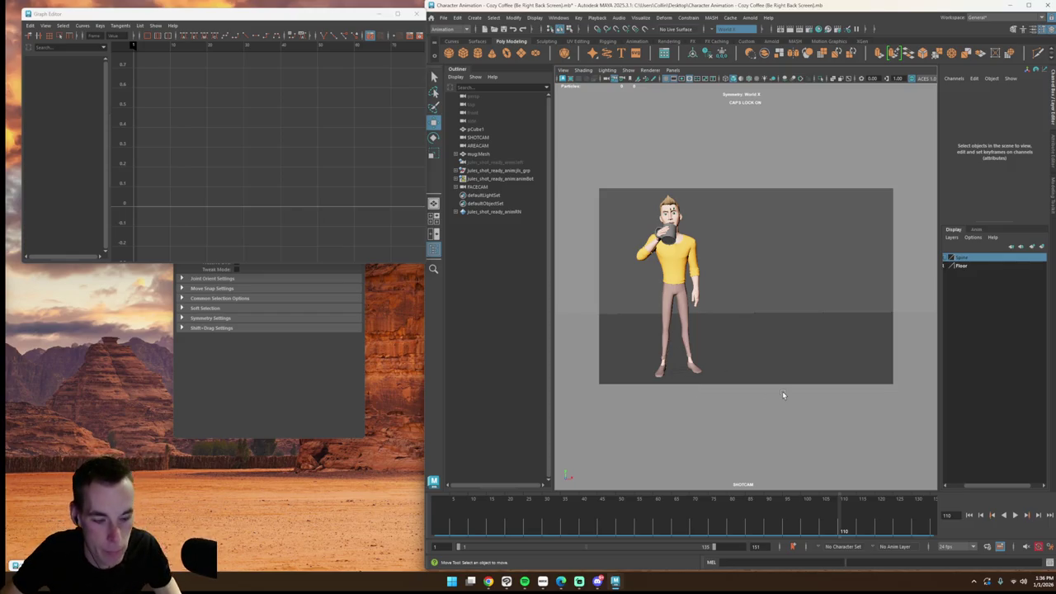
key(space)
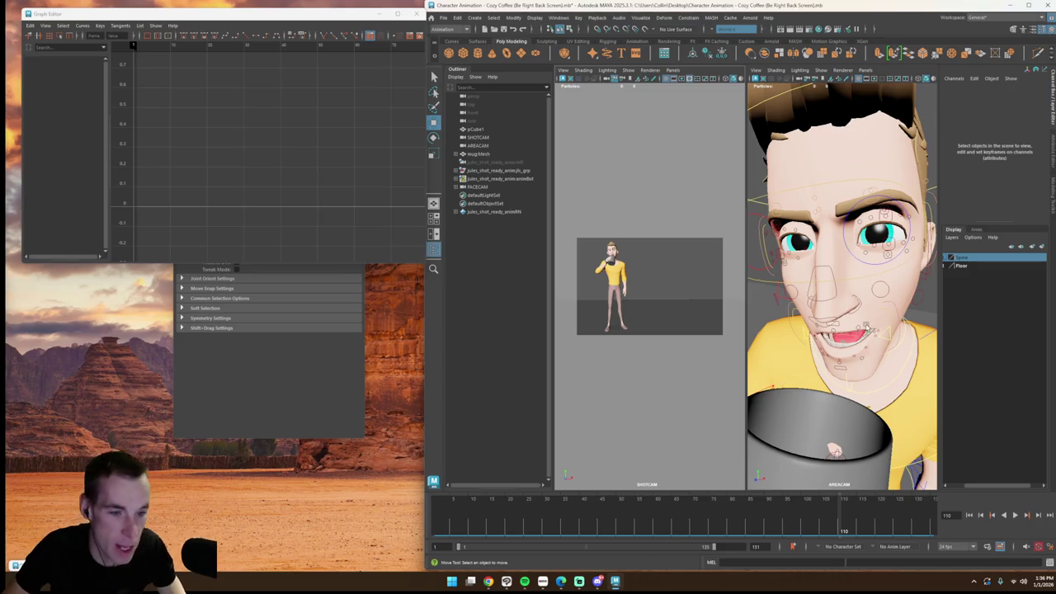
Step: Select the eye master control and shift the eyes' gaze around frame 110
click(853, 291)
click(806, 528)
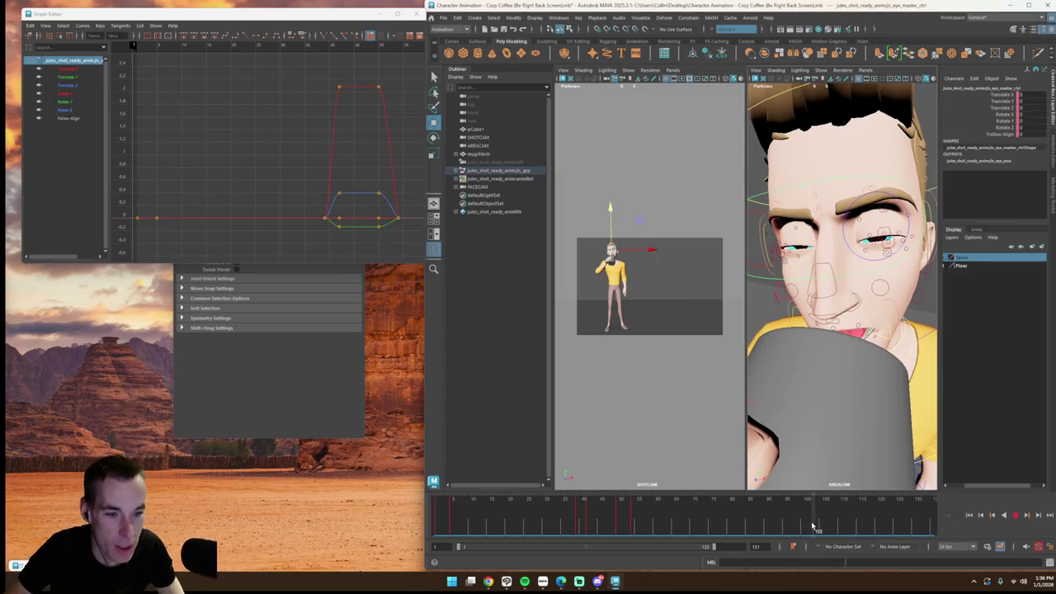
drag(806, 528, 841, 529)
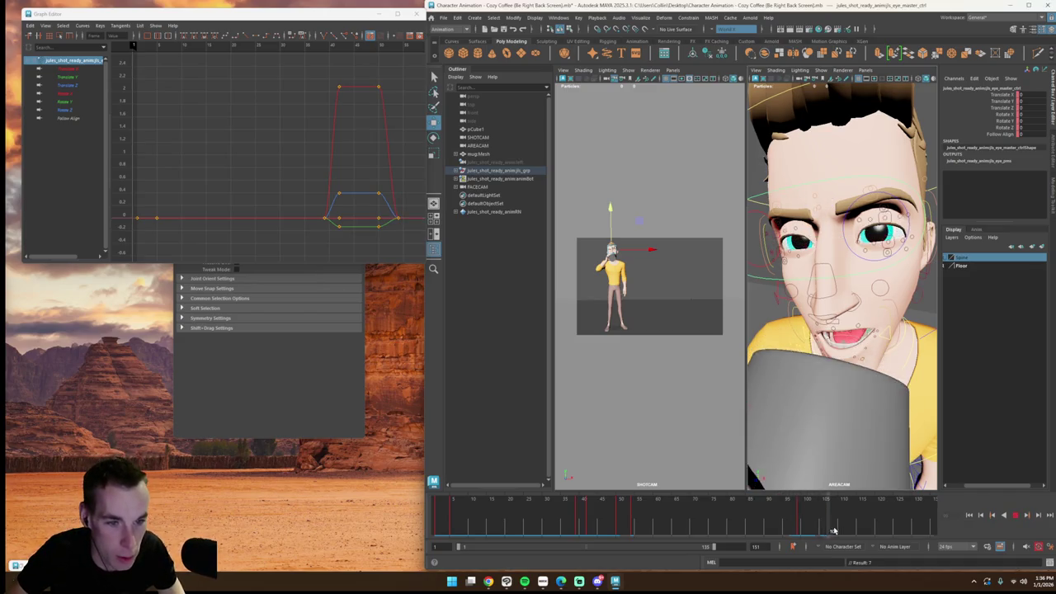
drag(800, 201, 801, 252)
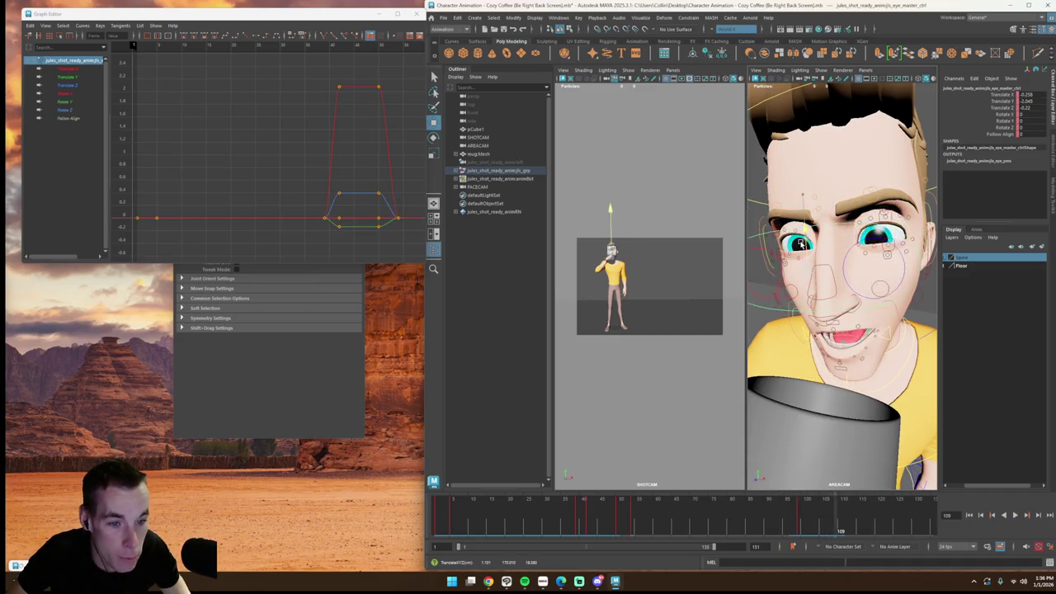
key(alt+v)
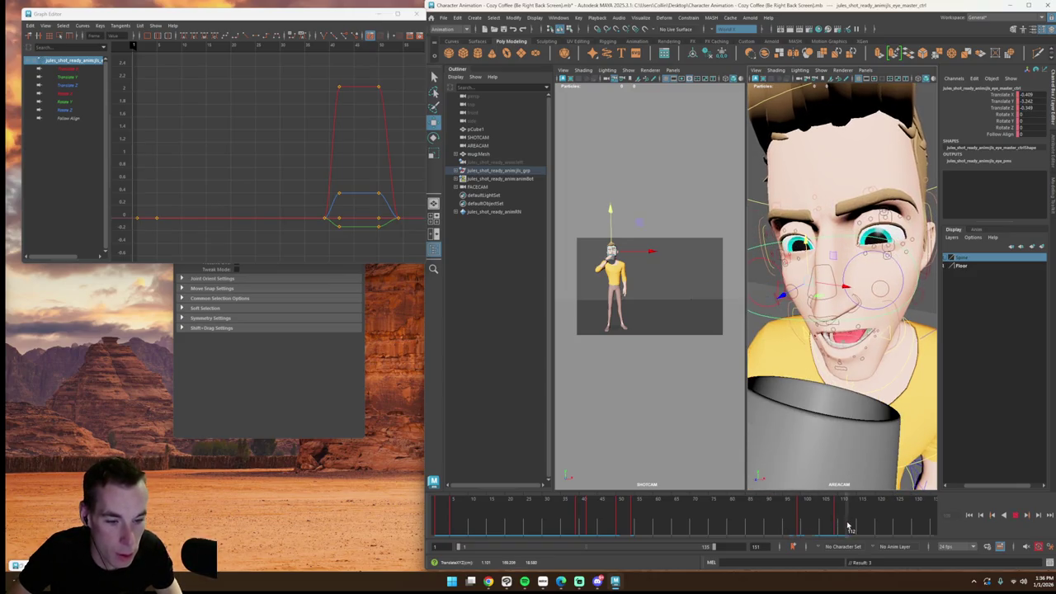
Step: Raise the eyes' gaze at frame 121, review playback, and return to single SHOTCAM
drag(856, 526, 881, 528)
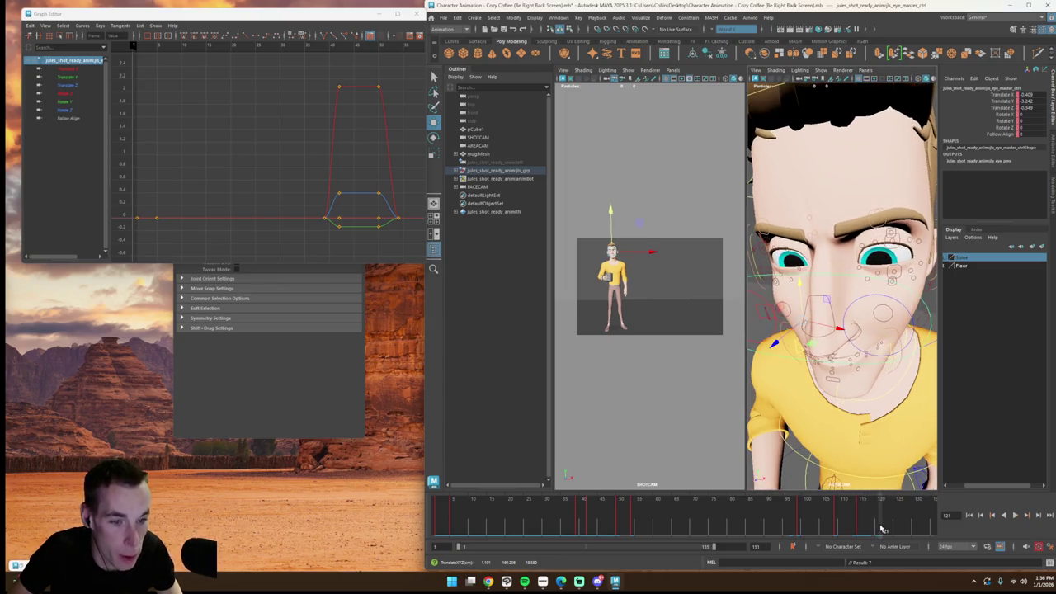
mouse_move(807, 312)
mouse_down()
mouse_move(798, 271)
mouse_move(820, 332)
mouse_up()
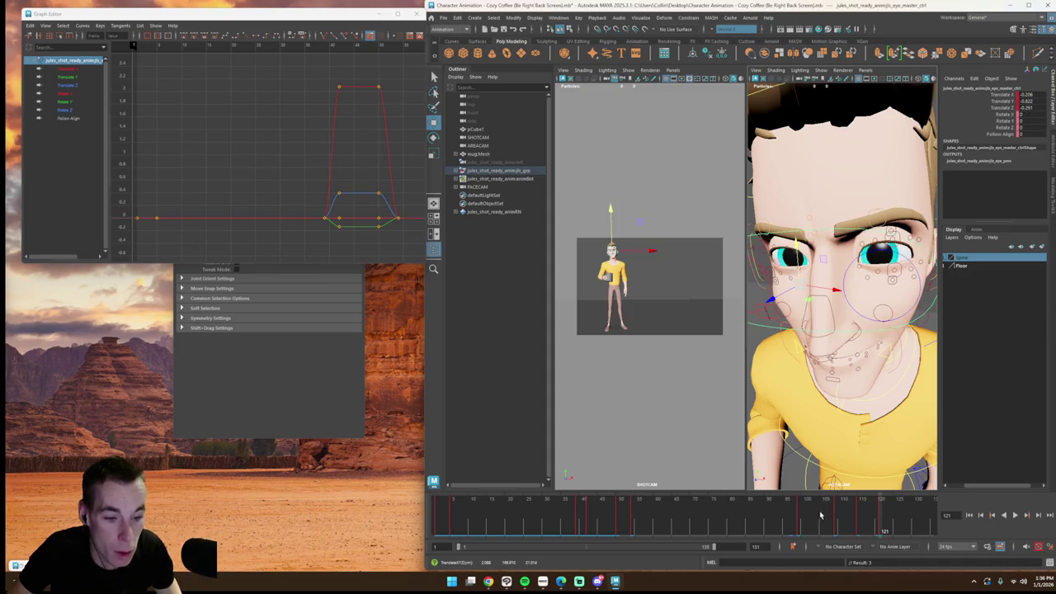
key(alt+v)
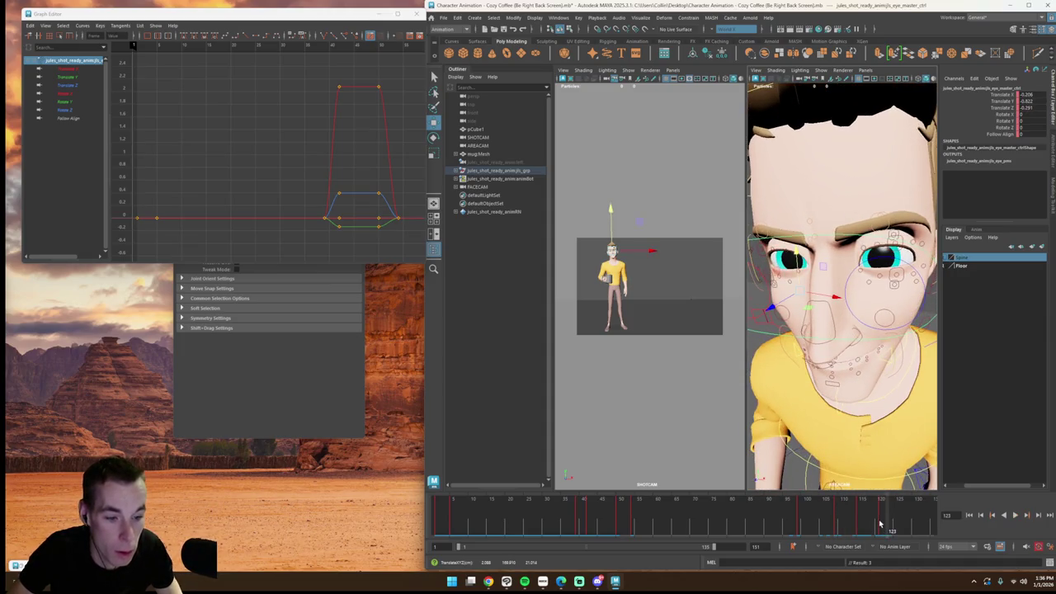
drag(879, 524, 872, 516)
drag(789, 518, 763, 511)
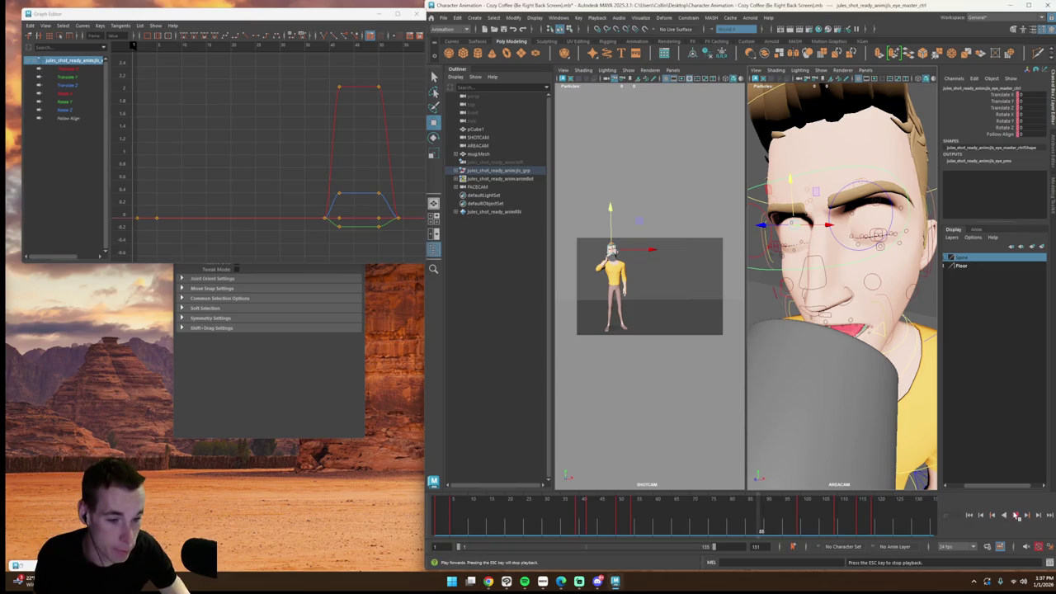
key(Escape)
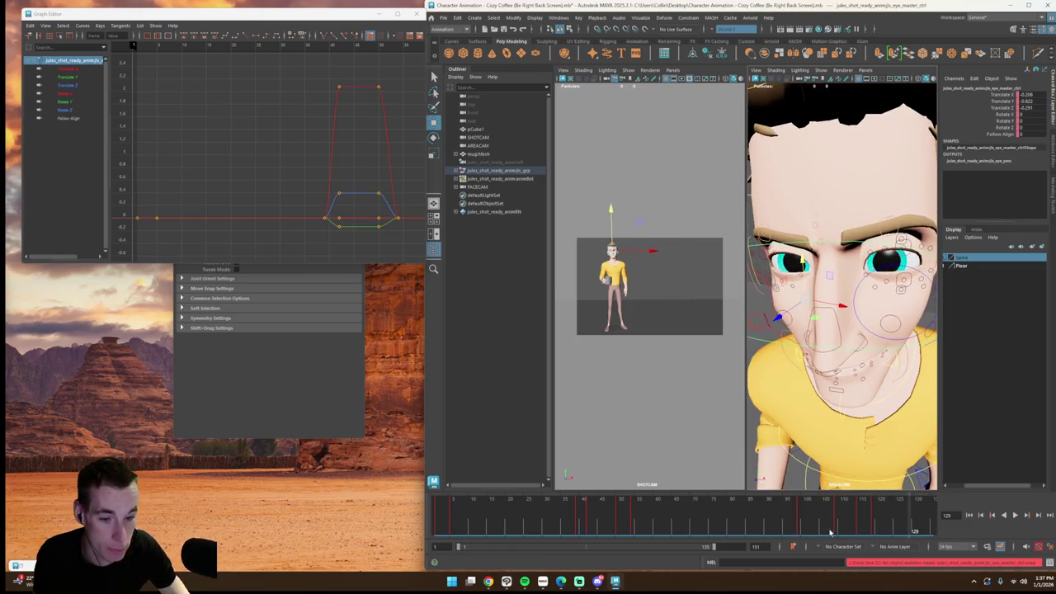
click(650, 366)
key(space)
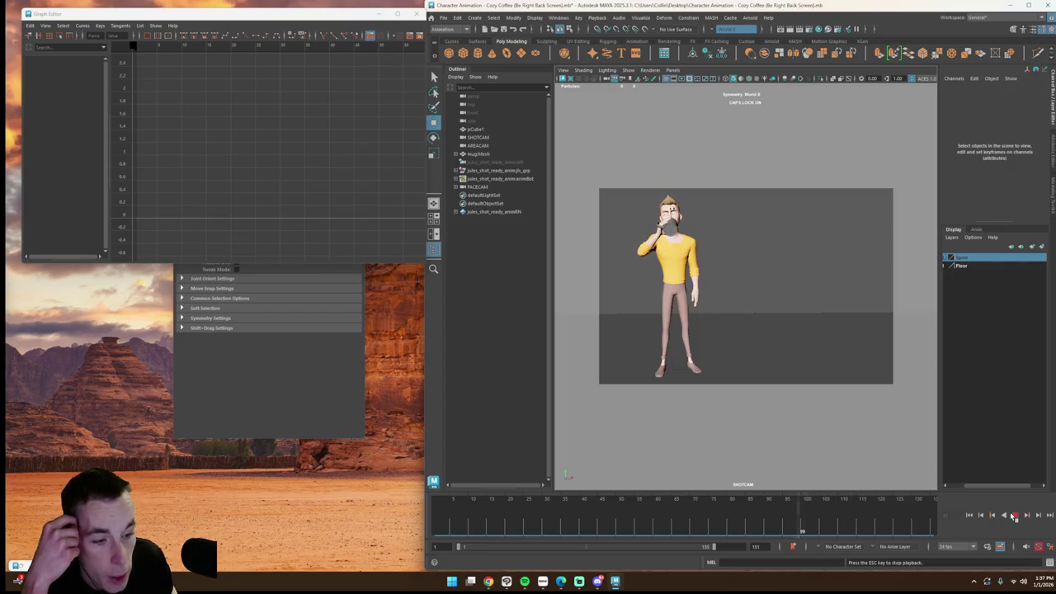
Step: Play the shot to frame 111, split back to shot and close-up, and step to frame 107
click(1015, 515)
click(1015, 515)
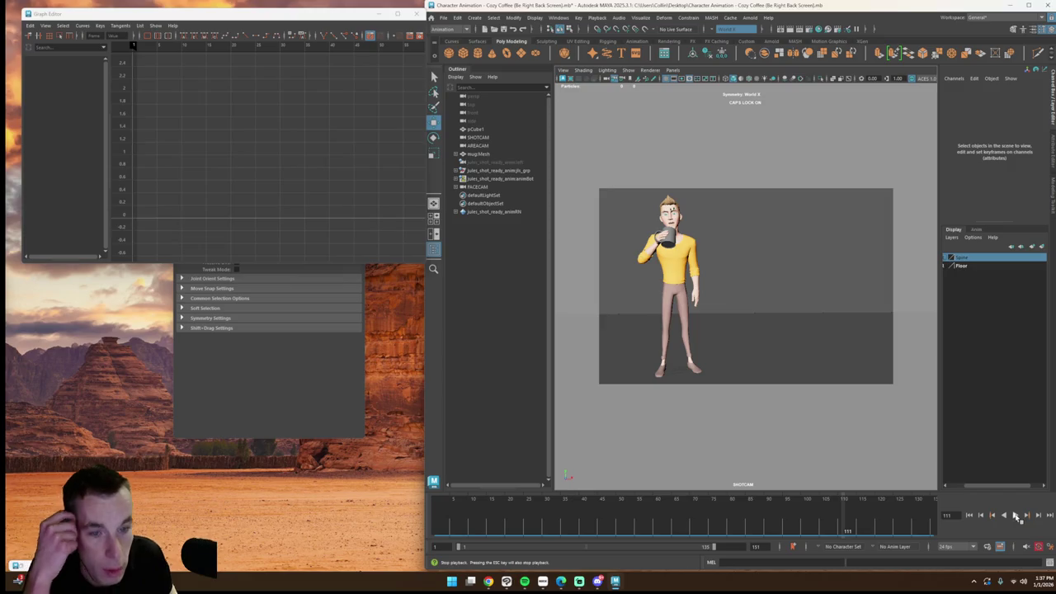
key(space)
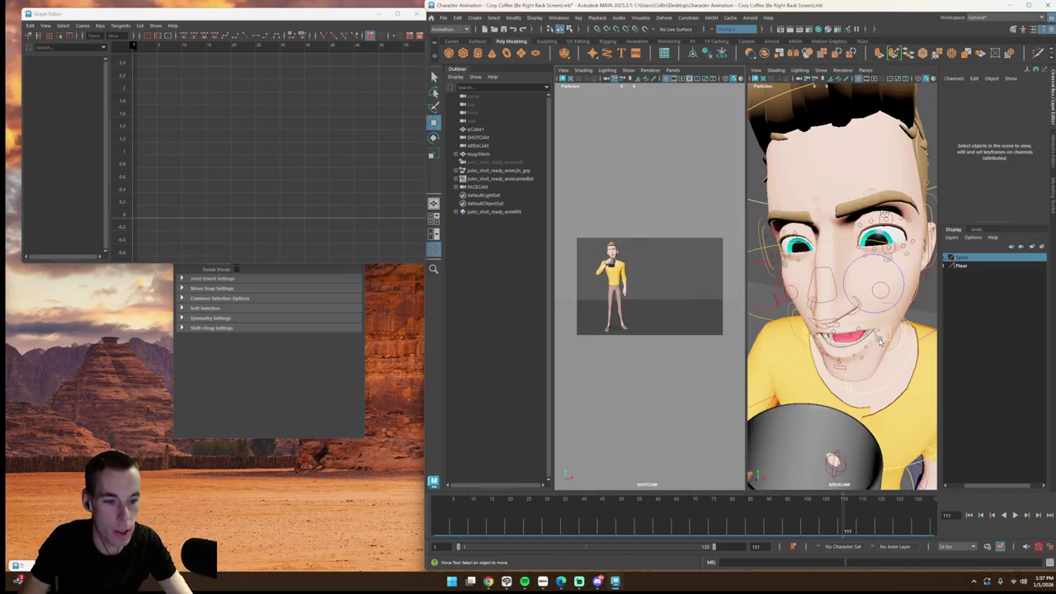
click(879, 341)
drag(847, 520, 836, 517)
key(super)
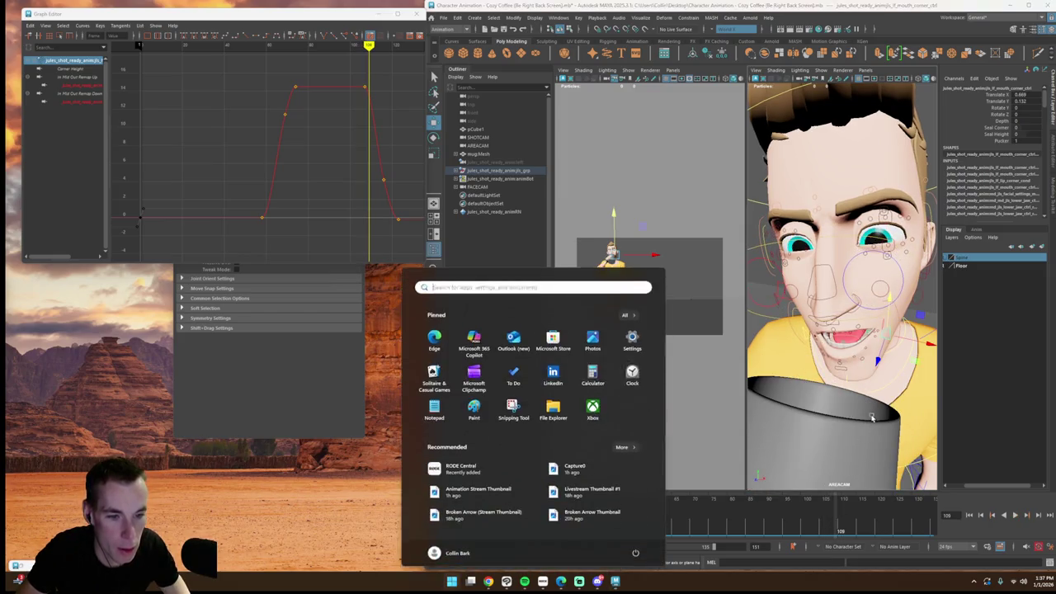
click(882, 413)
Step: Select the lower jaw control and play back the jaw opening and closing
alt+drag(883, 394, 807, 338)
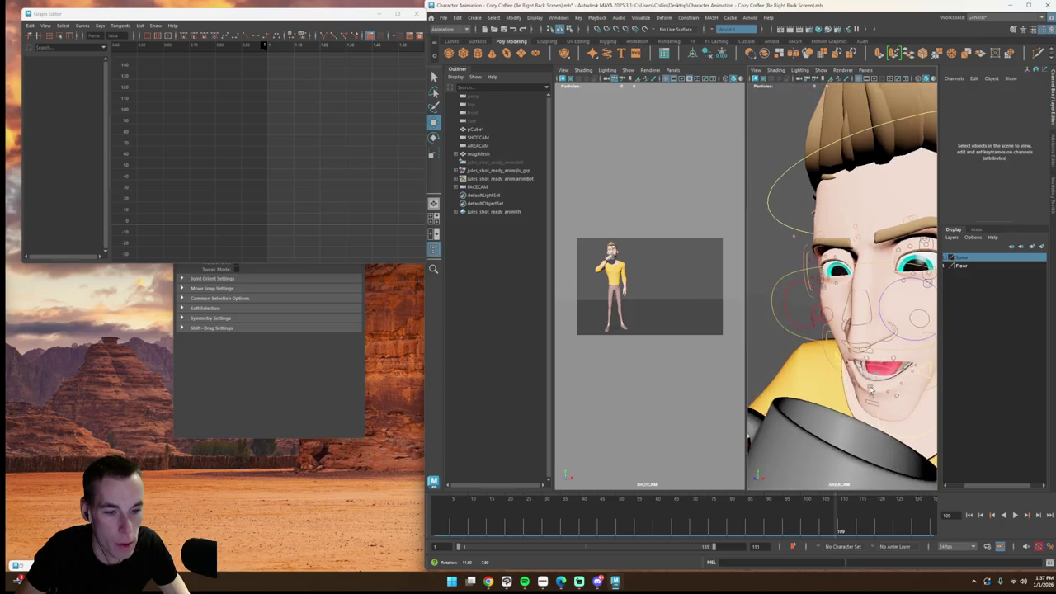
click(823, 365)
mouse_move(839, 520)
mouse_down()
mouse_move(827, 525)
mouse_move(904, 526)
mouse_move(796, 511)
mouse_move(887, 515)
mouse_up()
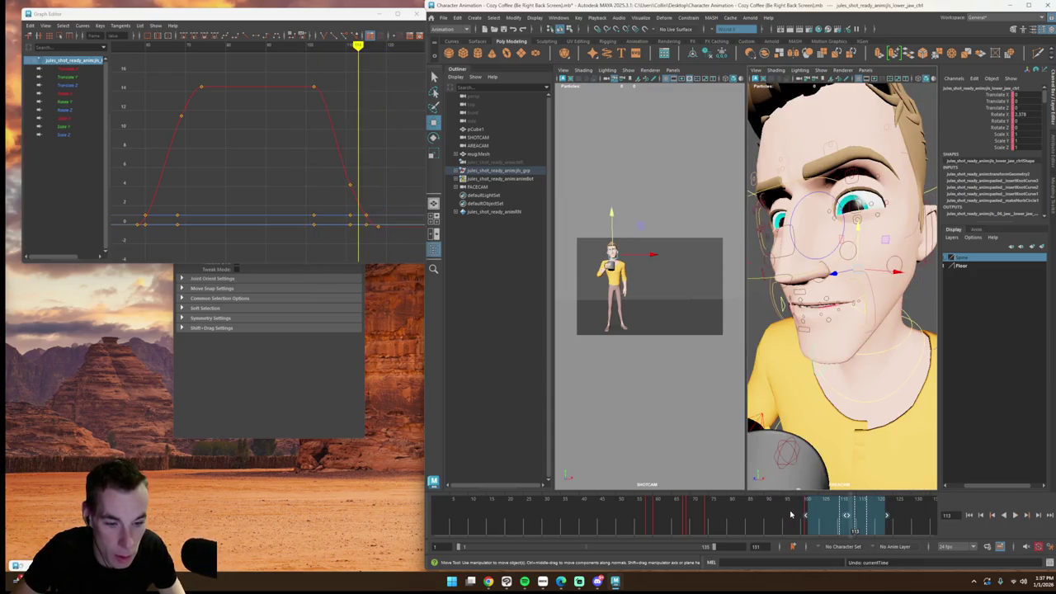
click(790, 515)
key(alt+v)
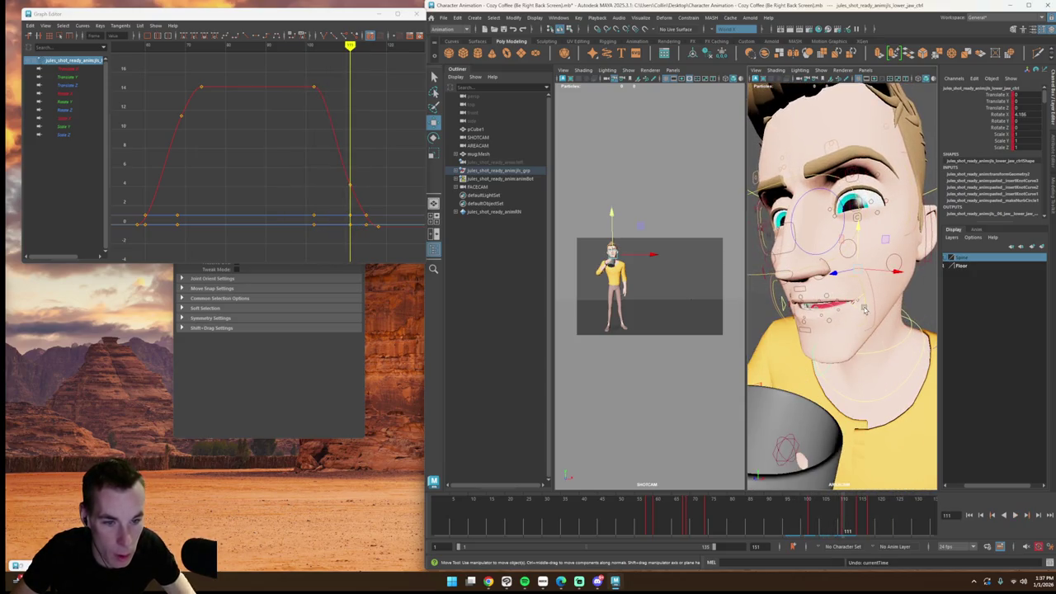
Step: Key the left mouth corner at frame 109 and pull it into a new position
click(864, 310)
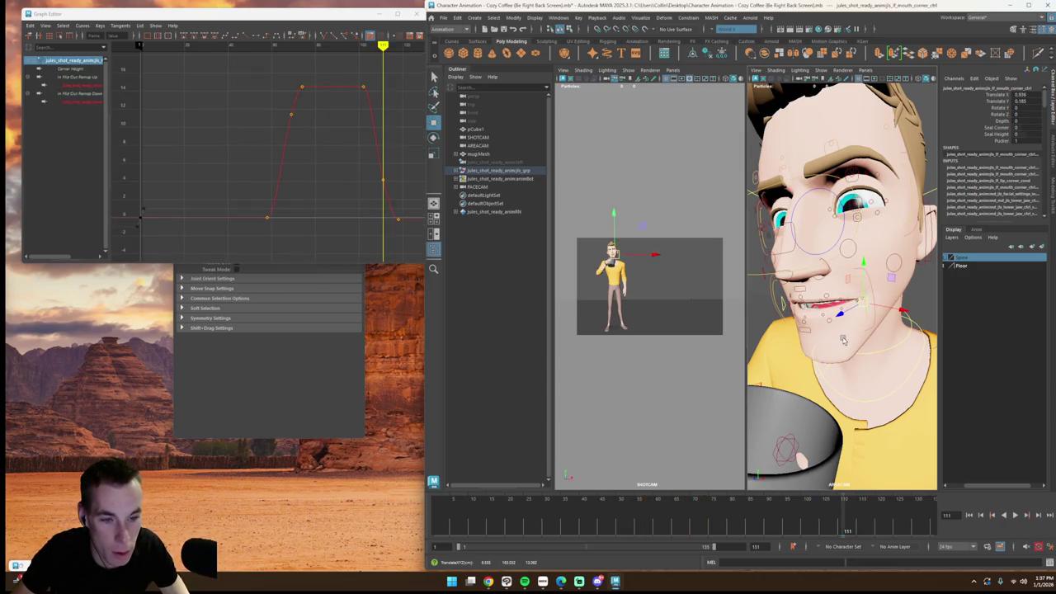
key(super)
key(Escape)
click(852, 385)
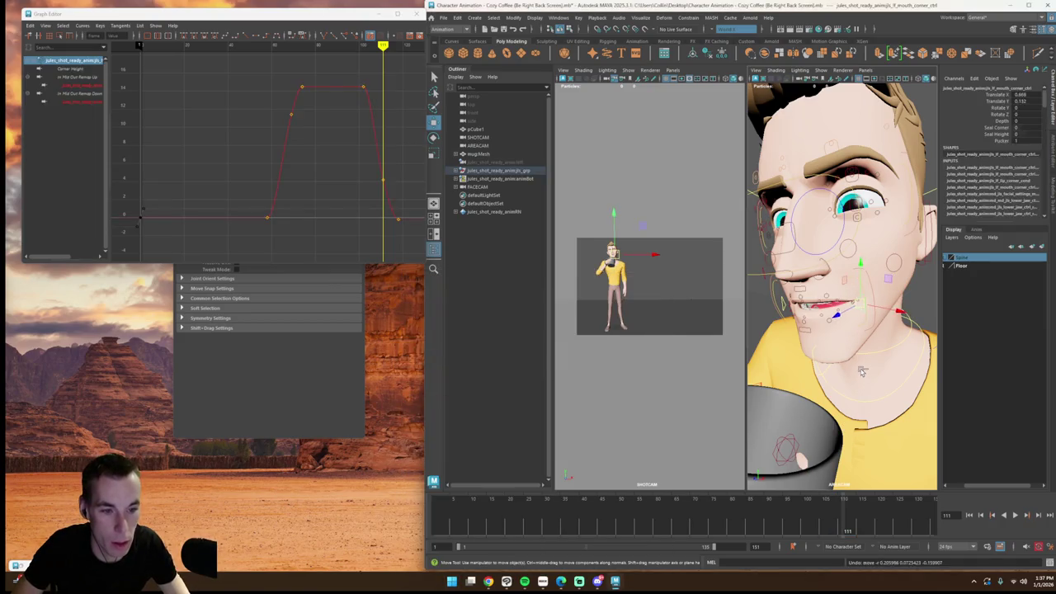
click(862, 330)
click(839, 517)
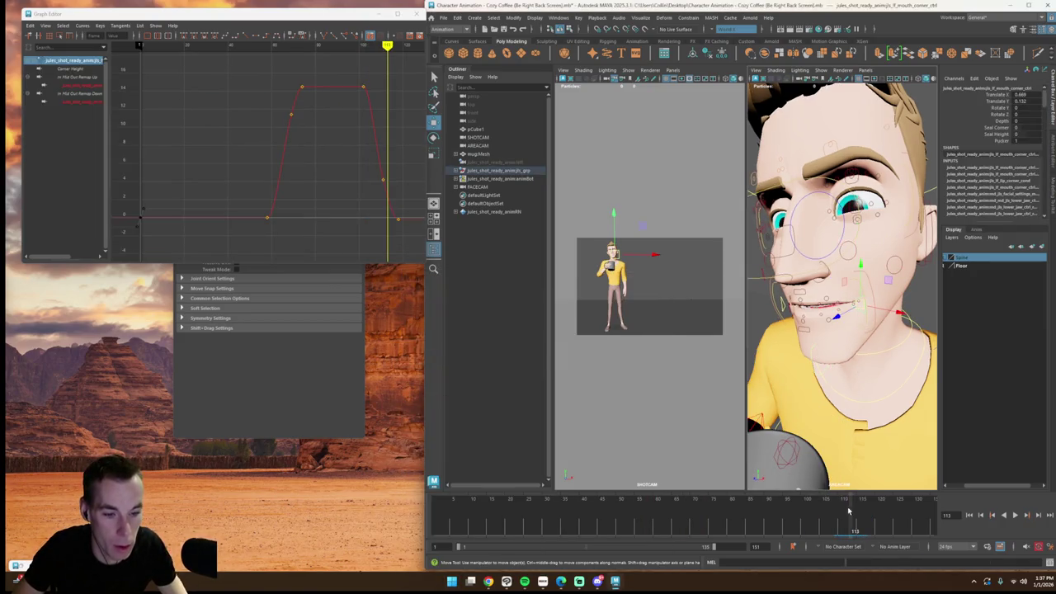
key(alt+v)
drag(839, 517, 837, 521)
key(s)
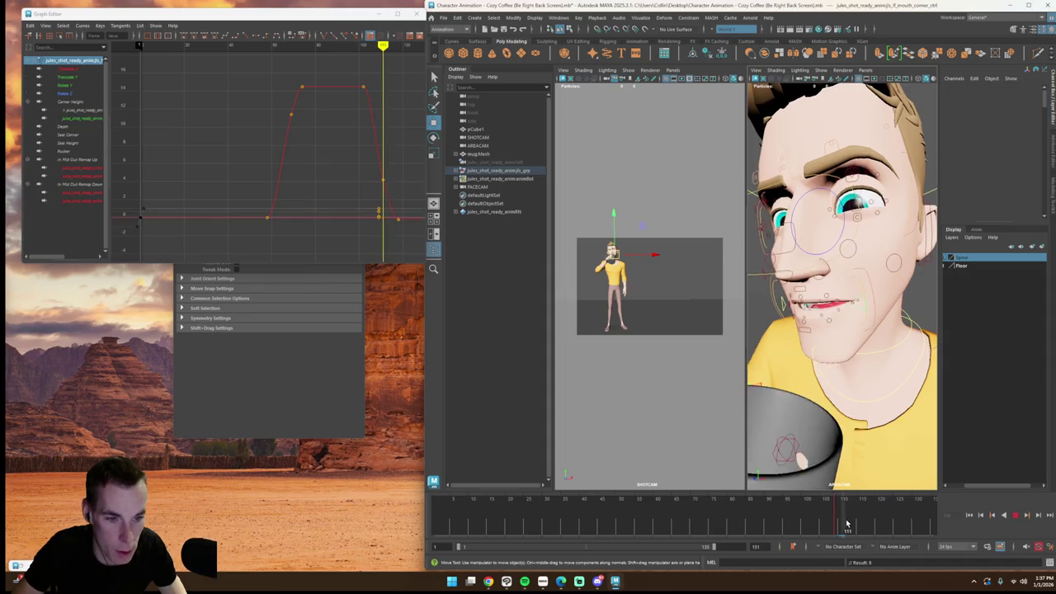
middle_drag(866, 307, 864, 314)
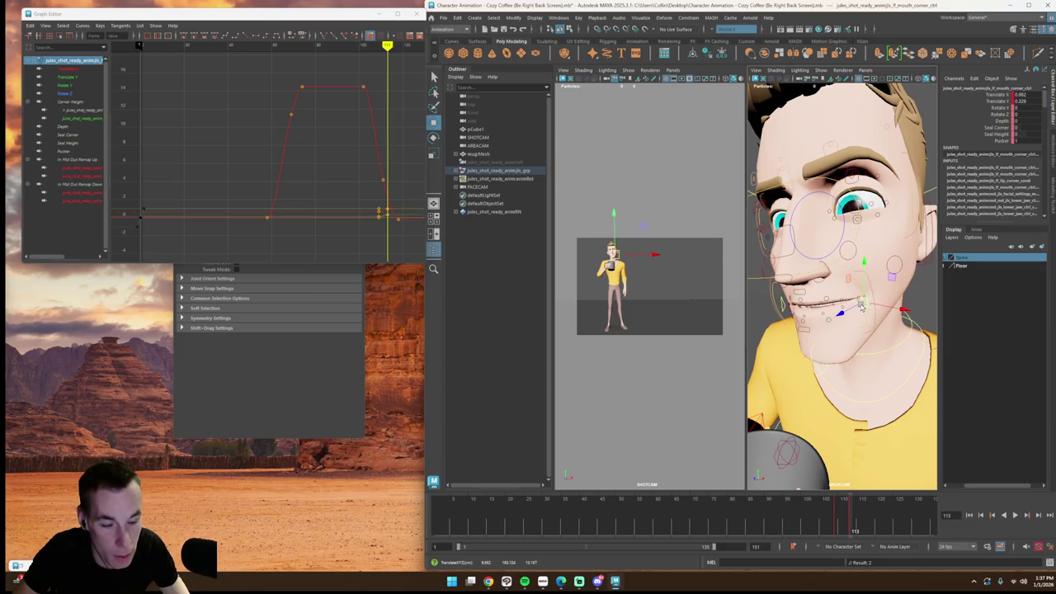
Step: Select the right mouth corner and reposition it from a frontal face view
alt+drag(866, 330, 920, 353)
scroll(891, 338, down, 5)
scroll(920, 353, up, 5)
click(878, 338)
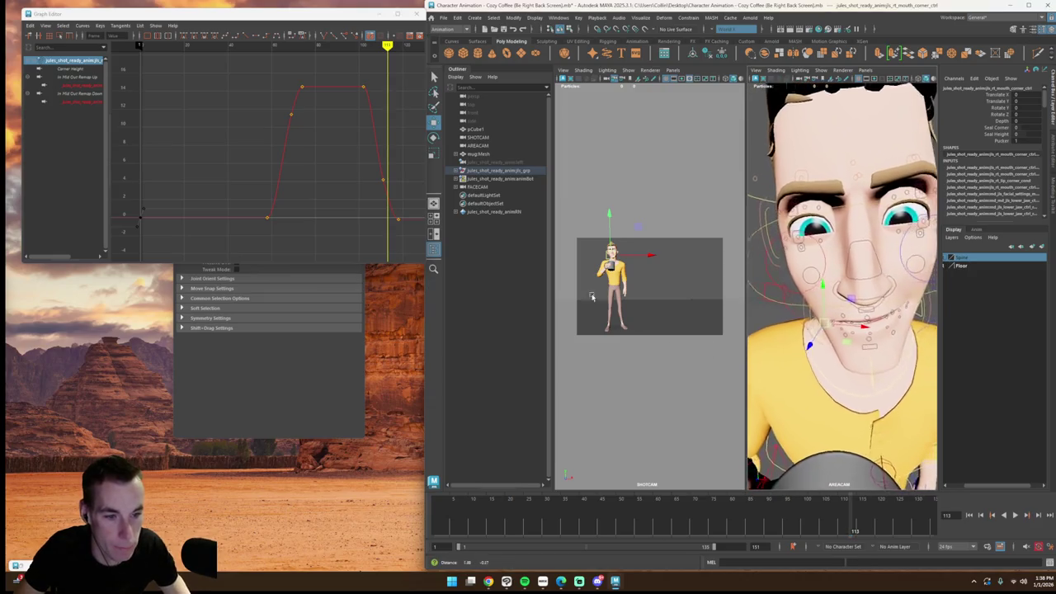
alt+drag(879, 341, 645, 288)
alt+drag(825, 297, 871, 289)
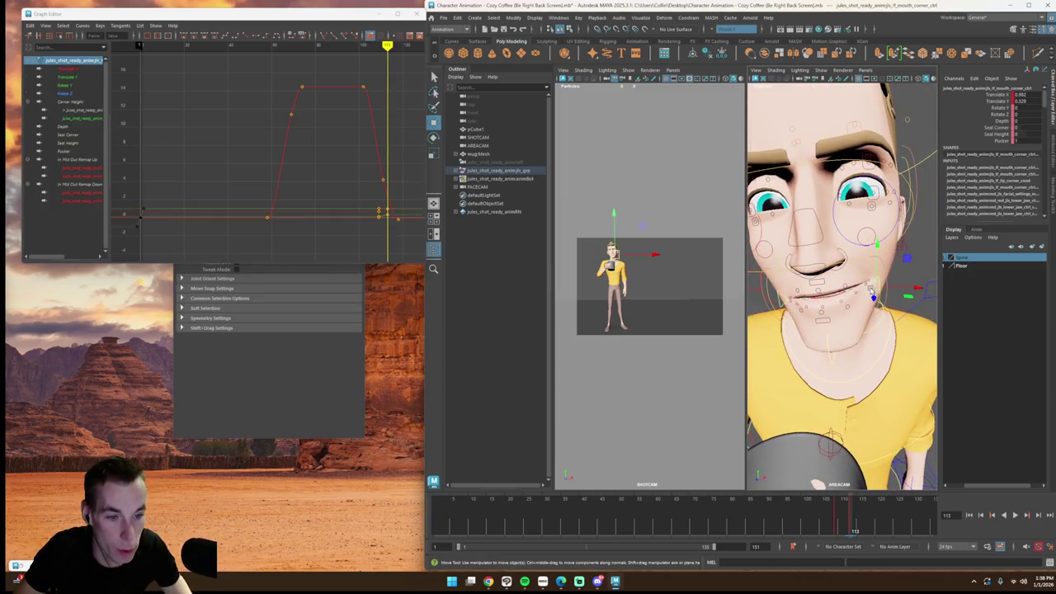
Step: Close in on the lip corner near frame 109, reselect it, and check a later frame
click(835, 509)
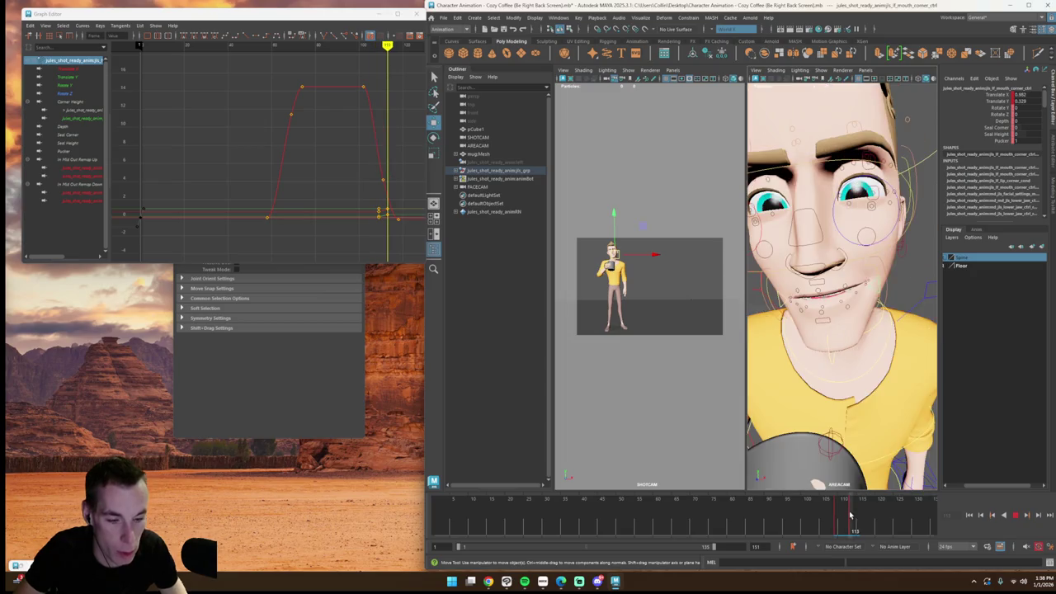
mouse_move(858, 371)
alt+mouse_down()
mouse_move(836, 385)
mouse_move(883, 353)
mouse_move(858, 346)
alt+mouse_up()
key(super)
key(super)
mouse_move(857, 347)
alt+right_down()
mouse_move(852, 299)
mouse_move(836, 295)
alt+right_up()
click(836, 294)
click(834, 297)
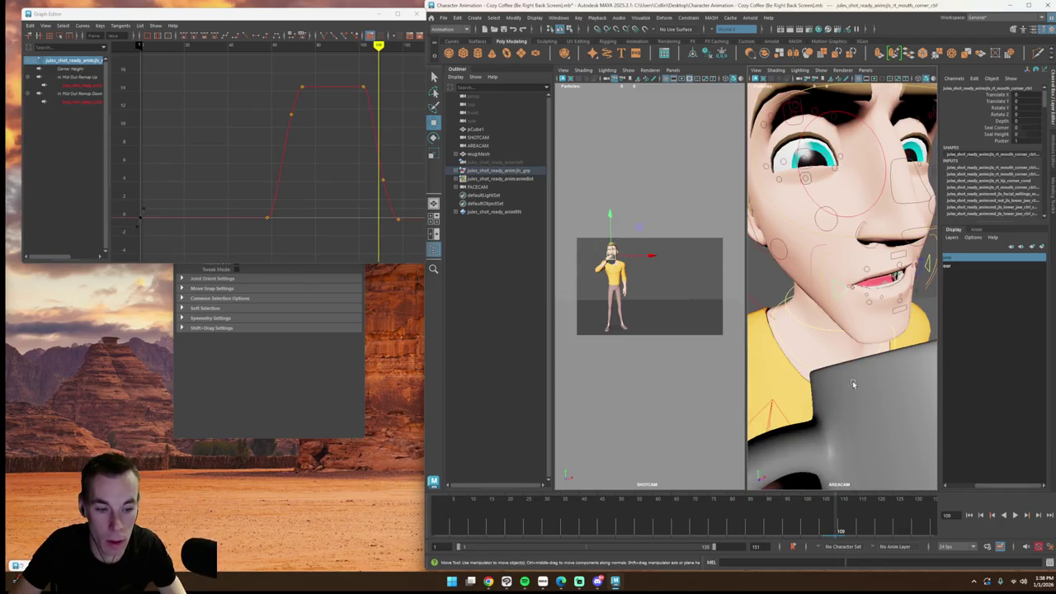
click(845, 523)
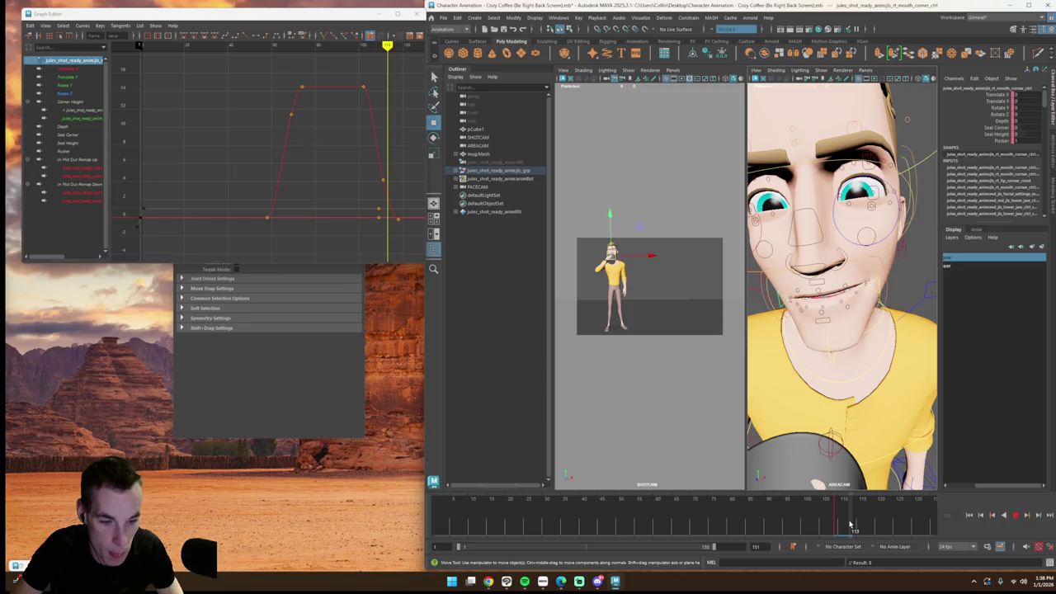
key(Escape)
alt+drag(872, 334, 871, 313)
key(e)
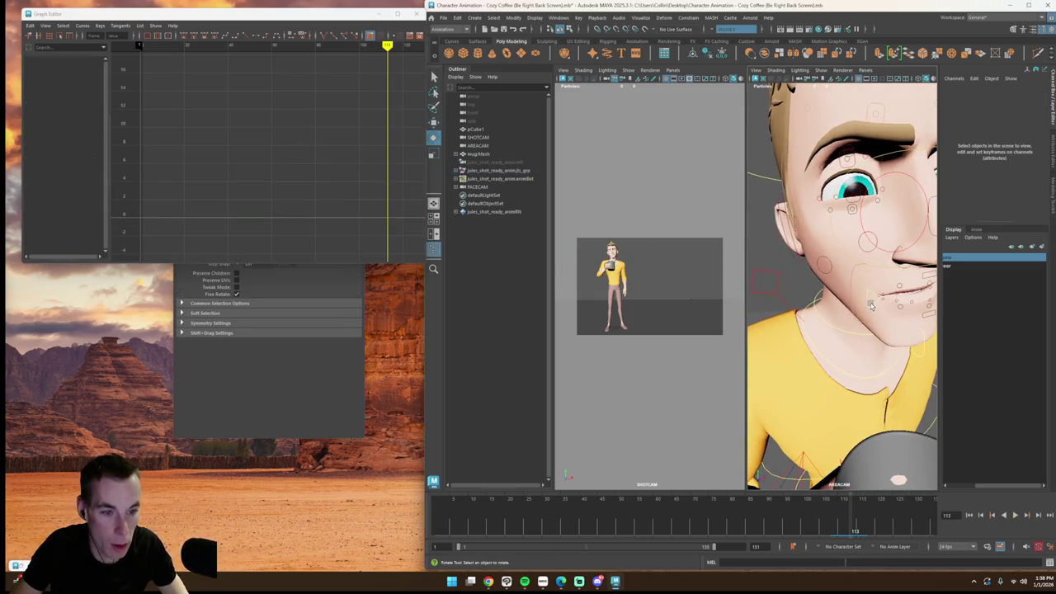
Step: Return to the Move tool and reselect the mouth corner control at frame 113
scroll(872, 307, down, 5)
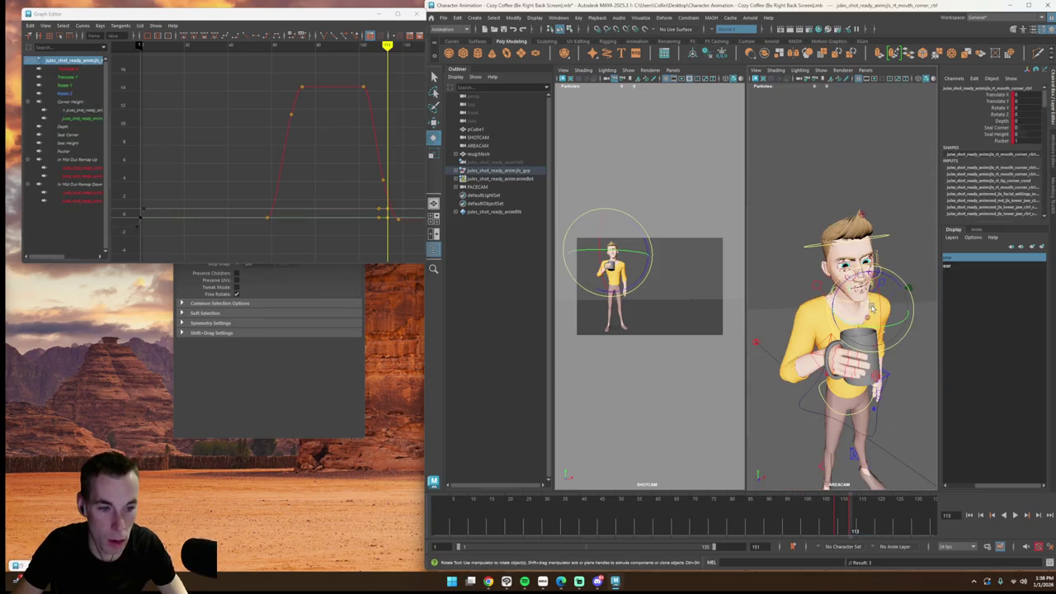
key(w)
scroll(872, 307, up, 2)
scroll(872, 307, up, 3)
scroll(871, 310, down, 3)
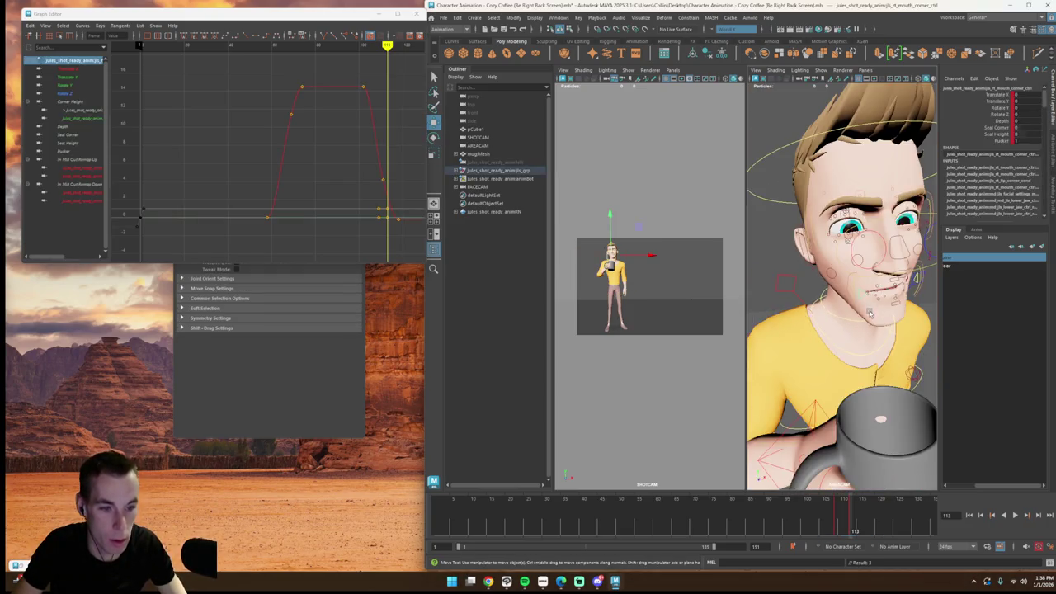
scroll(870, 314, down, 2)
click(869, 317)
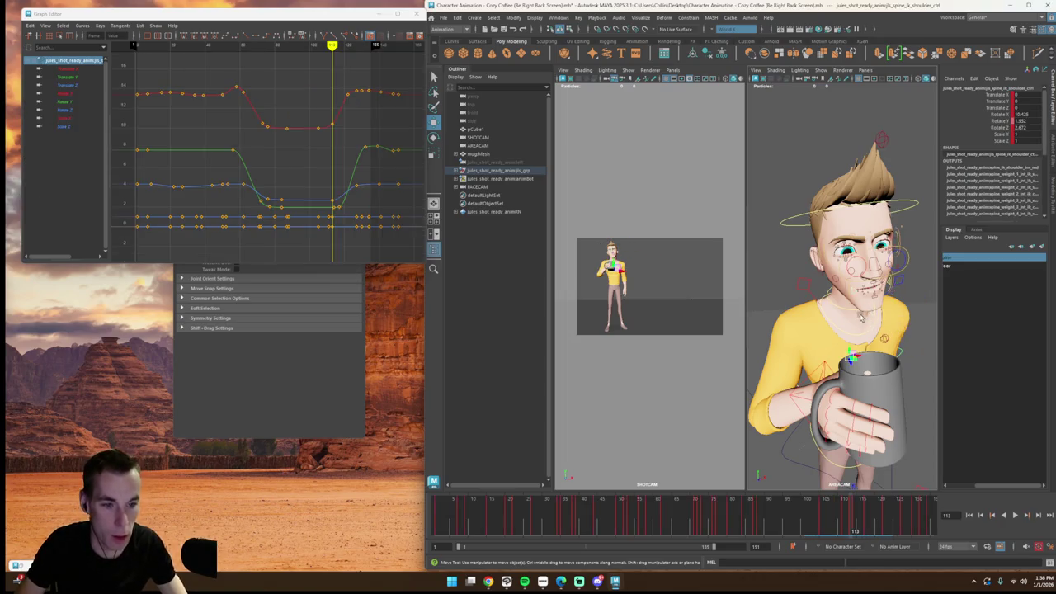
click(858, 312)
scroll(858, 312, up, 3)
scroll(862, 310, up, 3)
click(899, 308)
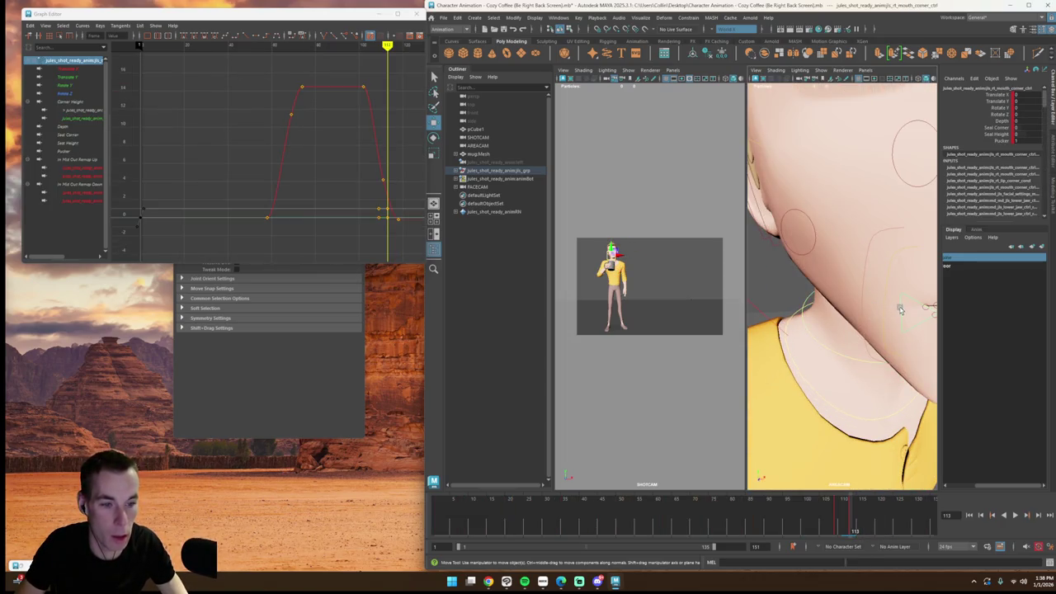
scroll(899, 310, down, 3)
scroll(897, 315, down, 3)
scroll(894, 324, up, 2)
Step: Nudge the mouth corner's Translate X/Y, check from a three-quarter view, and select the lower jaw
drag(894, 325, 891, 327)
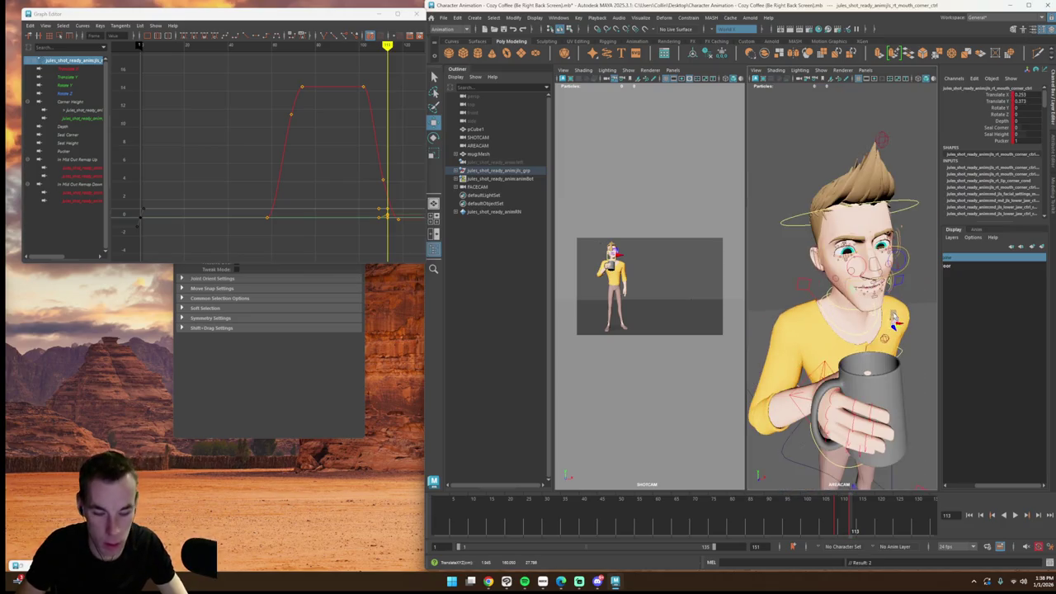
scroll(894, 321, up, 3)
scroll(866, 319, up, 1)
scroll(841, 316, up, 3)
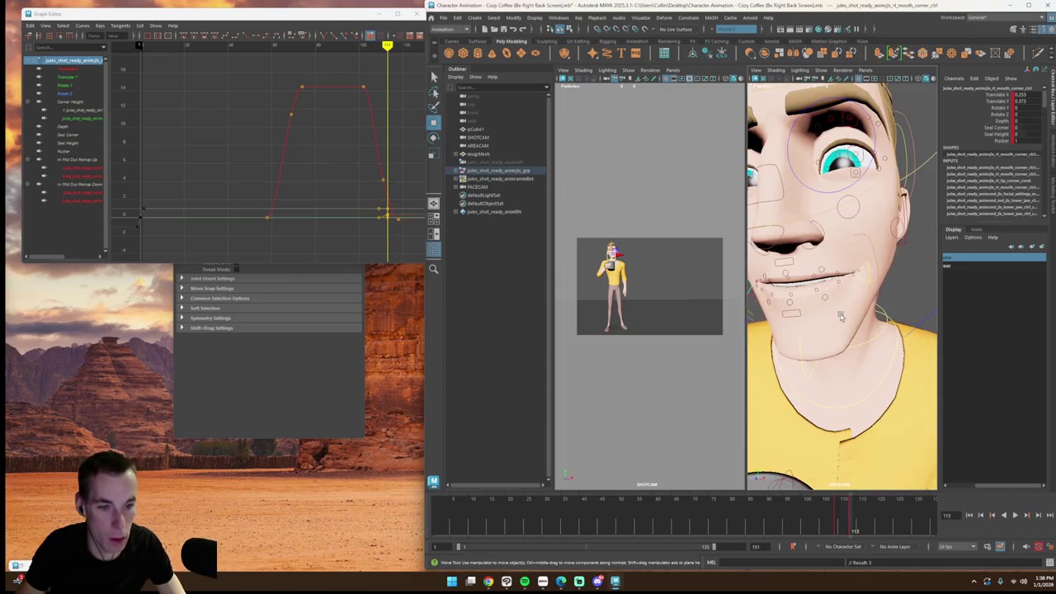
mouse_move(861, 283)
alt+mouse_down()
mouse_move(849, 287)
mouse_move(932, 268)
mouse_move(877, 322)
alt+mouse_up()
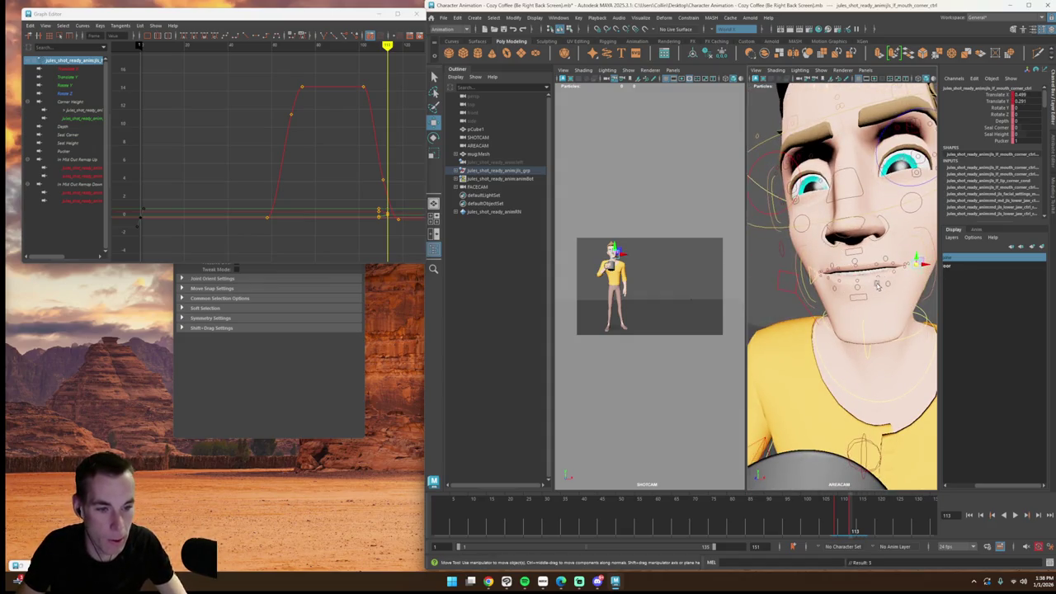
click(860, 323)
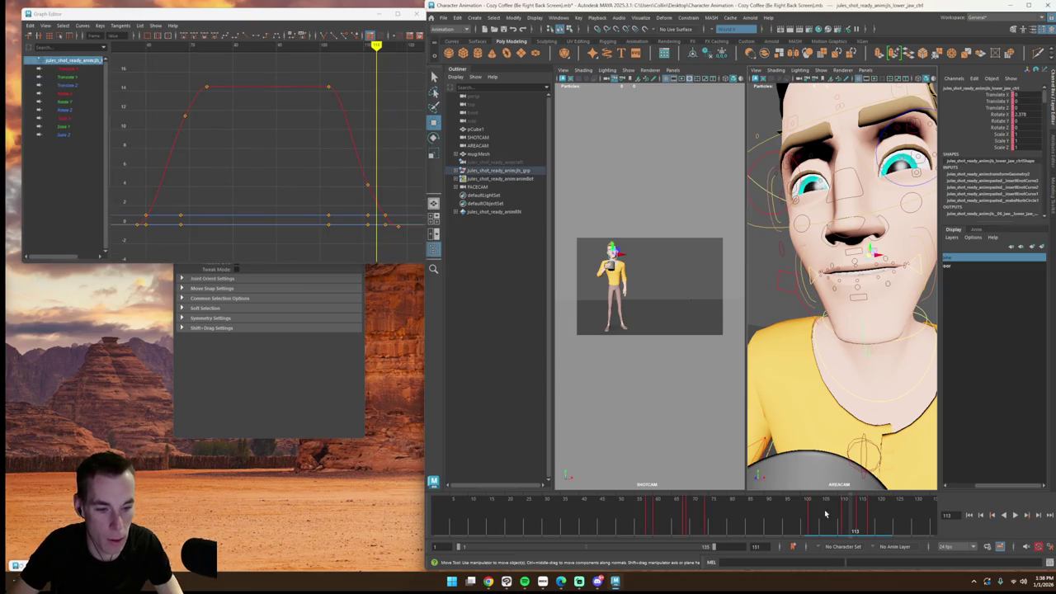
Step: Scrub the time slider back from frame 111 to frame 102
drag(825, 514, 843, 518)
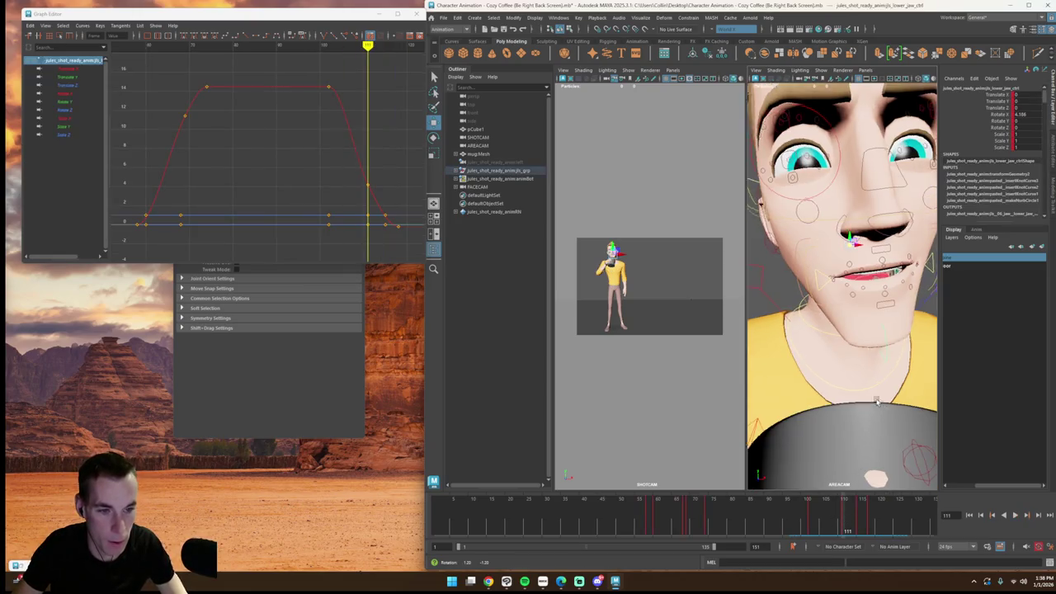
scroll(862, 442, down, 2)
scroll(853, 436, down, 2)
scroll(845, 431, down, 2)
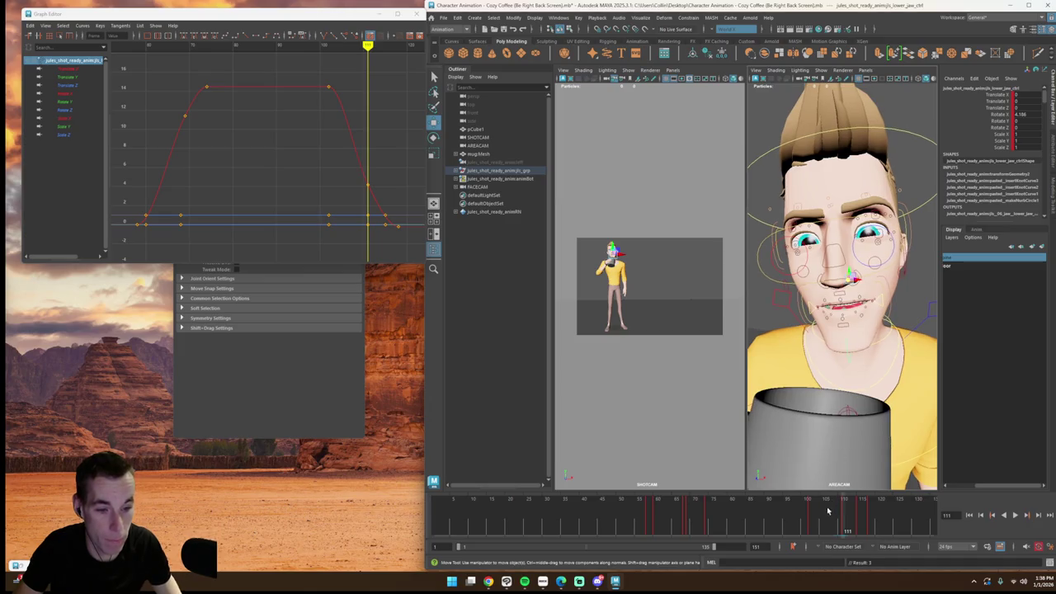
drag(829, 512, 814, 513)
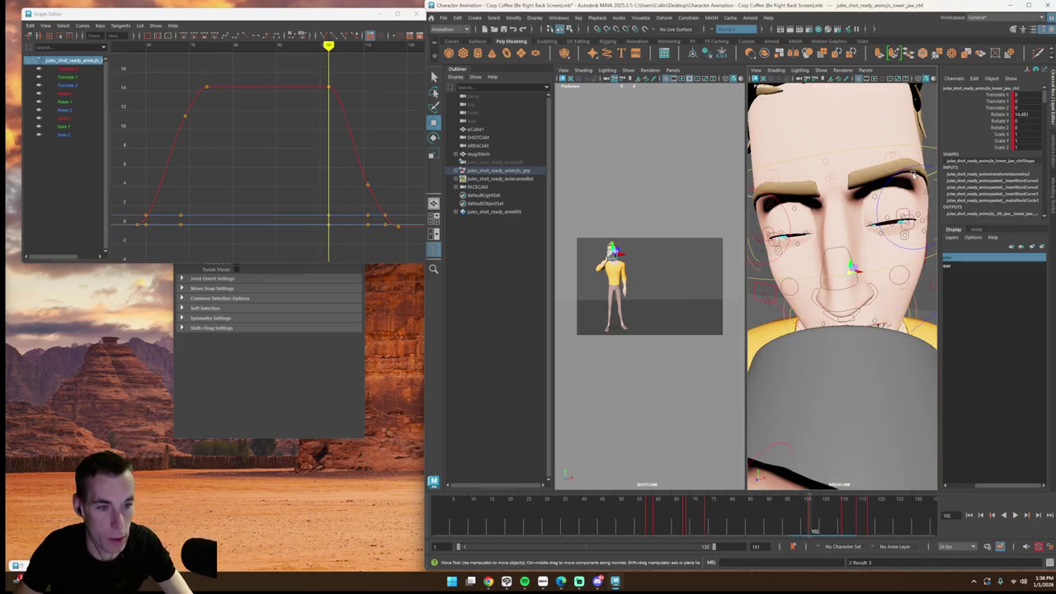
Step: Select the right and left top eyelid controls, play the blink, and pick the right brow
click(887, 171)
click(901, 217)
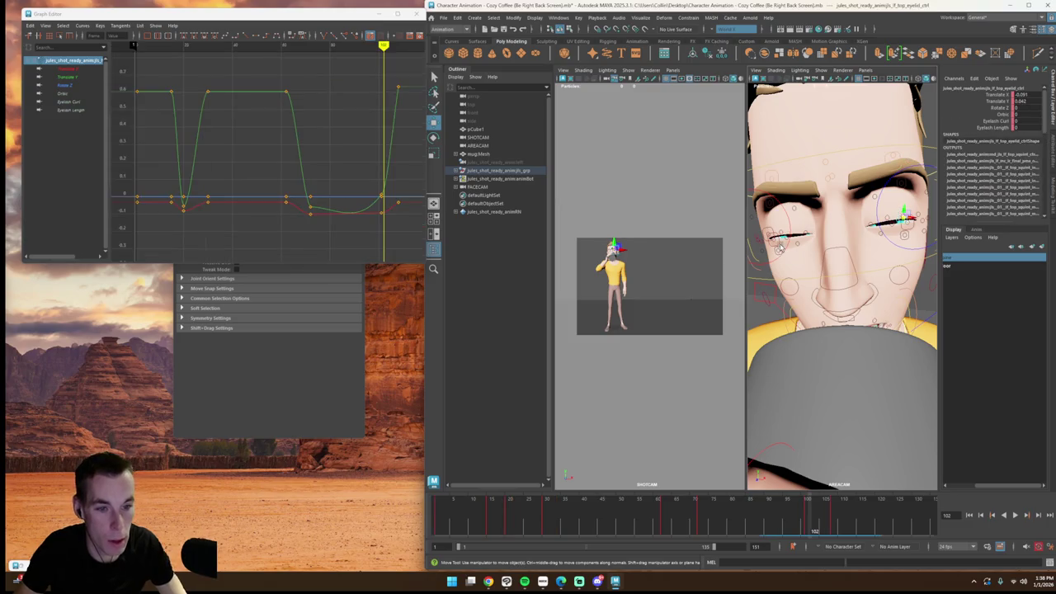
shift+click(774, 237)
click(774, 232)
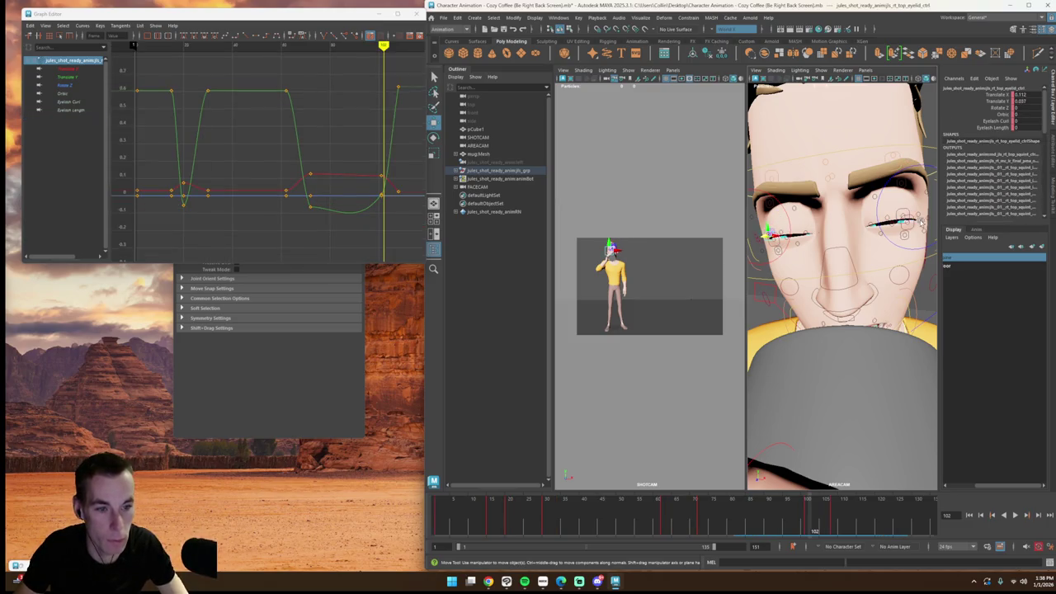
shift+click(907, 214)
key(alt+v)
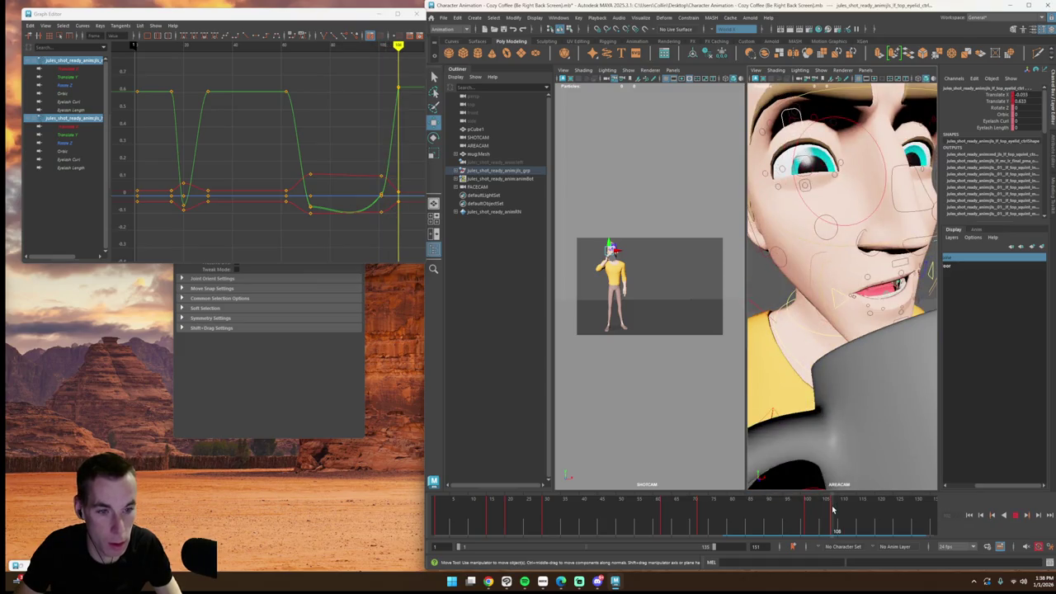
mouse_move(850, 434)
alt+mouse_down()
mouse_move(885, 351)
mouse_move(776, 206)
alt+mouse_up()
click(756, 201)
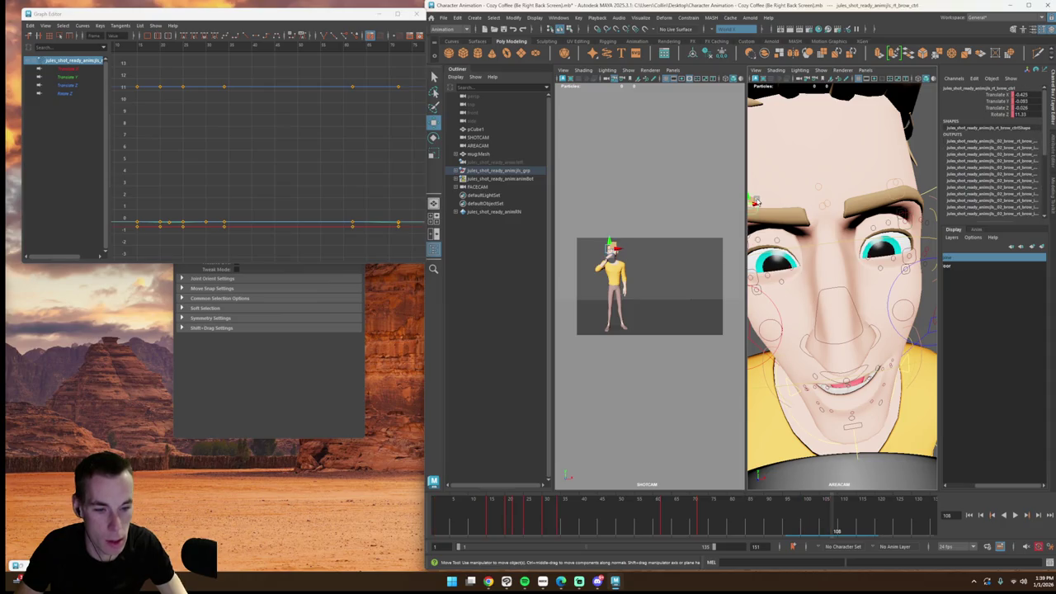
Step: Review both brows from frame 101, then rotate the right brow to tilt it
shift+click(889, 190)
drag(800, 521, 806, 523)
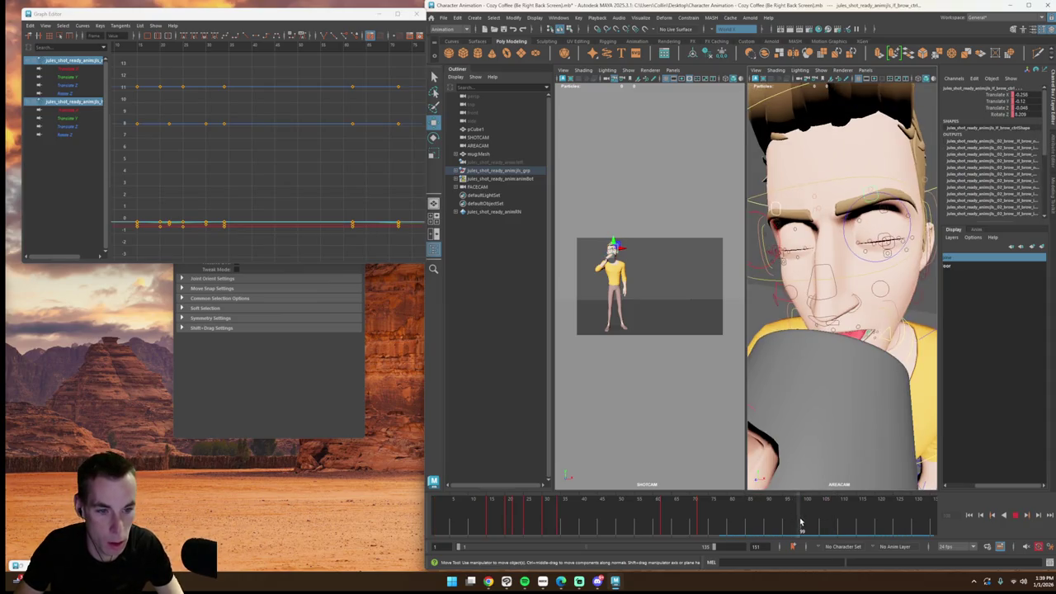
key(alt+v)
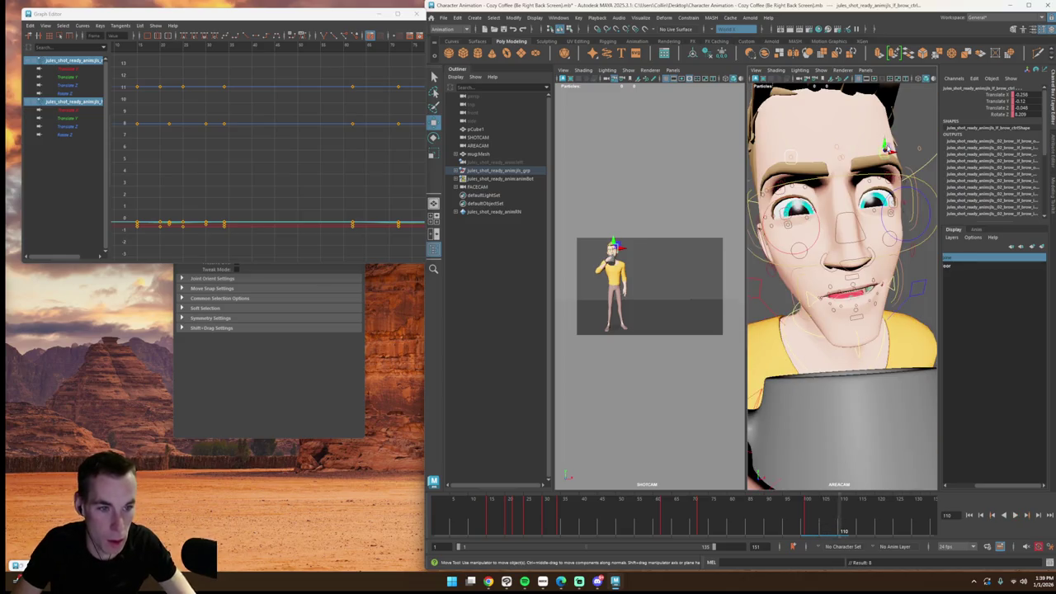
click(887, 144)
click(798, 159)
key(e)
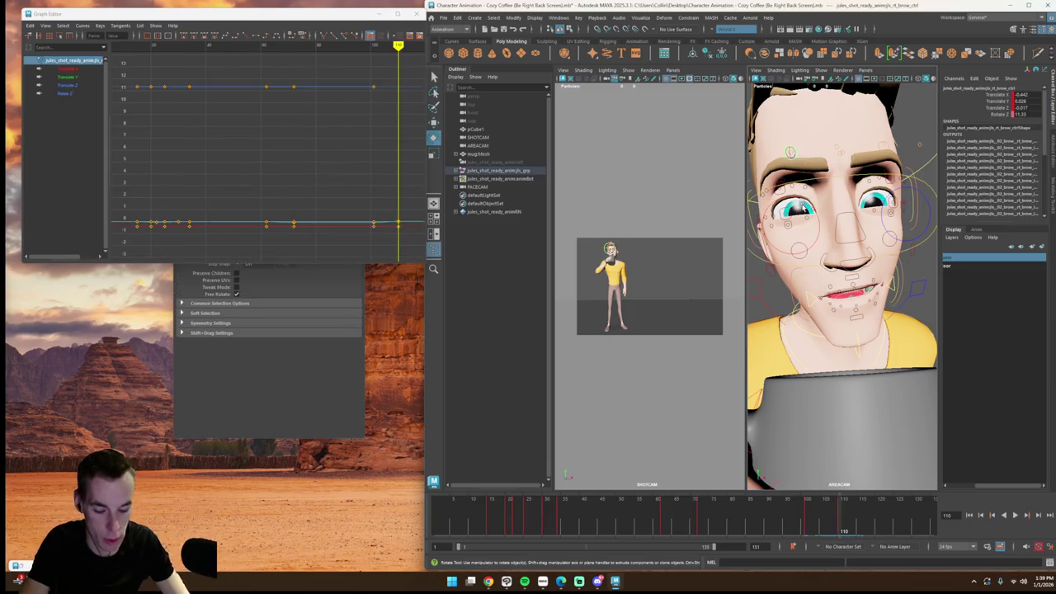
drag(790, 154, 818, 180)
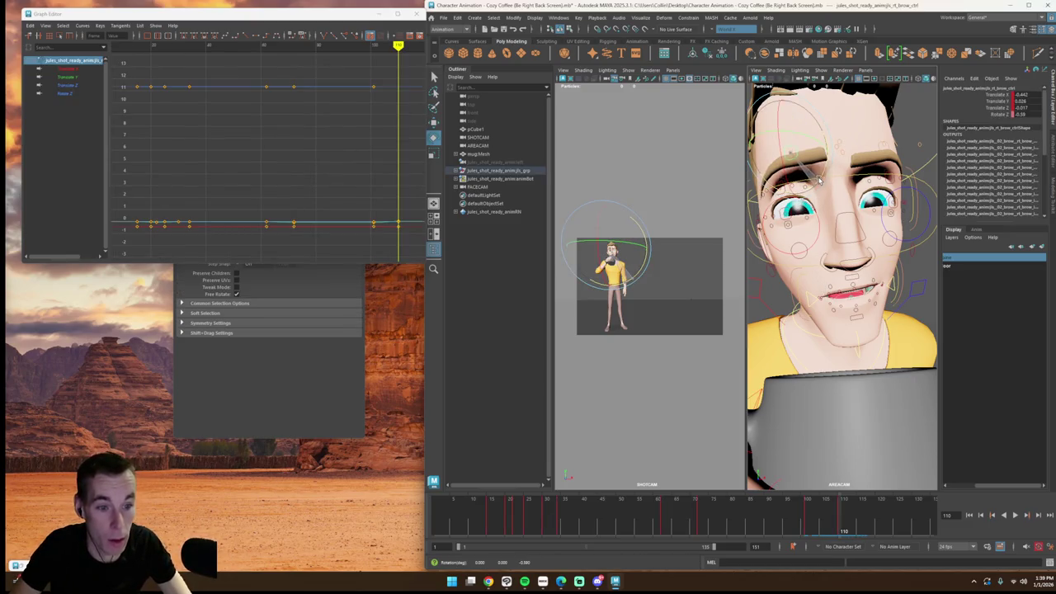
Step: Play back and scrub between frames 85 and 108 to check the right brow tilt
key(alt+v)
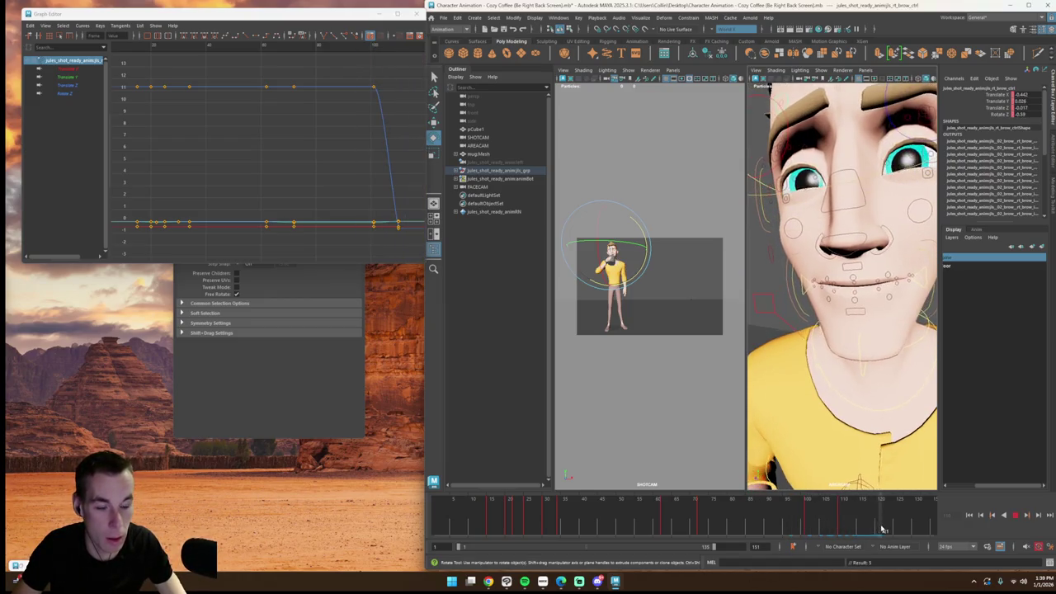
key(alt+v)
click(1015, 515)
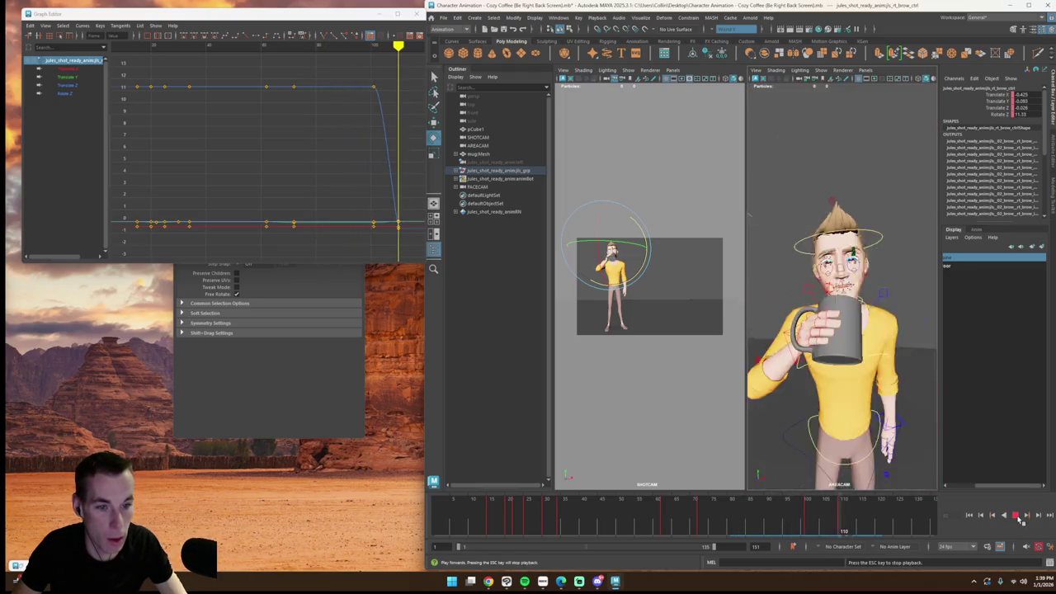
click(771, 517)
drag(772, 517, 749, 517)
click(642, 371)
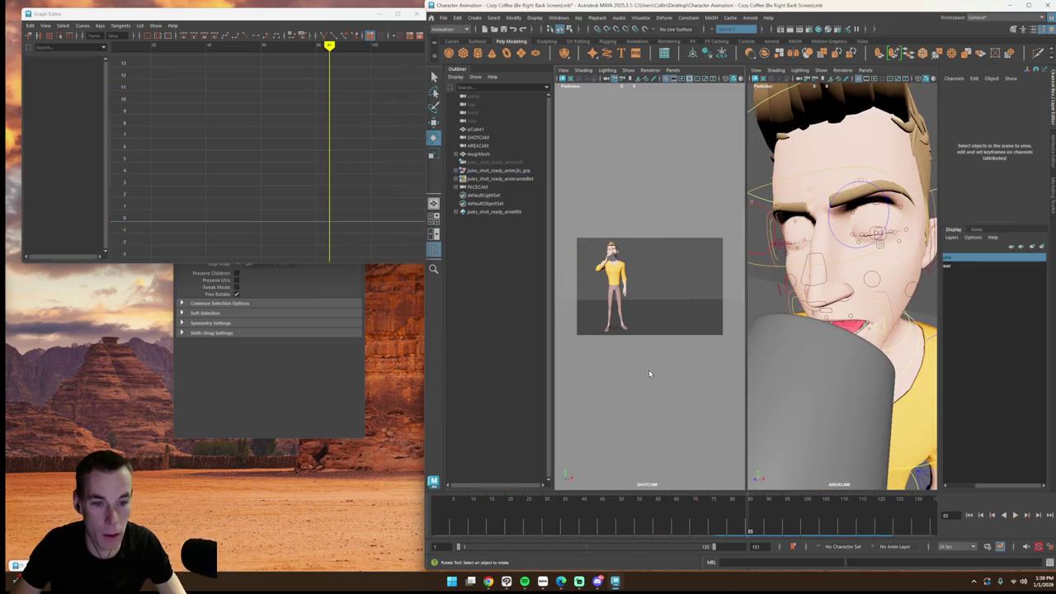
click(777, 208)
key(alt+v)
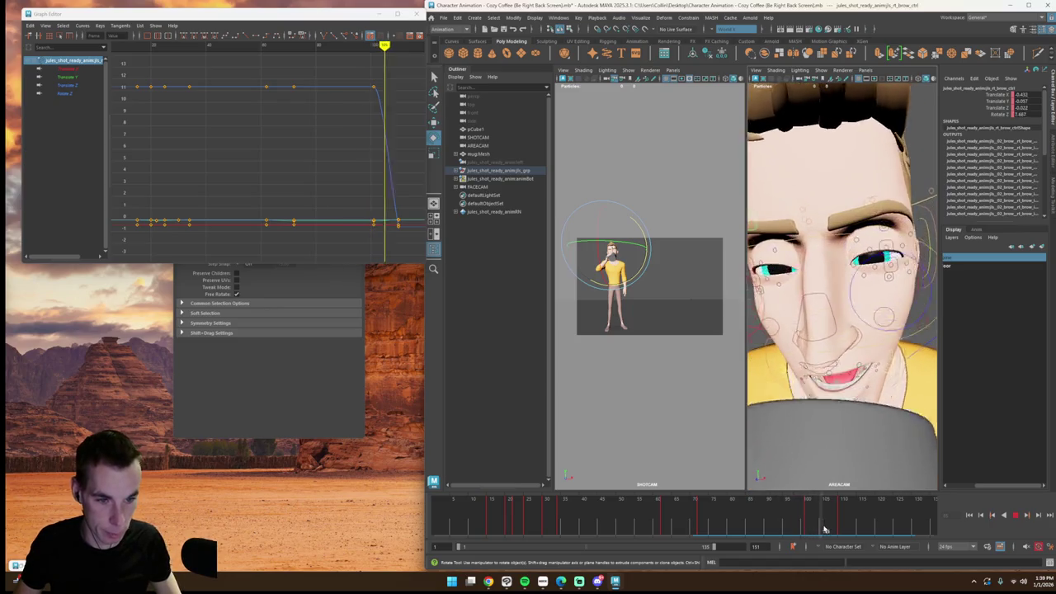
key(alt+v)
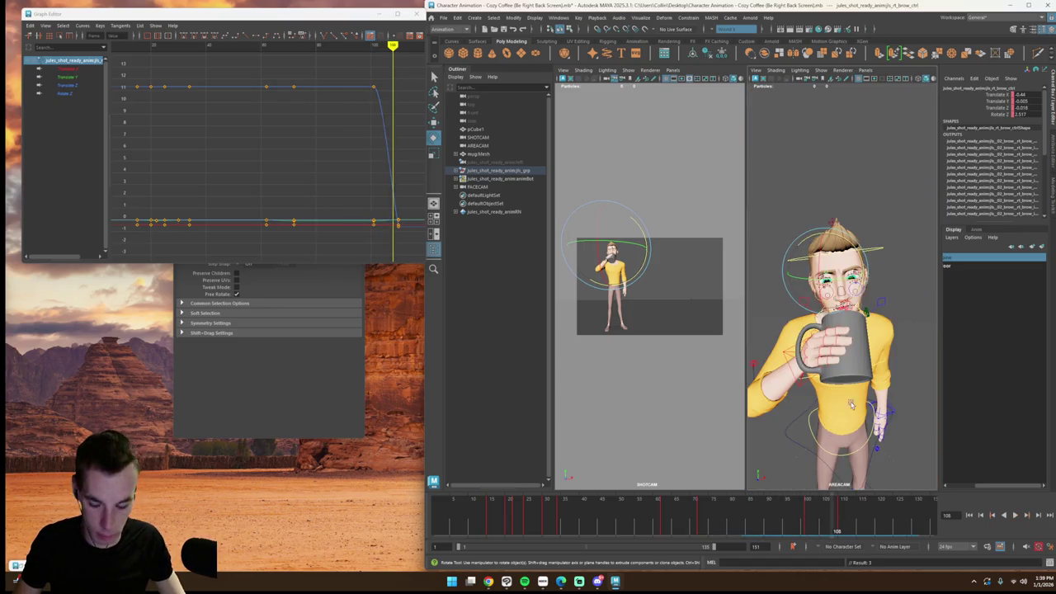
Step: Reframe the character at frame 104, fit the brow curves in the graph view, and deselect
scroll(854, 396, up, 5)
scroll(862, 384, down, 5)
alt+drag(862, 383, 872, 374)
drag(812, 507, 821, 507)
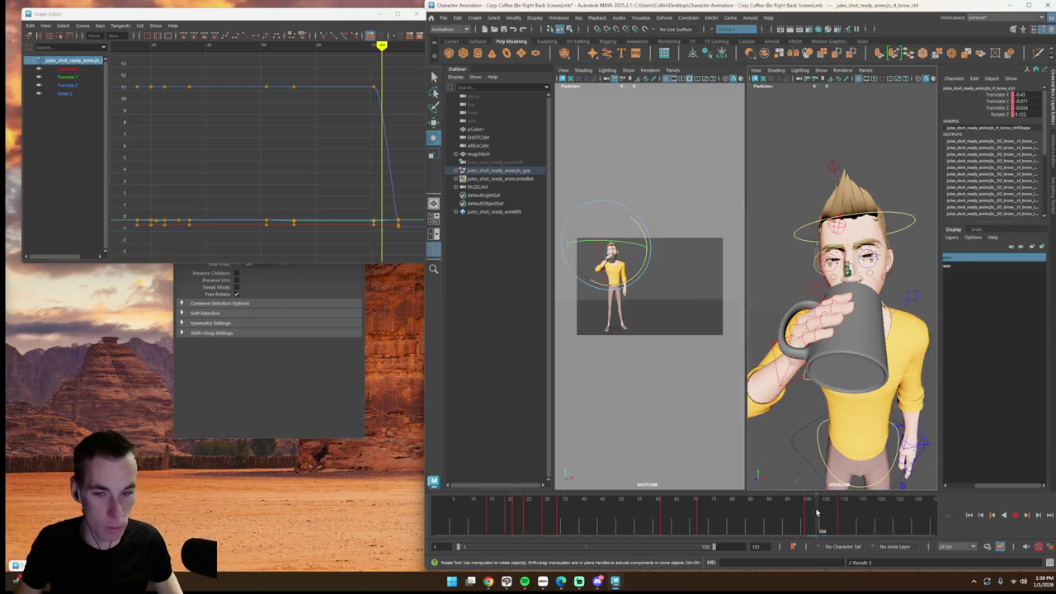
key(f)
click(680, 293)
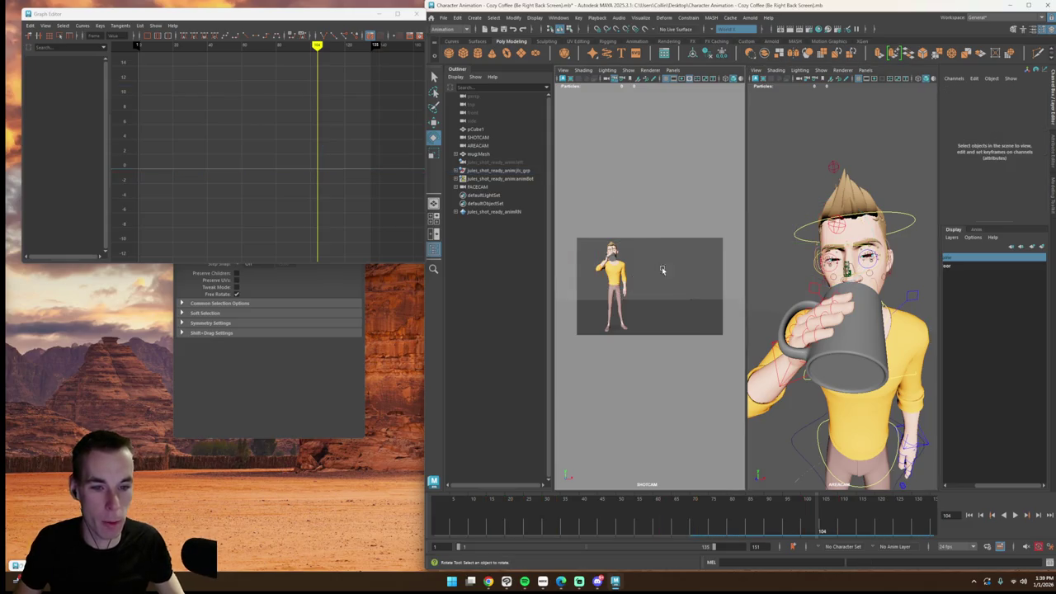
Step: Orbit and zoom the view in to frame the character's upper body and neck
alt+right_drag(834, 435, 846, 413)
alt+drag(846, 412, 858, 384)
alt+right_drag(858, 384, 866, 361)
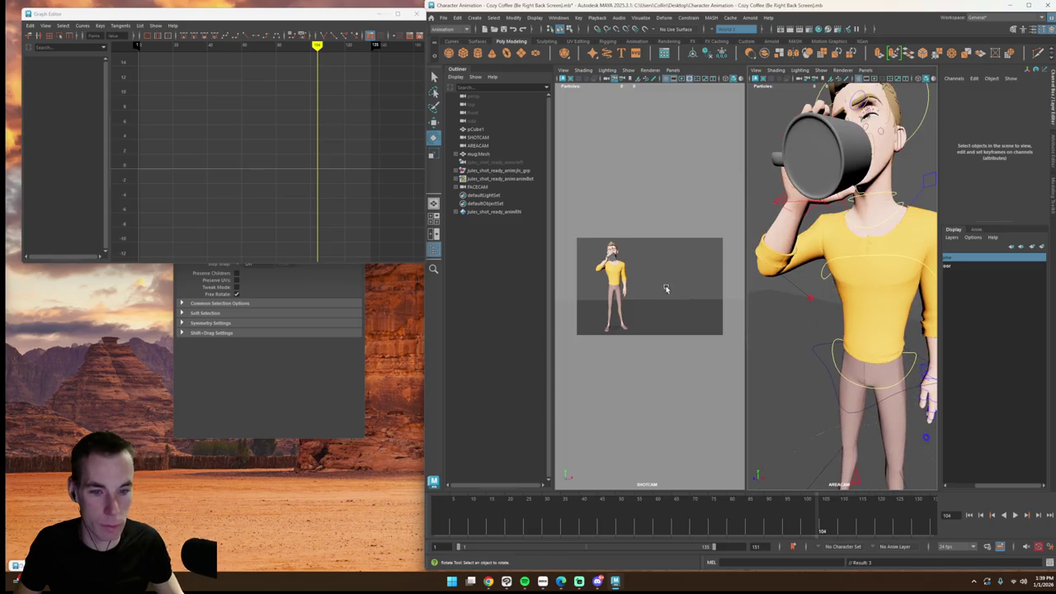
alt+drag(791, 355, 806, 363)
alt+right_drag(806, 362, 825, 329)
key(f)
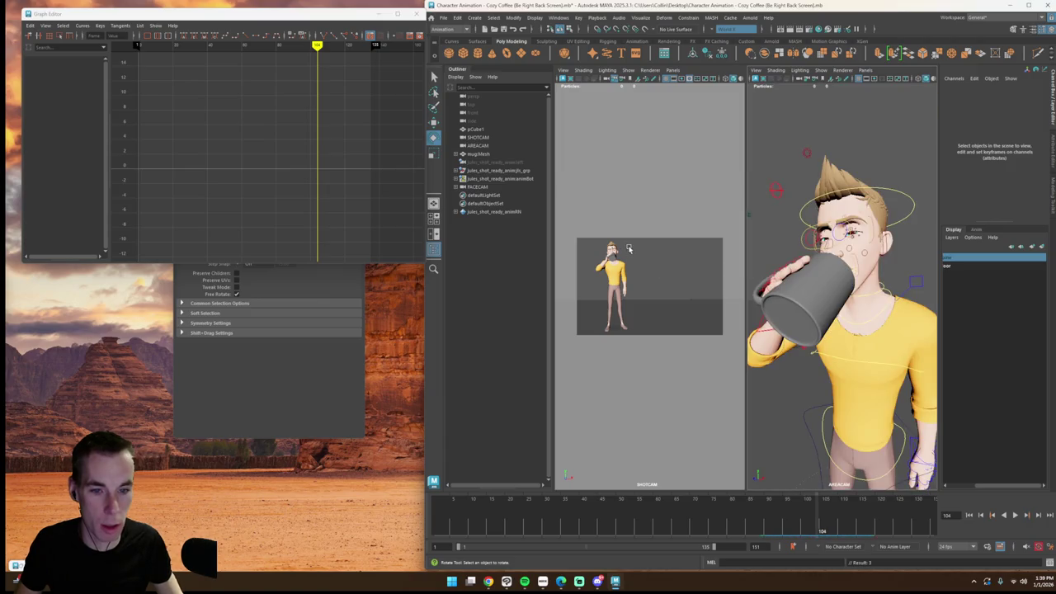
Step: Strip AREACAM's recent keys and, at frame 1, turn it to face the character front-on
click(628, 247)
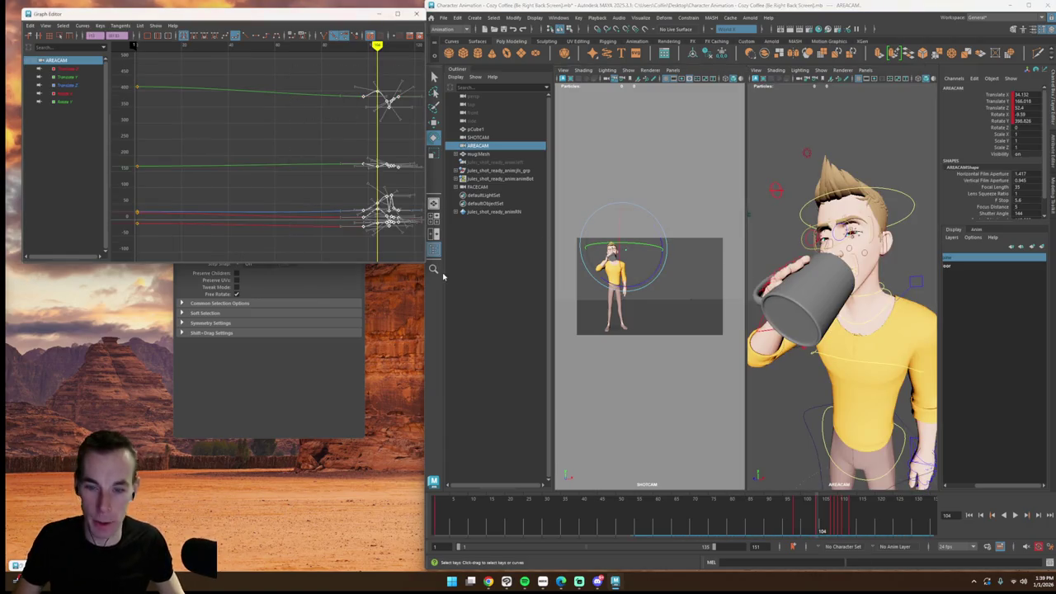
key(ctrl+z)
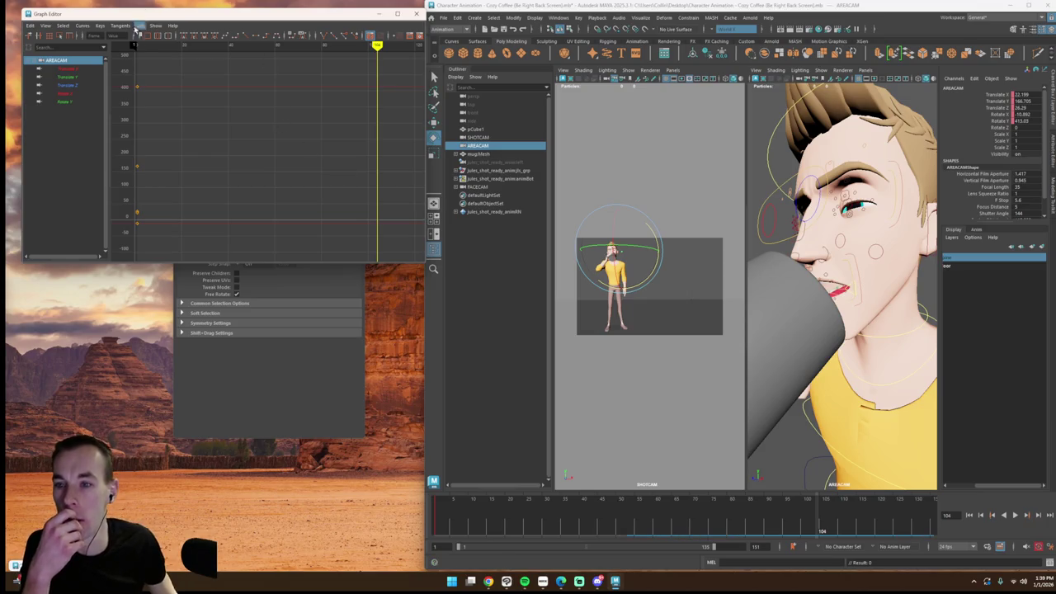
click(139, 43)
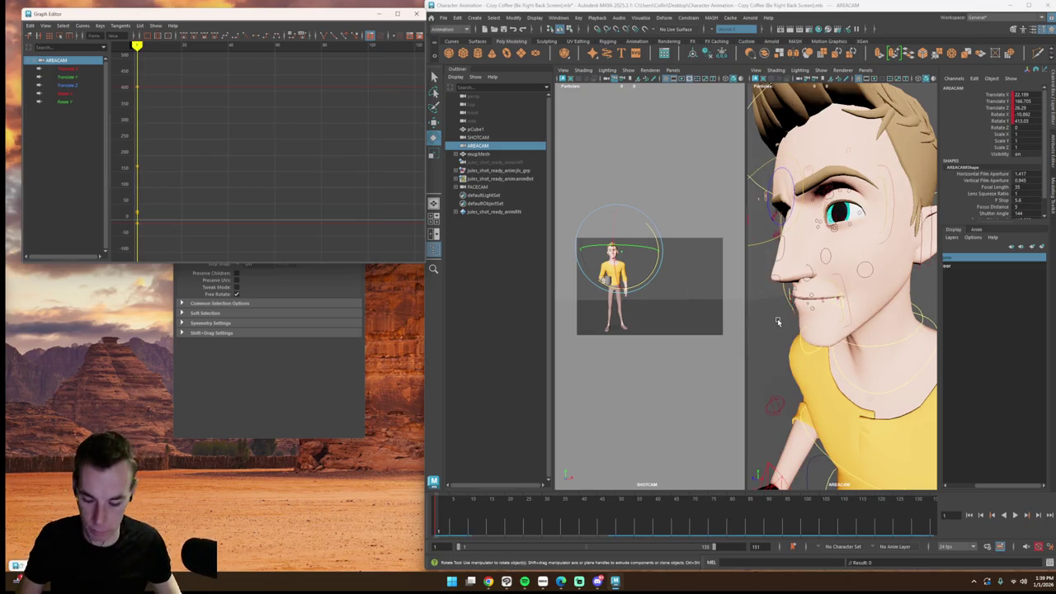
alt+drag(777, 322, 785, 330)
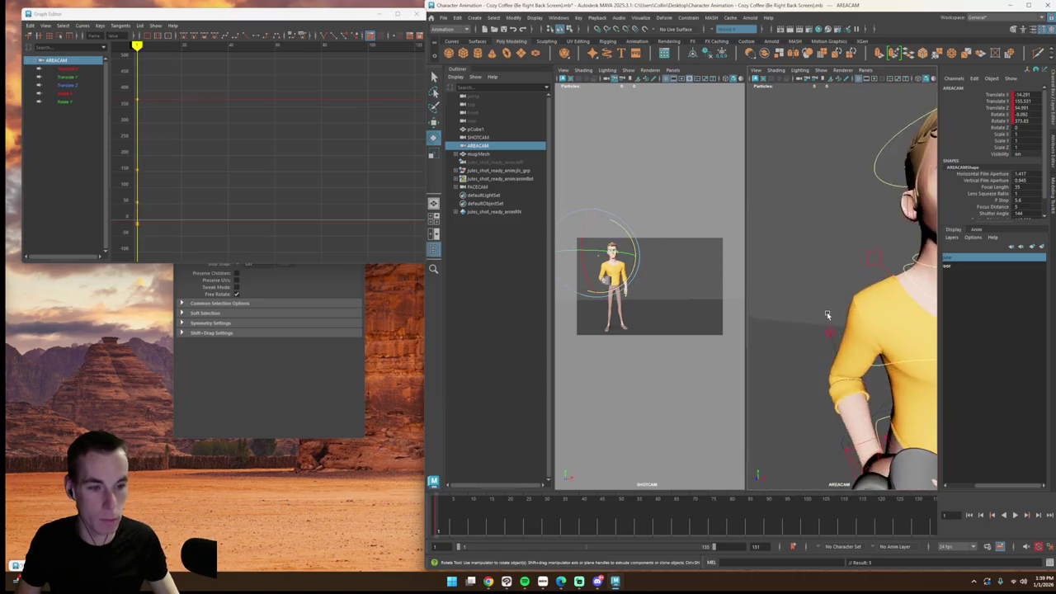
key(ctrl+z)
key(ctrl+z)
key(ctrl+z)
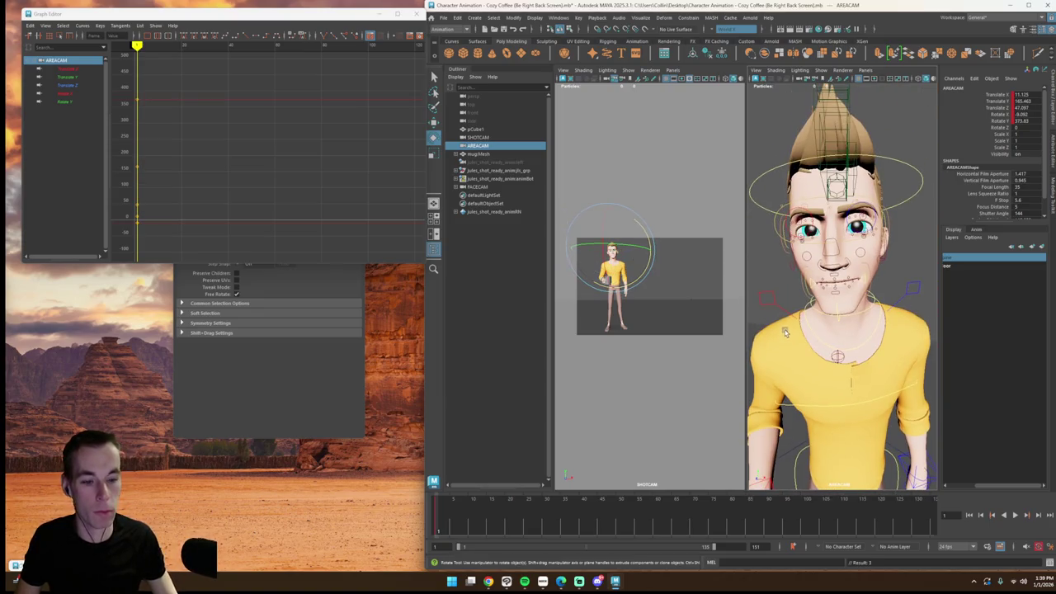
Step: Play the shot back, stop at frame 112, and select the right brow control
key(alt+v)
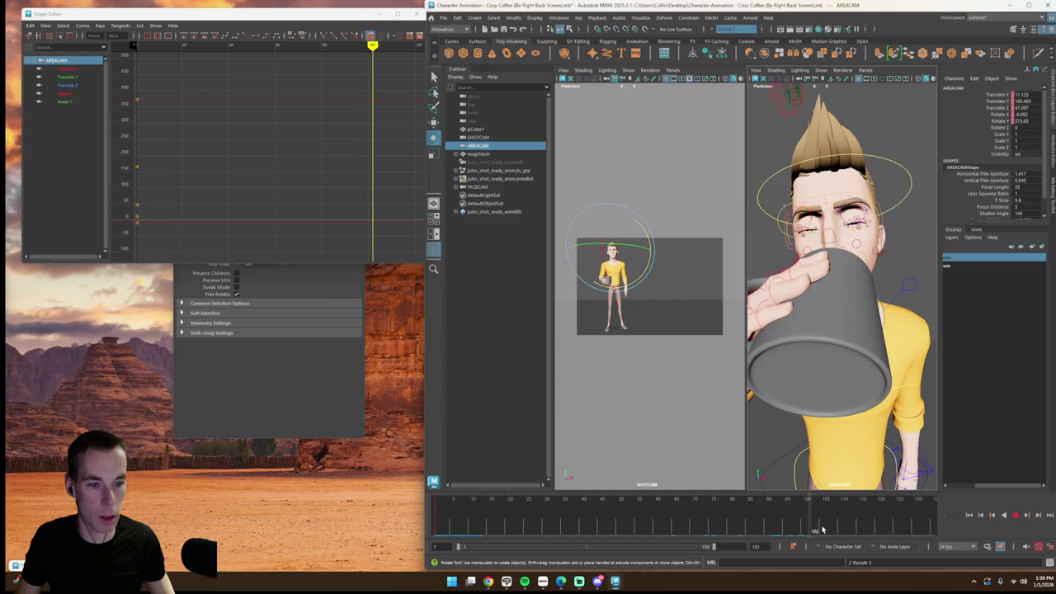
drag(842, 530, 851, 531)
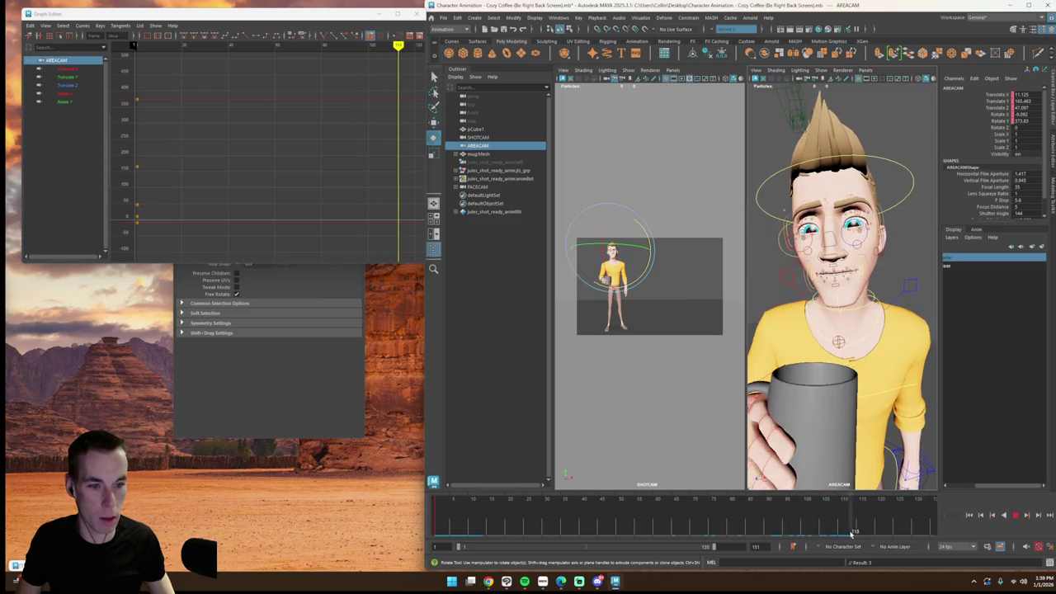
click(801, 214)
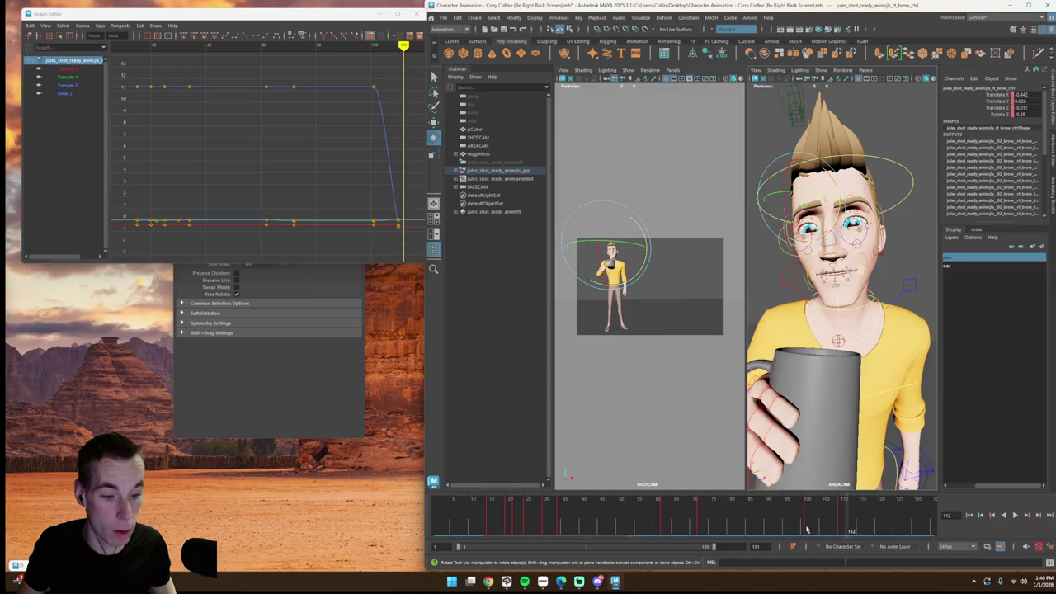
Step: At frame 110, restore the frontal AREACAM view and select the right brow mid control
drag(806, 528, 840, 532)
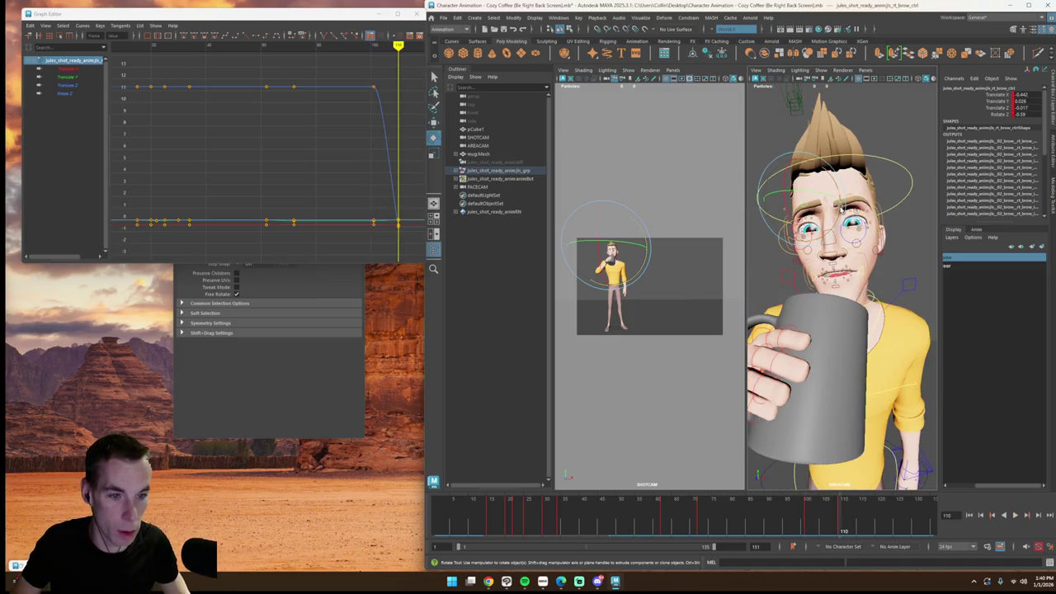
click(831, 231)
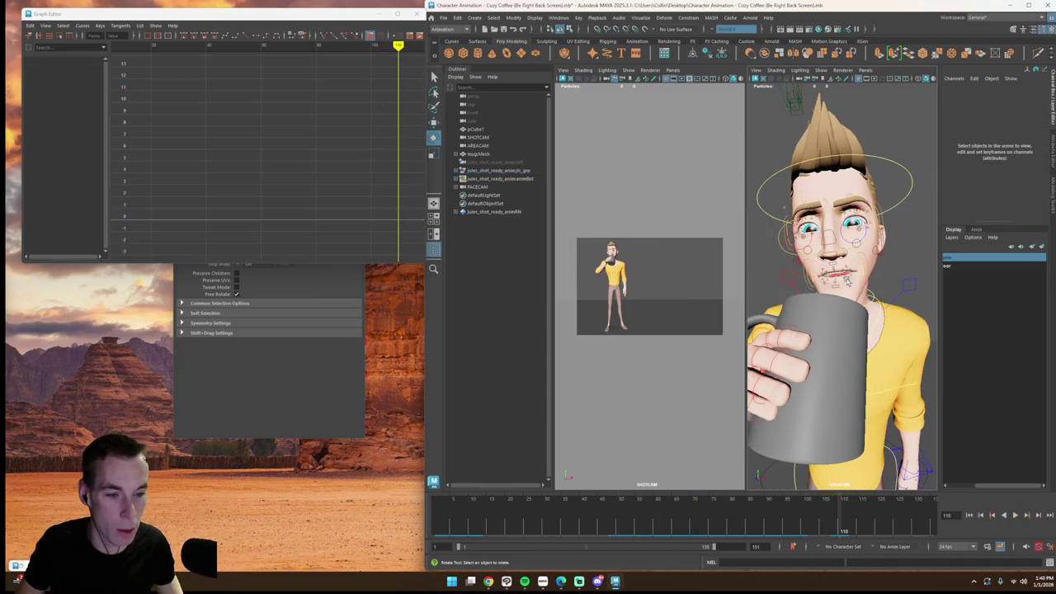
key(ctrl+z)
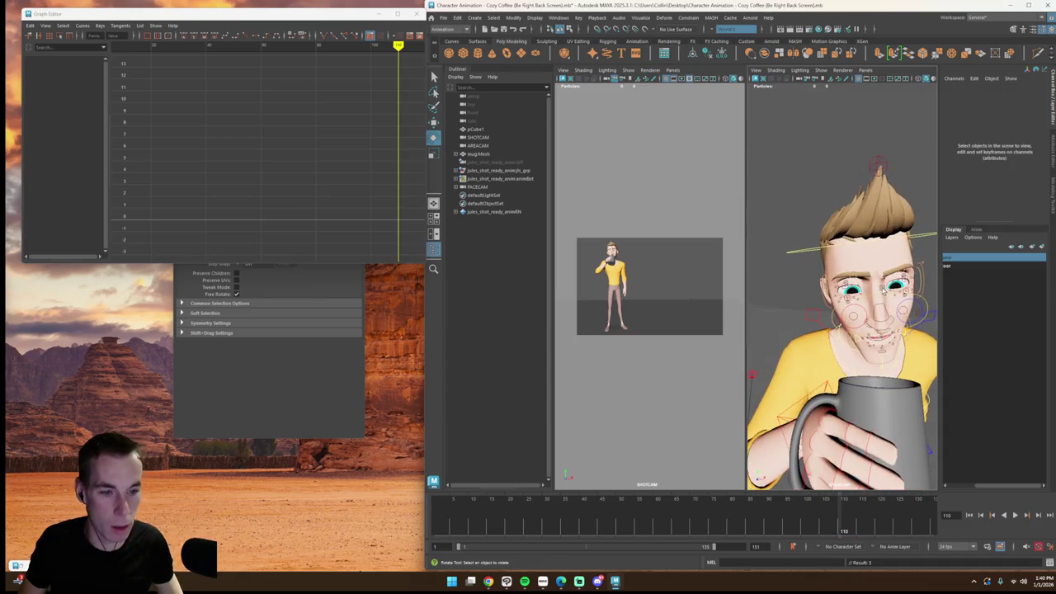
key(ctrl+z)
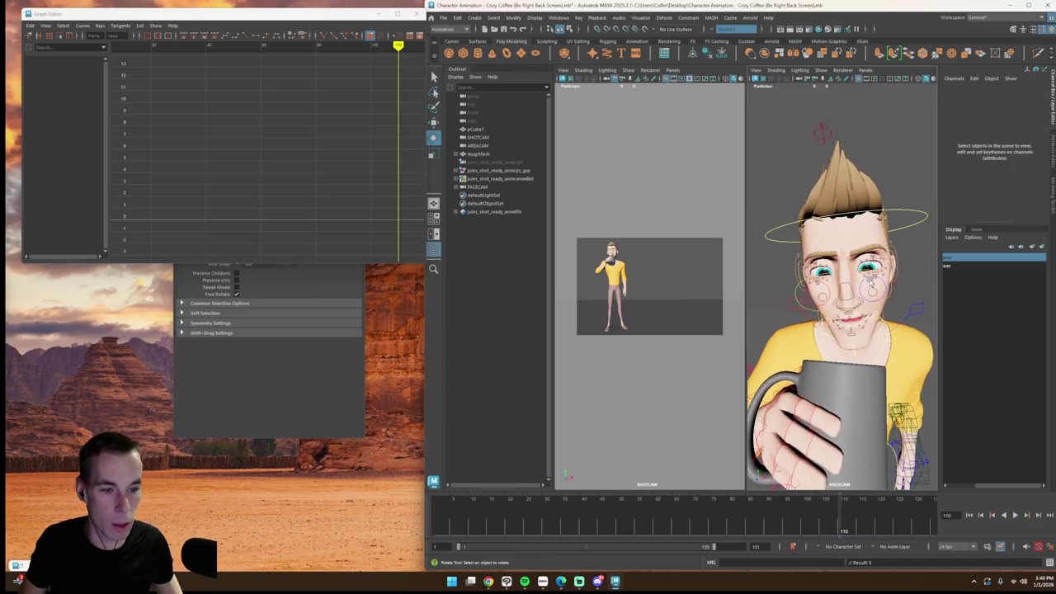
key(ctrl+z)
key(shift+z)
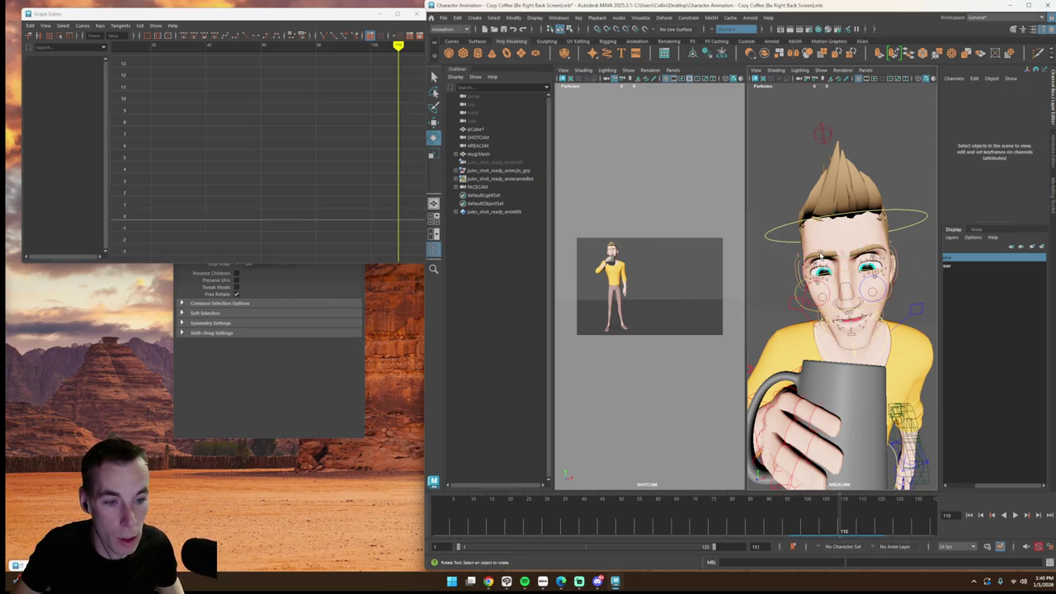
click(820, 252)
key(w)
Step: Rotate the left brow control so its Rotate Z drops from about 8 to -1.5
click(869, 267)
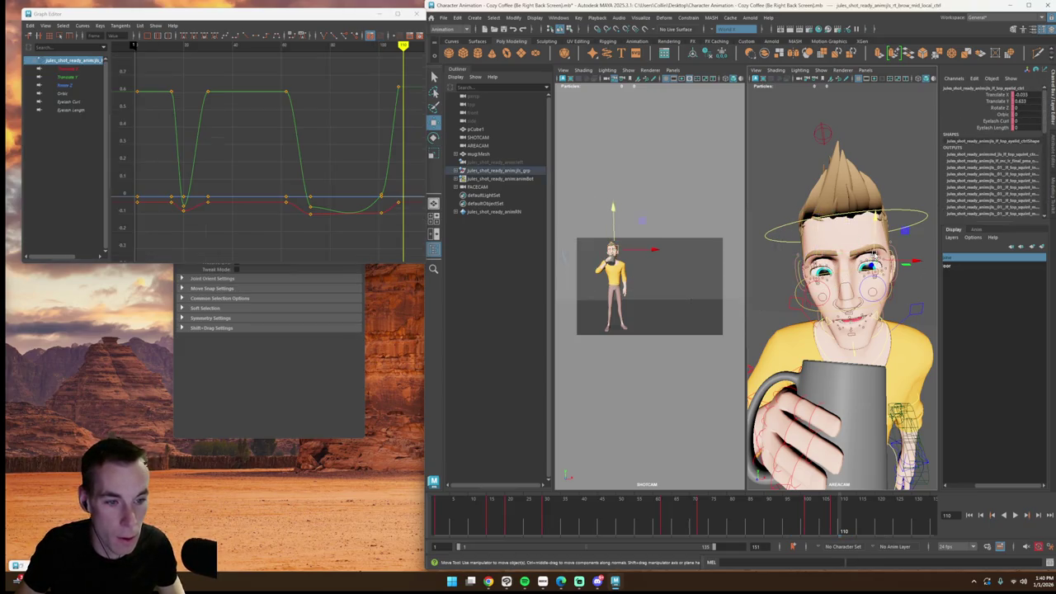
click(870, 261)
key(e)
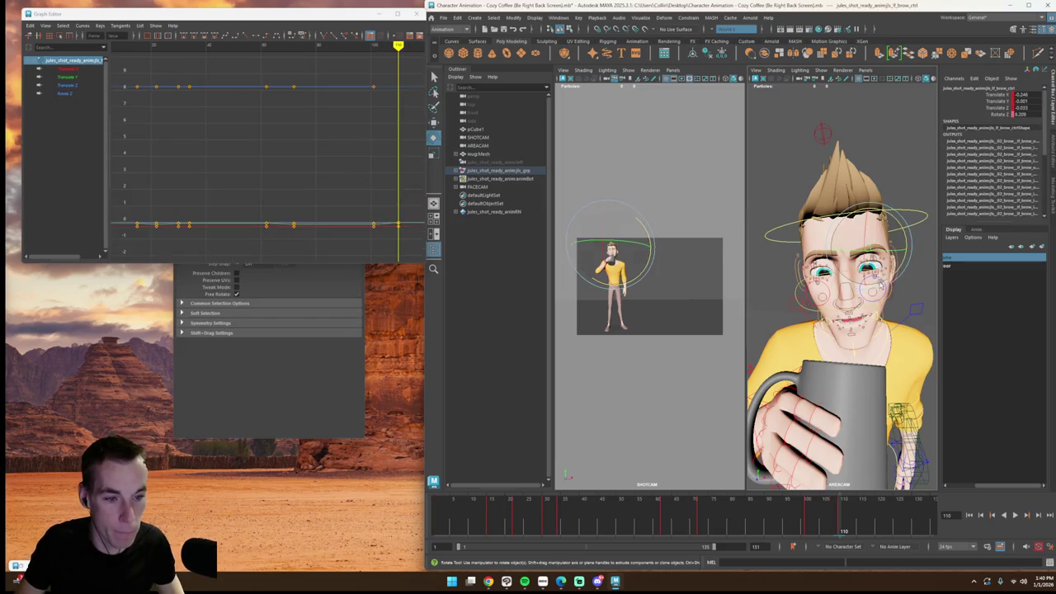
drag(902, 275, 901, 278)
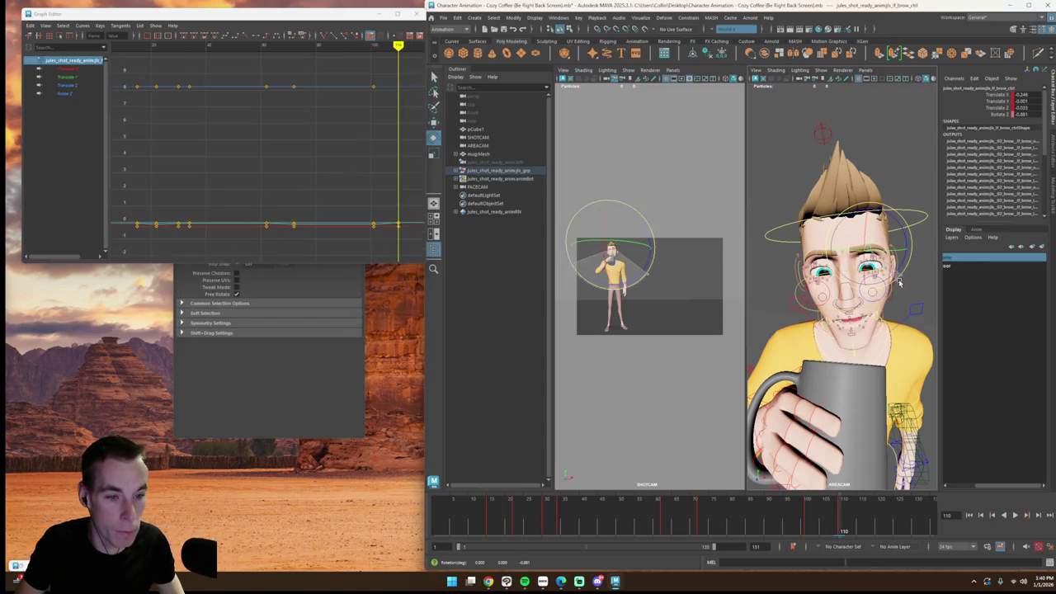
Step: Select the left brow mid control with the Move tool and play the sip back
key(w)
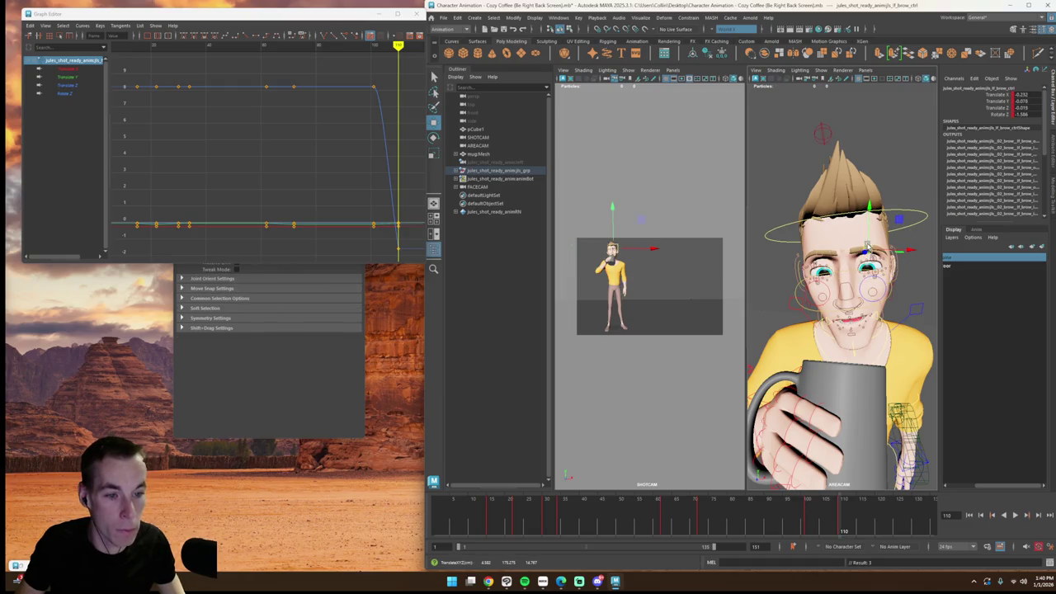
click(872, 256)
click(868, 249)
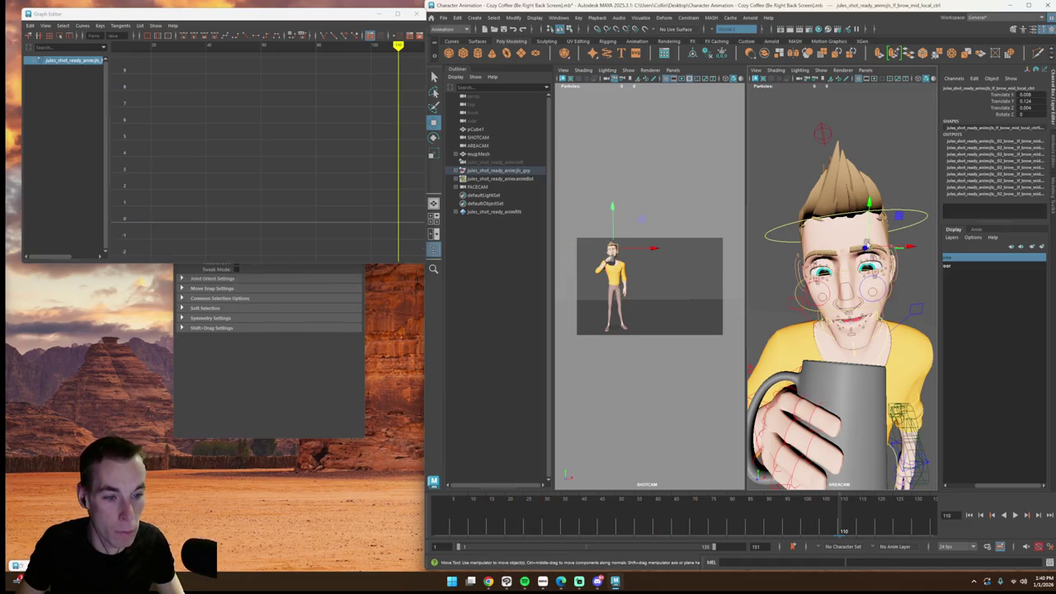
key(alt+v)
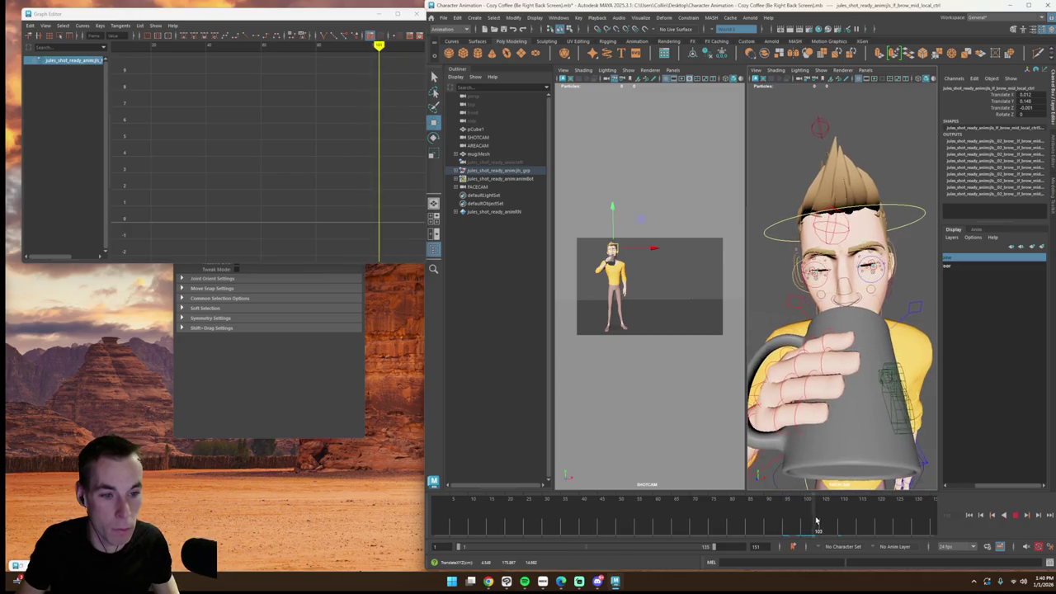
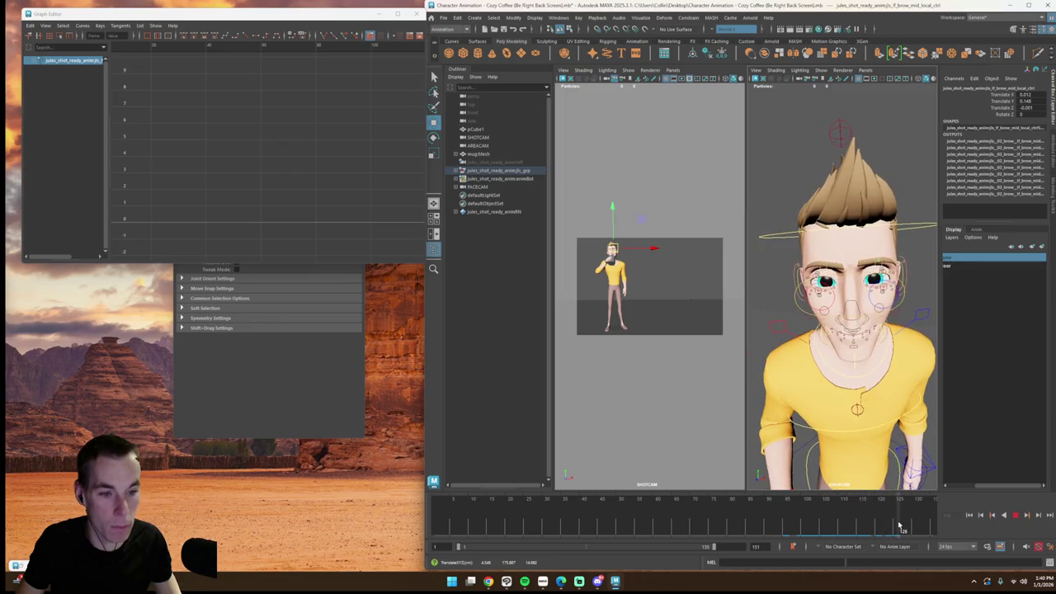
Step: Orbit to the face and select both brow mid controls
mouse_move(883, 455)
alt+mouse_down()
mouse_move(853, 443)
mouse_move(826, 483)
alt+mouse_up()
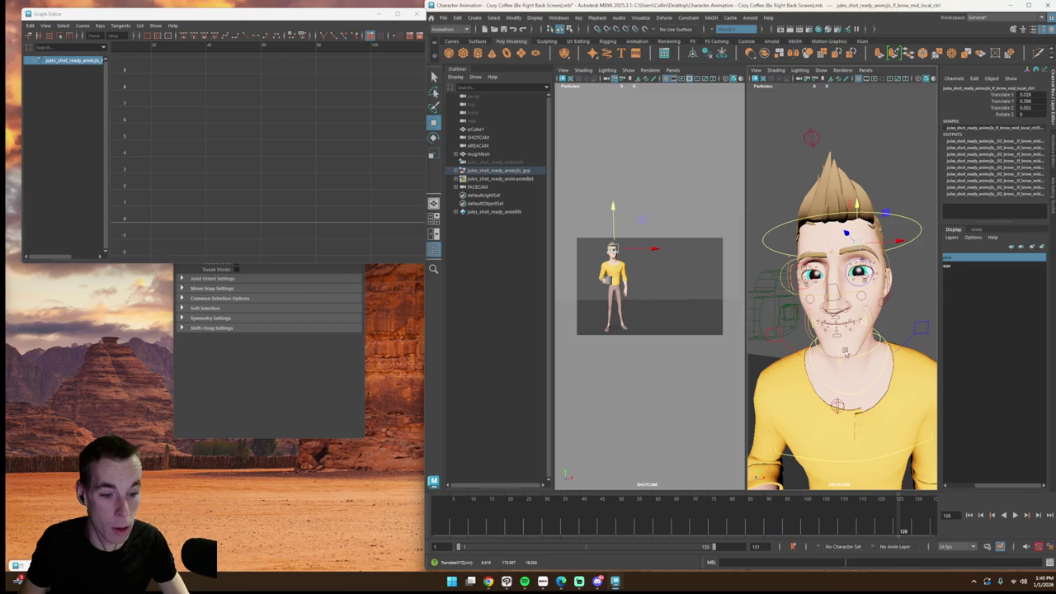
click(811, 253)
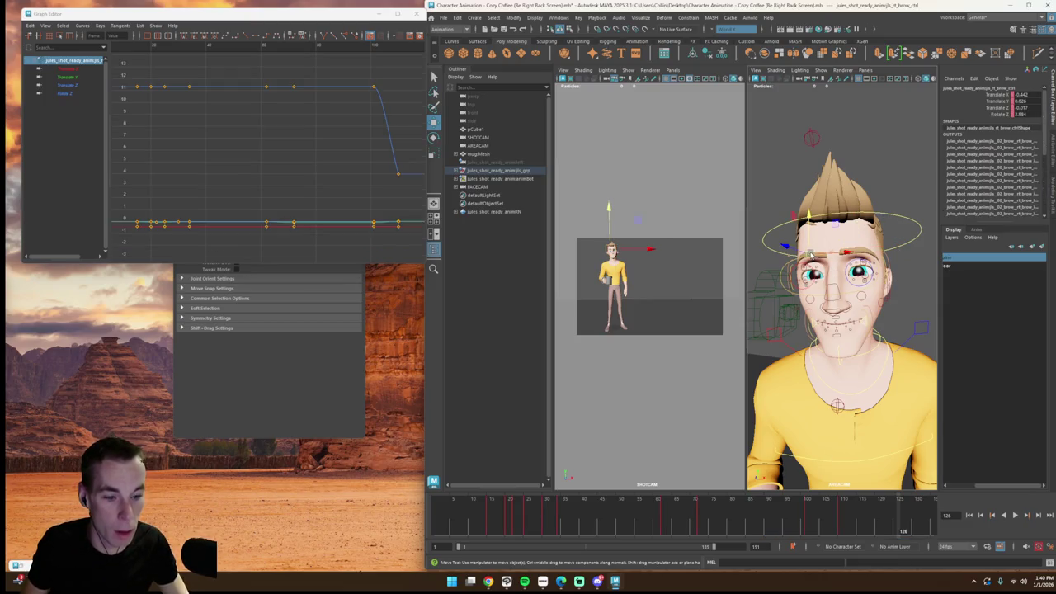
click(860, 263)
click(821, 254)
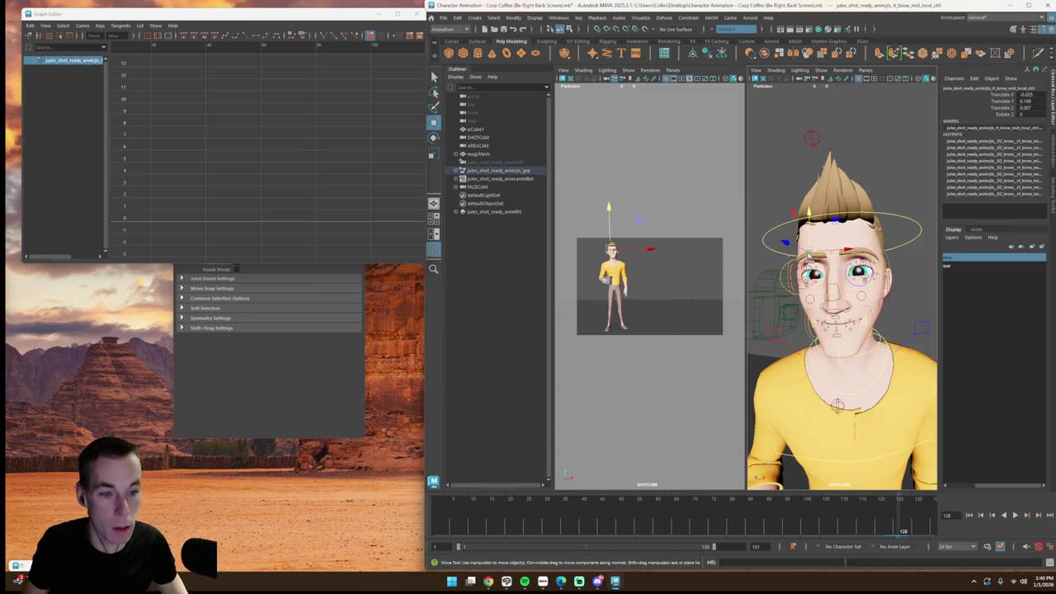
shift+click(858, 254)
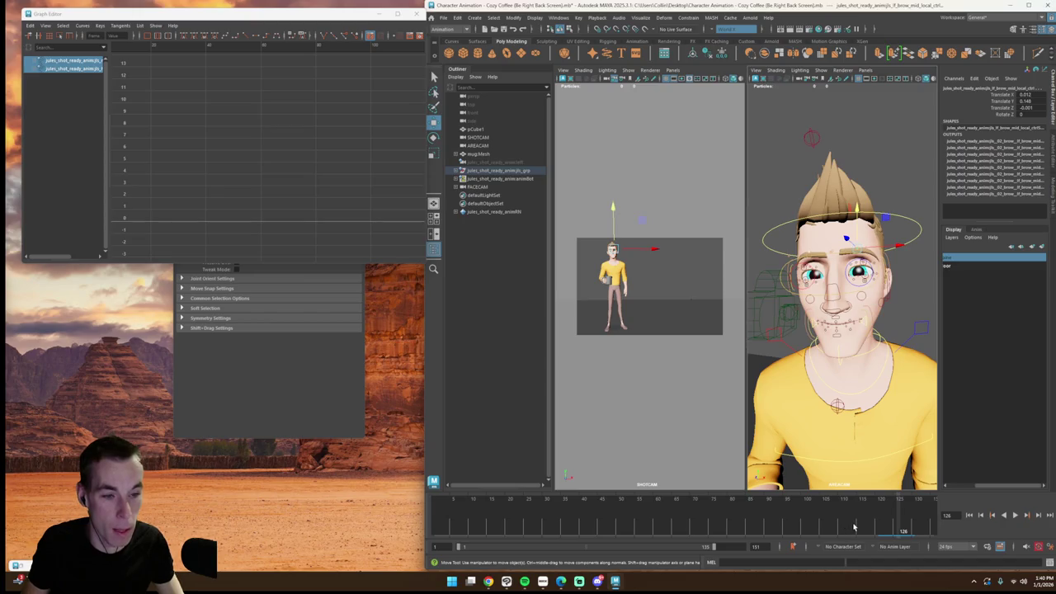
Step: At about frame 112, raise the brow controls slightly in Y and check them across the mug lift
drag(851, 513, 829, 523)
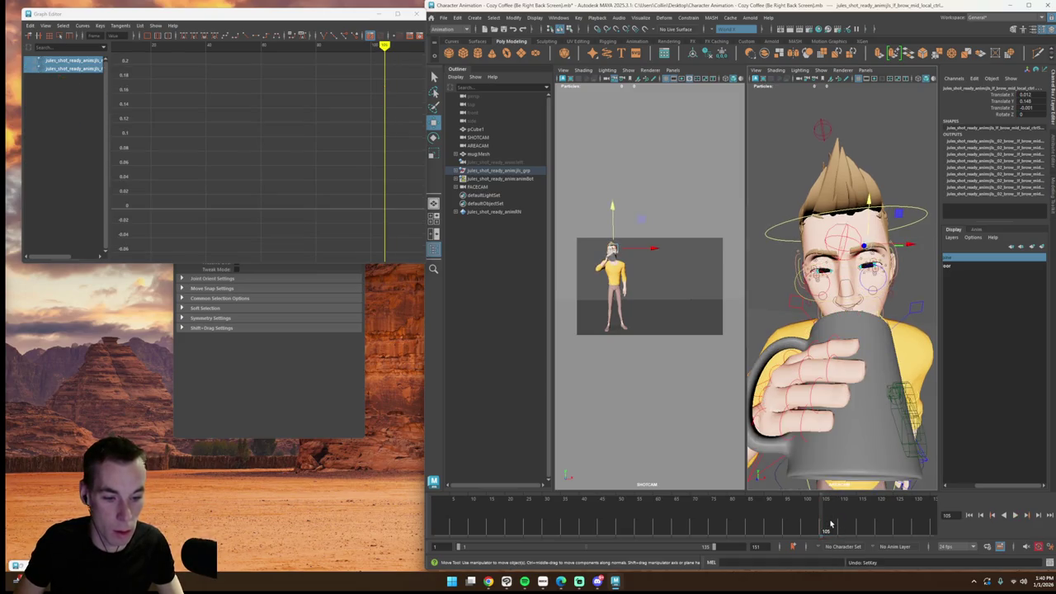
drag(830, 521, 853, 526)
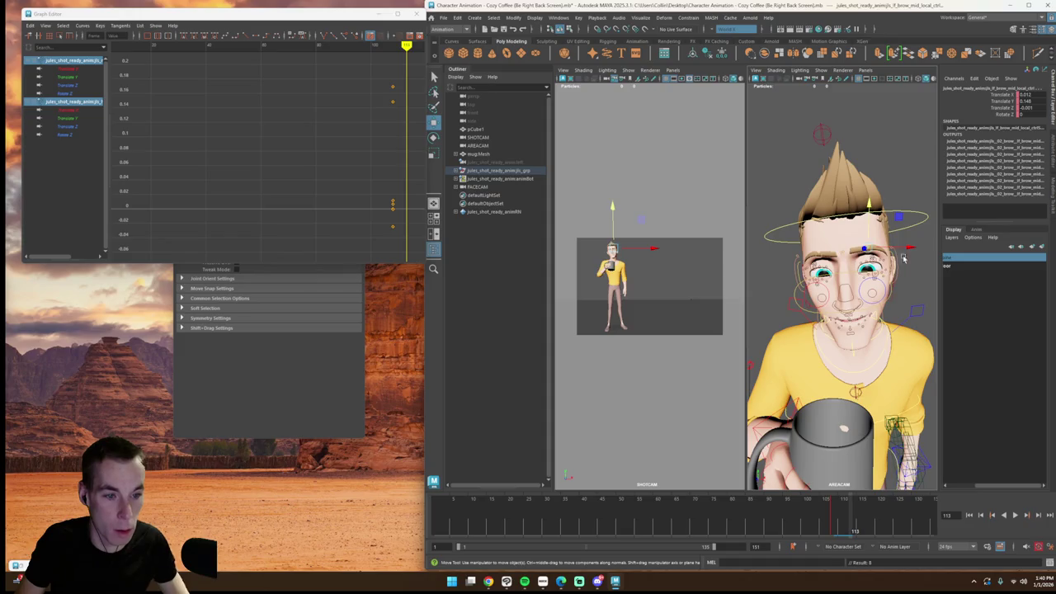
drag(871, 224, 868, 216)
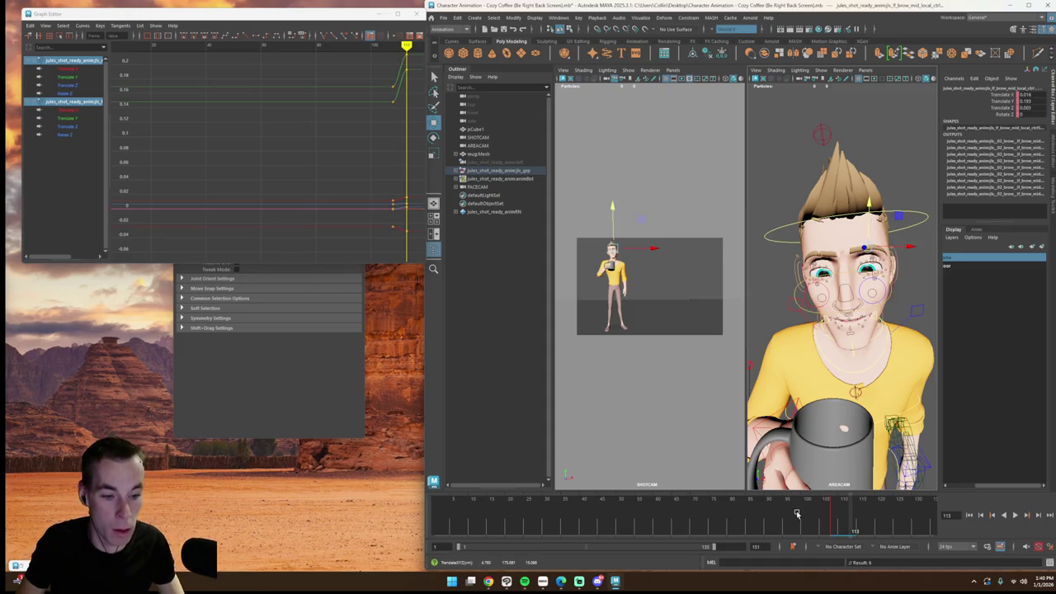
mouse_move(810, 518)
mouse_down()
mouse_move(742, 507)
mouse_move(757, 511)
mouse_up()
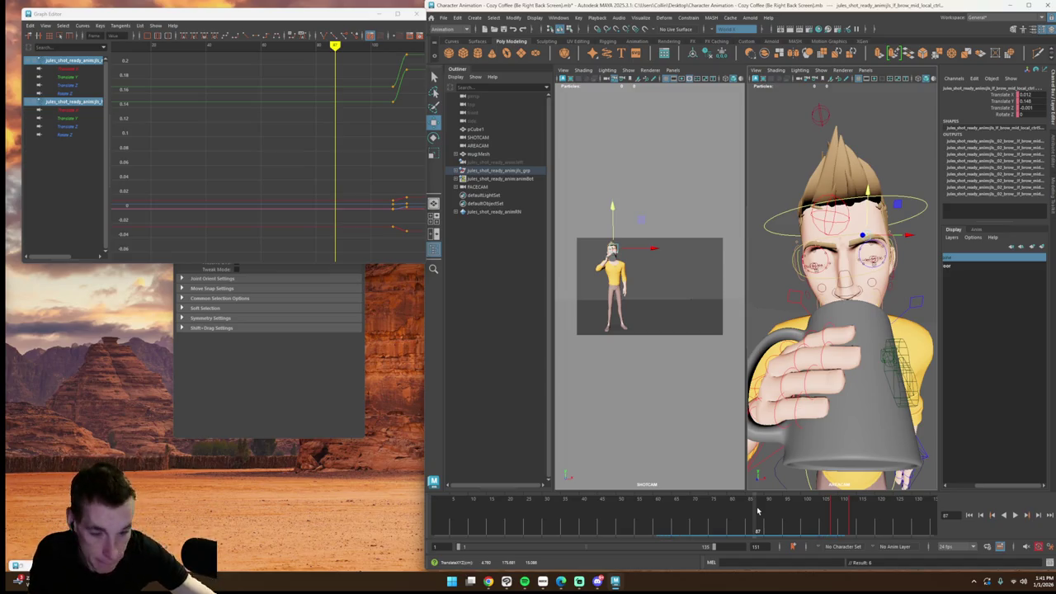
Step: Review the mug-lift frames and tilt the right brow control slightly with the Rotate tool
click(1017, 515)
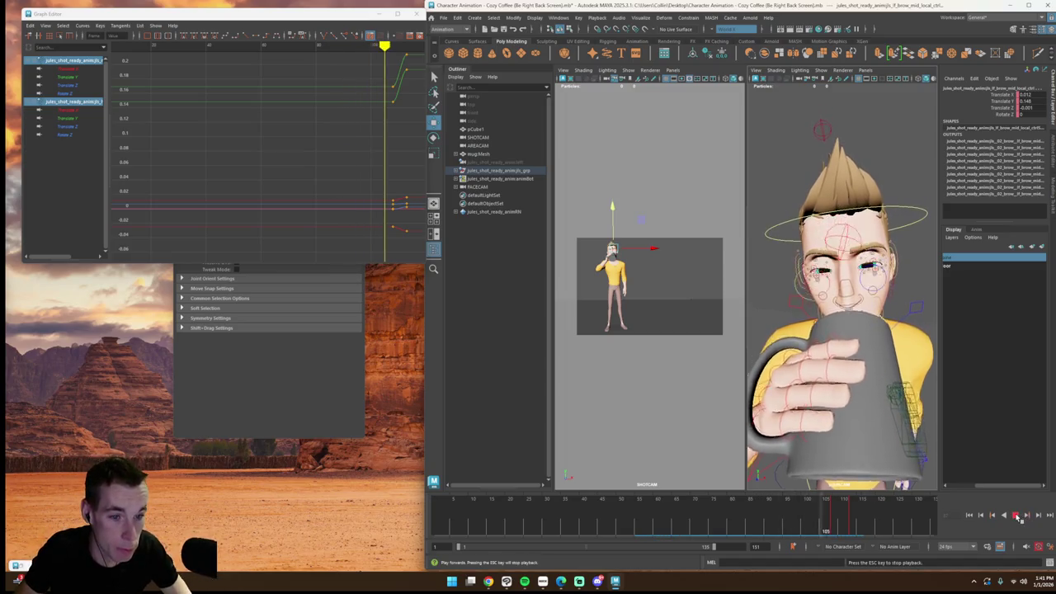
mouse_move(773, 518)
mouse_down()
mouse_move(849, 524)
mouse_move(839, 518)
mouse_up()
click(816, 261)
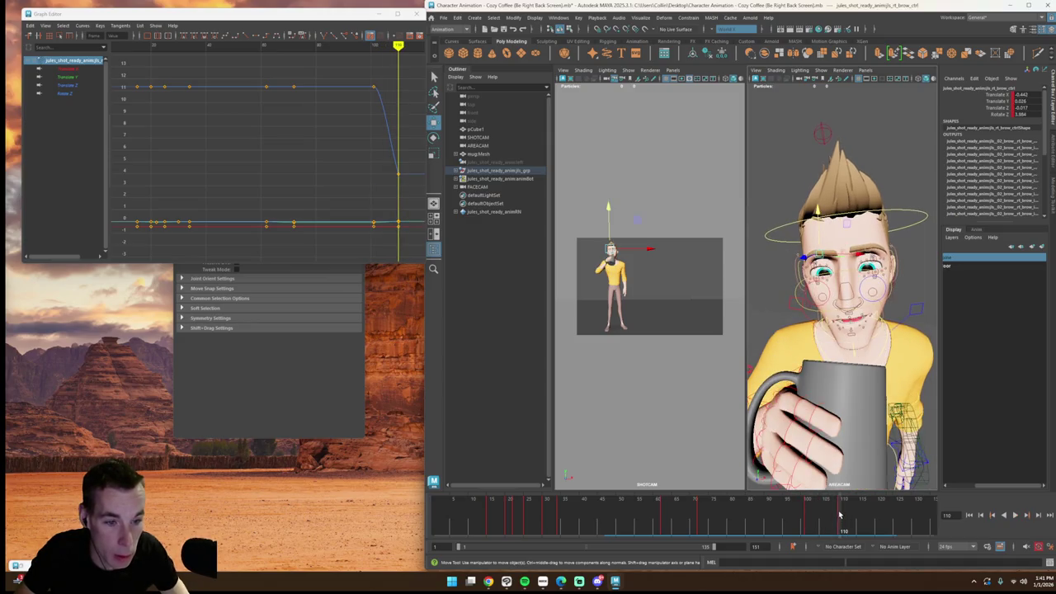
key(e)
drag(846, 259, 854, 248)
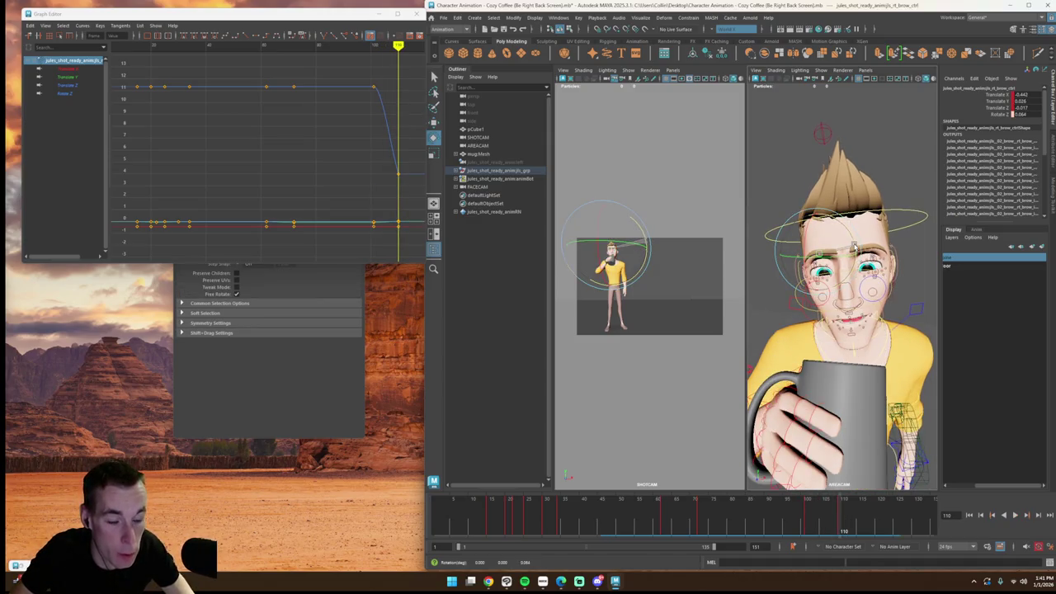
Step: Play back from around frame 116 to check the brow motion, then maximize the shot camera view
drag(847, 503, 864, 520)
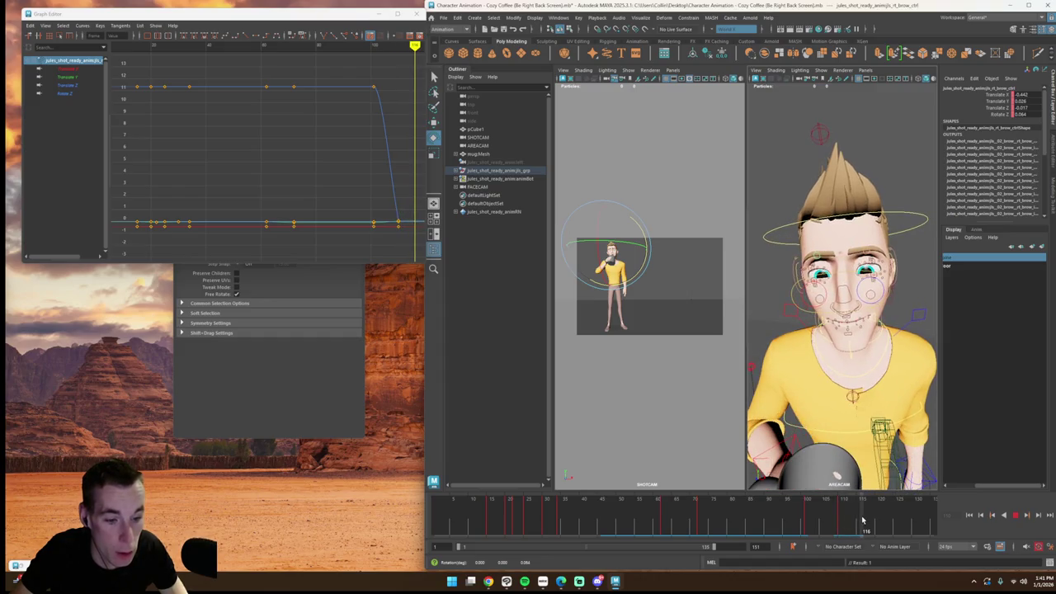
click(1017, 515)
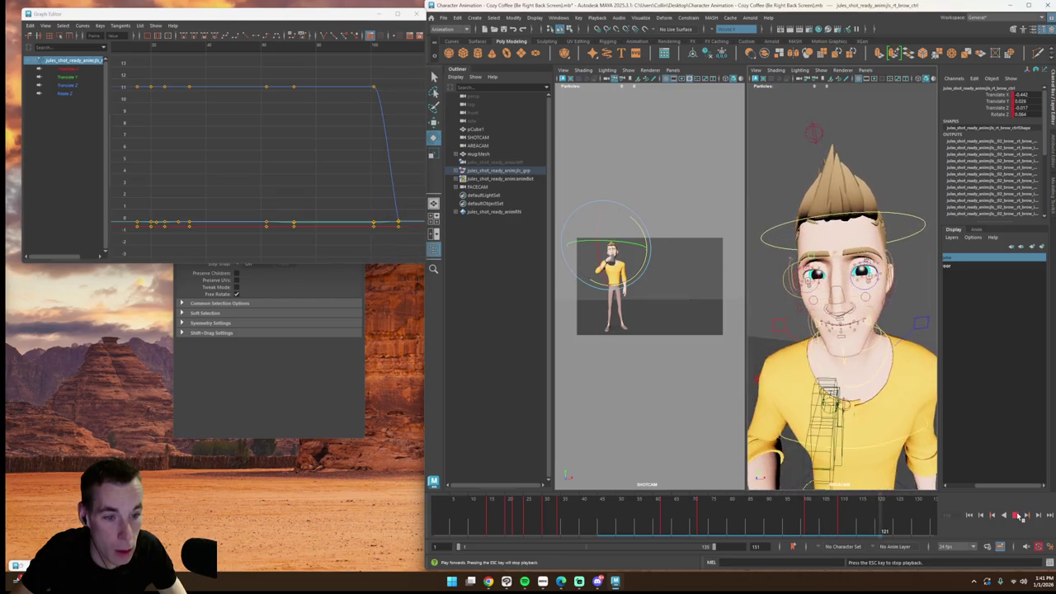
click(648, 424)
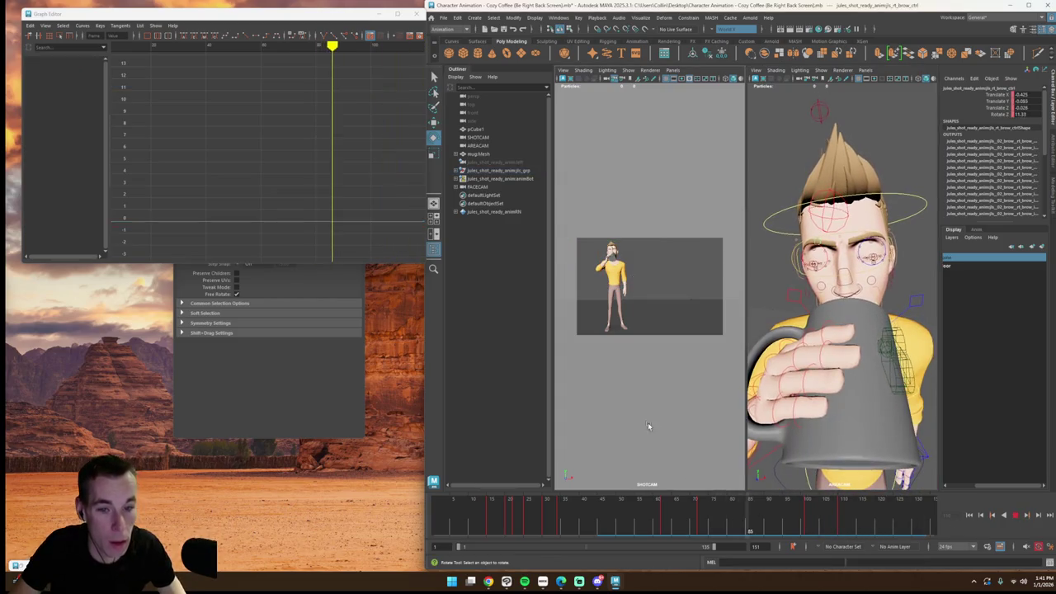
key(space)
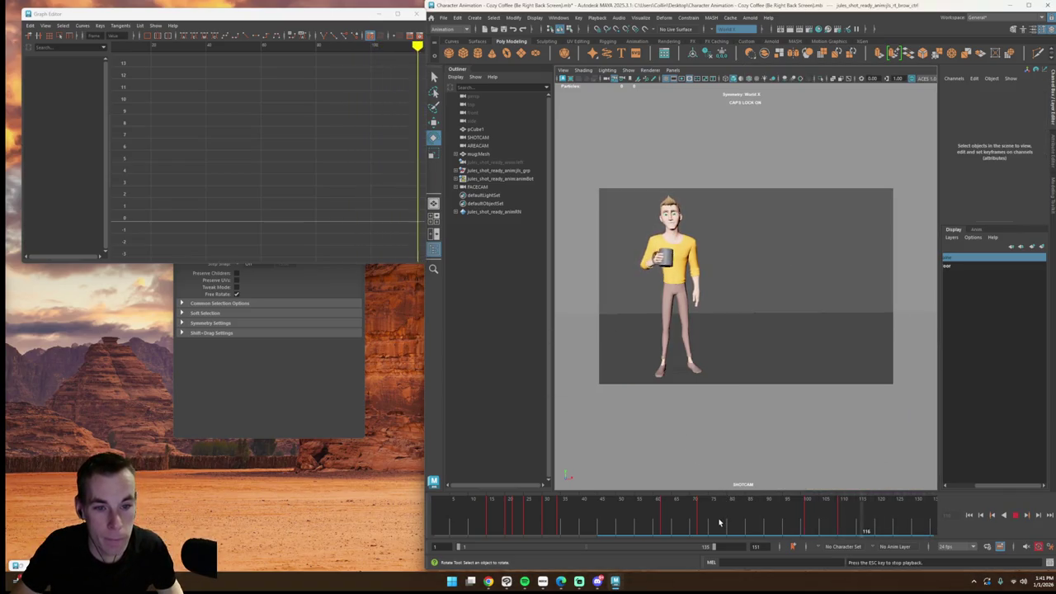
Step: Play the shot forward and backward from the start, stopping around frame 45
click(436, 498)
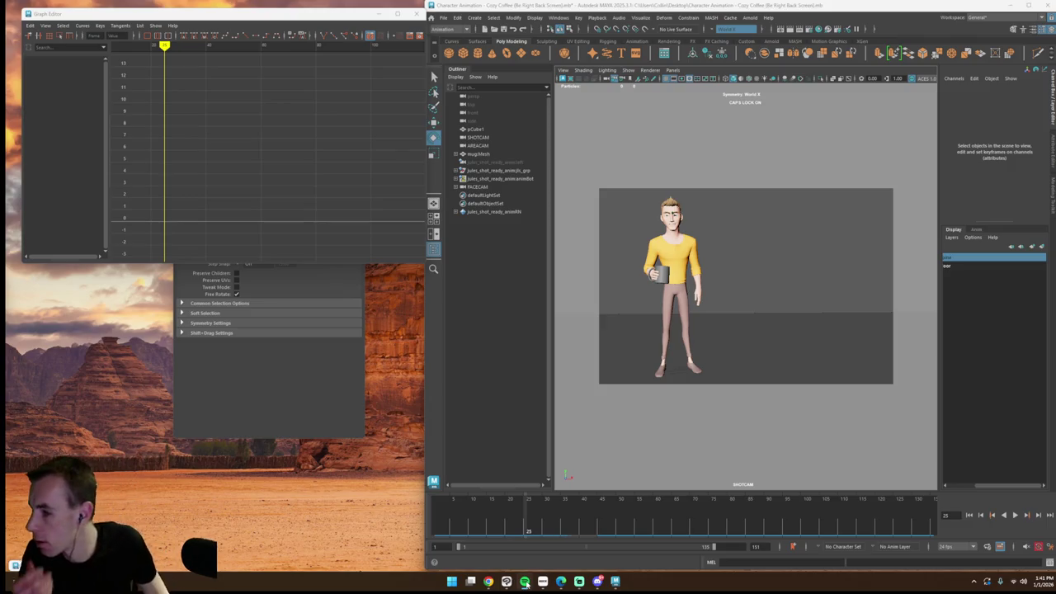
click(1015, 515)
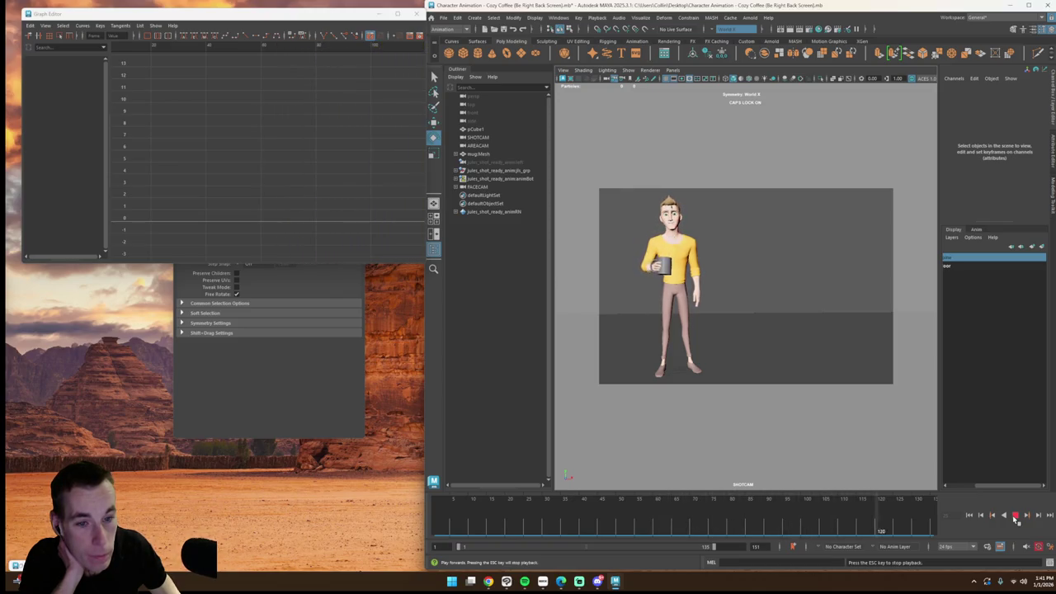
click(1003, 515)
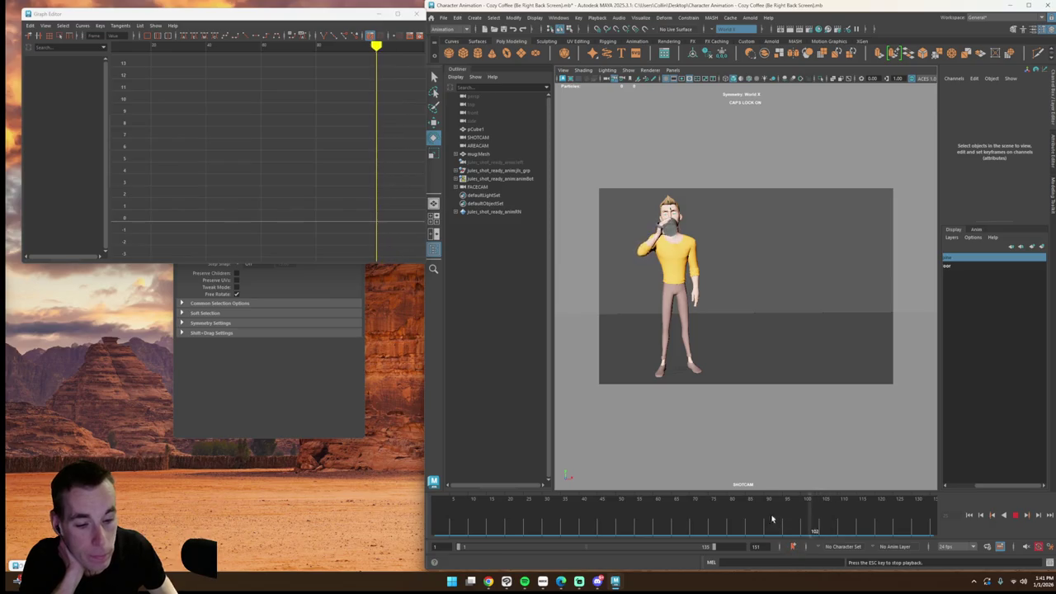
click(1016, 515)
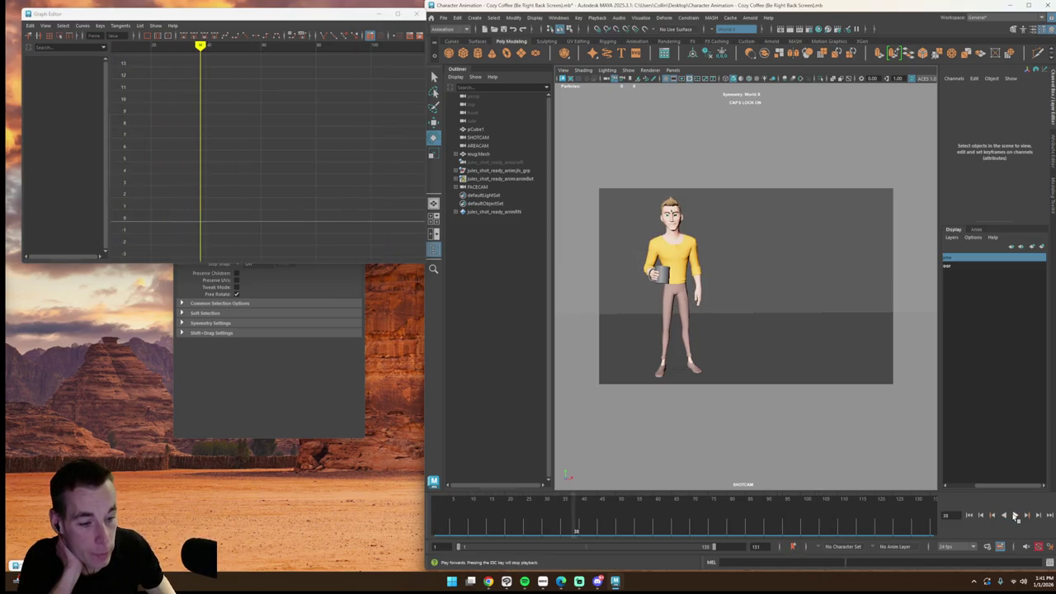
drag(644, 528, 571, 528)
Step: Look through AREACAM and zoom in on the character's face
click(674, 69)
click(761, 80)
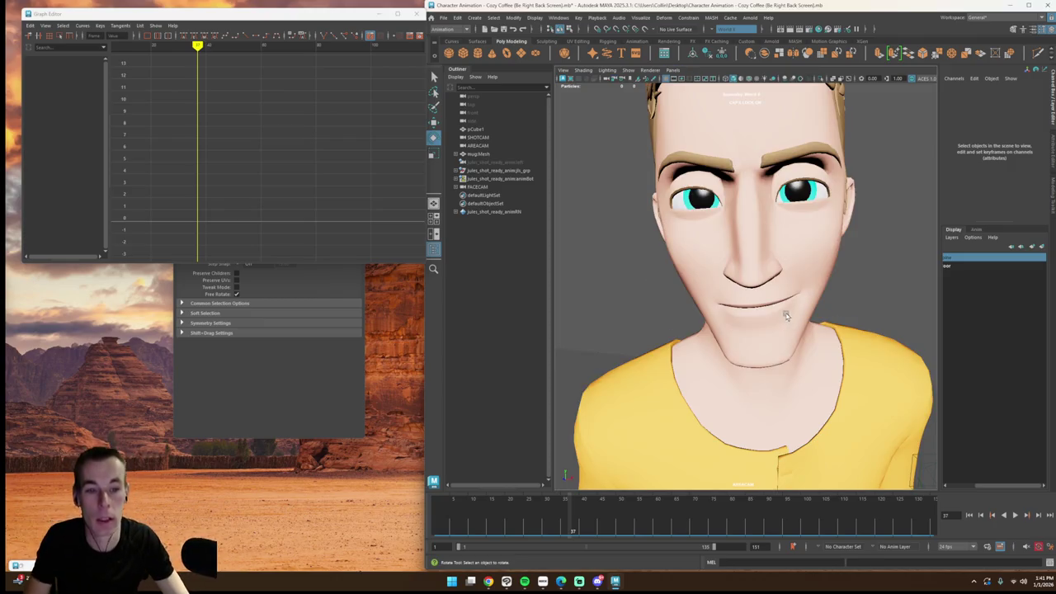
alt+drag(785, 310, 774, 323)
scroll(774, 323, up, 6)
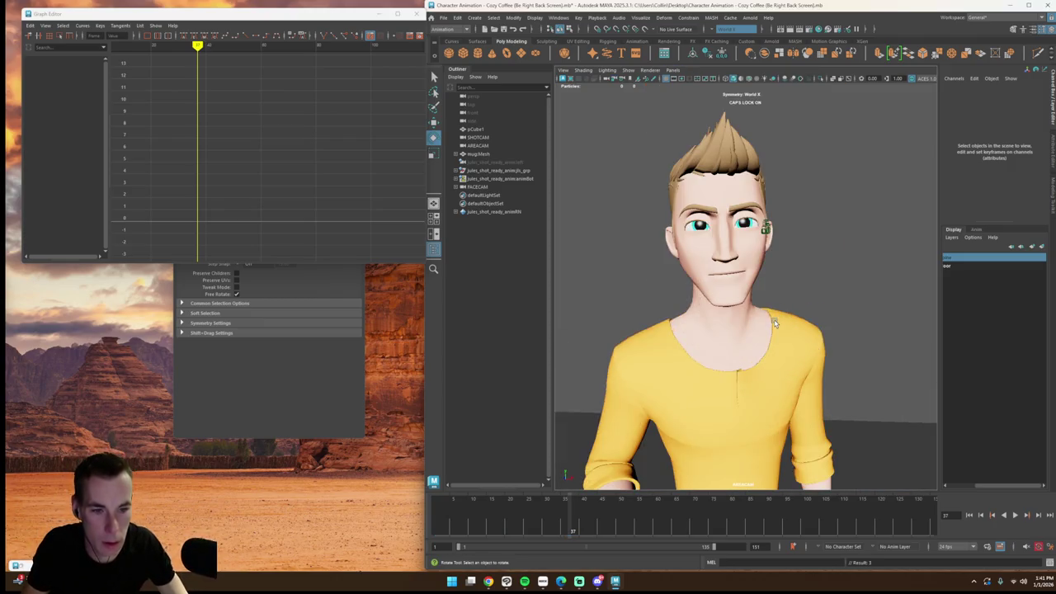
scroll(763, 318, up, 2)
key(super)
key(super)
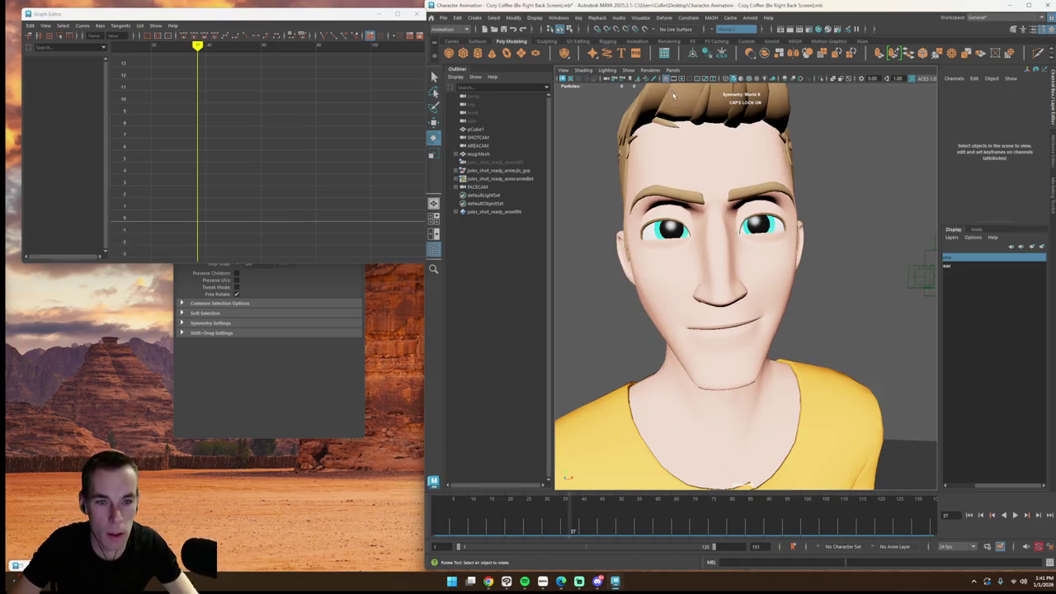
Step: Show NURBS curves, select the right eye control, and move to about frame 50
click(675, 72)
mouse_move(648, 106)
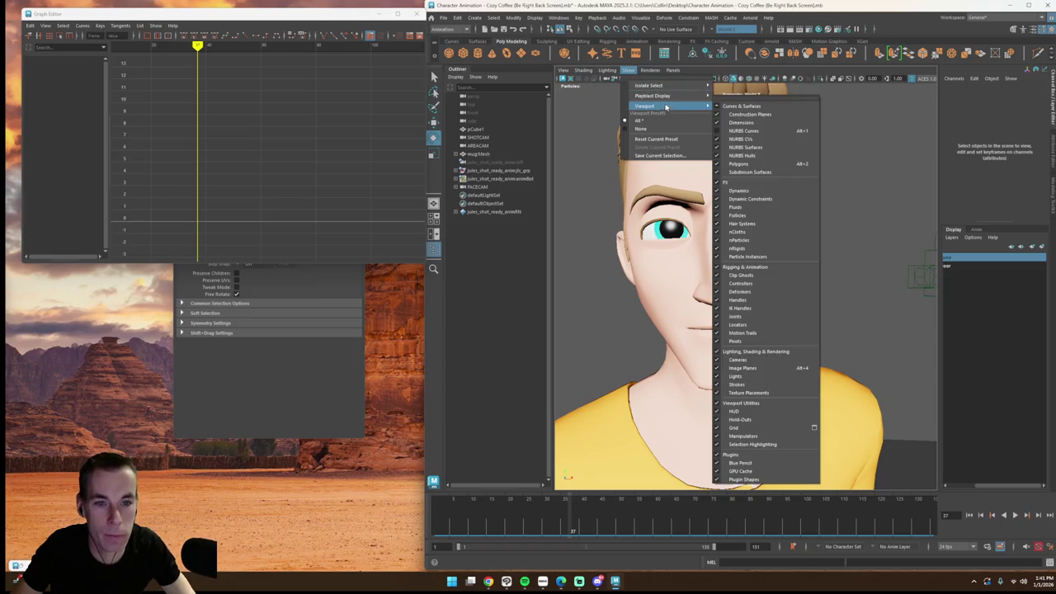
click(766, 138)
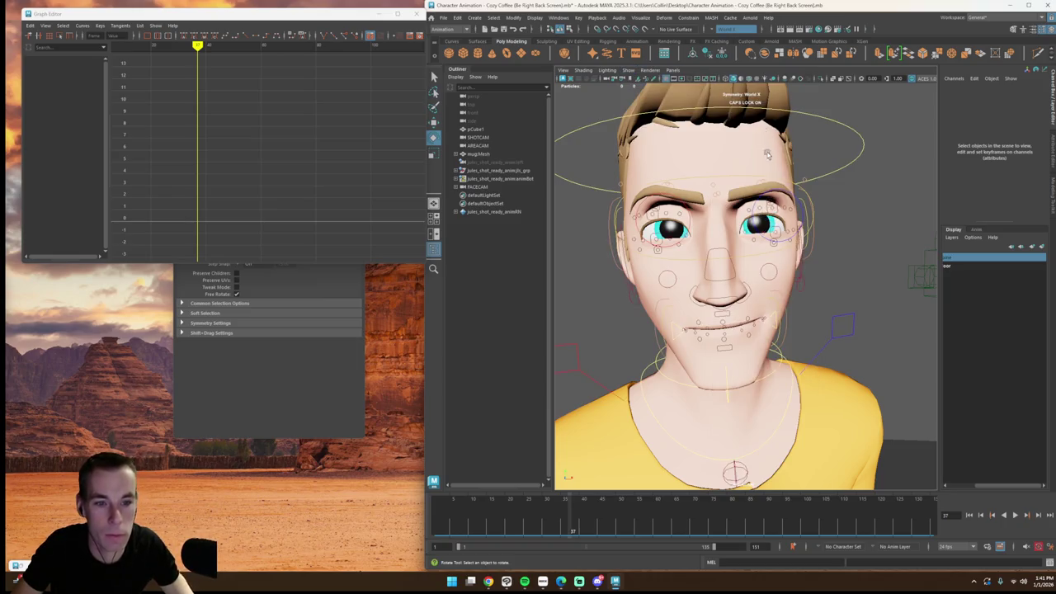
click(691, 230)
mouse_move(575, 509)
mouse_down()
mouse_move(672, 508)
mouse_move(582, 533)
mouse_move(606, 530)
mouse_up()
Step: Move the eye master control to aim both eyes further right, then select the left eye control
click(810, 245)
click(789, 218)
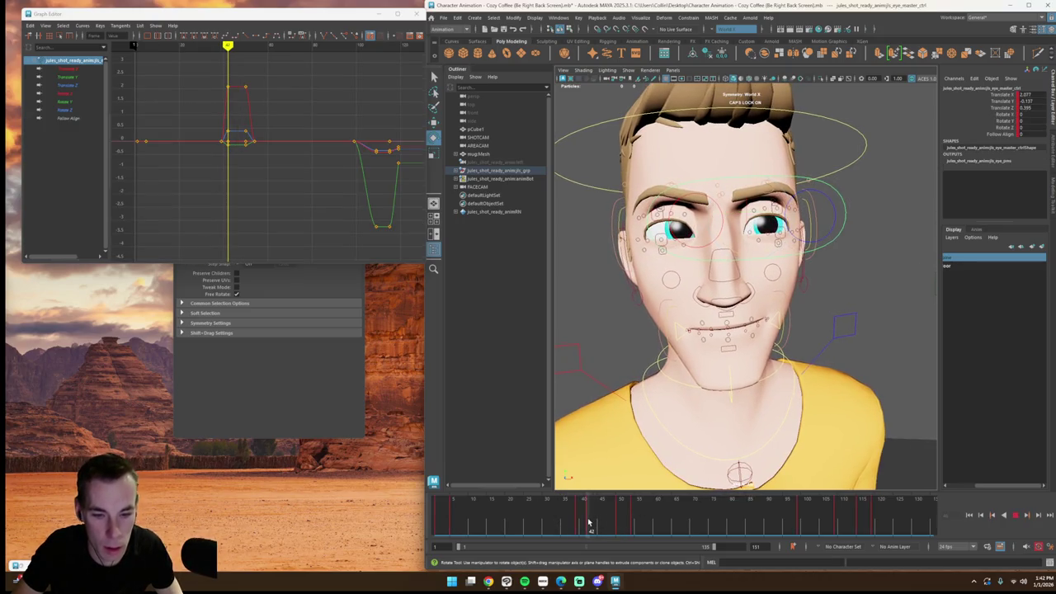
key(w)
drag(789, 217, 803, 218)
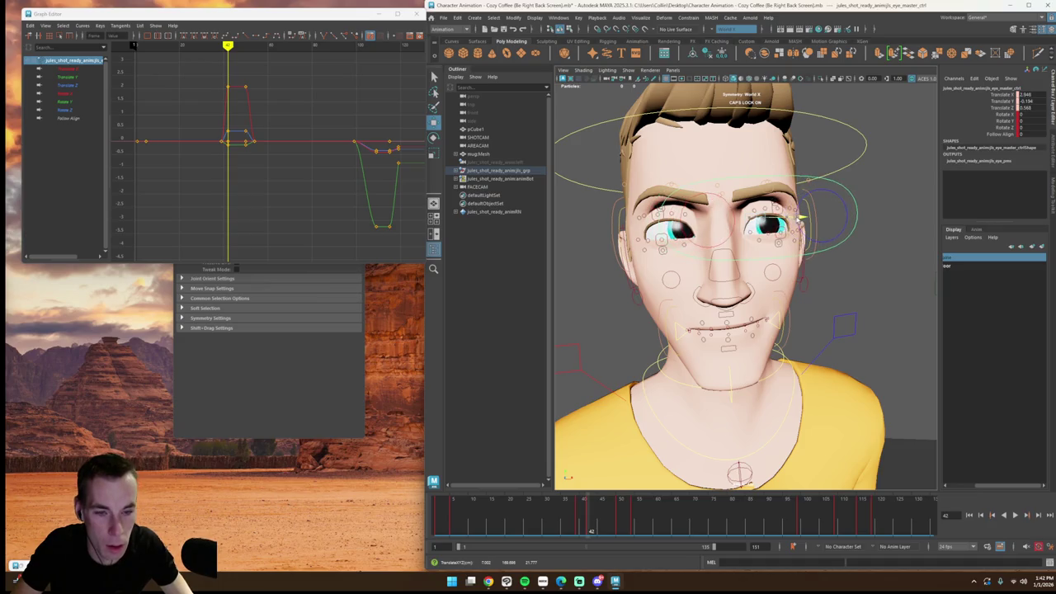
click(788, 235)
click(794, 221)
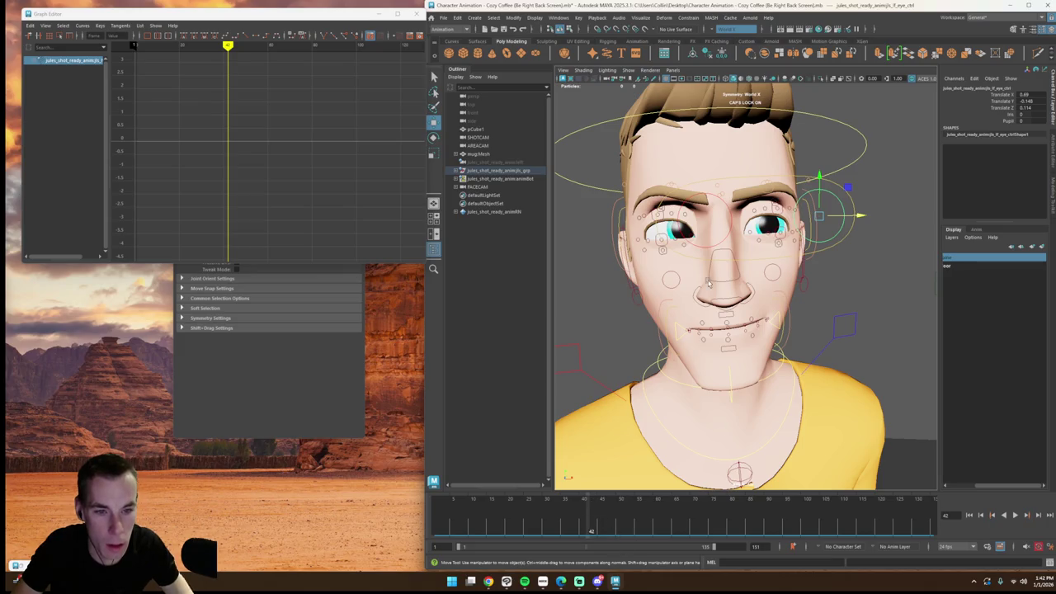
Step: Scrub the frames around 36–42 to check the eye direction and glance timing
key(period)
key(comma)
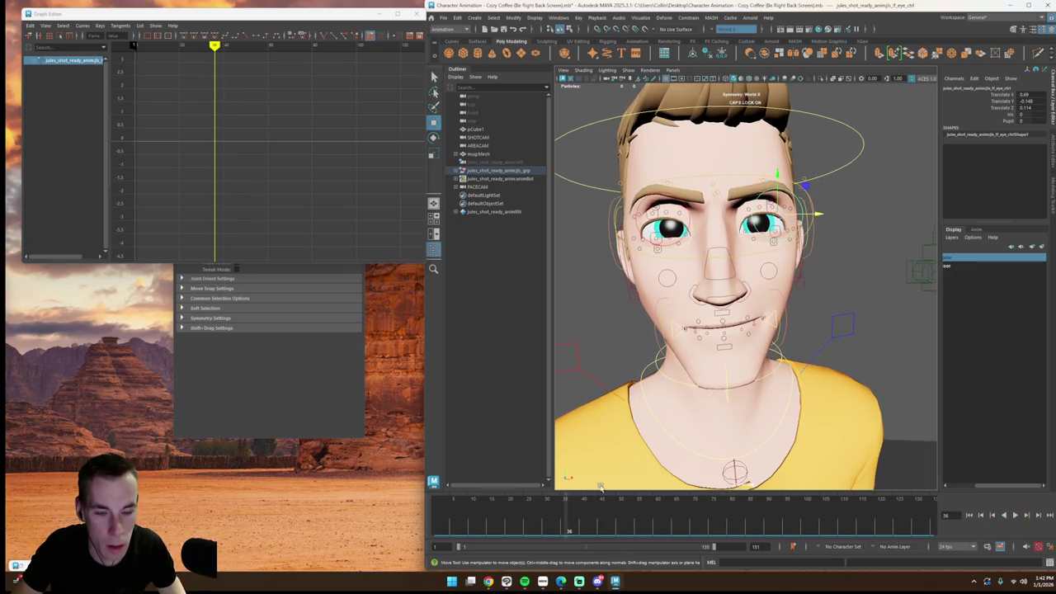
key(Up)
click(577, 526)
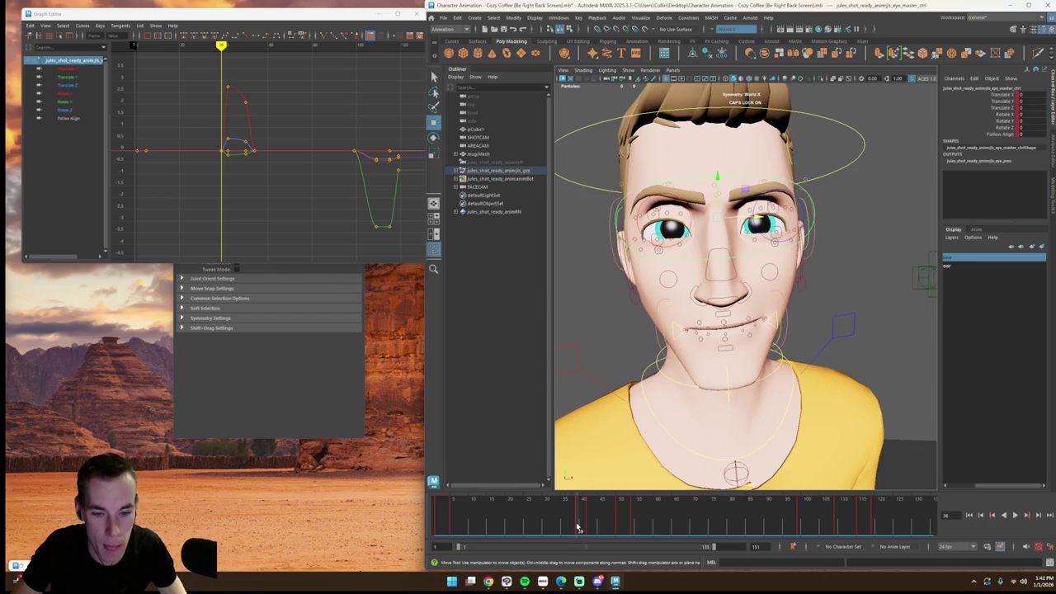
drag(577, 526, 580, 528)
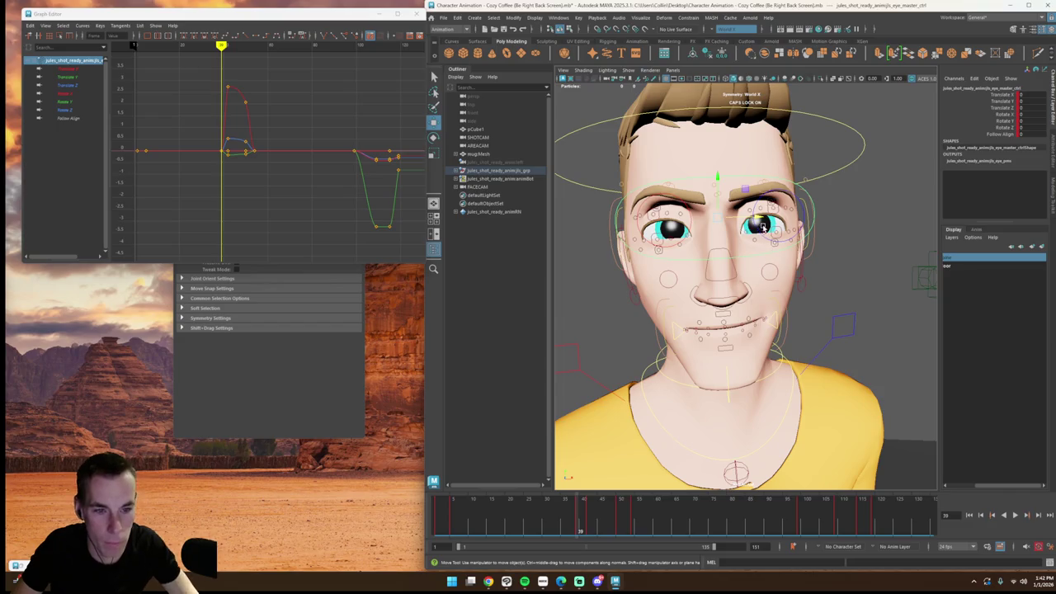
click(756, 234)
click(588, 525)
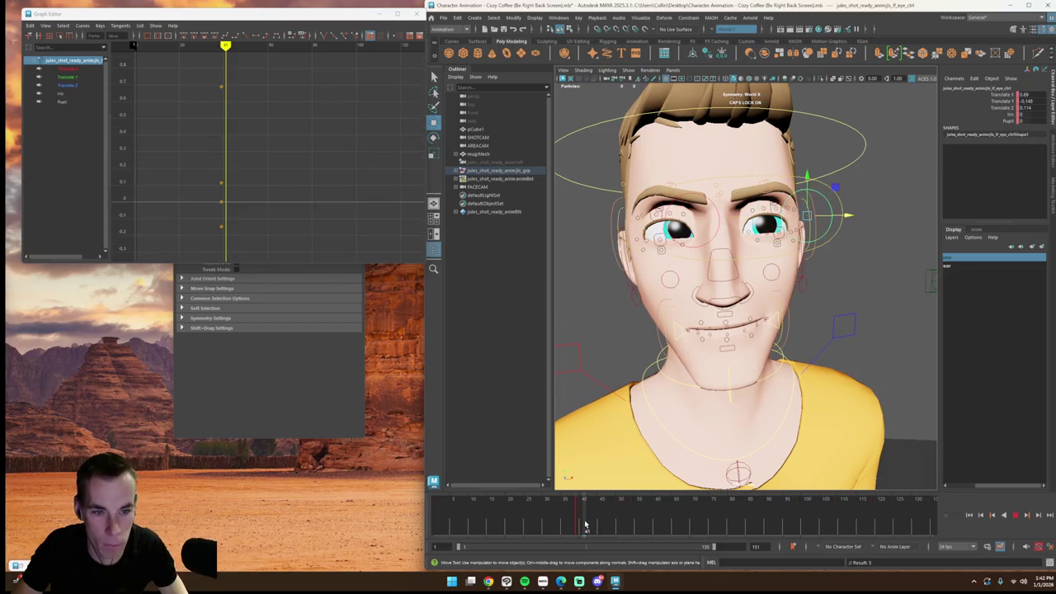
drag(590, 525, 588, 526)
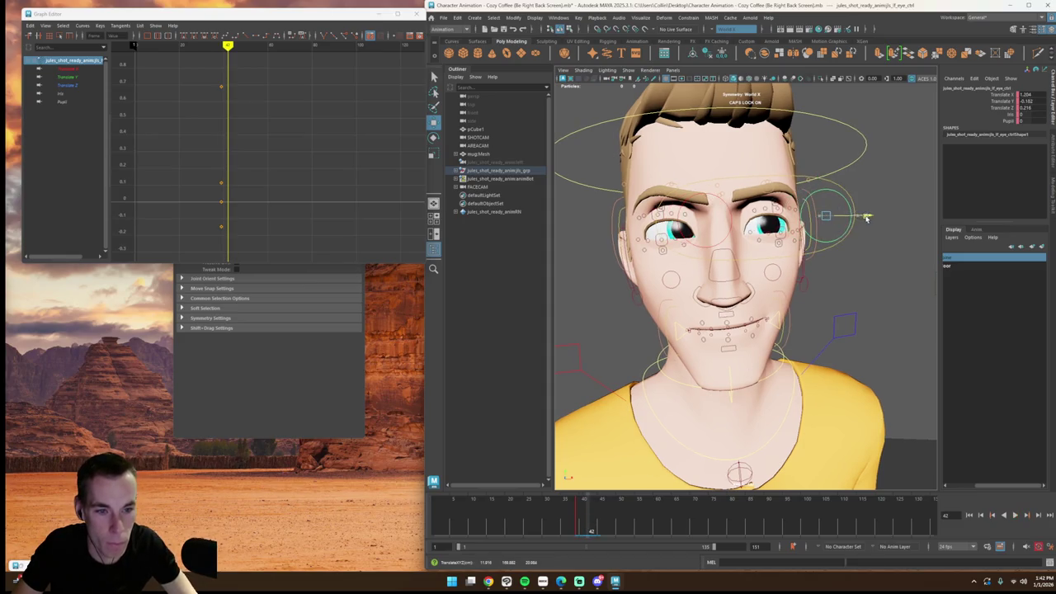
scroll(850, 273, down, 5)
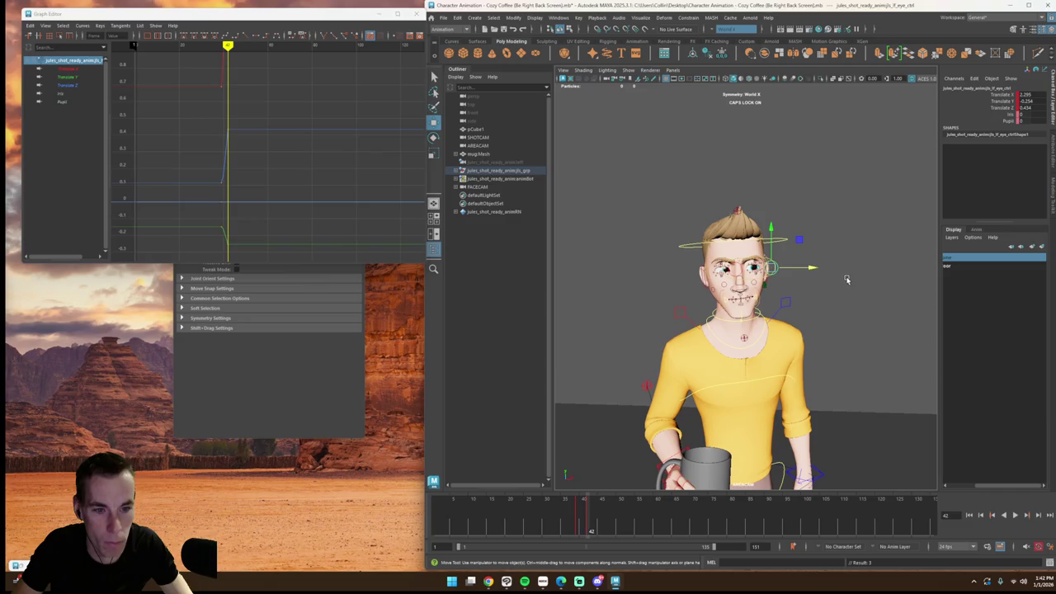
scroll(840, 282, up, 5)
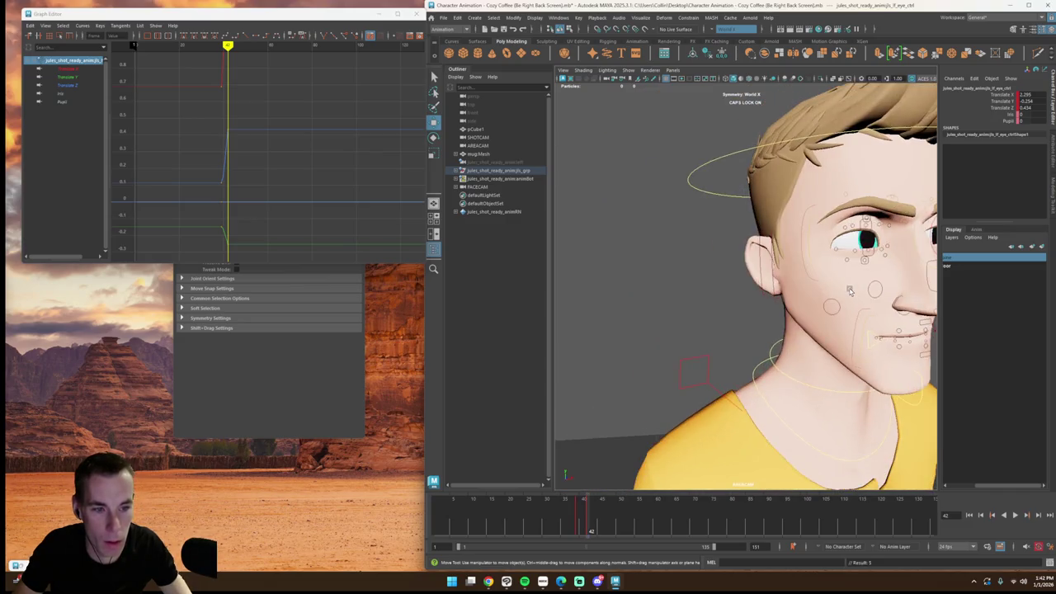
scroll(831, 290, down, 4)
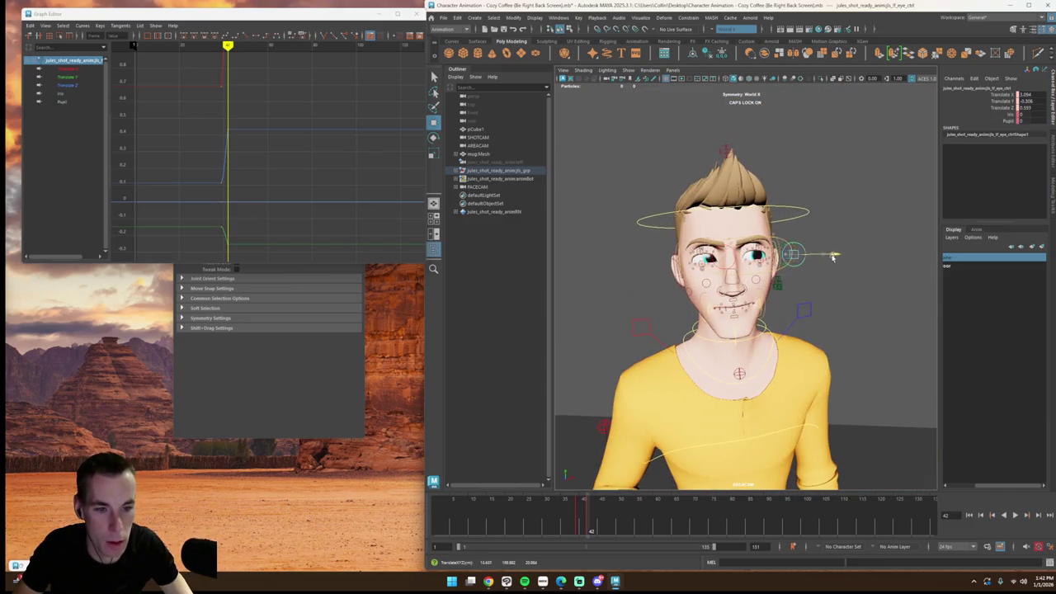
mouse_move(844, 260)
alt+mouse_down()
mouse_move(845, 277)
mouse_move(858, 276)
mouse_move(836, 273)
alt+mouse_up()
Step: At frame 42, nudge the left eye control slightly right and play back from about frame 35
key(ctrl+z)
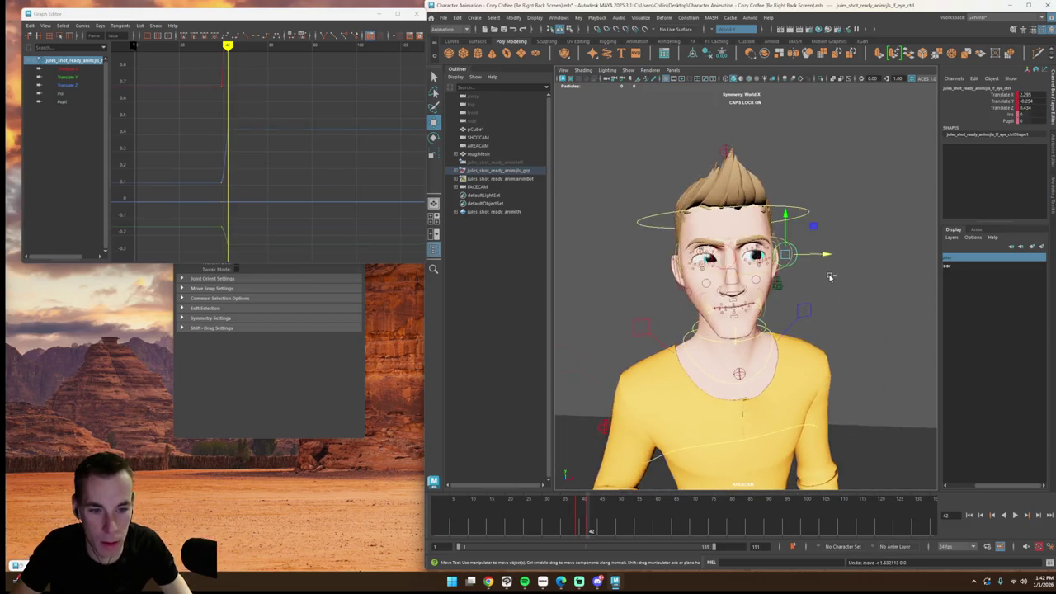
key(ctrl+z)
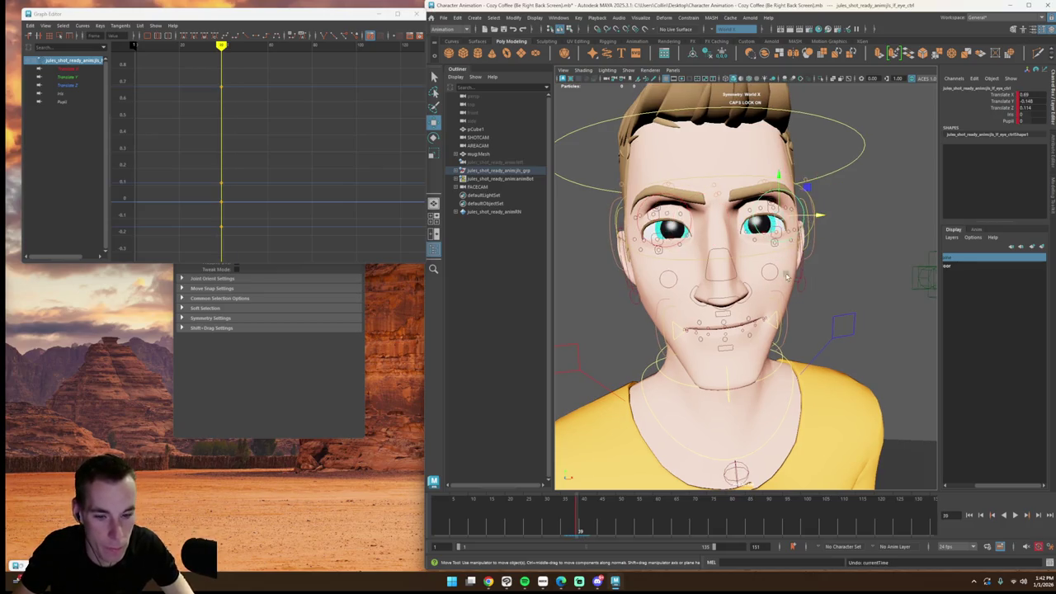
click(590, 516)
drag(860, 217, 866, 219)
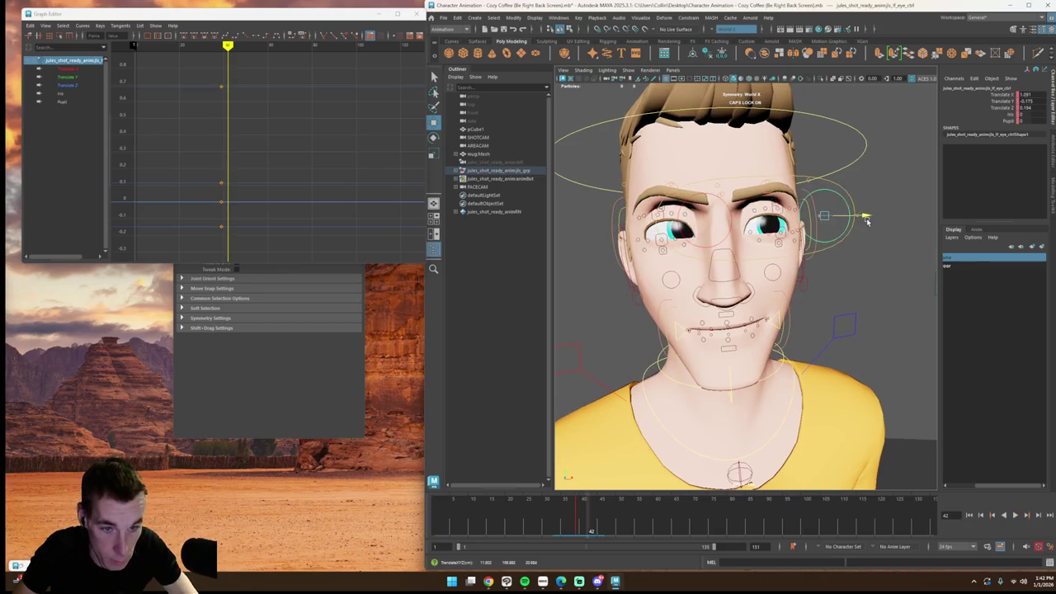
click(562, 520)
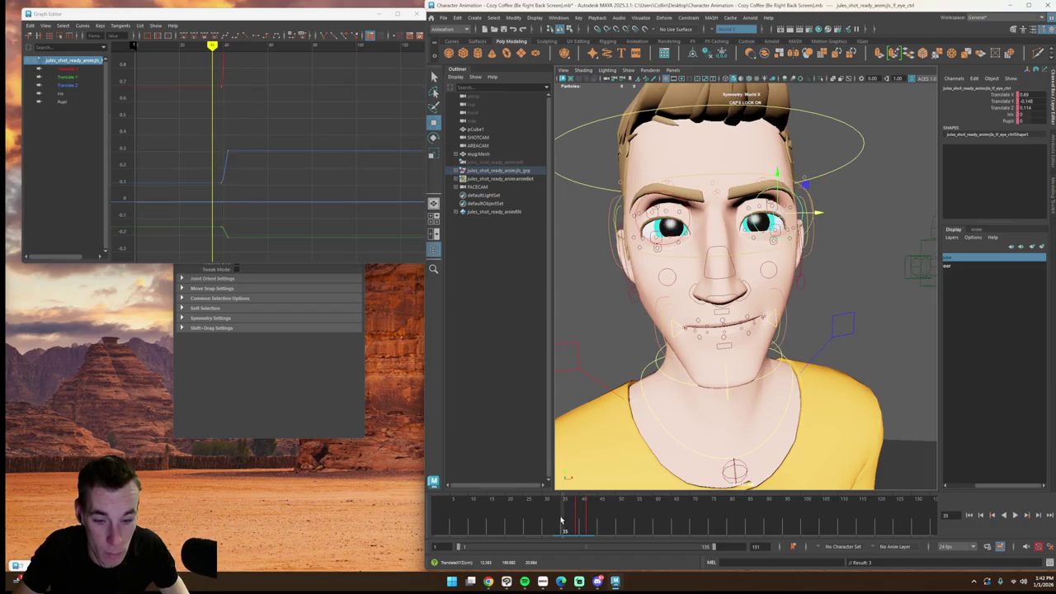
click(1014, 515)
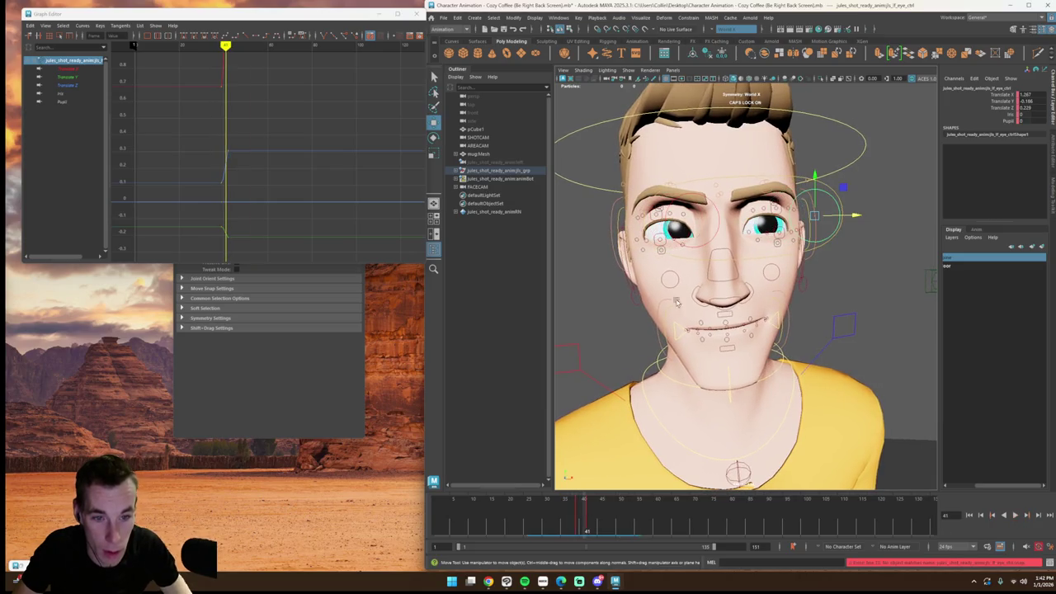
Step: Replay the eye animation and step through frames 52–57 to check the expression
click(712, 239)
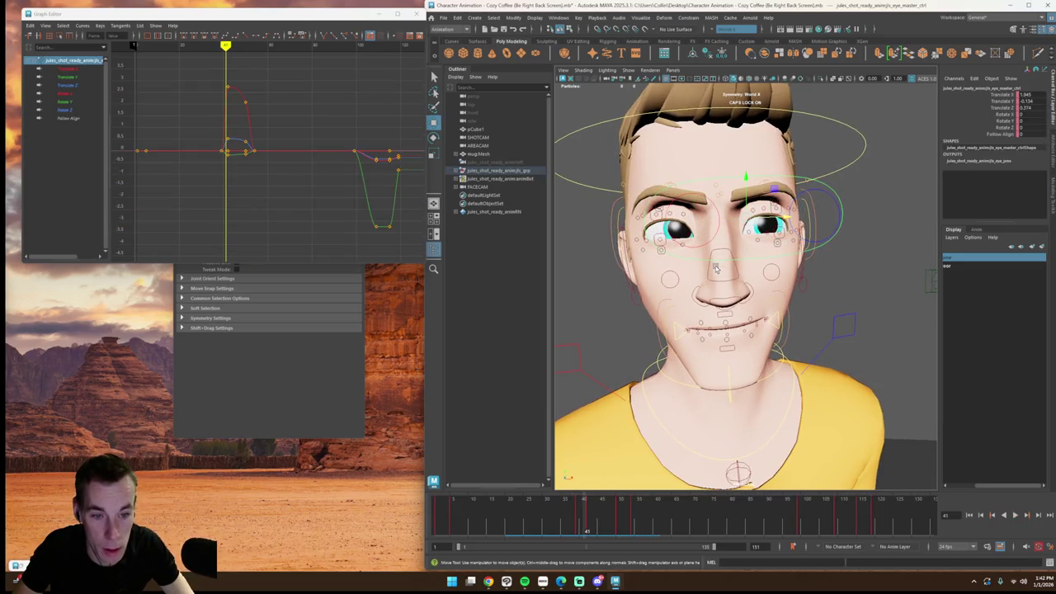
key(alt+v)
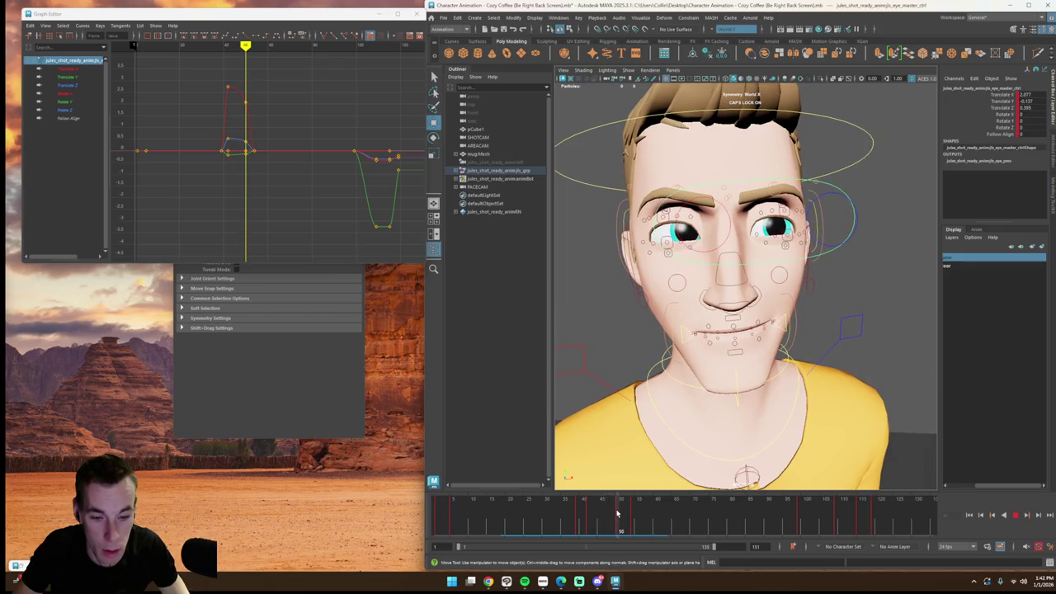
click(810, 237)
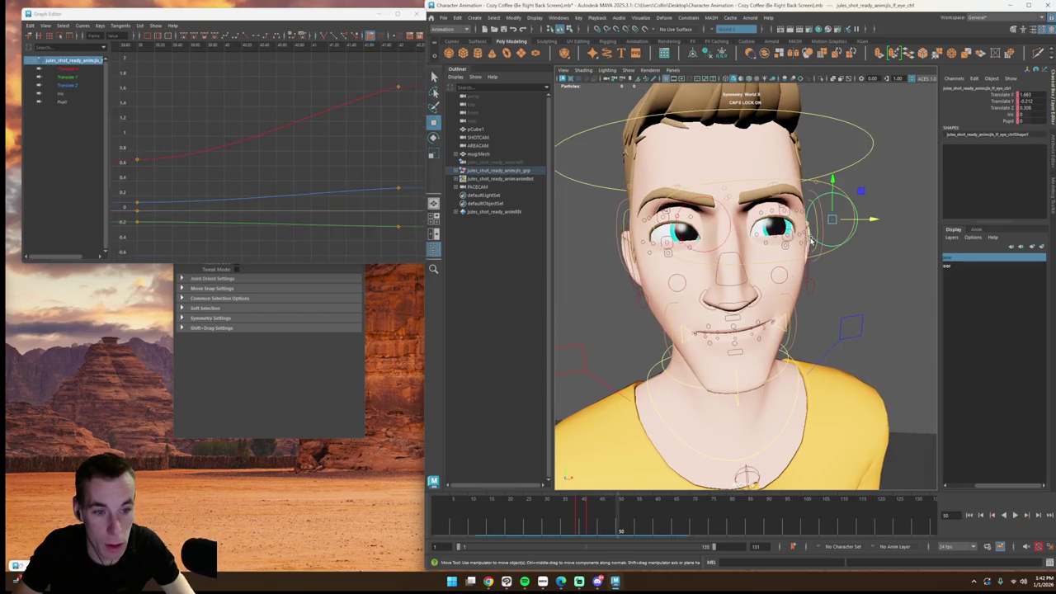
key(alt+v)
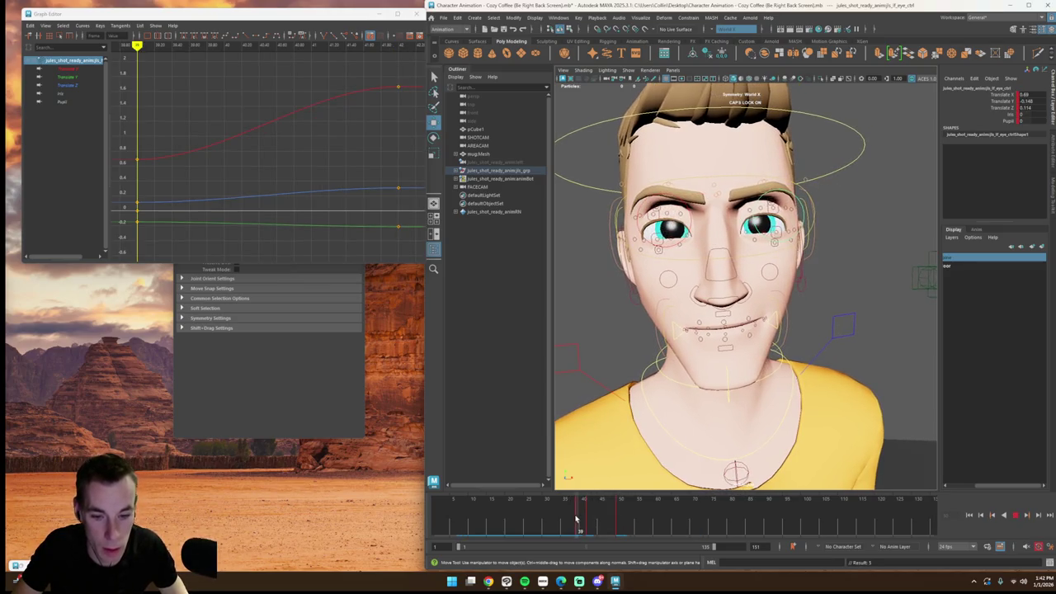
mouse_move(623, 518)
mouse_down()
mouse_move(723, 528)
mouse_move(691, 529)
mouse_up()
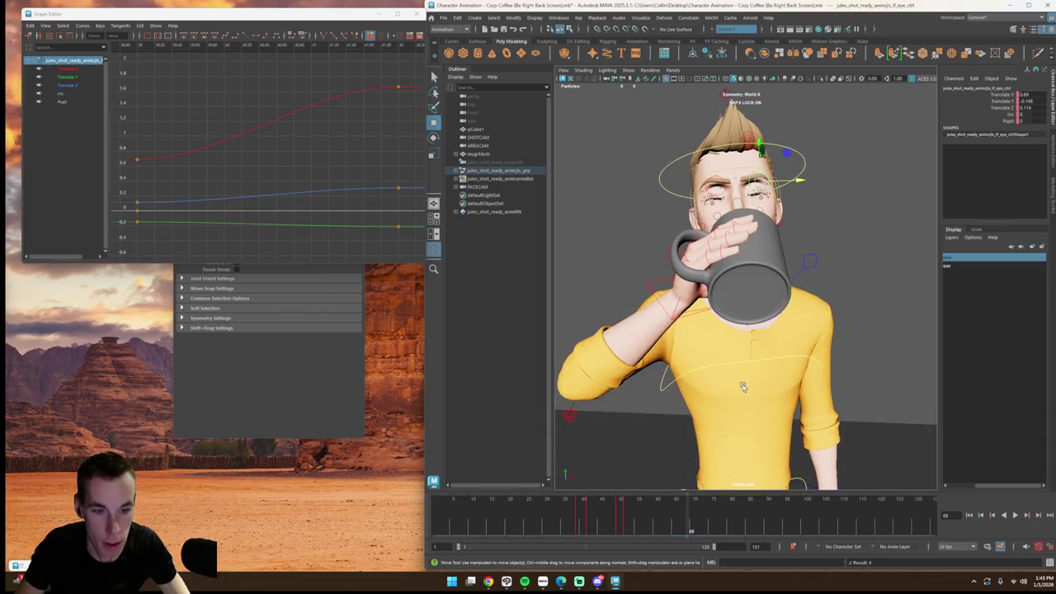
Step: Pull the view back to the whole body and save the scene
alt+drag(742, 395, 747, 401)
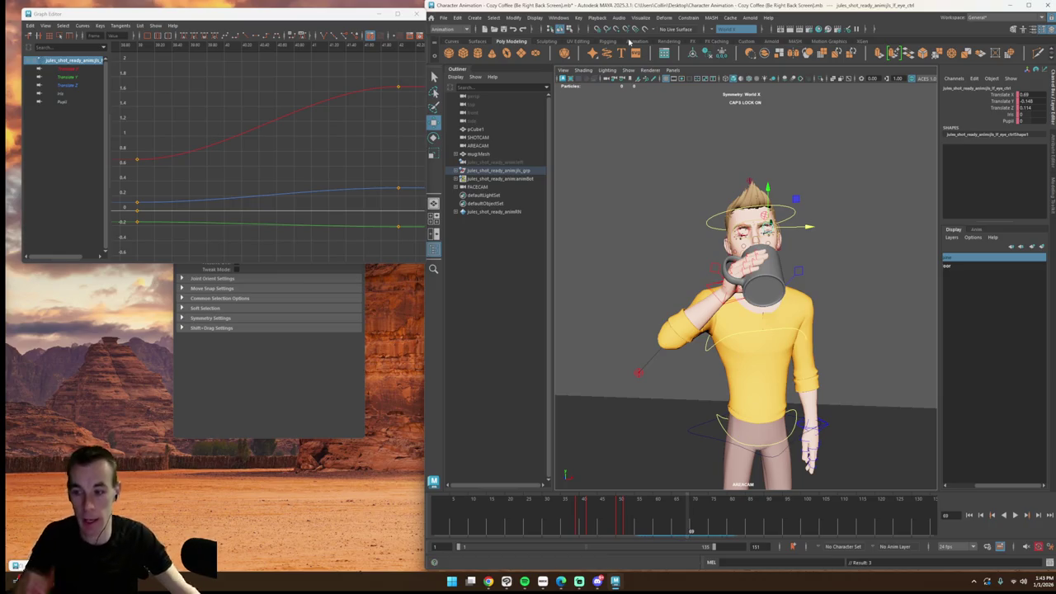
click(443, 18)
click(459, 53)
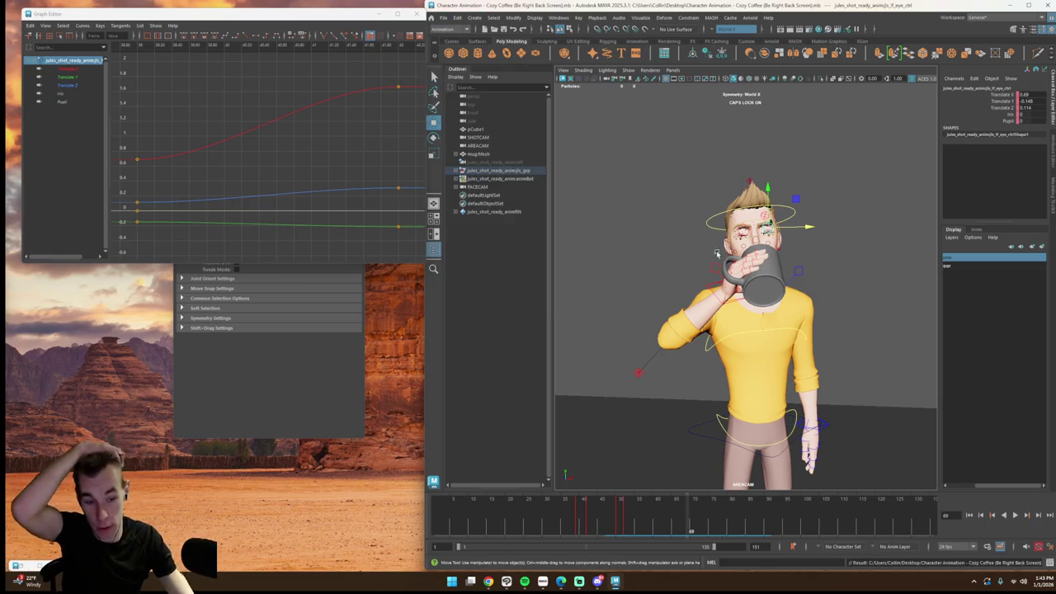
mouse_move(792, 297)
alt+mouse_down()
mouse_move(734, 301)
mouse_move(752, 283)
mouse_move(743, 285)
alt+mouse_up()
scroll(752, 283, up, 3)
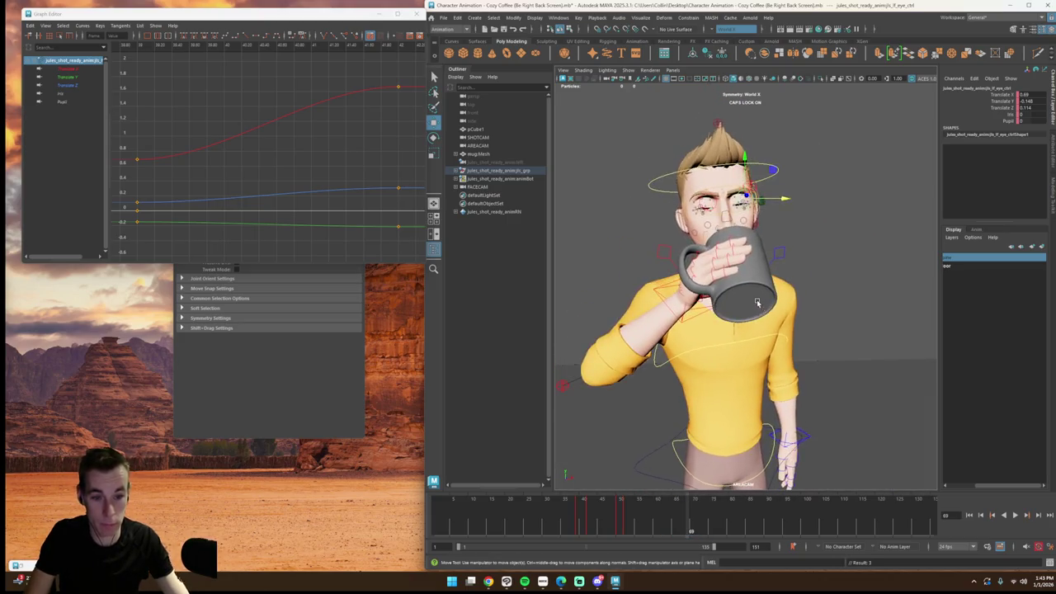
scroll(743, 285, up, 5)
Step: Inspect the mug grip at frames 17 to 23 with the whole character framed
drag(598, 519, 498, 520)
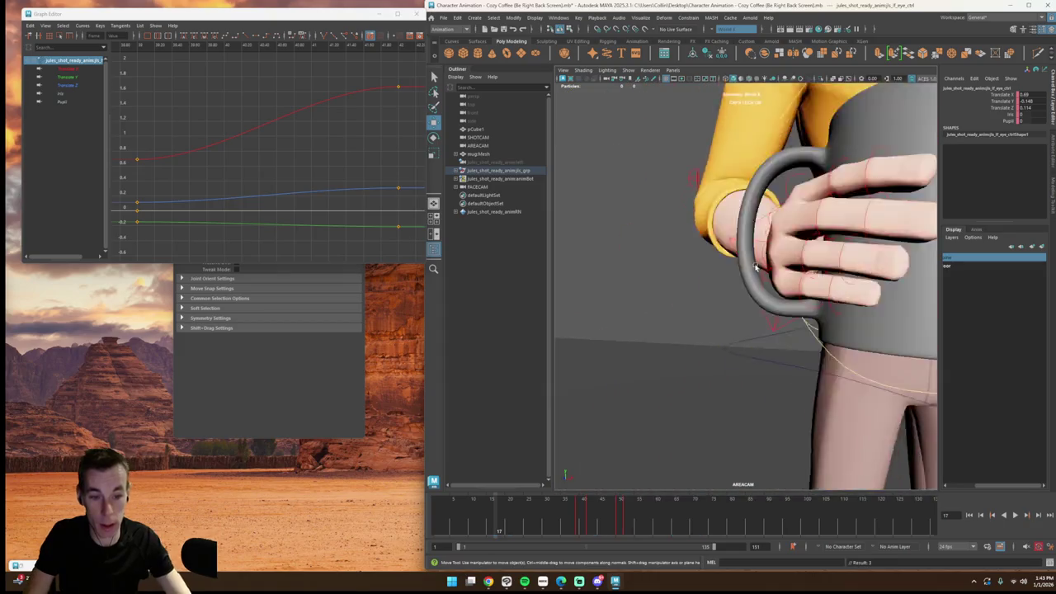
scroll(756, 325, down, 5)
scroll(756, 325, up, 1)
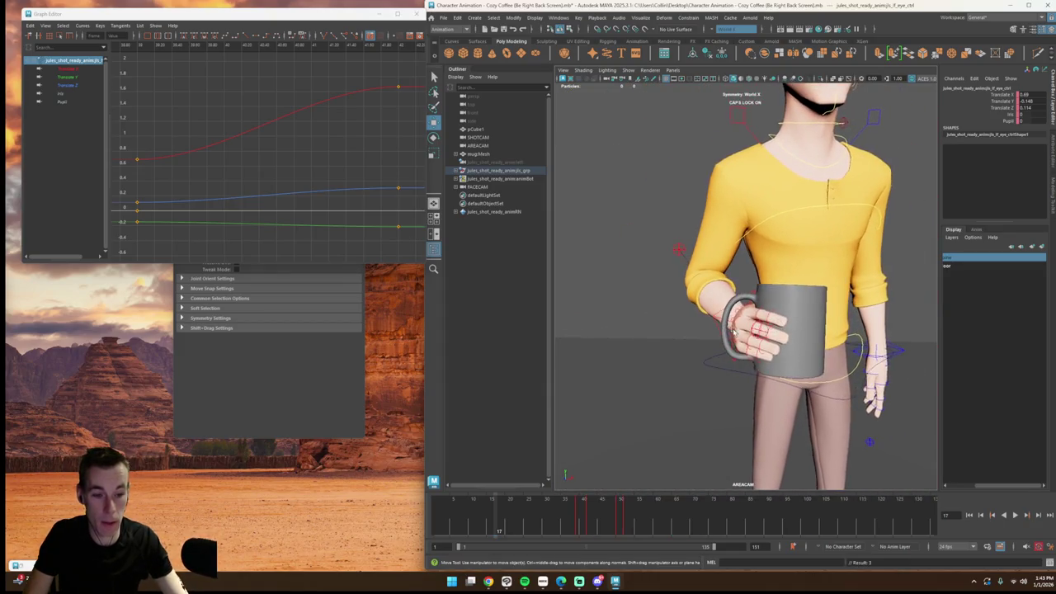
scroll(755, 325, up, 3)
scroll(754, 339, up, 2)
click(514, 514)
click(520, 515)
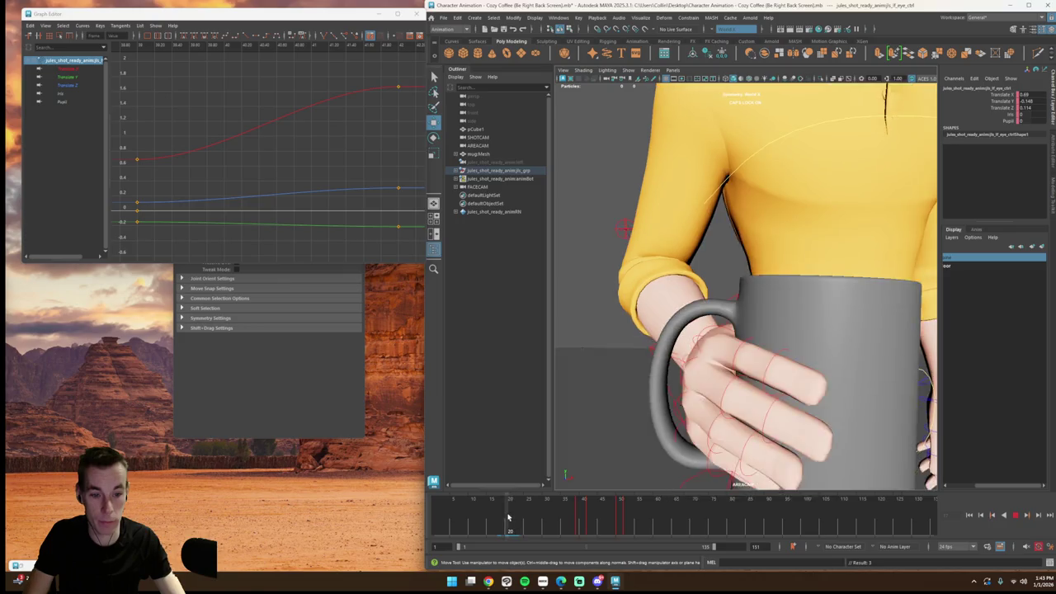
scroll(746, 329, down, 4)
scroll(746, 329, down, 4)
key(f)
scroll(655, 247, down, 3)
scroll(717, 304, up, 2)
scroll(717, 305, down, 4)
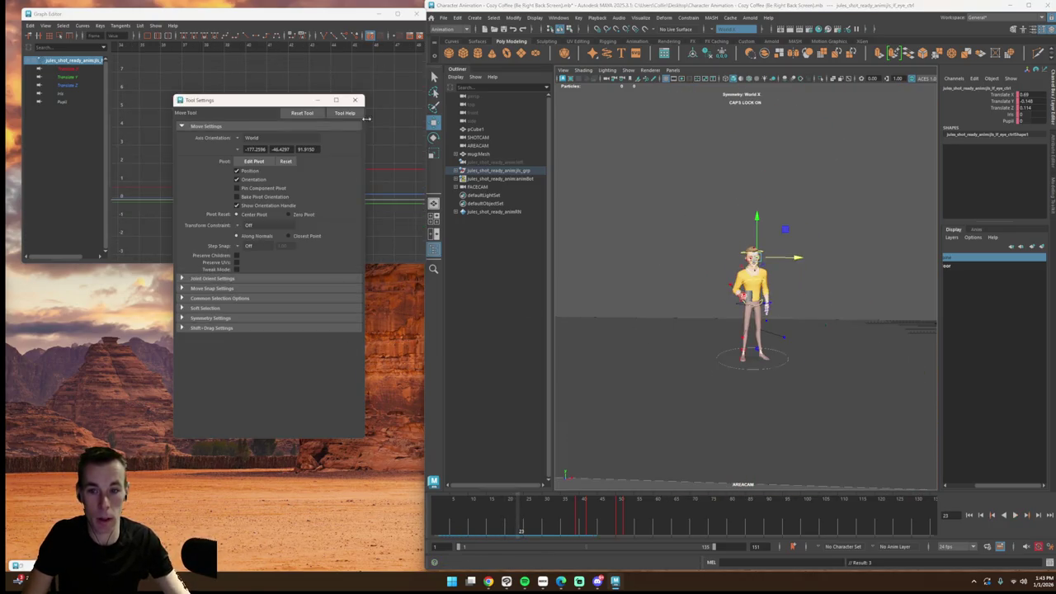
click(315, 101)
Step: Split the viewport into two panes, with SHOTCAM on the left and head and torso framed on the right
mouse_move(649, 365)
alt+mouse_down()
mouse_move(712, 417)
mouse_move(674, 410)
alt+mouse_up()
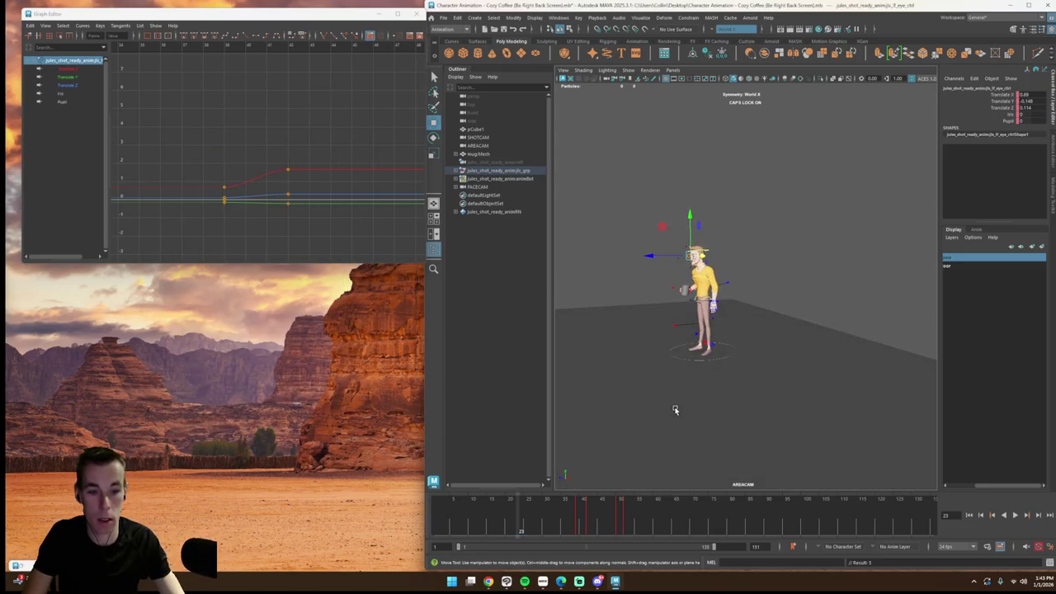
click(680, 81)
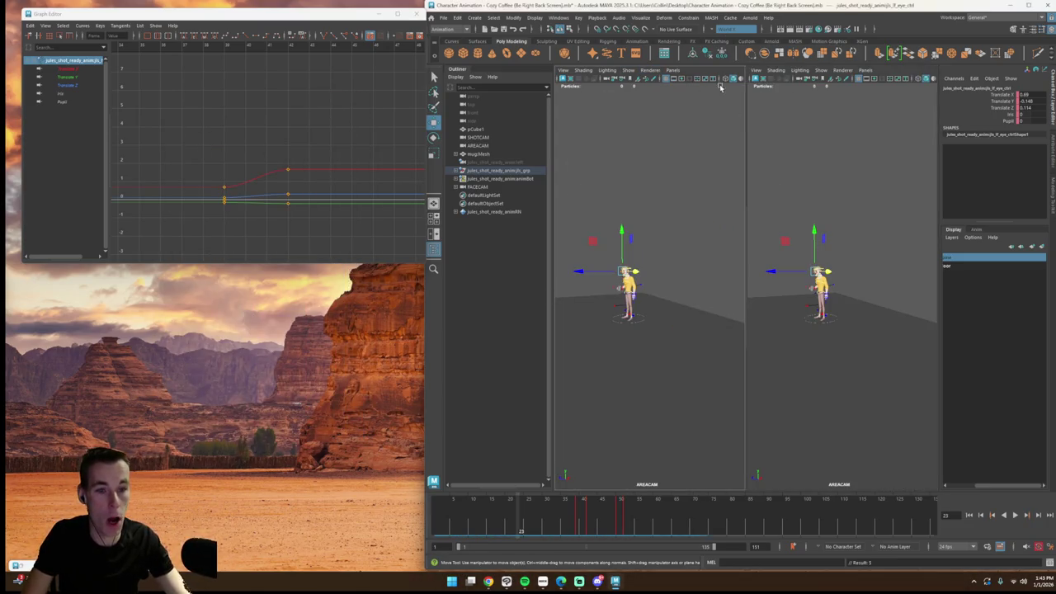
click(679, 73)
mouse_move(713, 82)
click(771, 96)
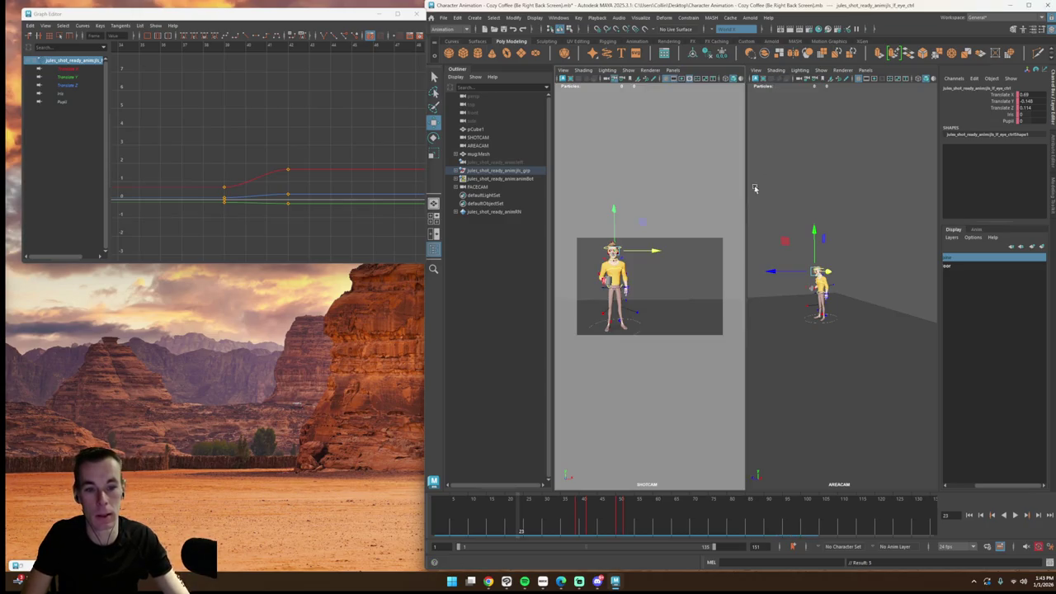
key(f)
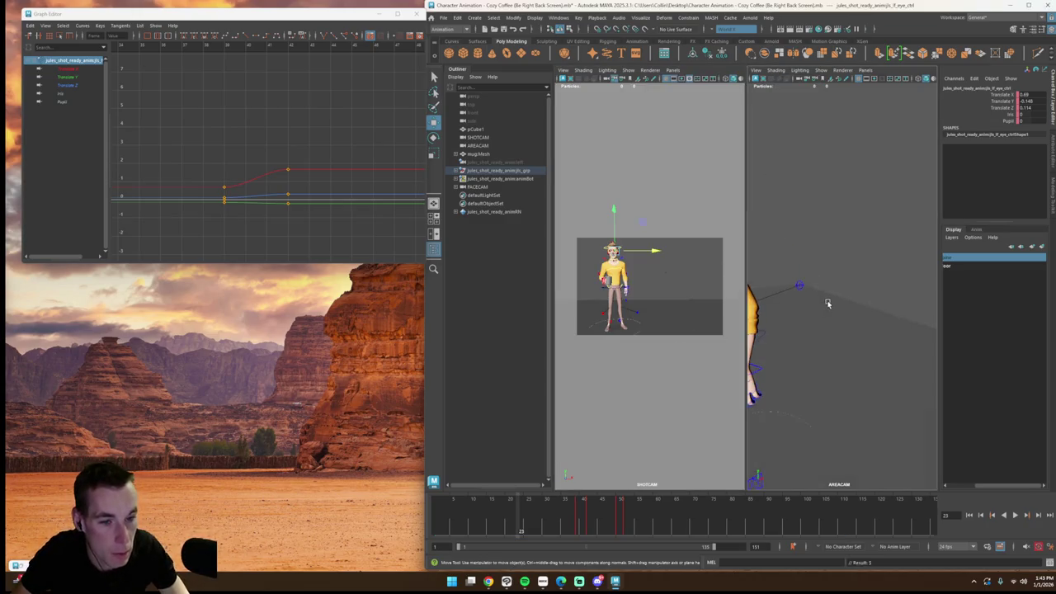
key(f)
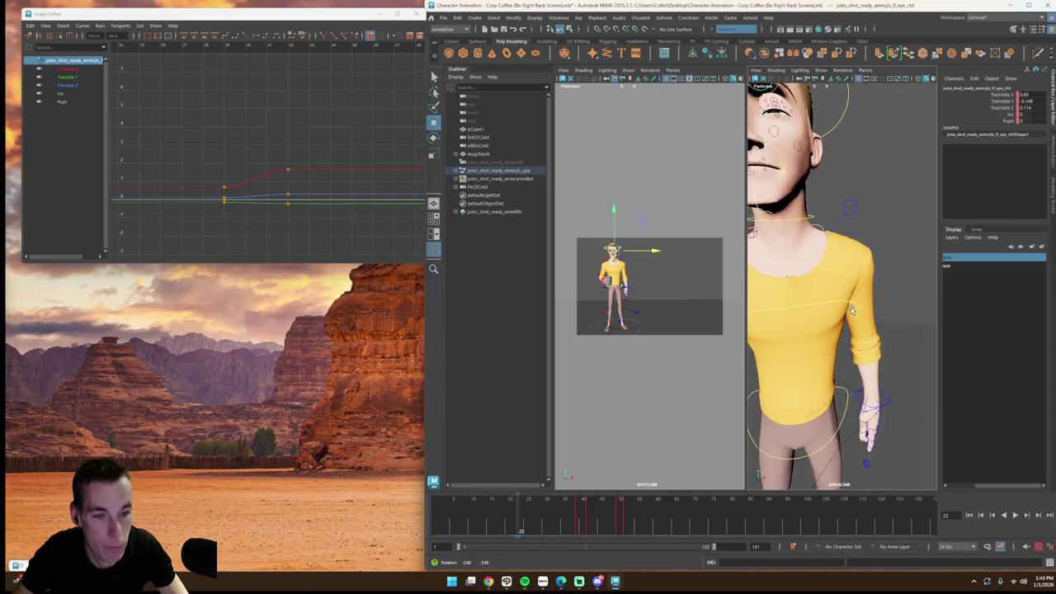
Step: Bring the hand and mug into view, check frame 57, and select the AREACAM camera
scroll(862, 320, down, 3)
scroll(866, 324, down, 2)
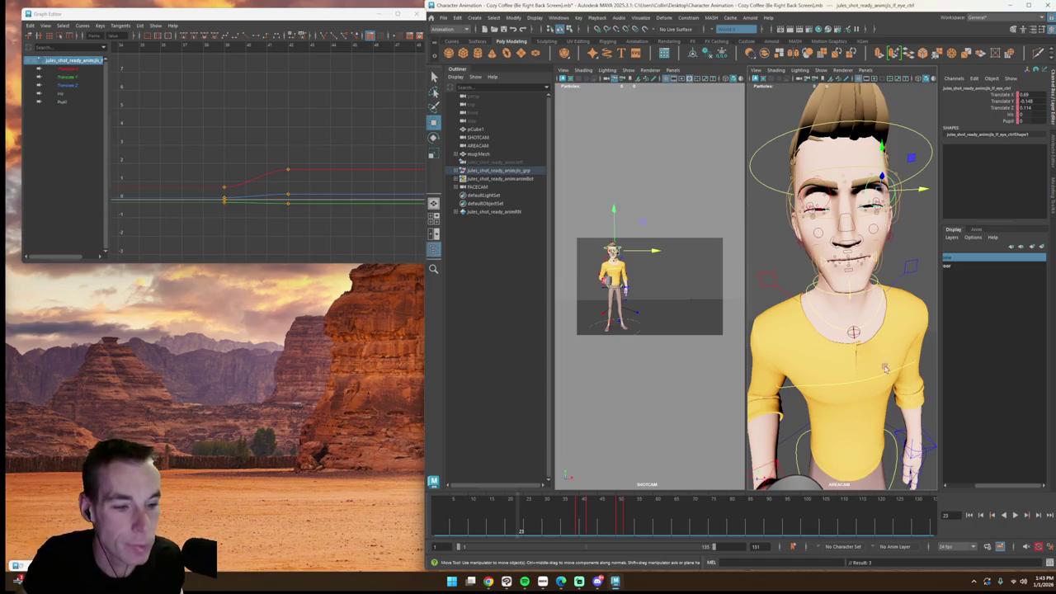
scroll(860, 359, up, 5)
alt+middle_drag(859, 359, 858, 248)
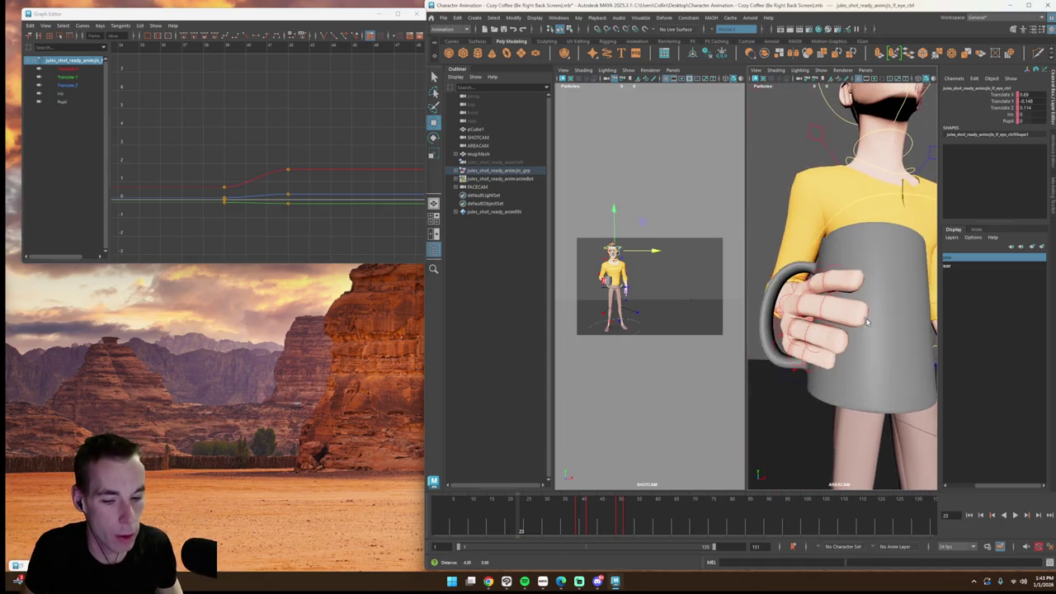
click(651, 521)
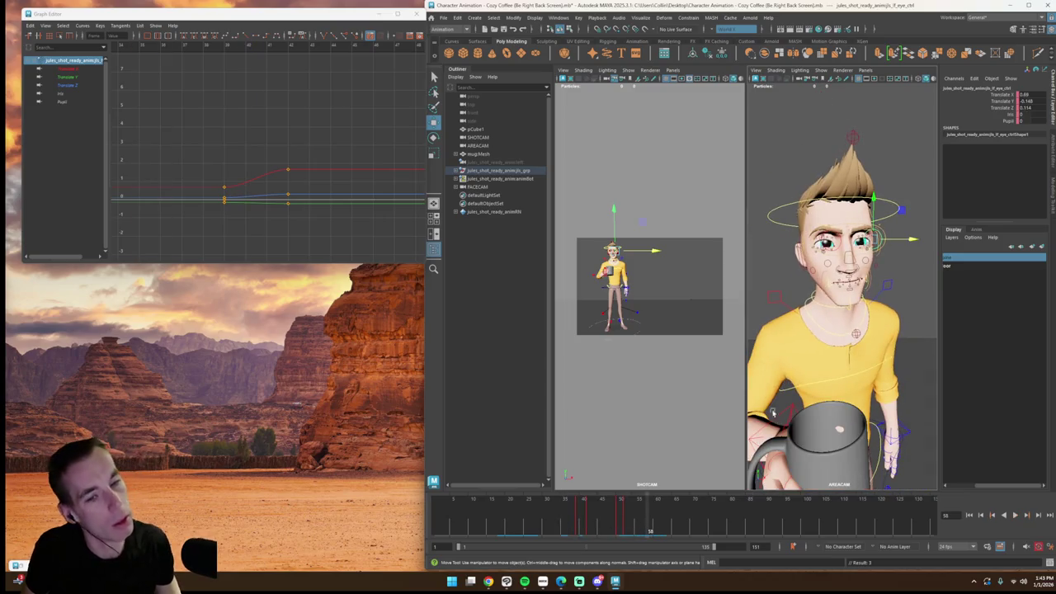
key(alt+comma)
scroll(859, 425, down, 5)
scroll(860, 424, up, 5)
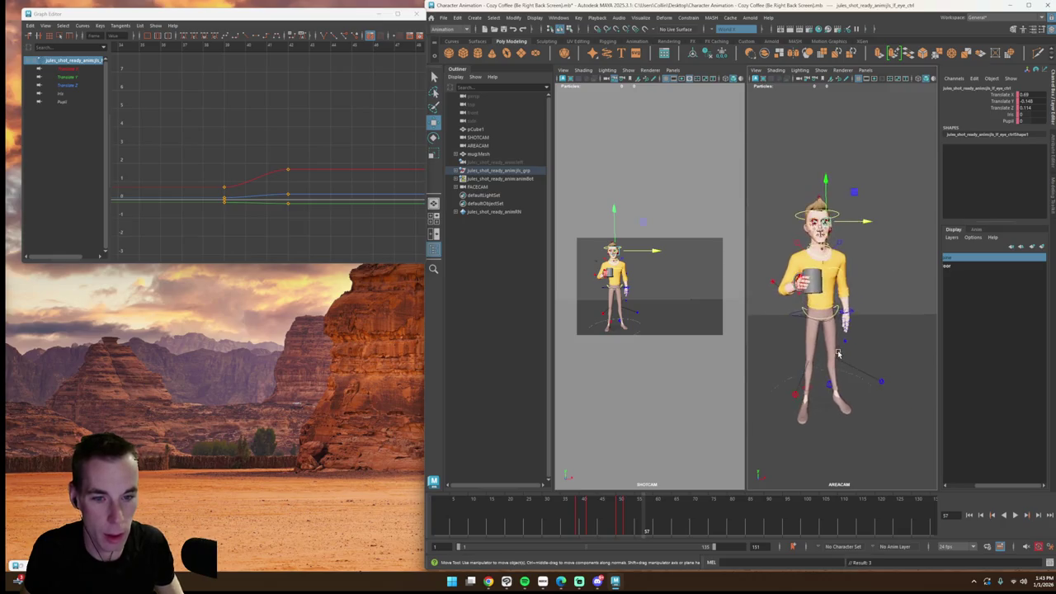
click(596, 262)
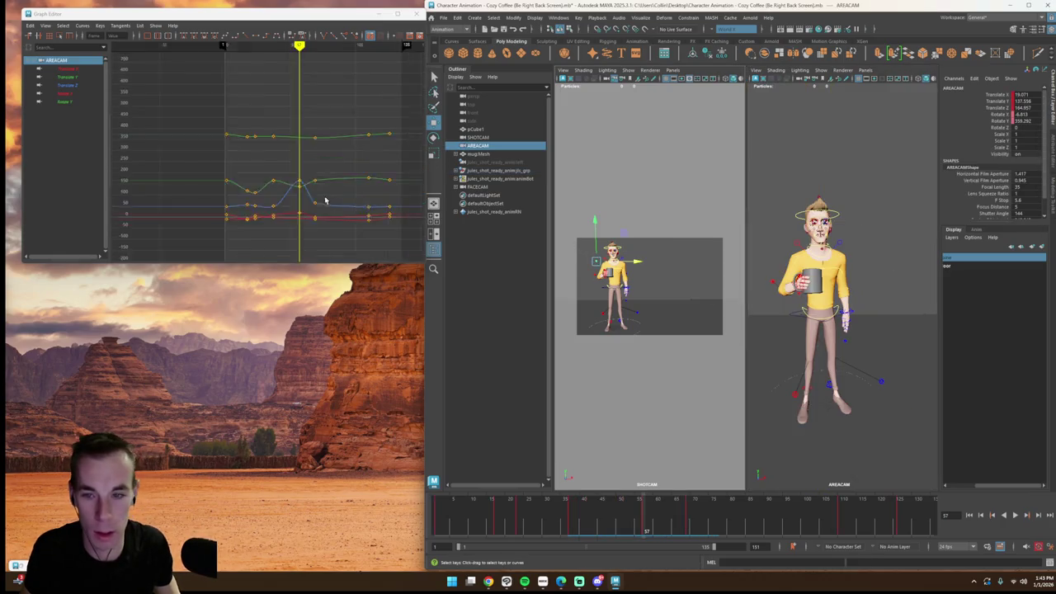
Step: Fit all AREACAM keys in the Graph Editor and return to frame 1
drag(255, 135, 413, 261)
key(f)
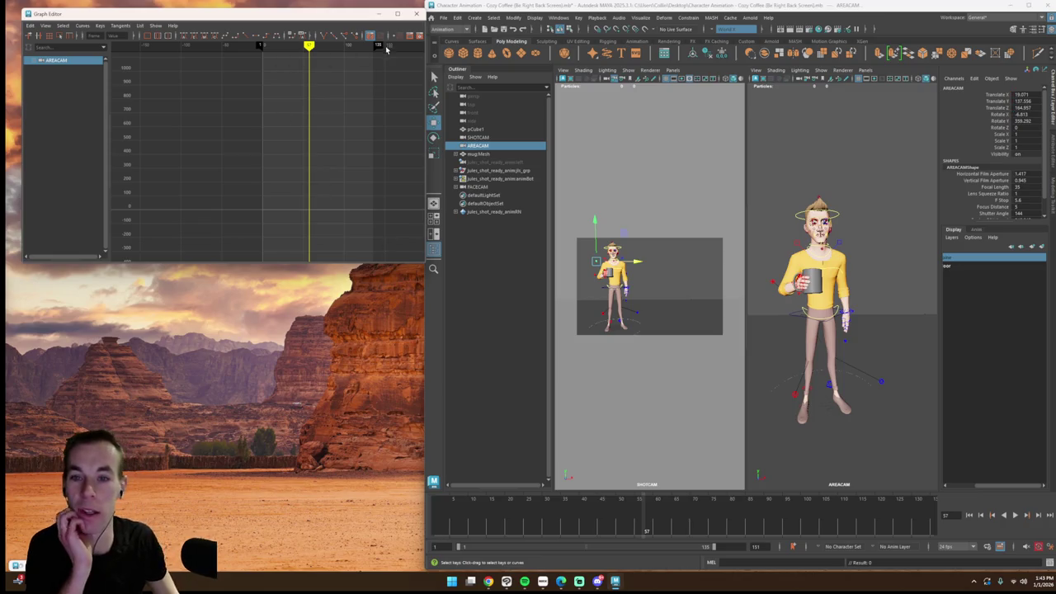
drag(271, 47, 263, 46)
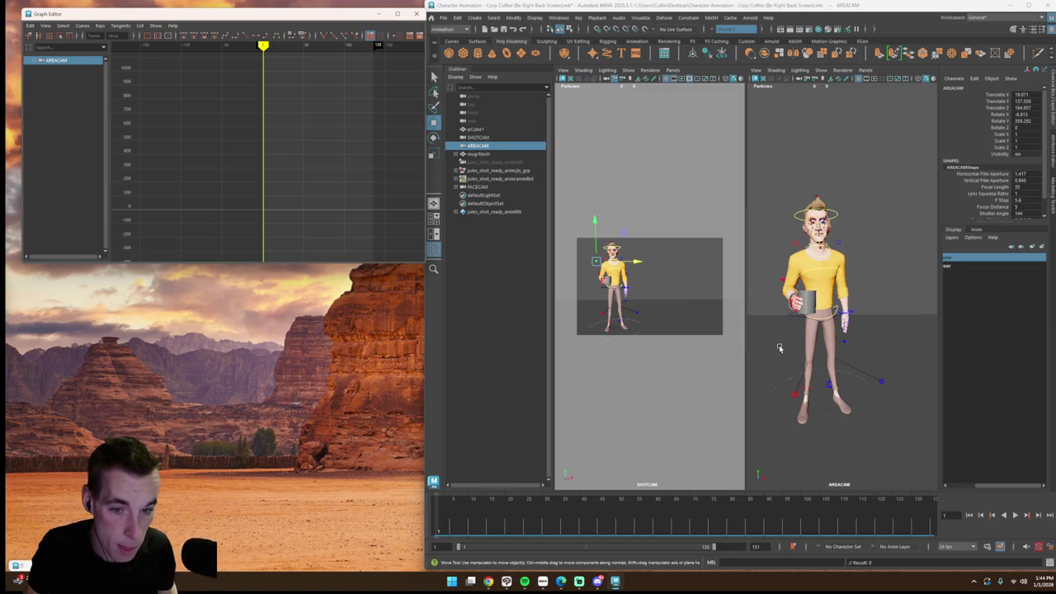
scroll(812, 378, up, 5)
scroll(812, 379, down, 5)
scroll(813, 379, up, 5)
Step: Frame the hand and mug and play the animation, stopping at frame 17
alt+drag(816, 379, 850, 376)
scroll(846, 377, up, 5)
scroll(847, 376, down, 5)
scroll(850, 376, down, 2)
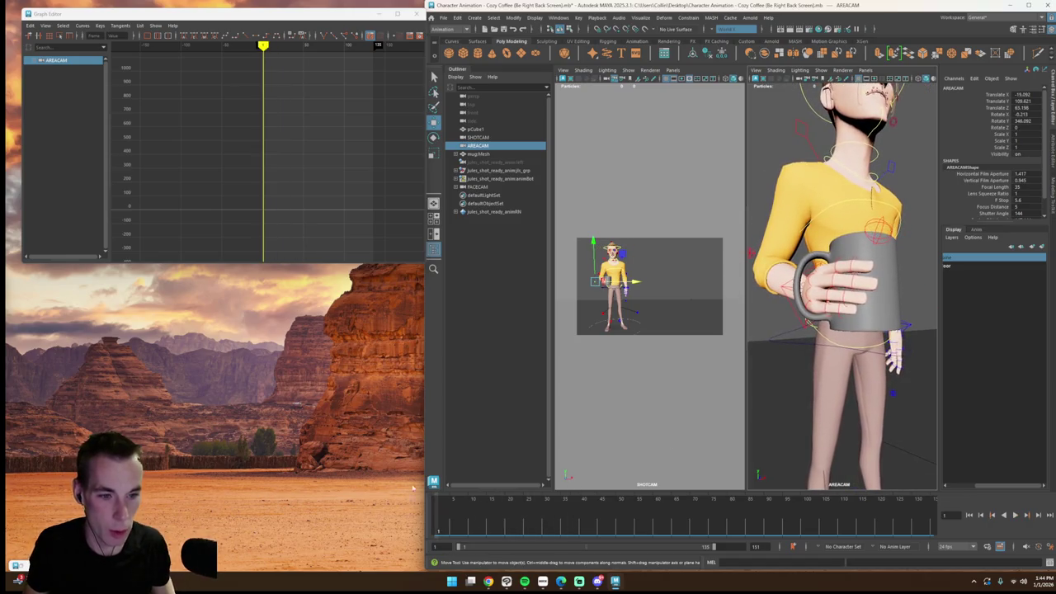
click(1013, 516)
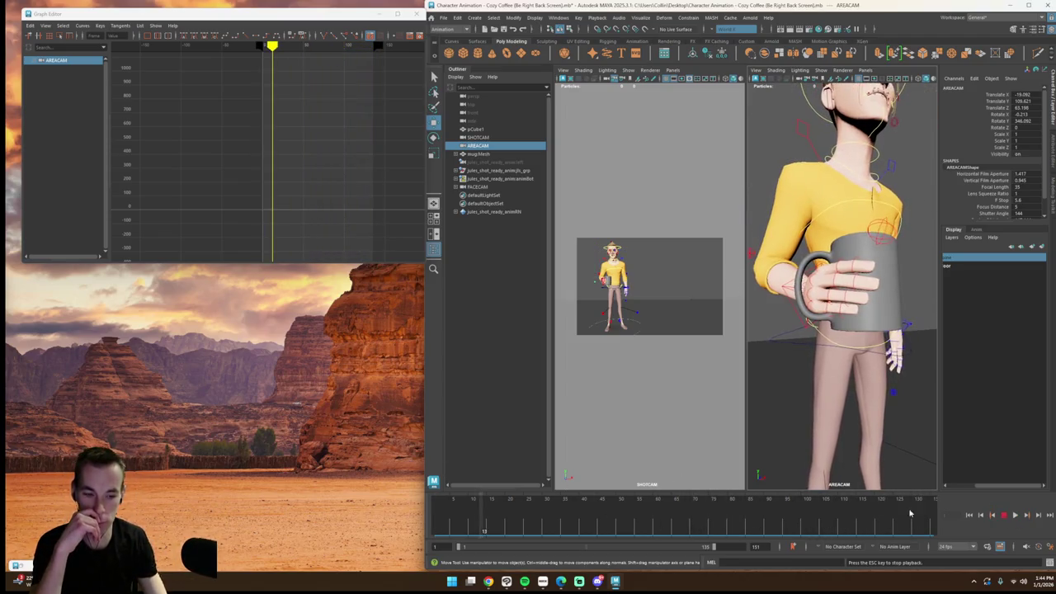
click(1005, 515)
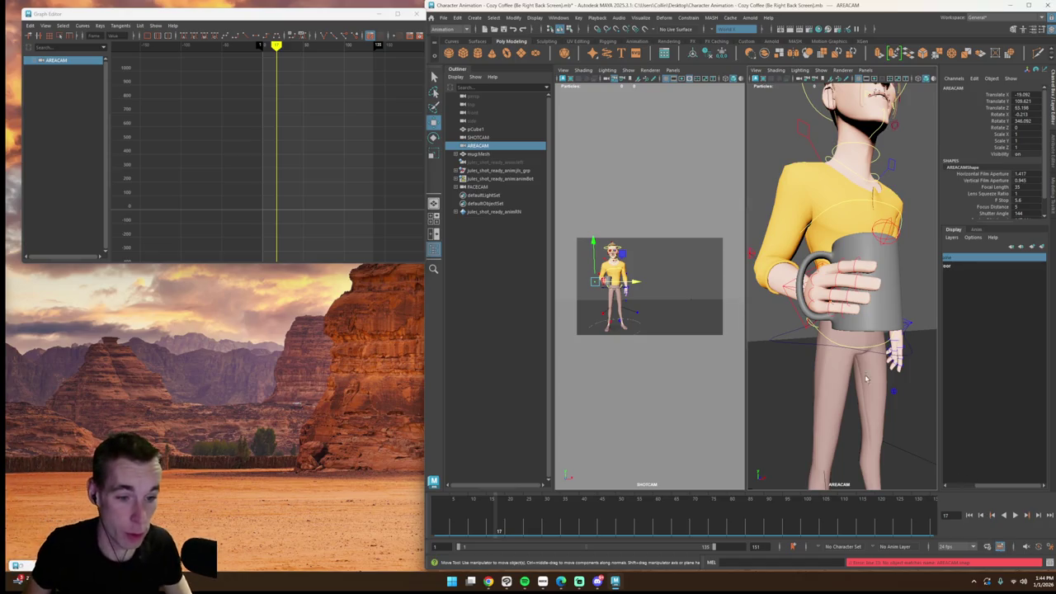
Step: Zoom in and select the mug to show its keyed channels
scroll(866, 378, up, 5)
scroll(870, 381, down, 3)
scroll(872, 382, down, 1)
scroll(876, 384, down, 1)
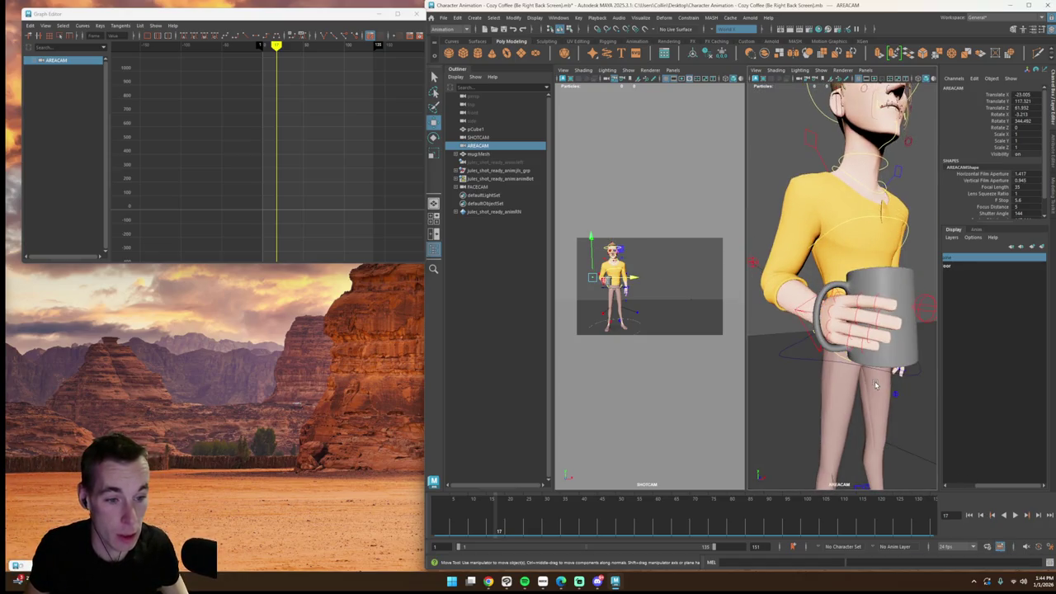
click(865, 345)
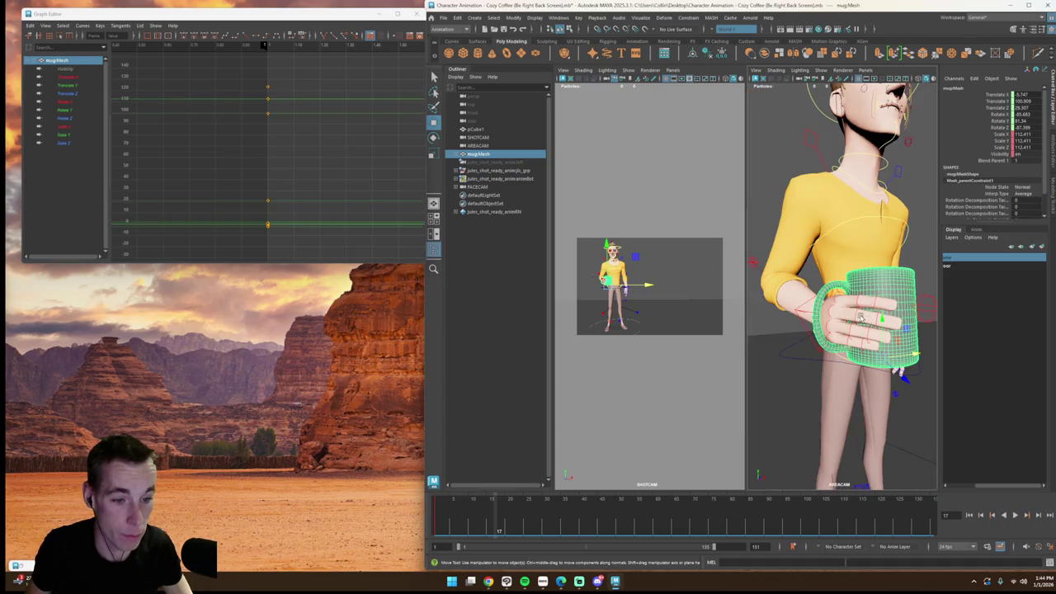
Step: Select the right index-finger control and set the Rotate tool to object-axis orientation
click(837, 299)
key(alt+v)
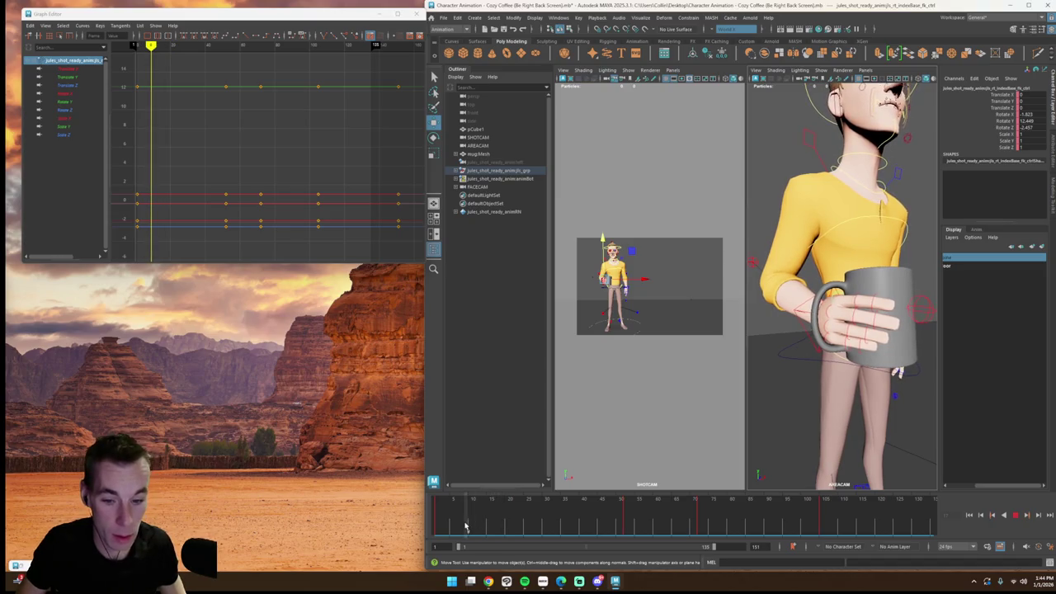
key(alt+v)
key(e)
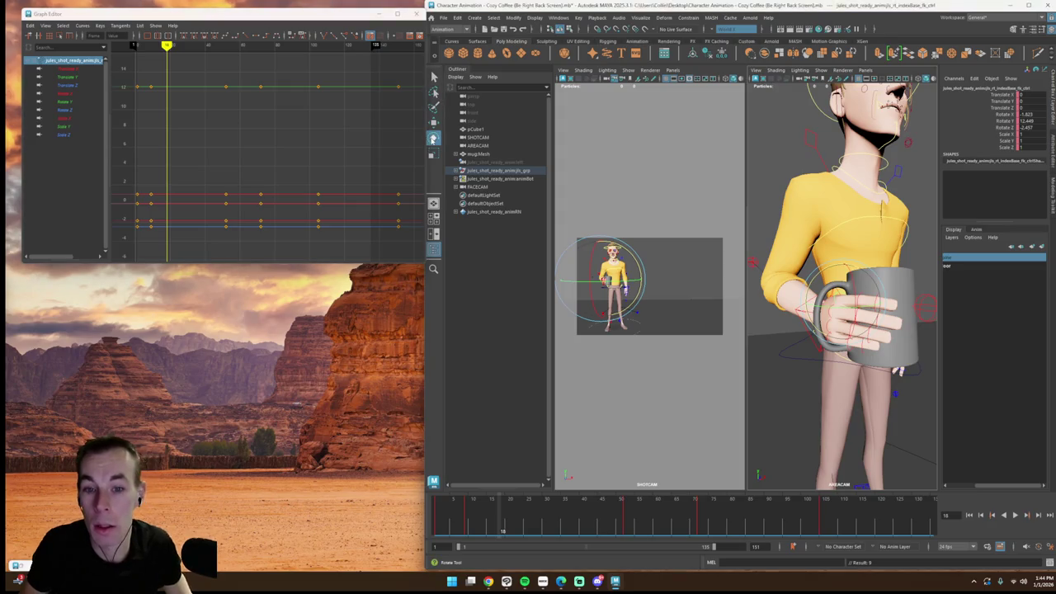
double_click(432, 137)
click(240, 137)
click(256, 148)
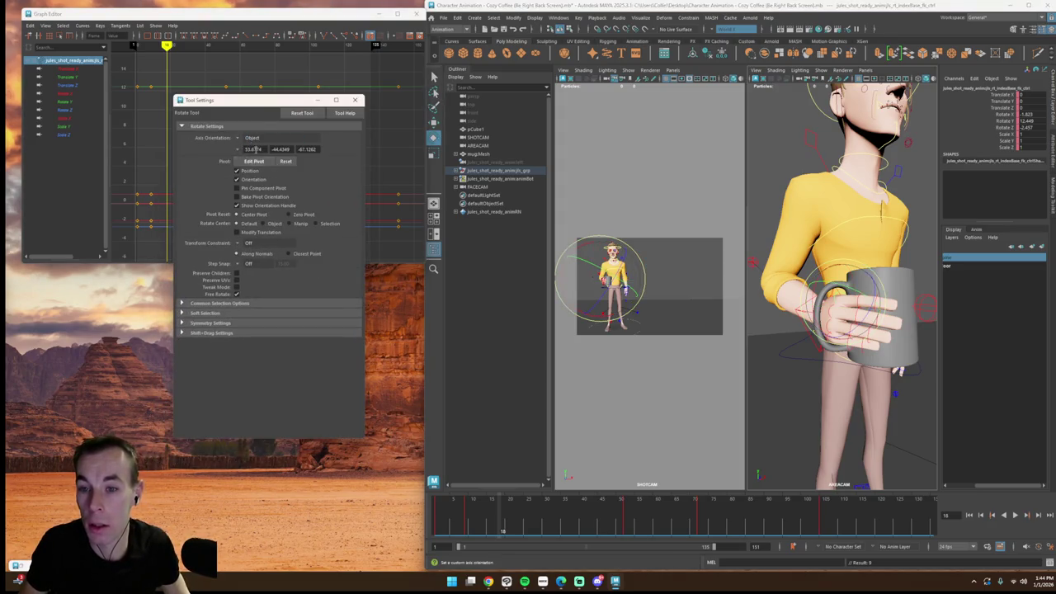
Step: Curl the index-finger base control further around the mug
click(854, 356)
click(849, 343)
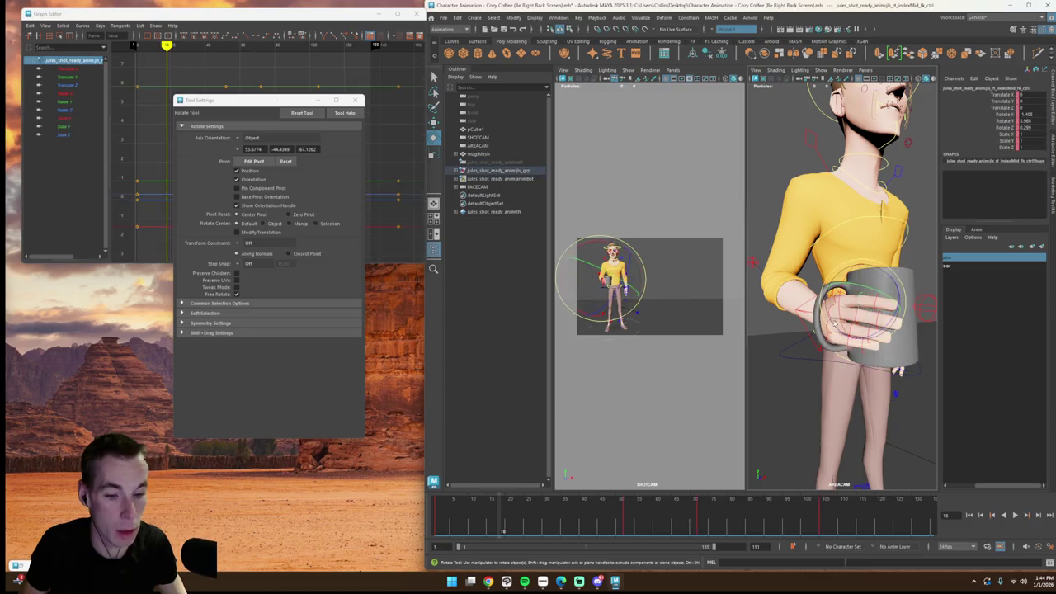
click(833, 307)
click(837, 294)
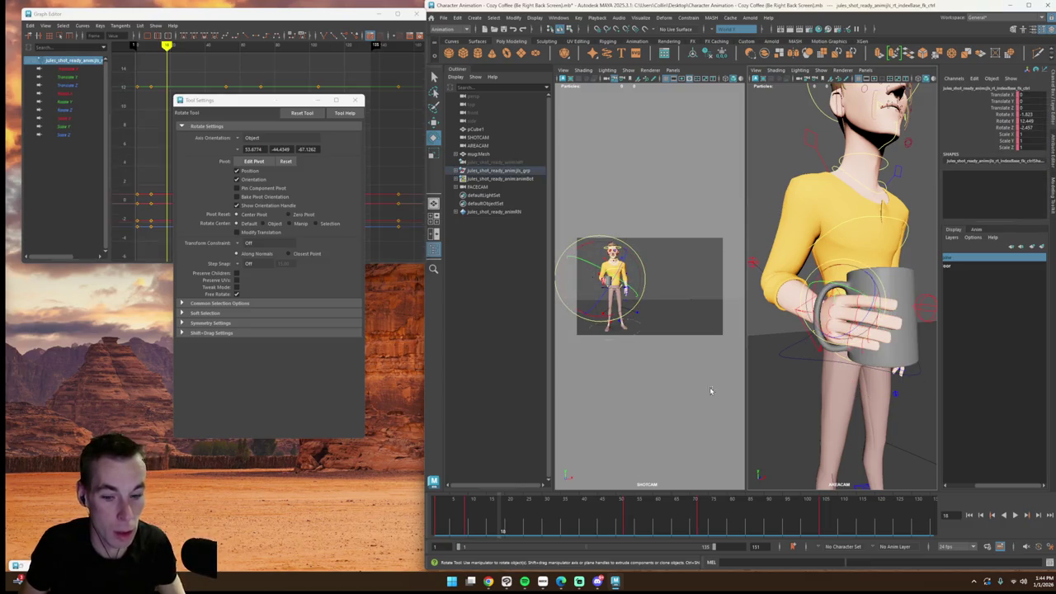
key(alt+v)
drag(843, 296, 852, 292)
click(911, 308)
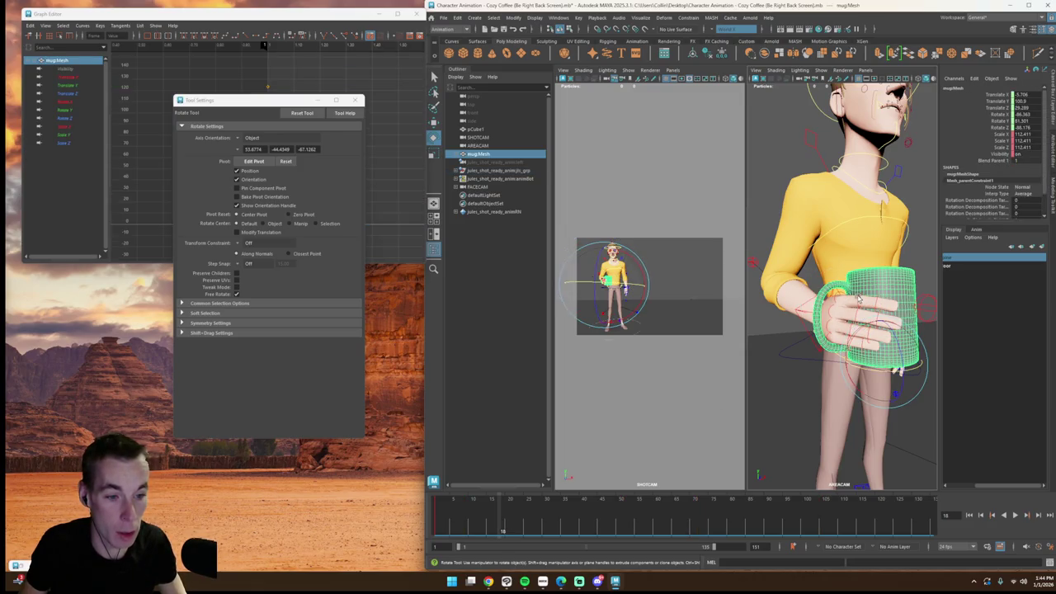
click(858, 298)
Step: Review the grip by scrubbing and playing from frame 3, viewing the mug from the front
drag(466, 530, 497, 527)
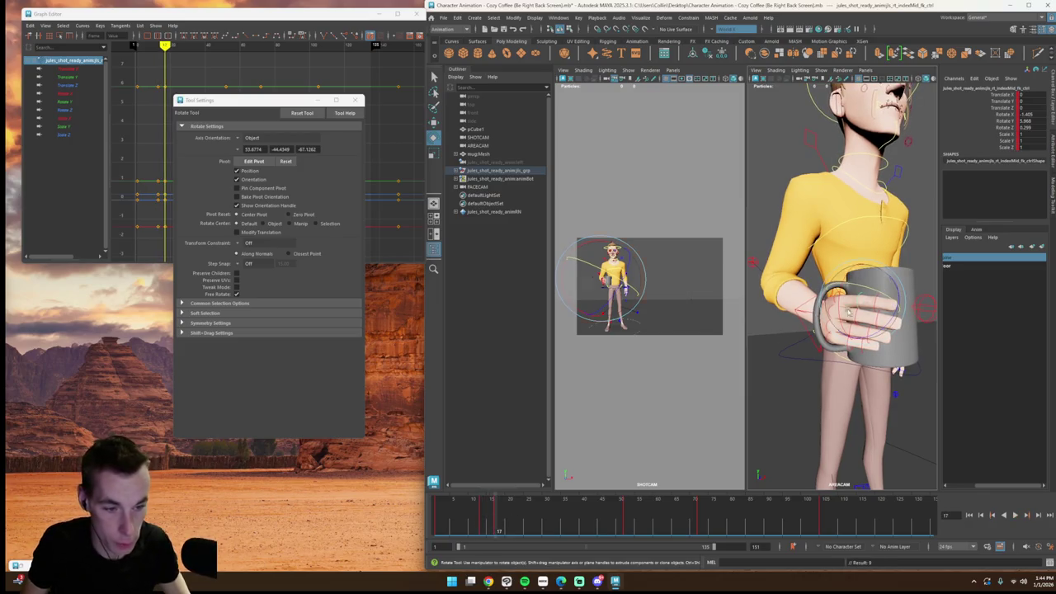
key(alt+v)
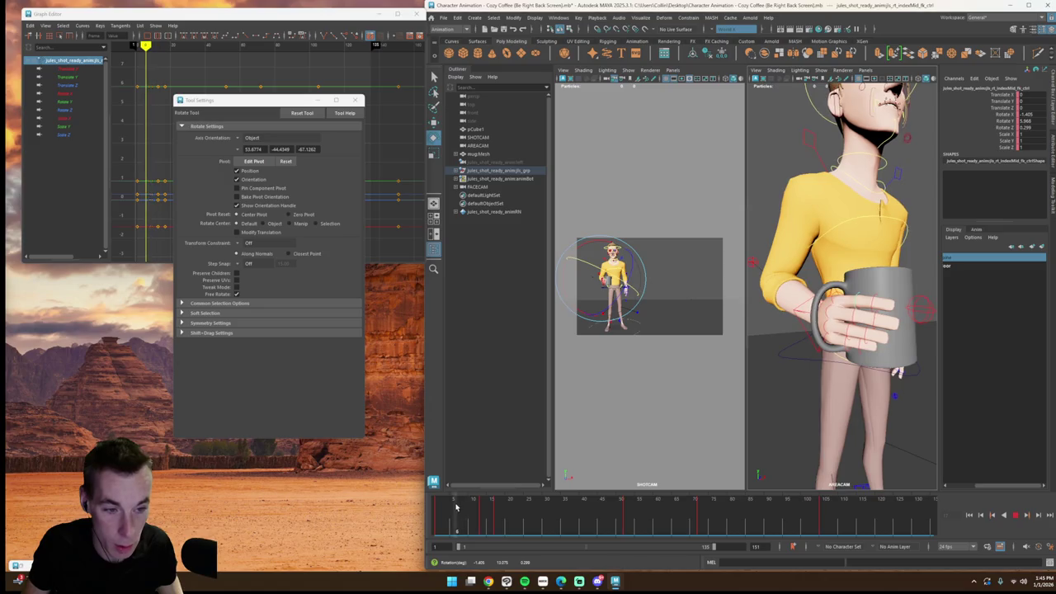
drag(491, 520, 455, 519)
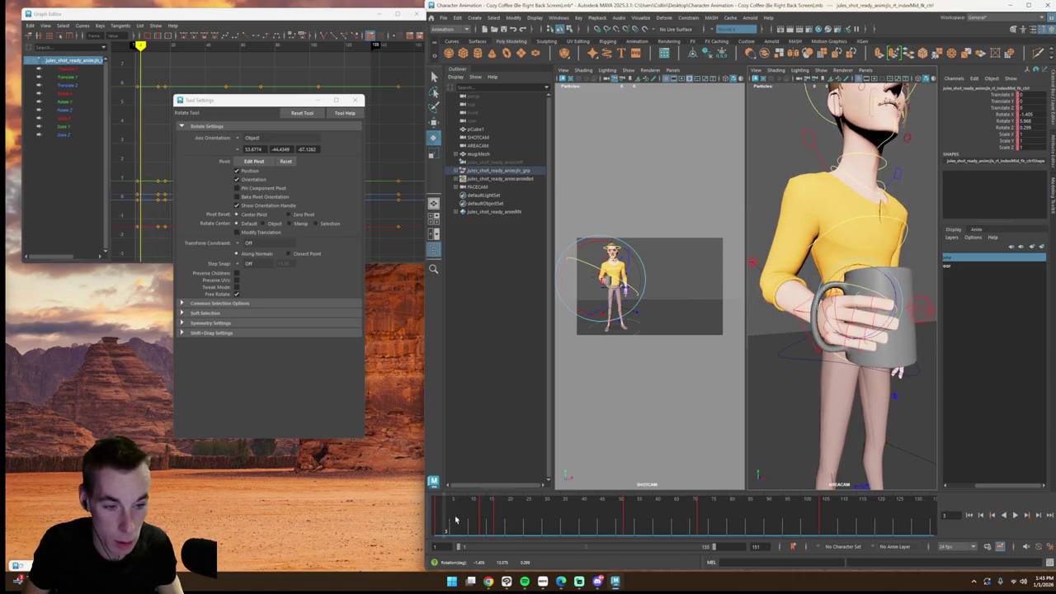
click(1015, 515)
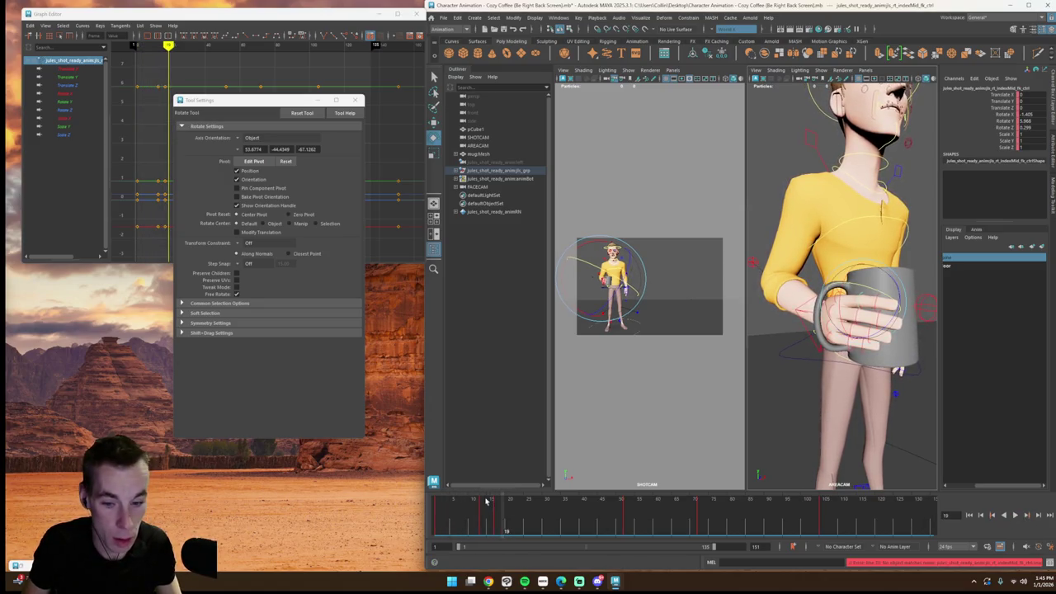
alt+drag(792, 413, 844, 386)
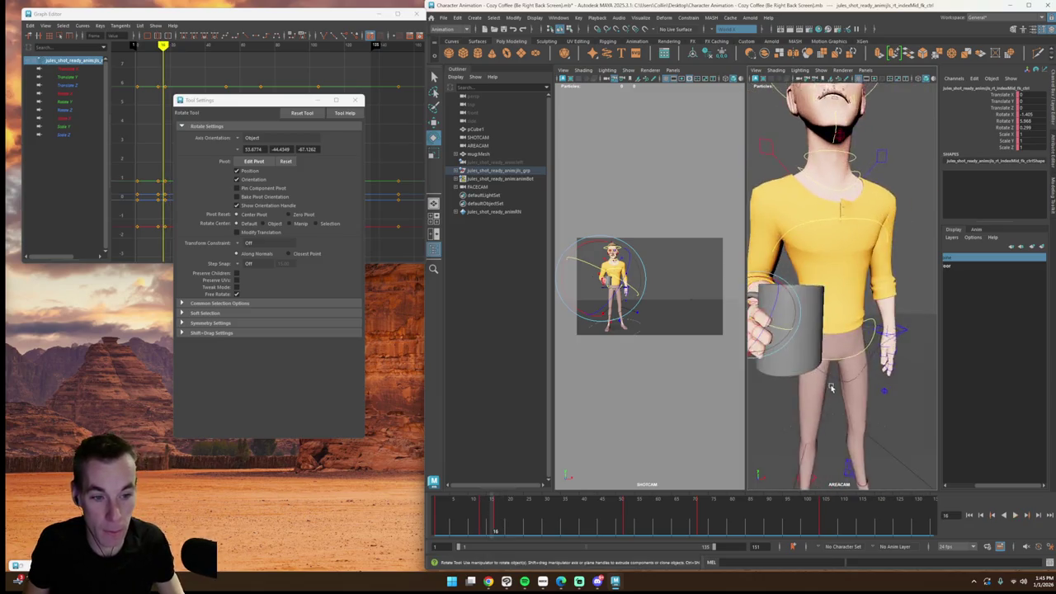
key(alt+v)
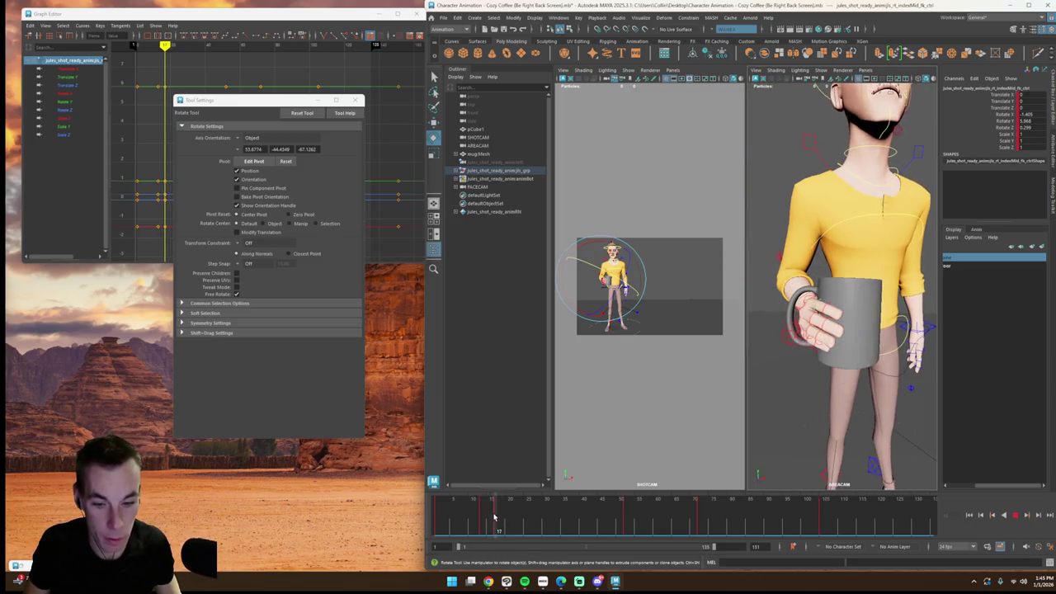
Step: Nudge the middle finger control's rotation, then reselect the index-finger base control
click(818, 315)
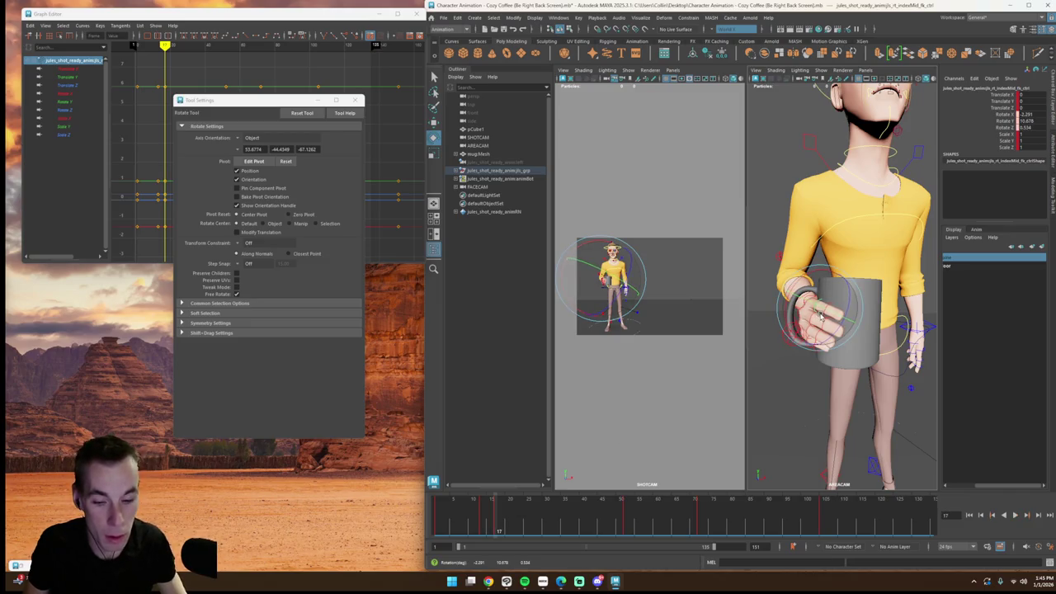
drag(499, 518, 483, 518)
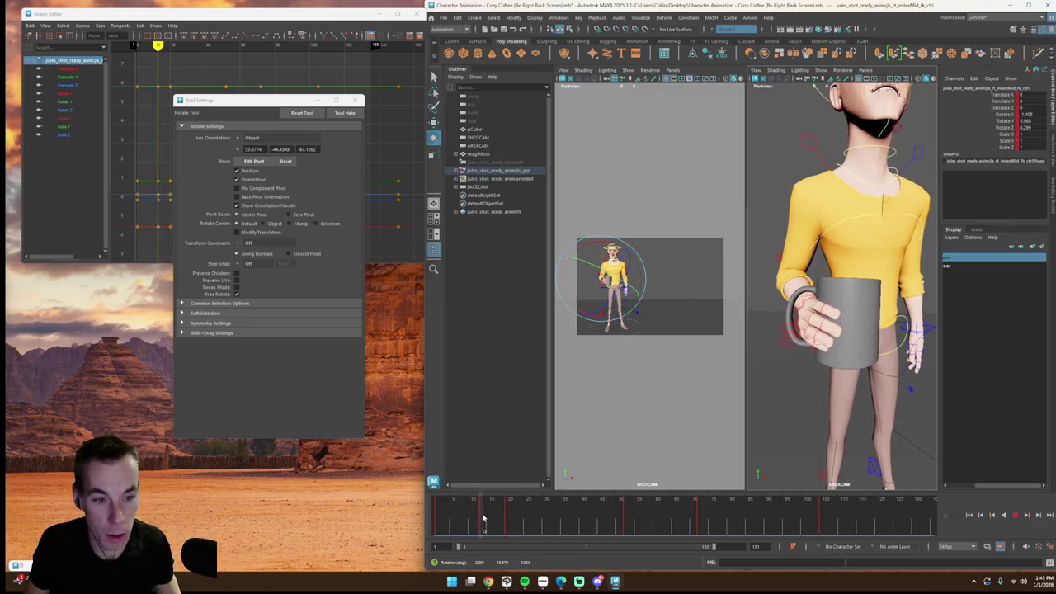
key(alt+v)
mouse_move(842, 379)
alt+mouse_down()
mouse_move(883, 400)
mouse_move(766, 315)
alt+mouse_up()
click(765, 316)
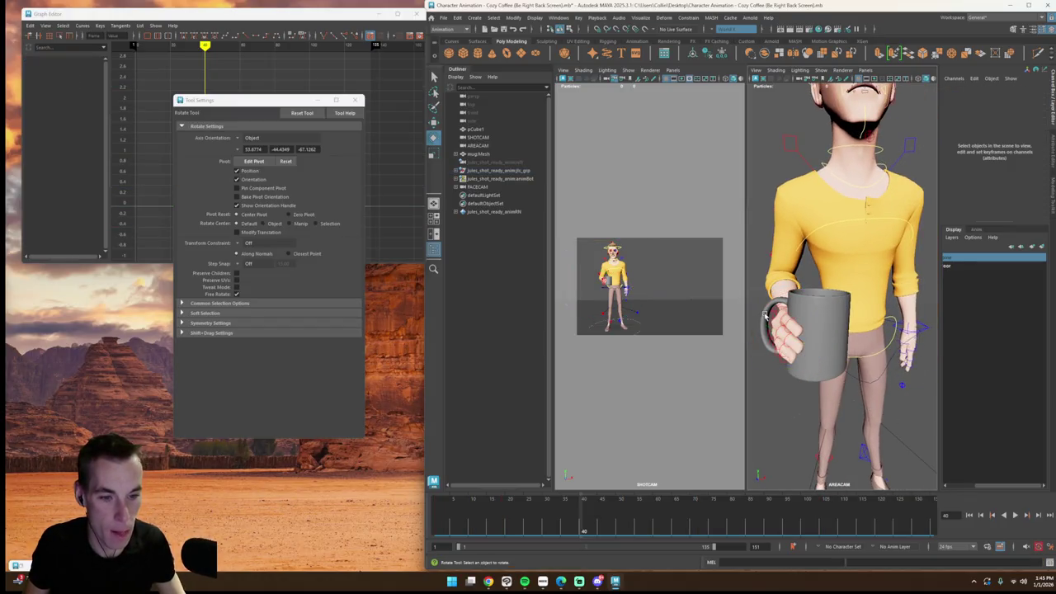
click(777, 310)
Step: Ease the index-finger base back at frame 5 and curl it tighter at frame 15
click(467, 523)
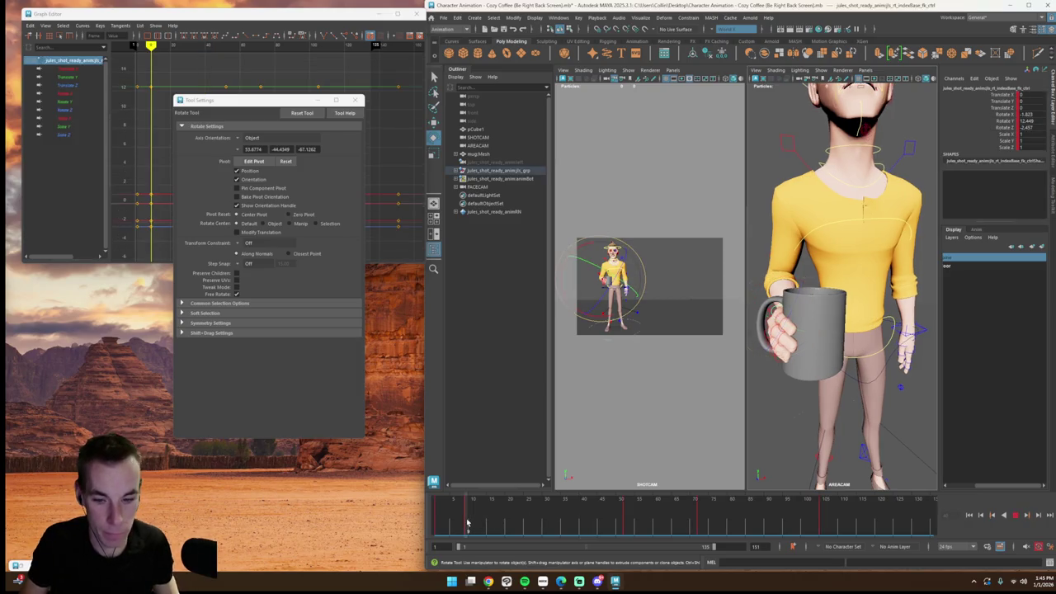
drag(792, 326, 791, 327)
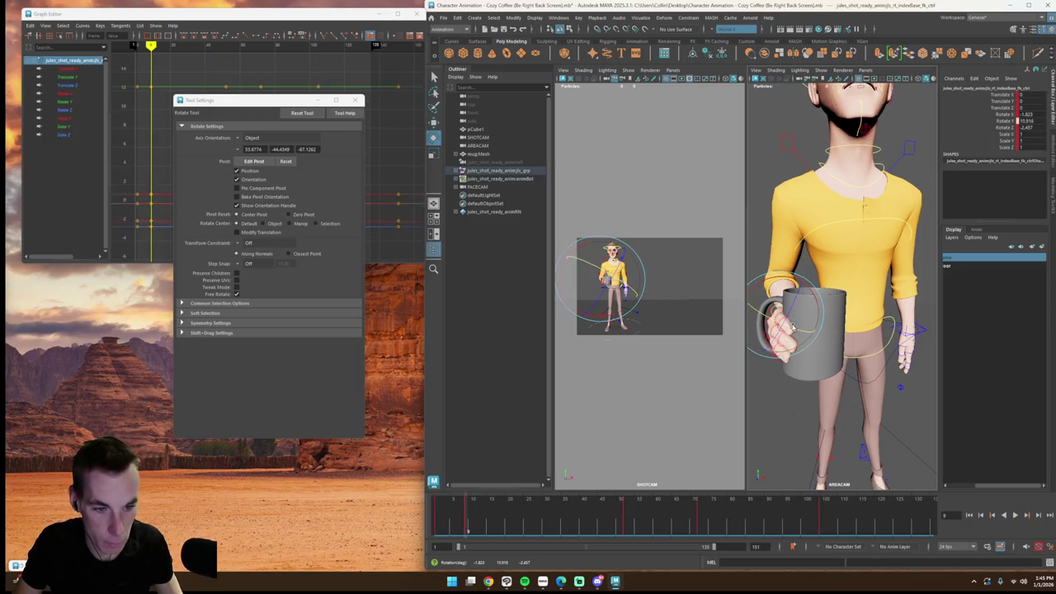
drag(435, 528, 464, 523)
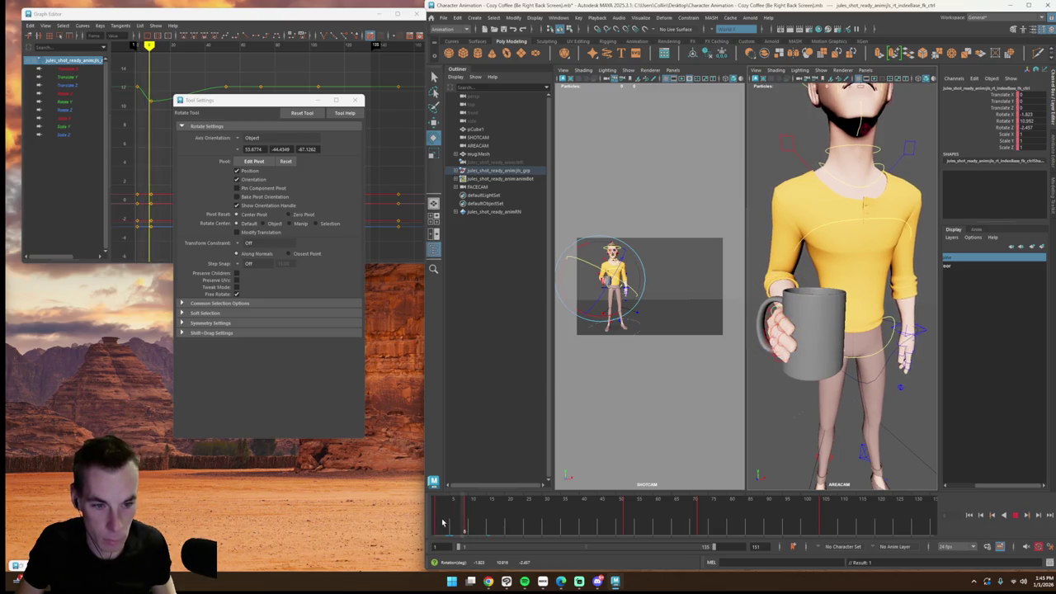
drag(467, 520, 492, 523)
drag(806, 339, 808, 332)
click(830, 361)
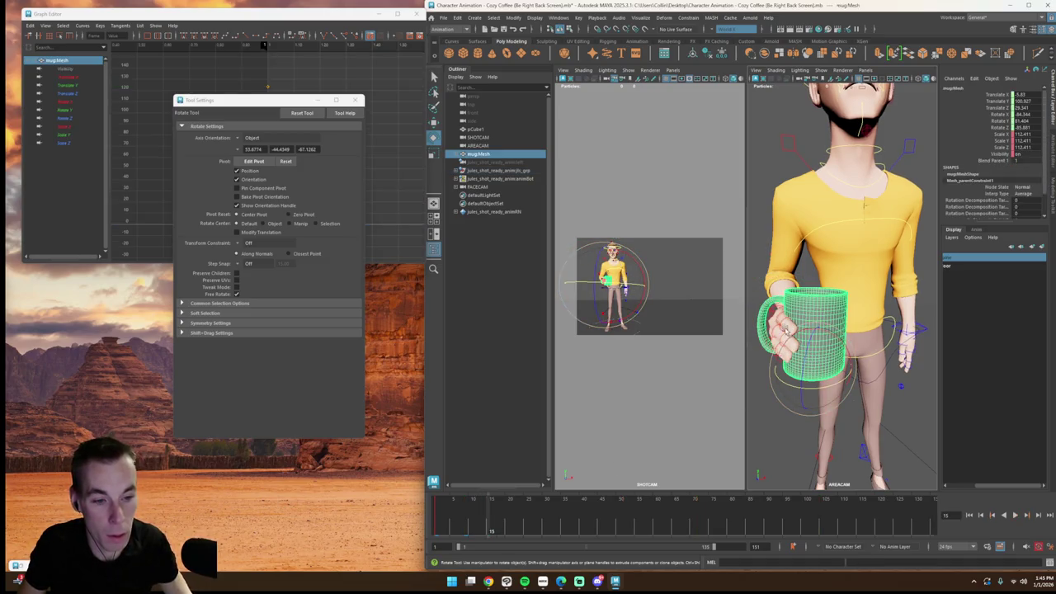
key(ctrl+z)
Step: Play back and scrub through the grip motion to review the finger pose
drag(481, 526, 511, 524)
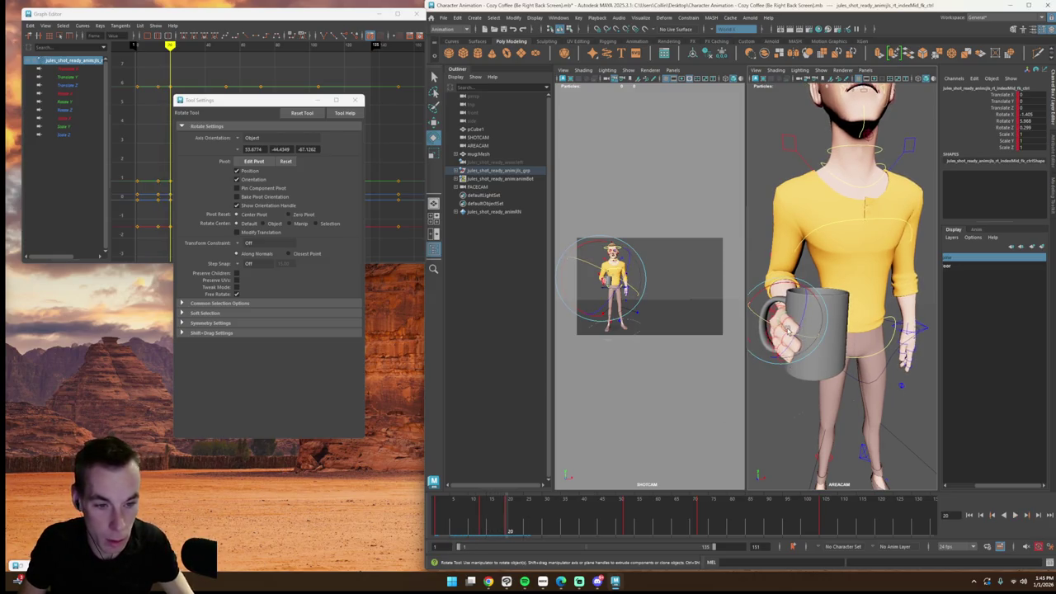
click(1014, 516)
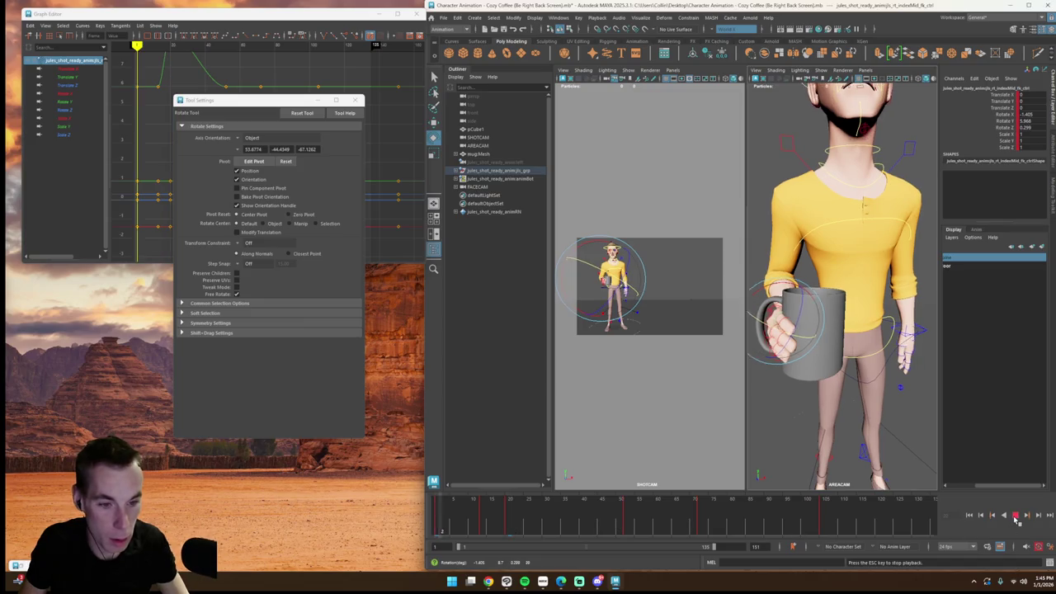
click(1016, 517)
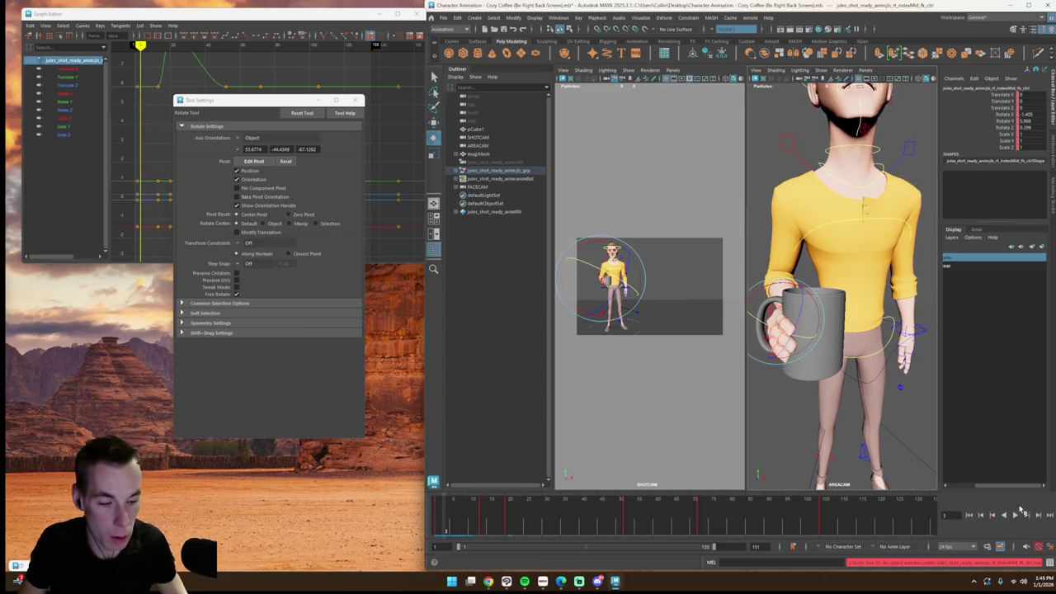
click(1016, 516)
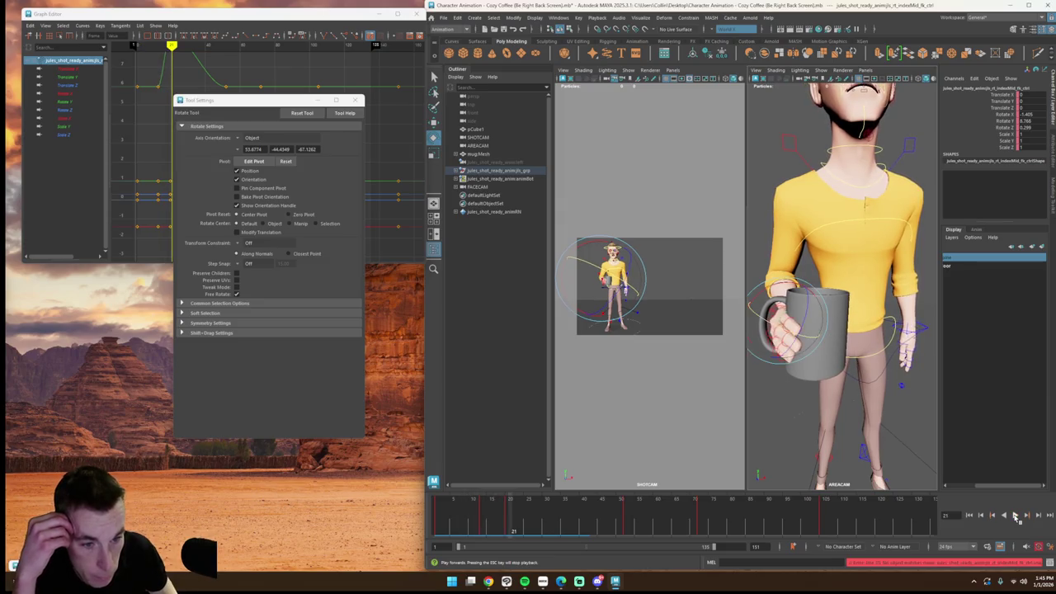
click(1015, 516)
drag(495, 528, 509, 528)
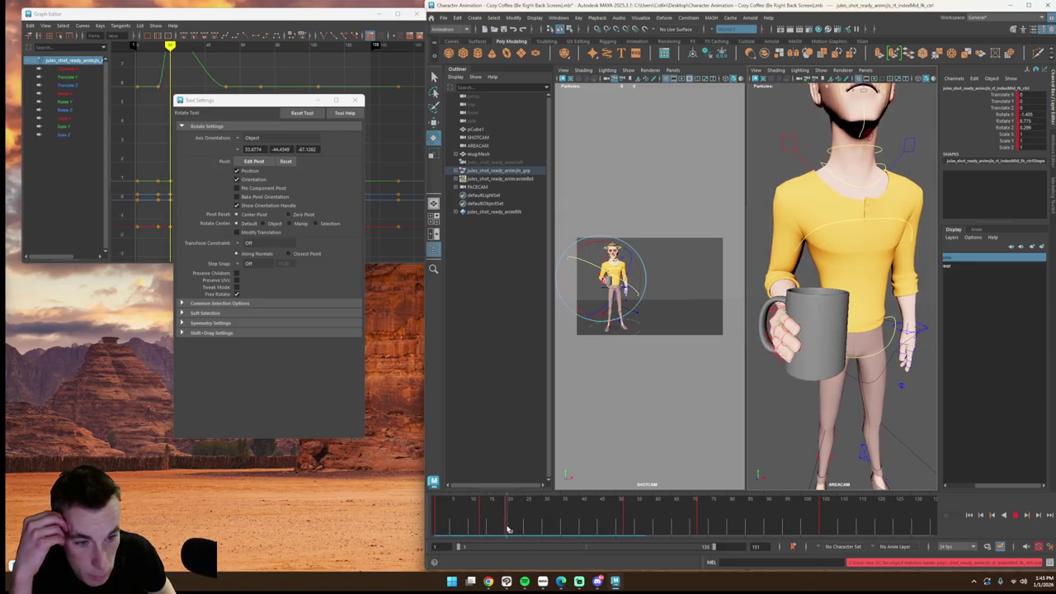
drag(544, 532, 480, 530)
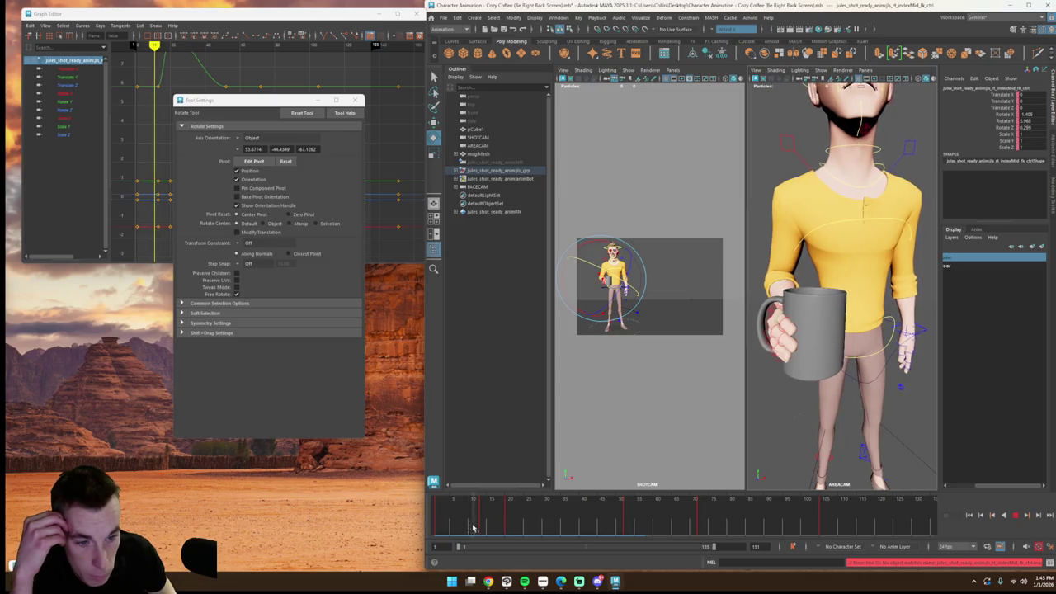
Step: Try bending the index-finger base at frame 15, then undo that rotation
click(782, 331)
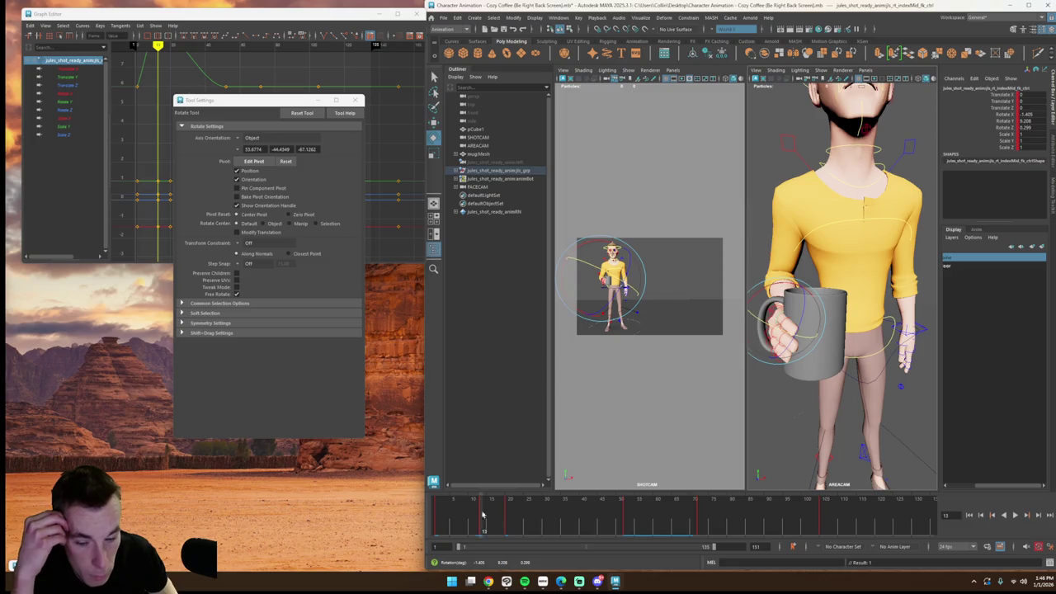
key(alt+shift+v)
click(1017, 515)
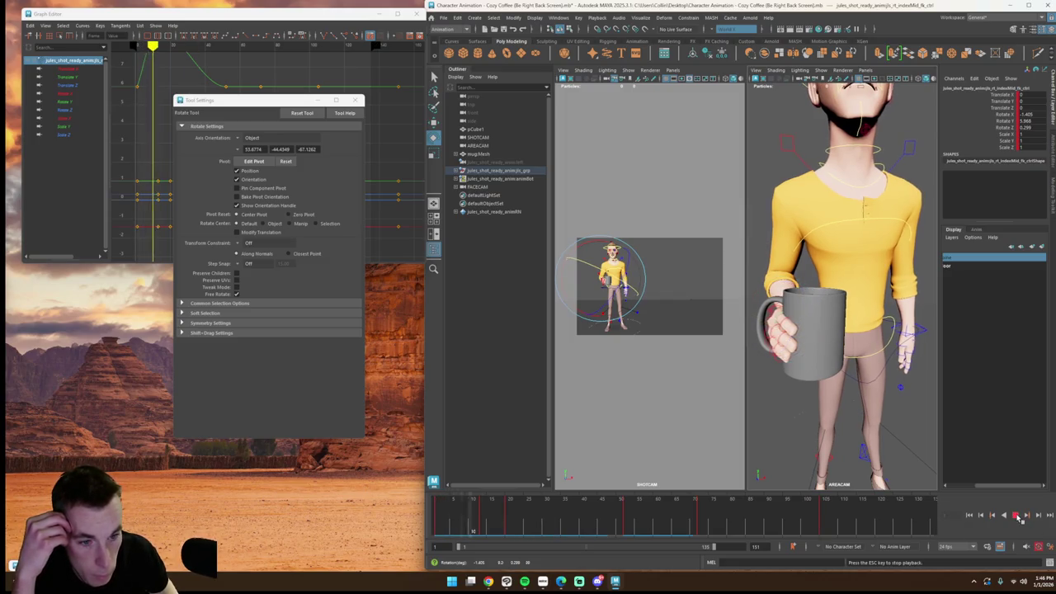
key(Up)
click(471, 505)
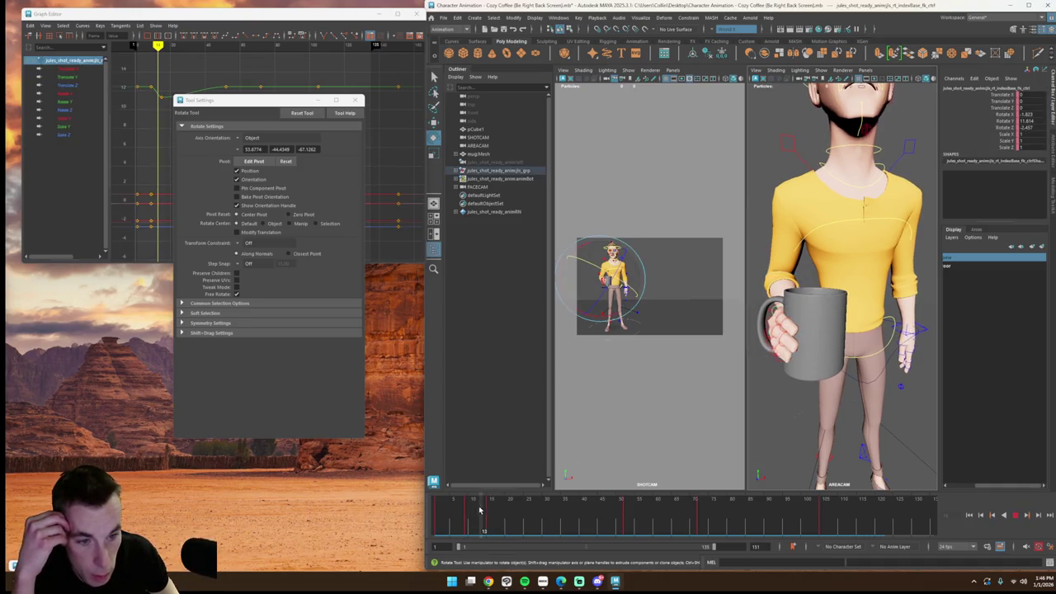
drag(470, 505, 491, 505)
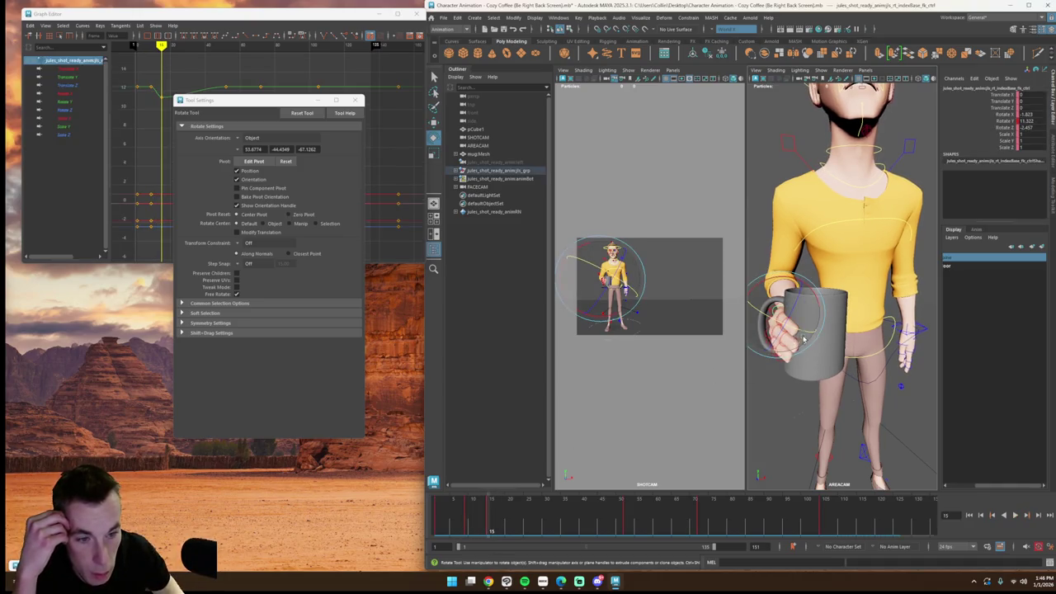
drag(802, 307, 807, 334)
key(ctrl+z)
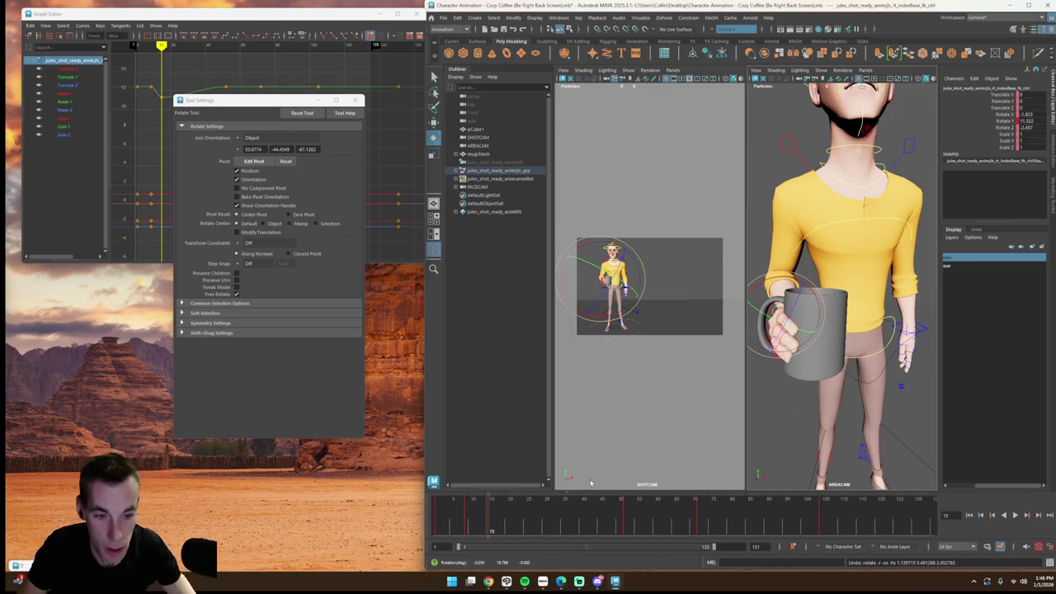
Step: Delete the extra index-finger key at frame 15 and replay from frame 1
right_click(499, 513)
click(514, 405)
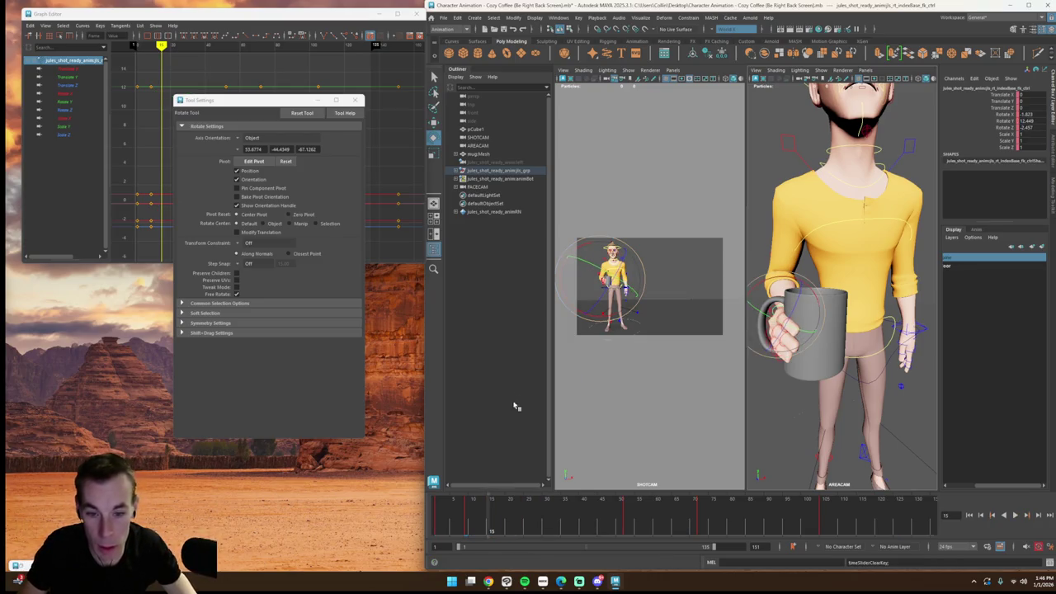
click(438, 512)
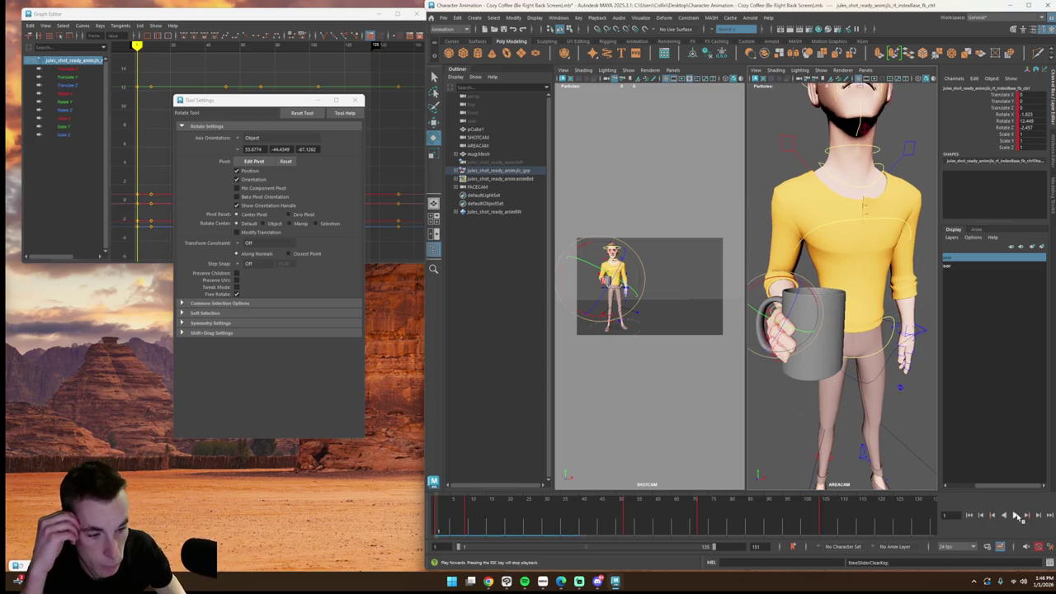
click(1017, 515)
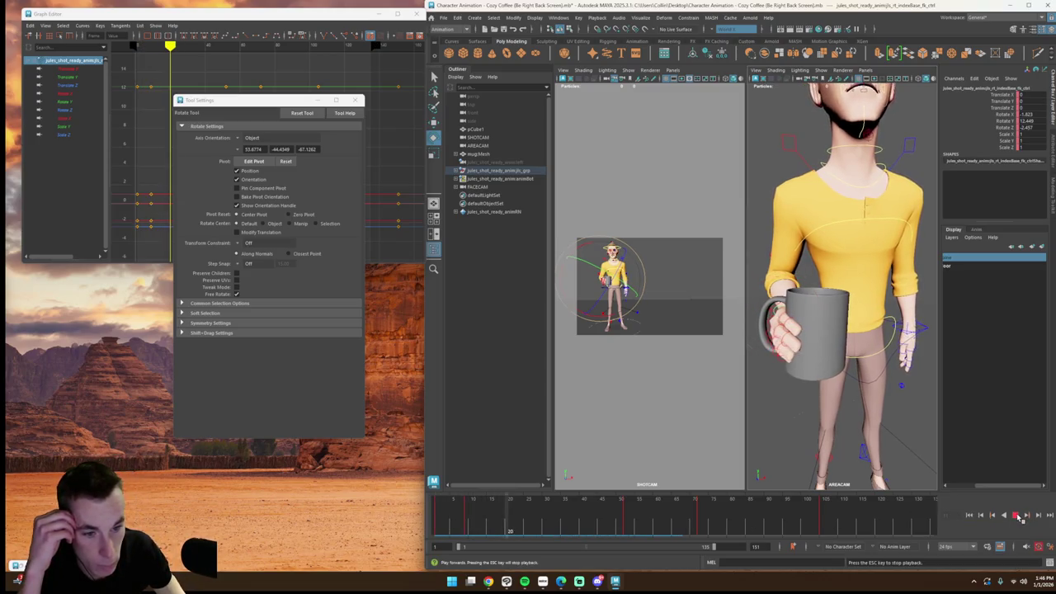
Step: Tilt the index-finger base slightly in the mid-50s frames to refine the grip
click(1018, 515)
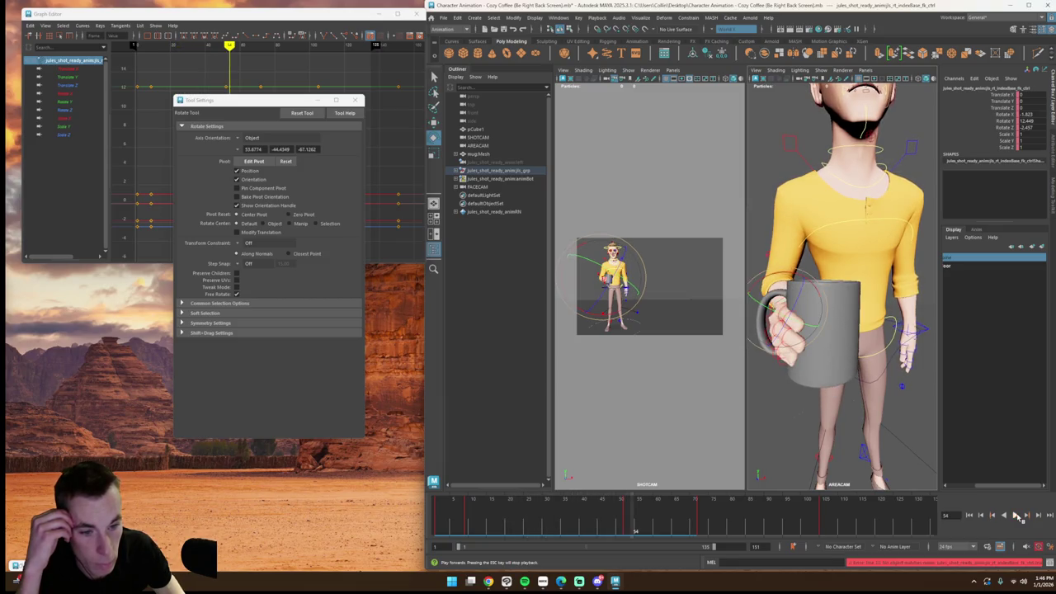
click(1017, 514)
mouse_move(648, 524)
mouse_down()
mouse_move(624, 523)
mouse_move(651, 531)
mouse_up()
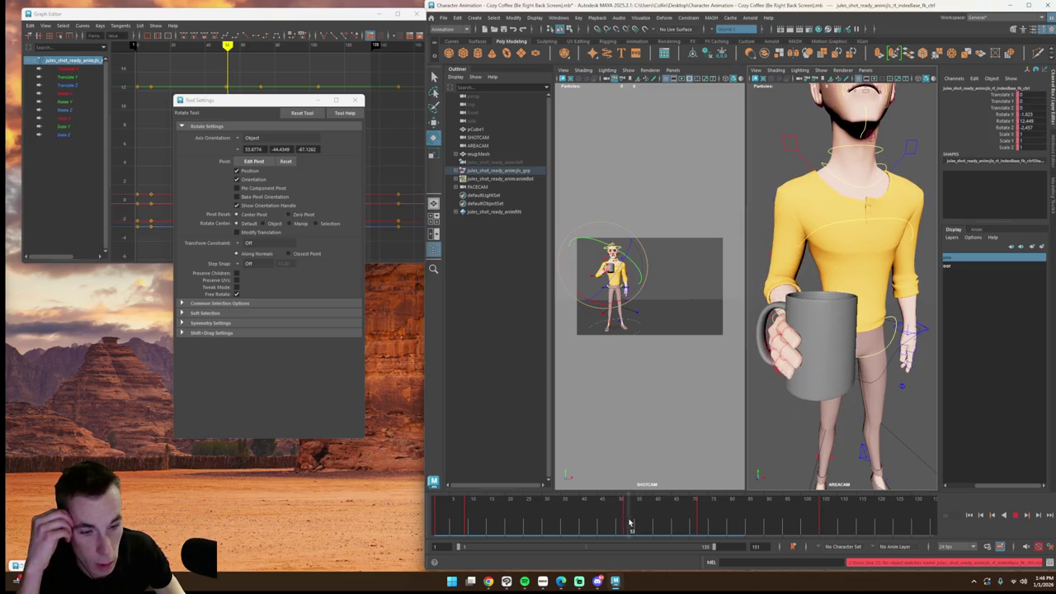
drag(814, 241, 813, 231)
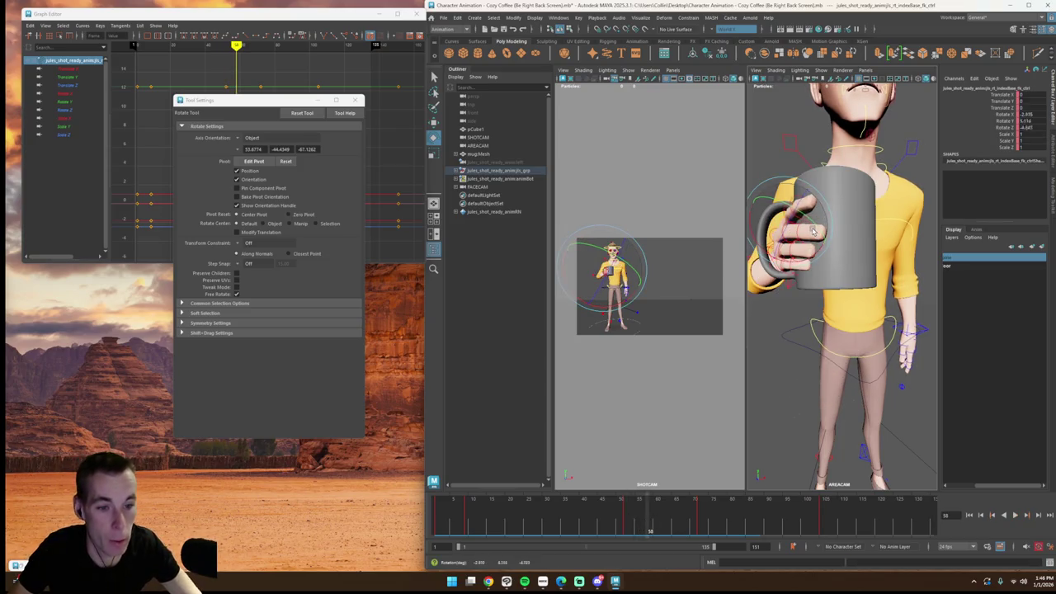
Step: Select the index fingertip control and orbit to face the mug frontally
click(867, 257)
click(812, 209)
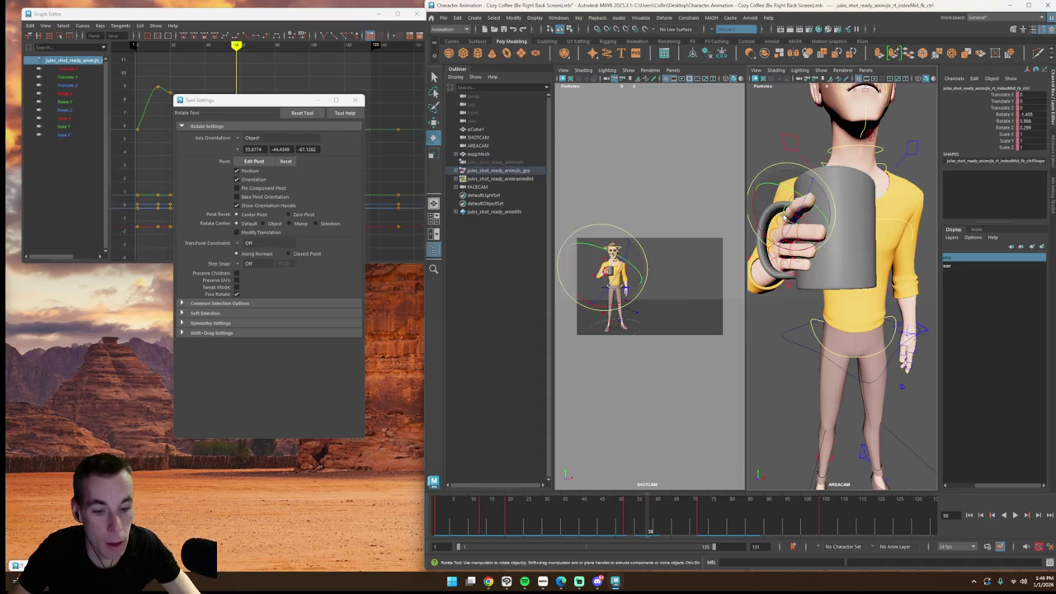
drag(808, 215, 812, 209)
click(880, 248)
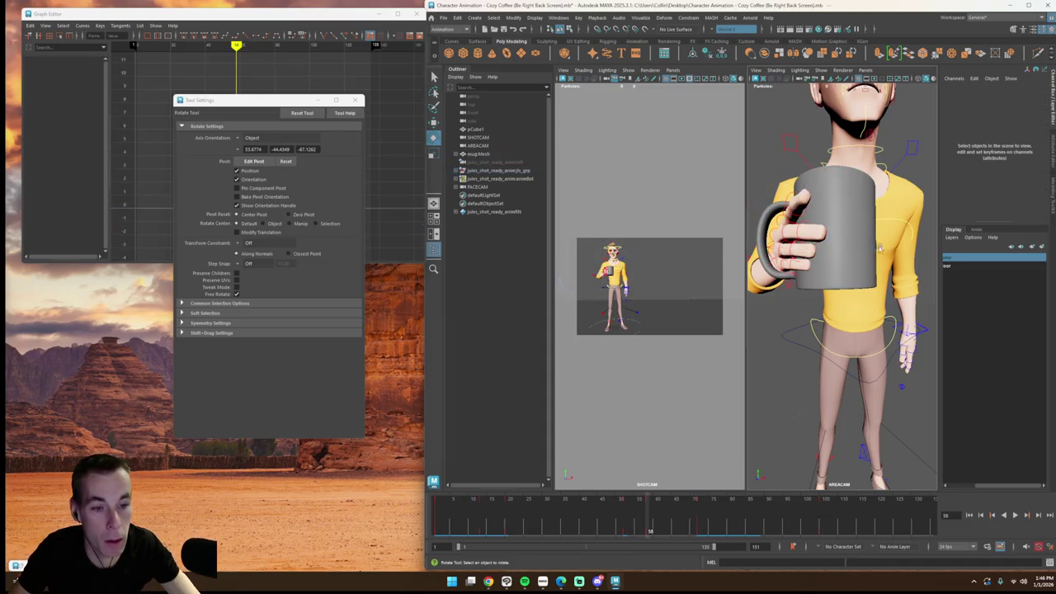
click(795, 215)
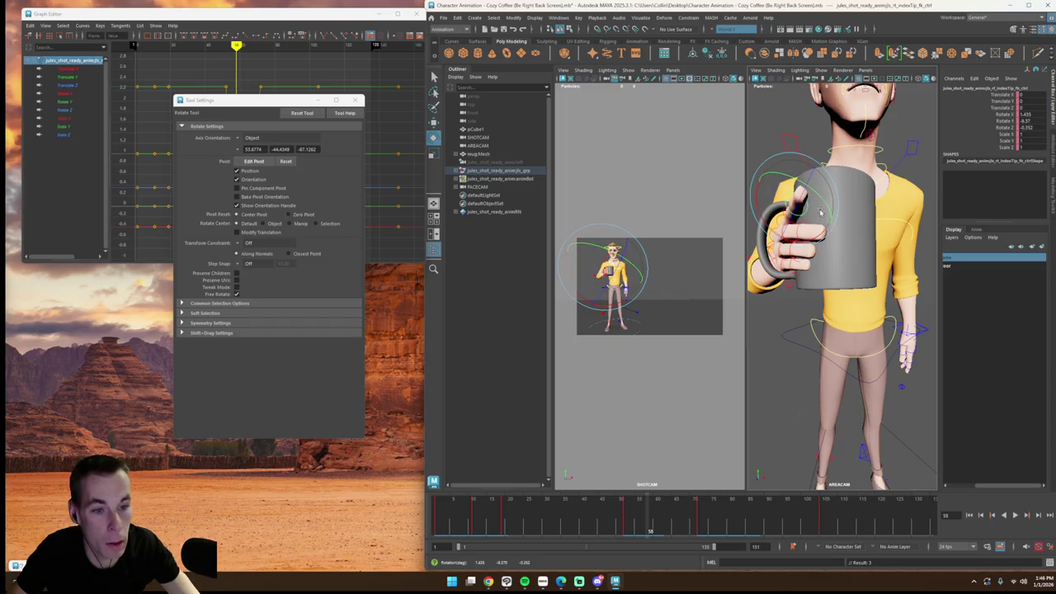
alt+drag(879, 305, 823, 355)
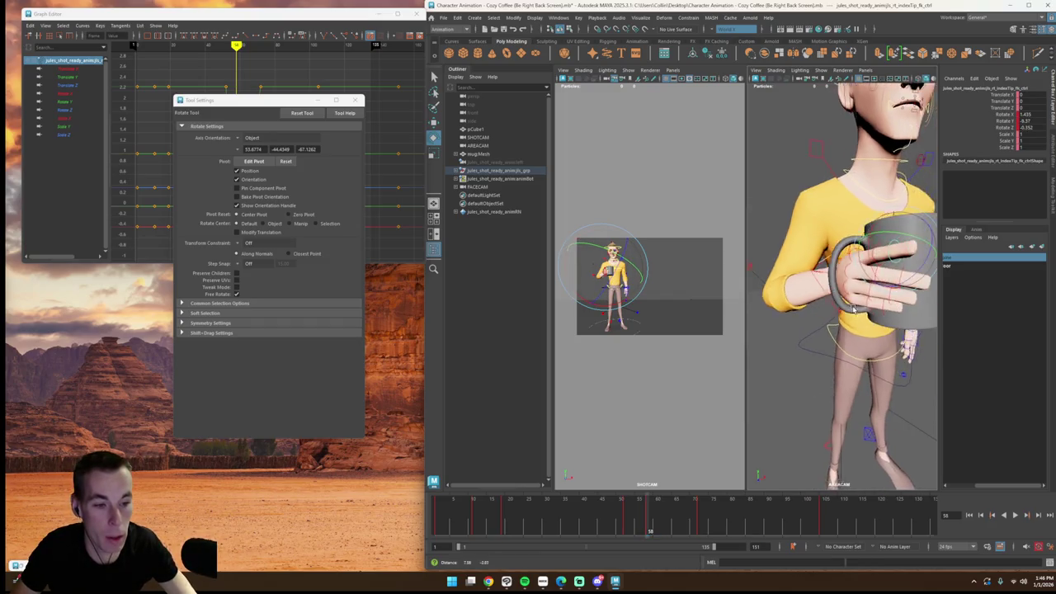
Step: Play the drinking motion from frame 45, framing the face and mug from front and side
drag(661, 525, 602, 523)
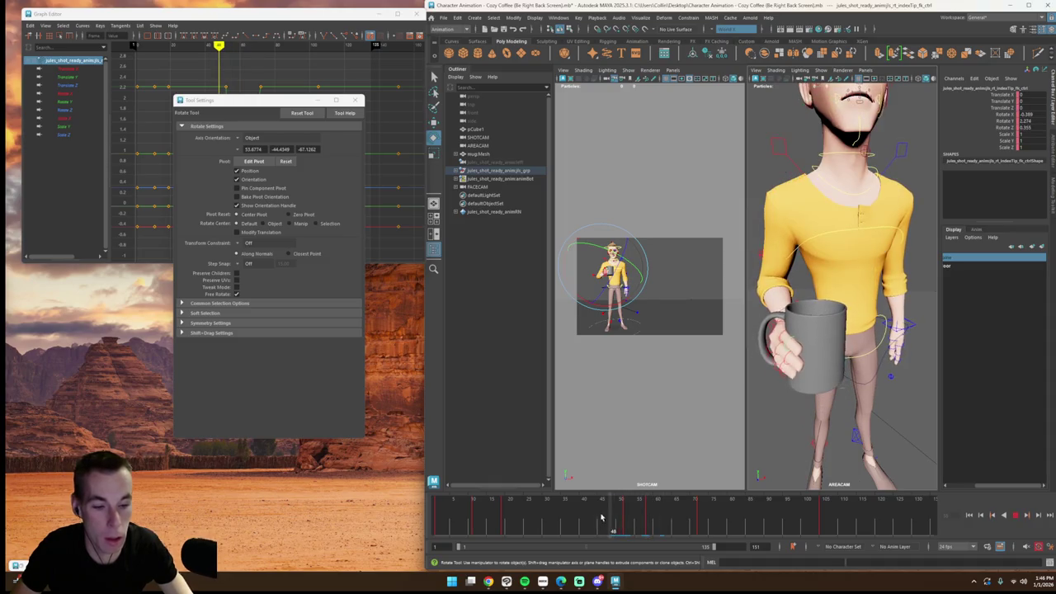
click(1014, 516)
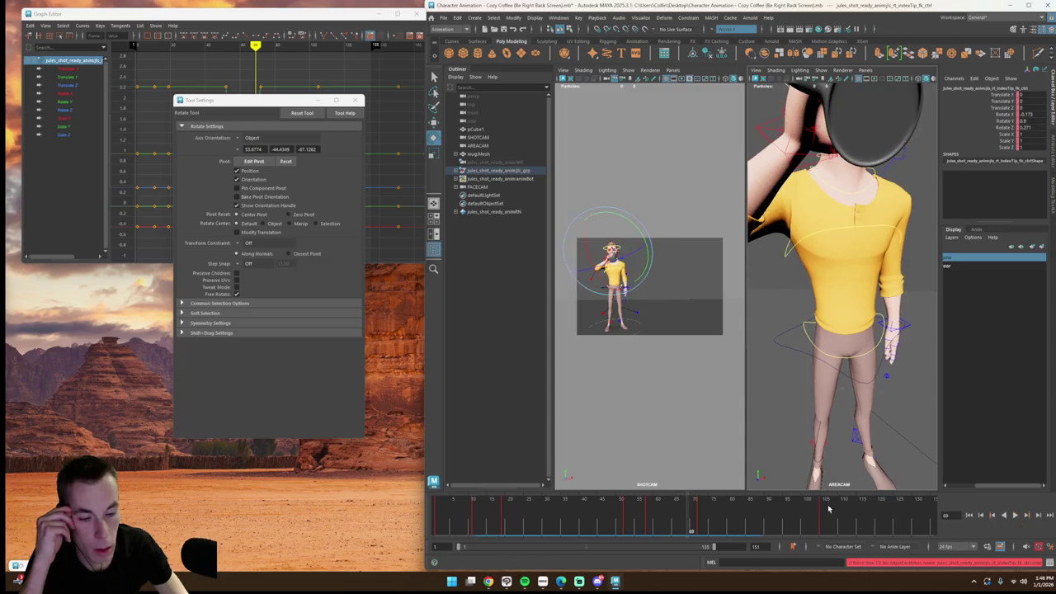
alt+drag(825, 371, 804, 401)
alt+right_drag(805, 401, 843, 376)
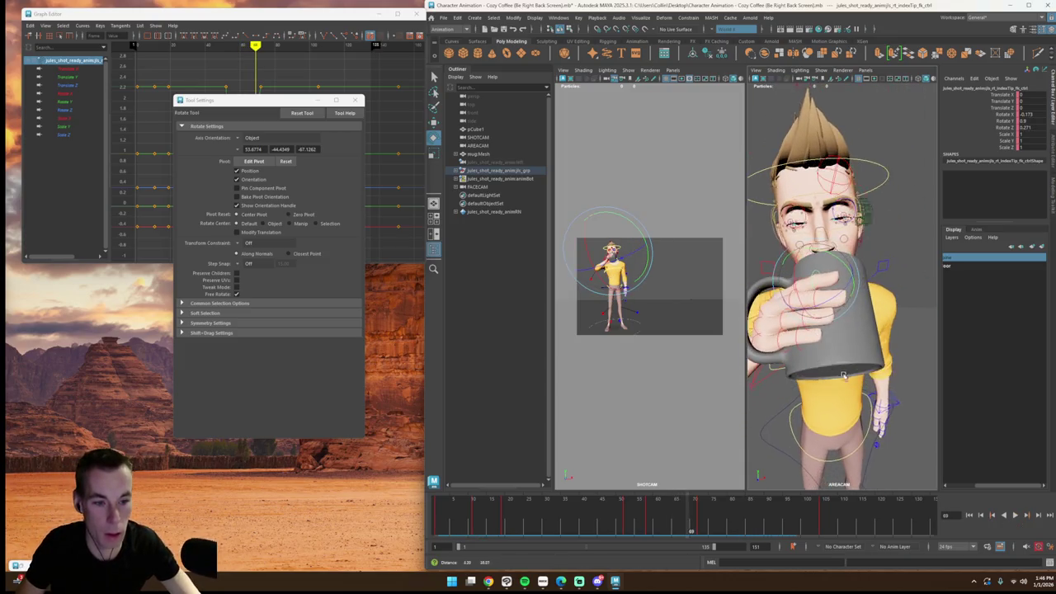
click(646, 513)
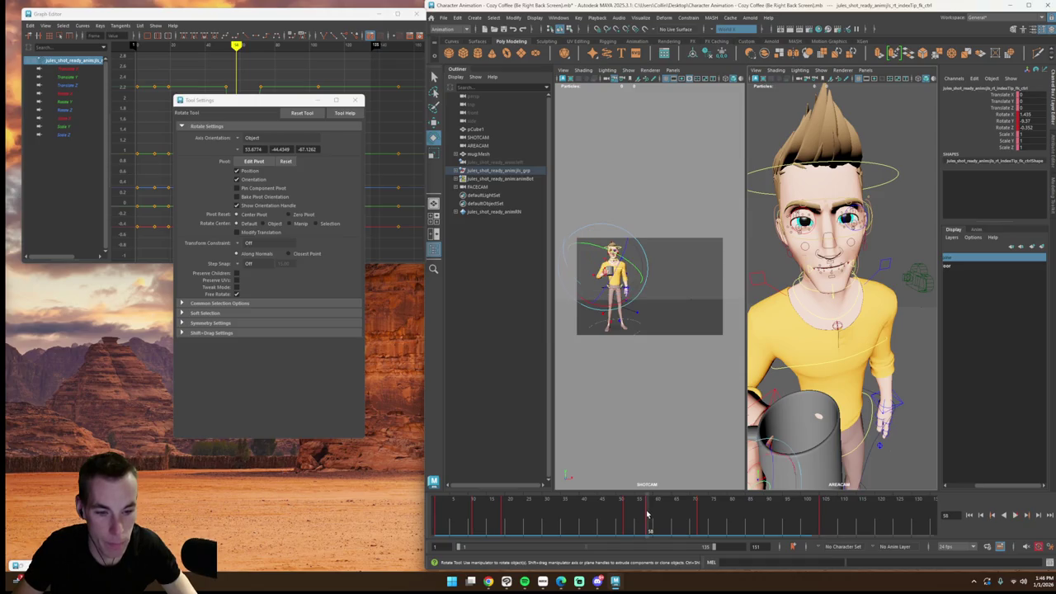
alt+drag(833, 396, 891, 435)
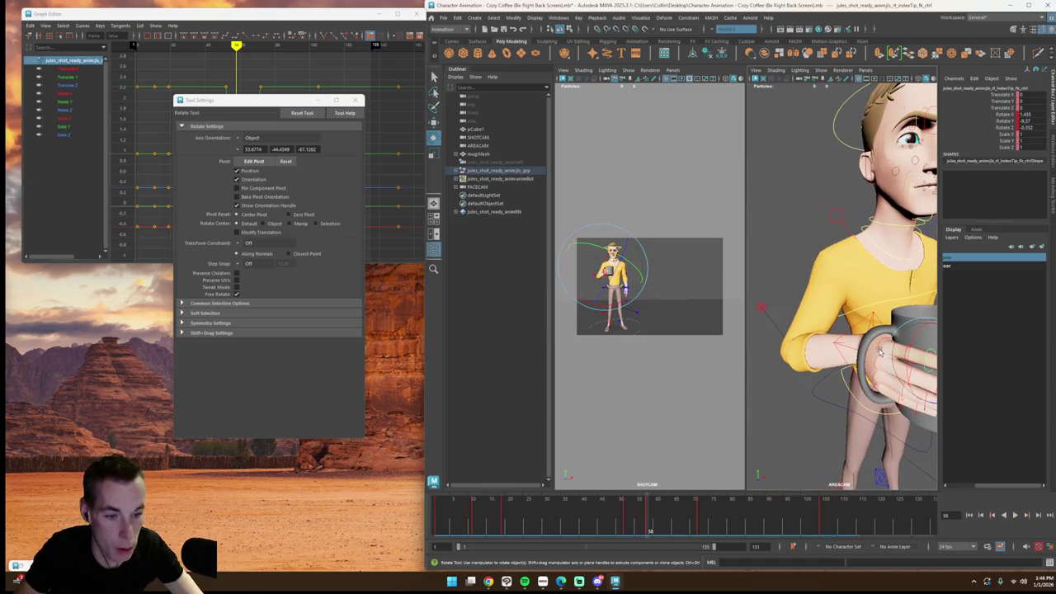
Step: Select three finger controls and play from frame 56 to about frame 78
shift+click(902, 350)
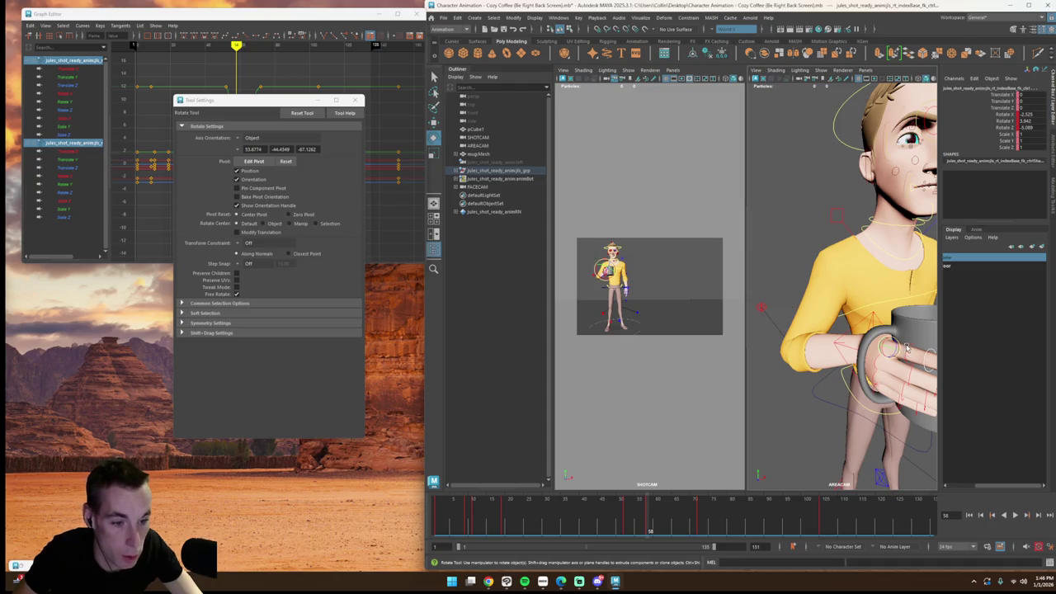
shift+click(903, 355)
key(alt+v)
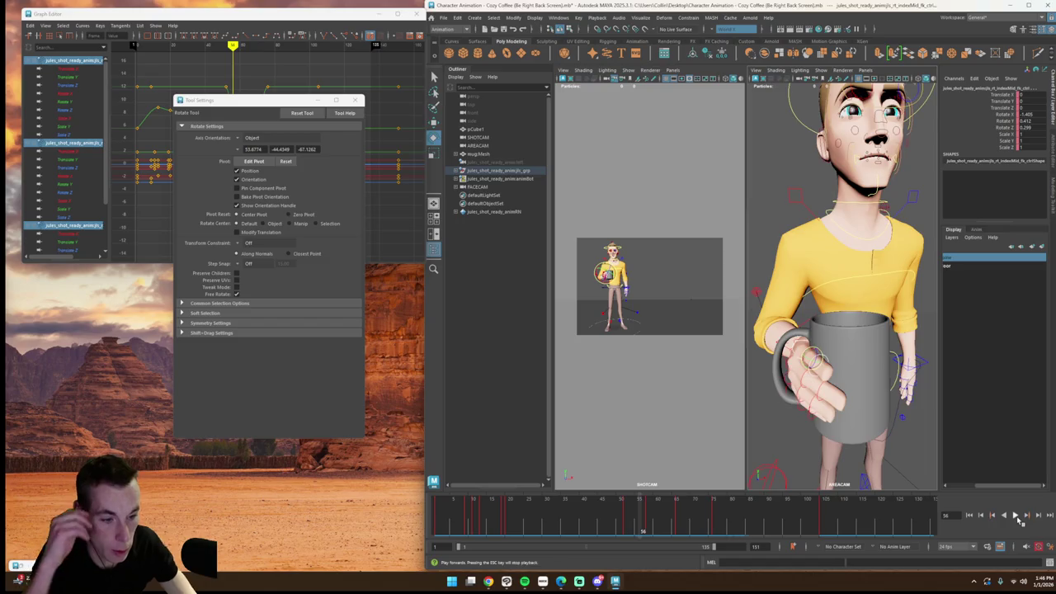
click(1016, 515)
mouse_move(808, 388)
alt+mouse_down()
mouse_move(813, 399)
mouse_move(756, 456)
alt+mouse_up()
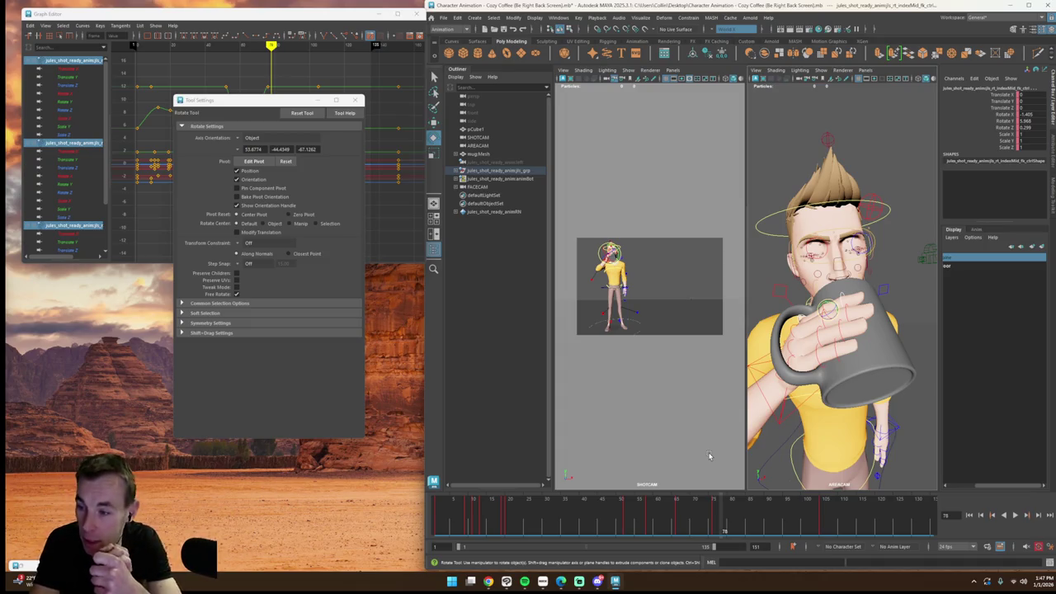
Step: Go to frame 77, where the character drinks, and select the middle finger base control
click(481, 521)
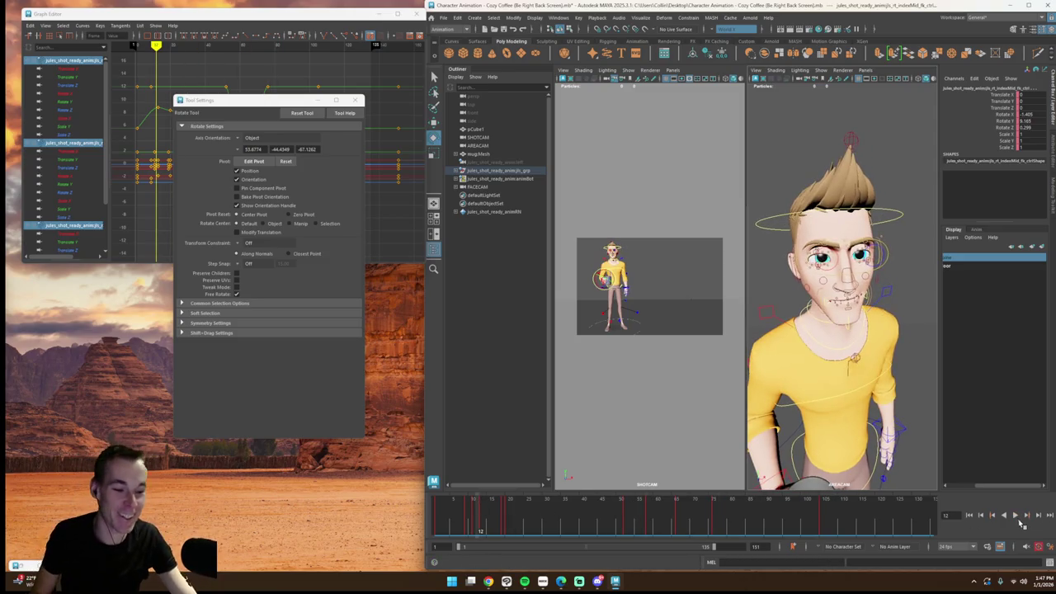
click(1017, 517)
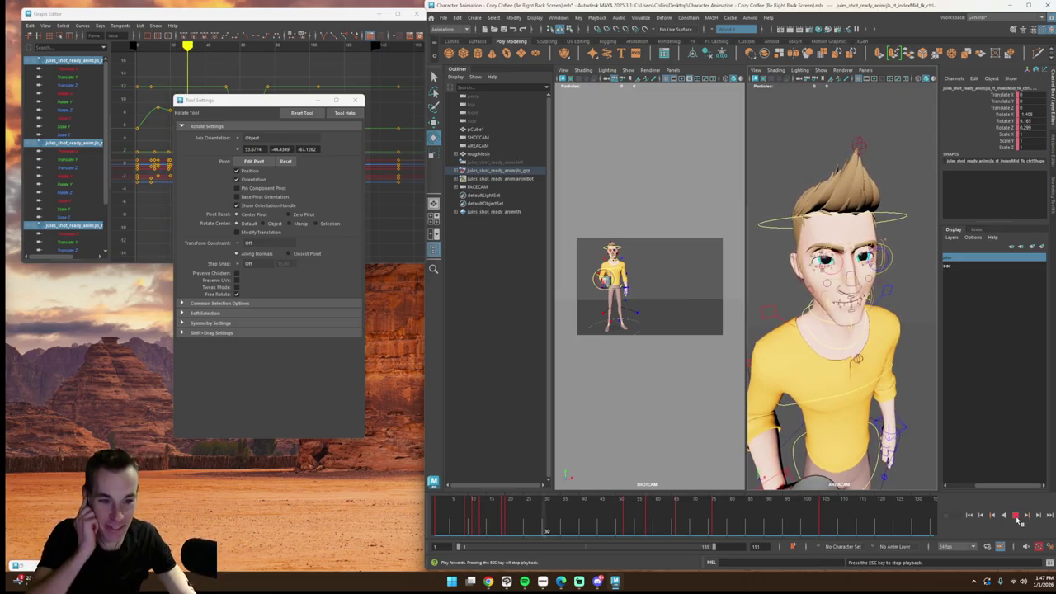
click(1017, 516)
click(665, 521)
drag(665, 521, 721, 522)
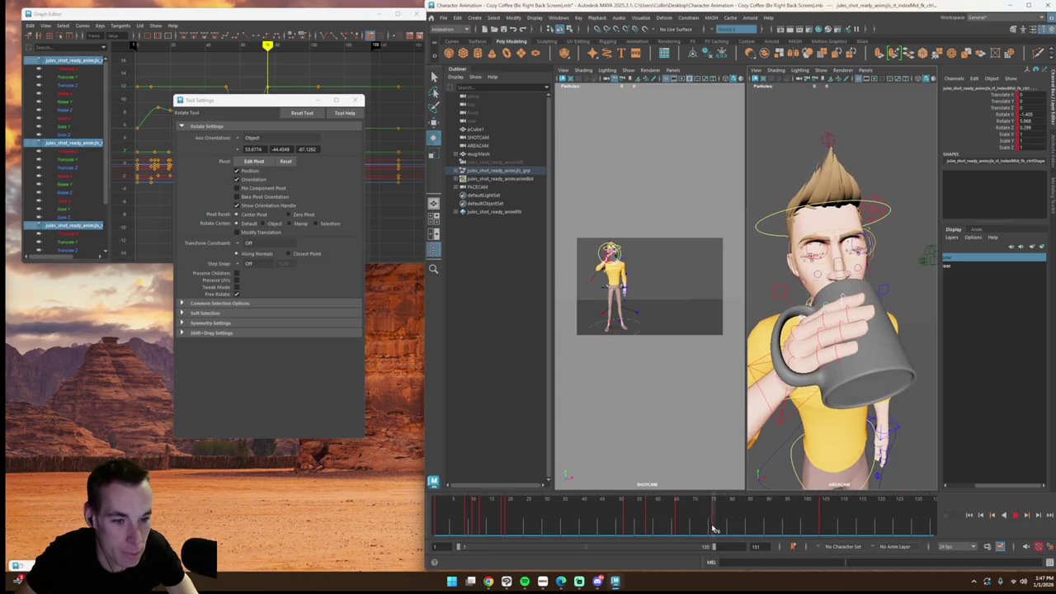
click(793, 338)
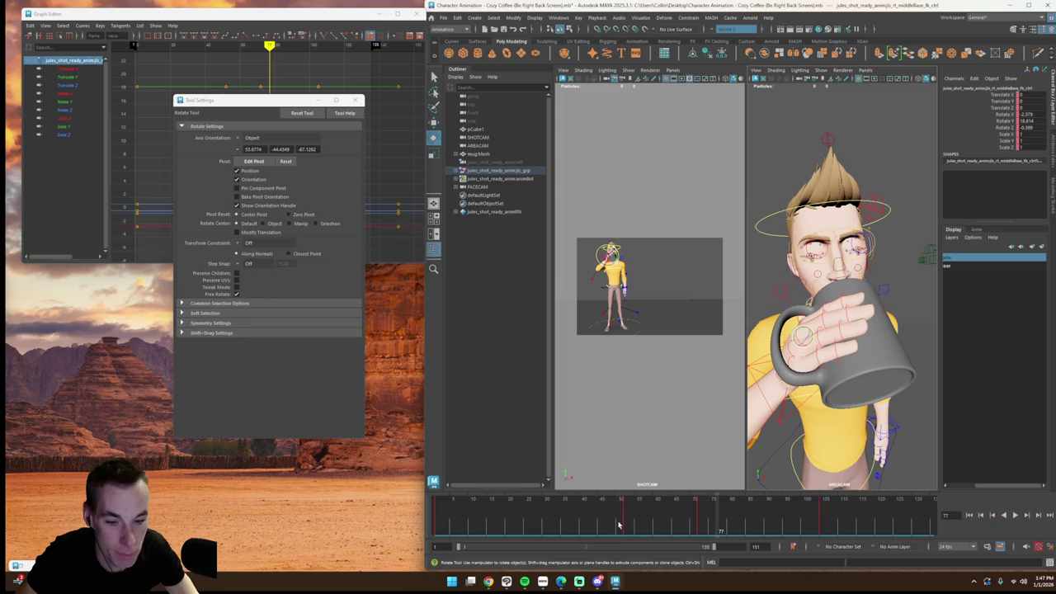
Step: Rotate the hand control slightly around frame 65 and key its rotation
click(665, 521)
key(alt+v)
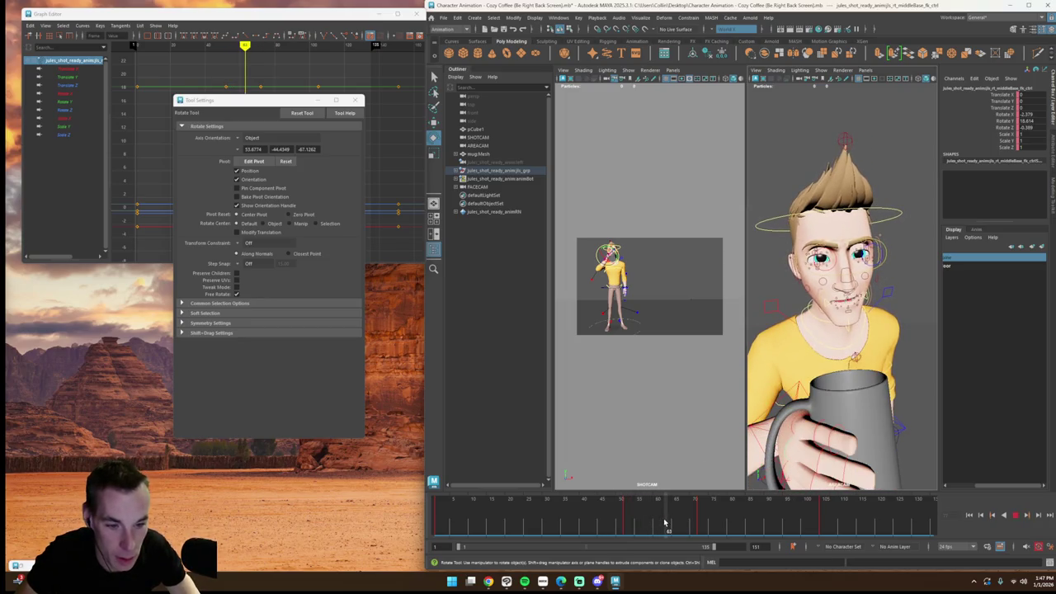
key(alt+v)
alt+drag(790, 439, 796, 428)
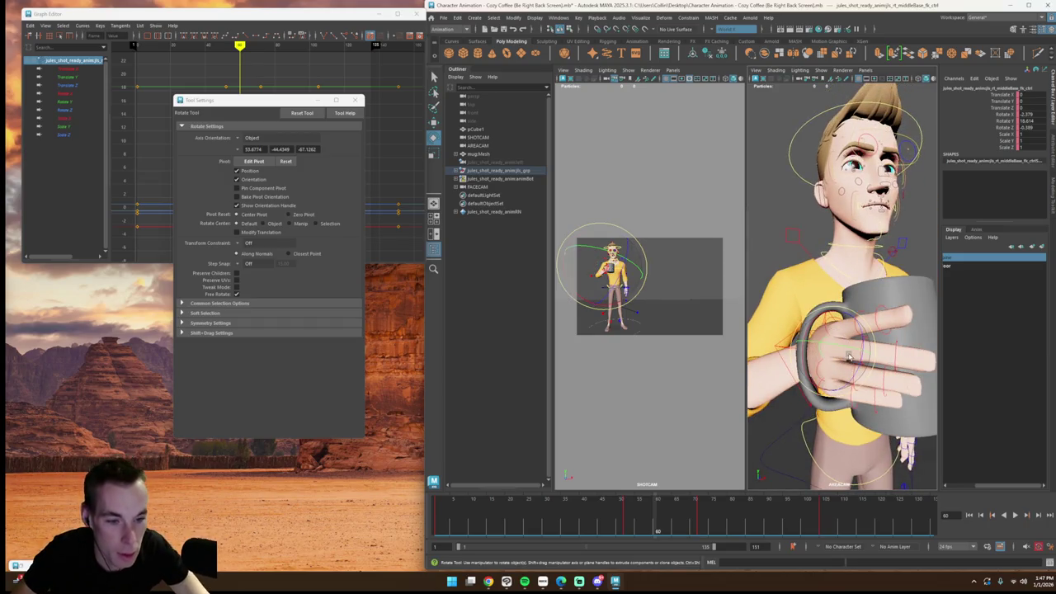
drag(811, 416, 846, 352)
key(shift+e)
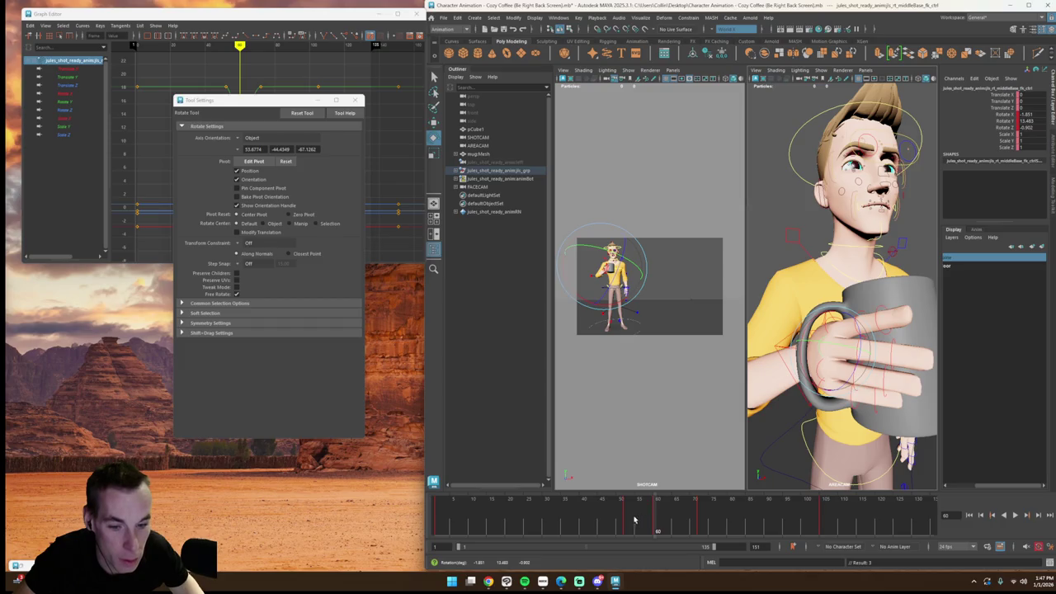
key(alt+v)
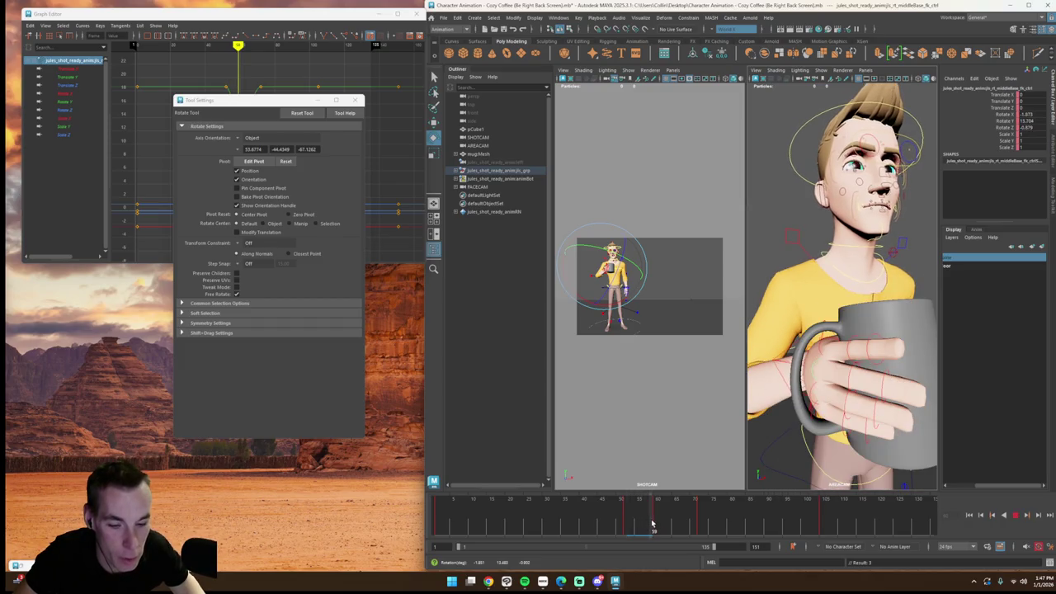
key(alt+v)
Step: Bend a finger further around the mug and select the middle finger base and mid controls
click(866, 373)
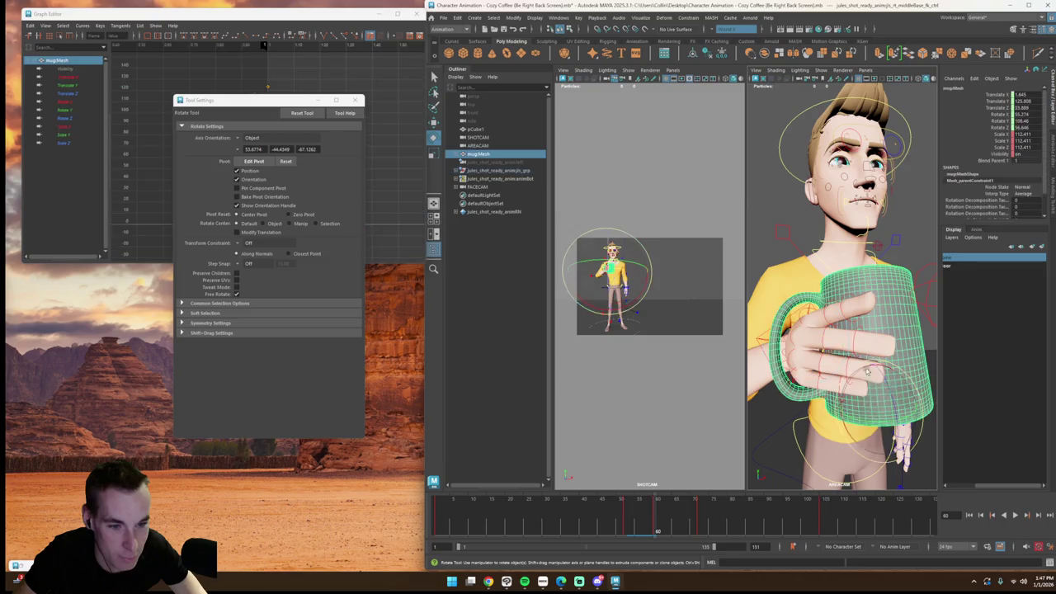
click(838, 350)
drag(839, 351, 848, 336)
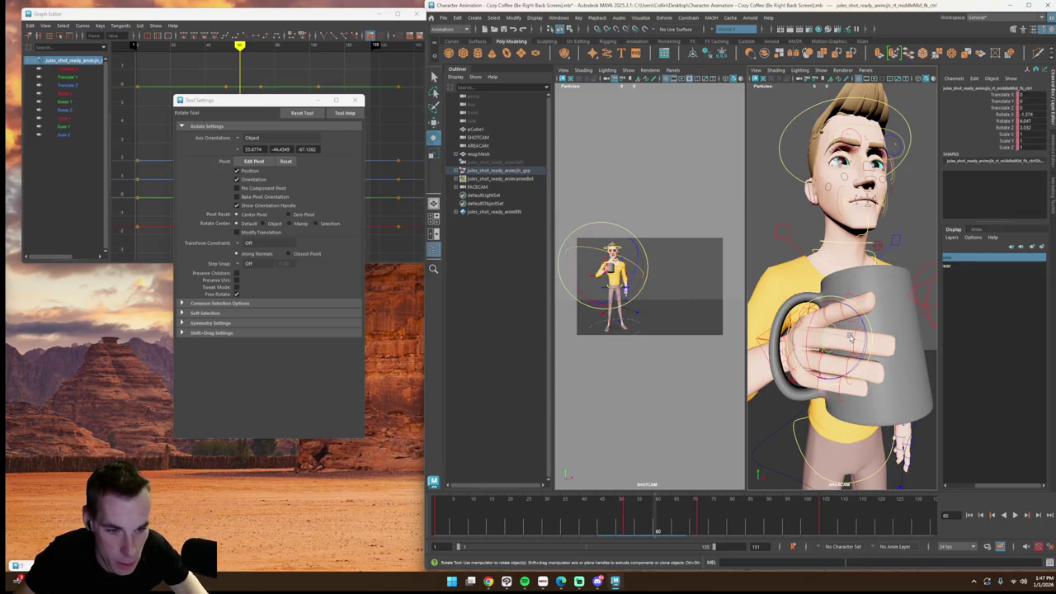
click(854, 343)
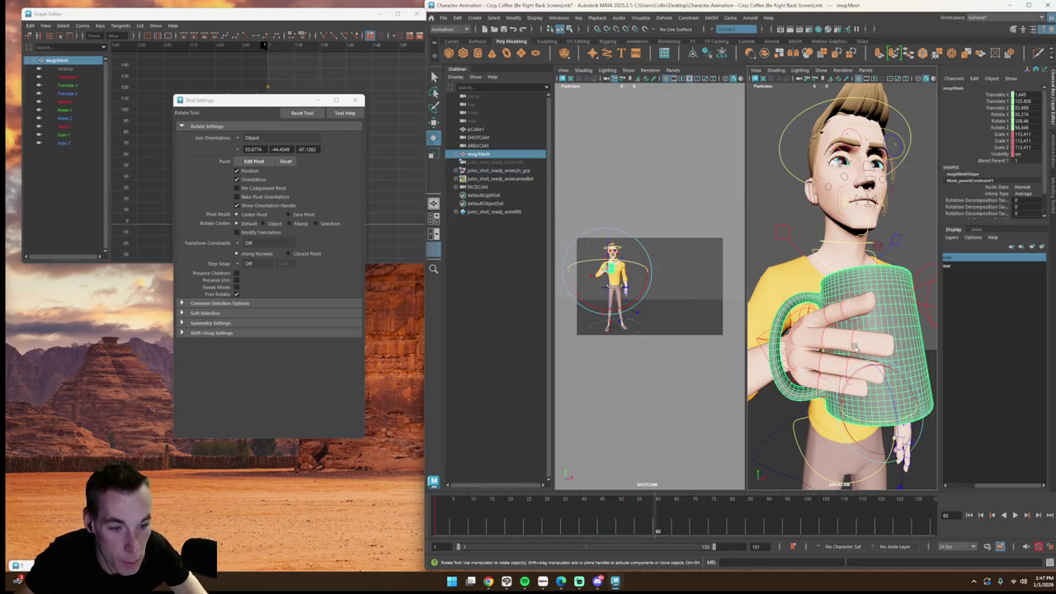
click(854, 345)
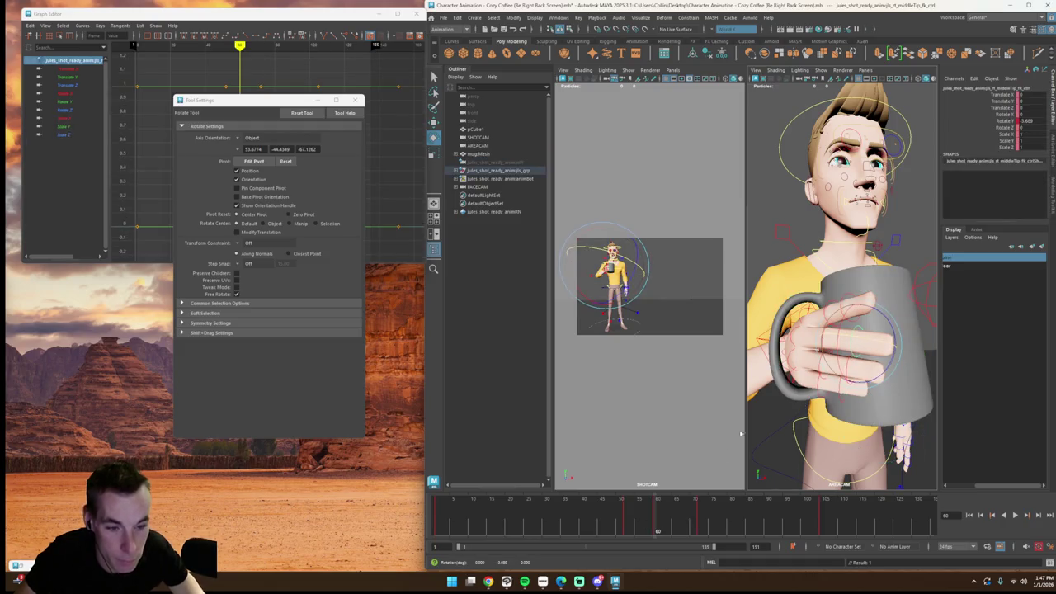
shift+click(793, 350)
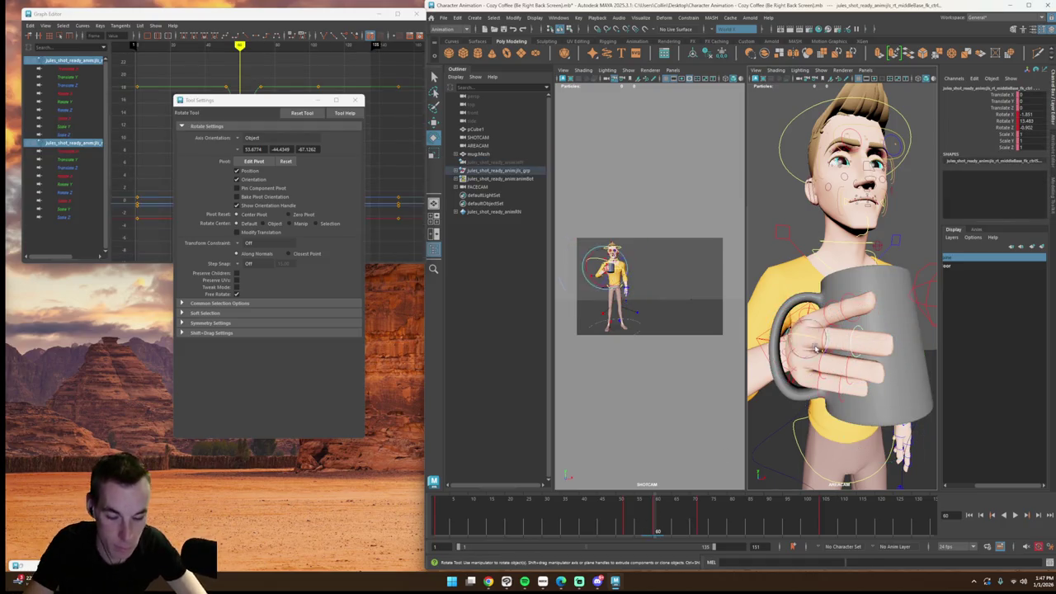
shift+click(822, 348)
Step: Review the drinking motion between frames 53 and 82, settling near frame 76
drag(649, 500, 654, 525)
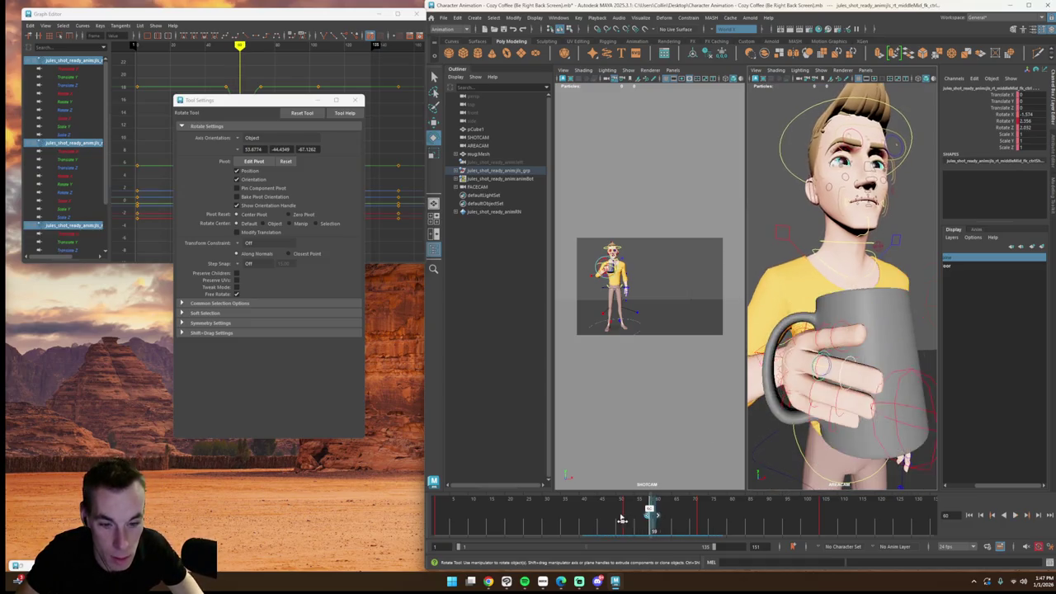
key(alt+v)
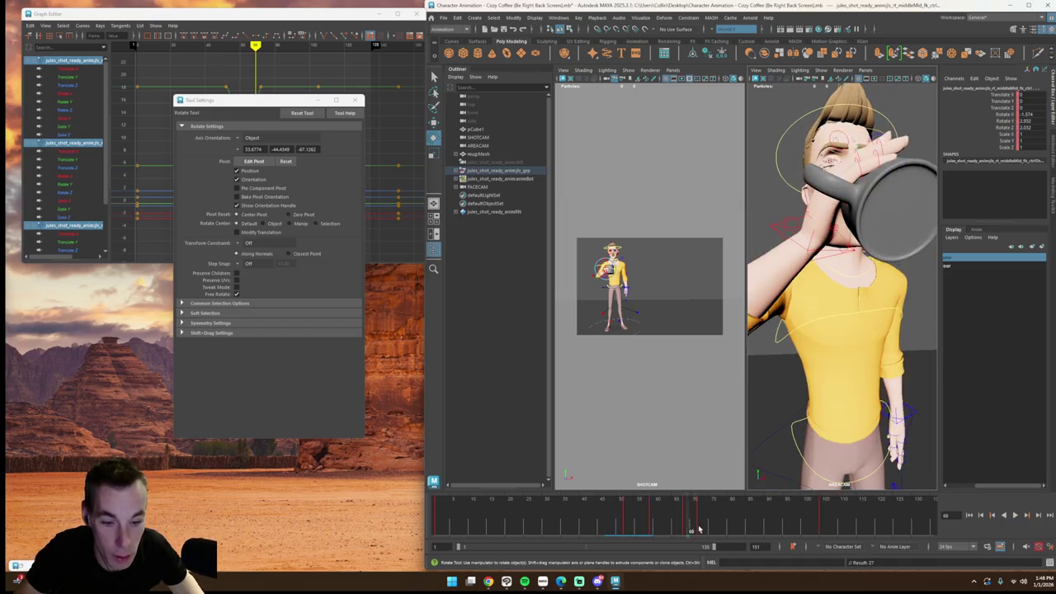
key(alt+v)
key(comma)
key(comma)
key(comma)
key(comma)
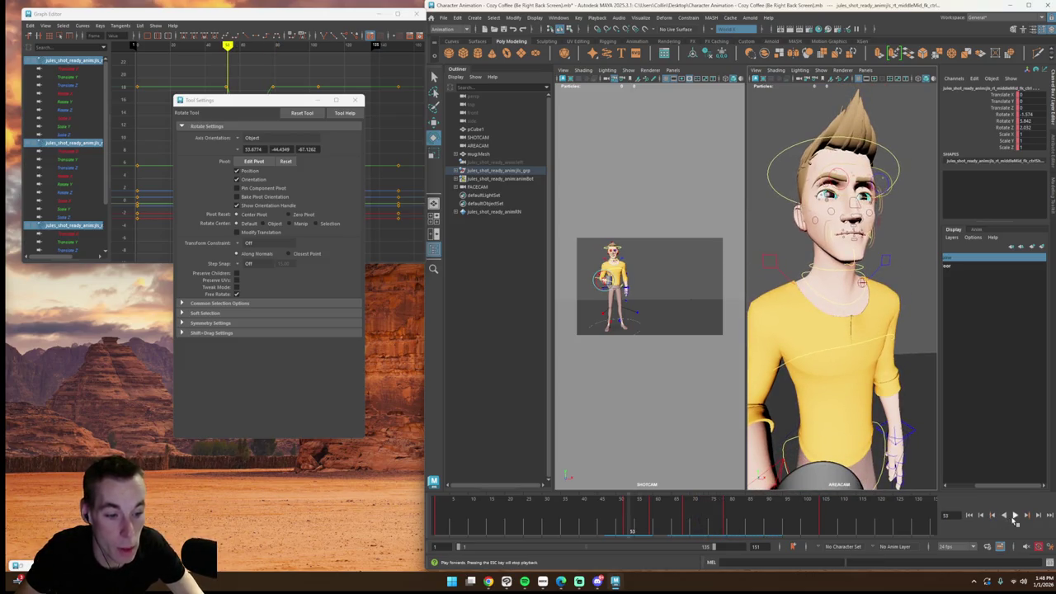
click(1015, 515)
click(1015, 514)
drag(638, 523, 726, 523)
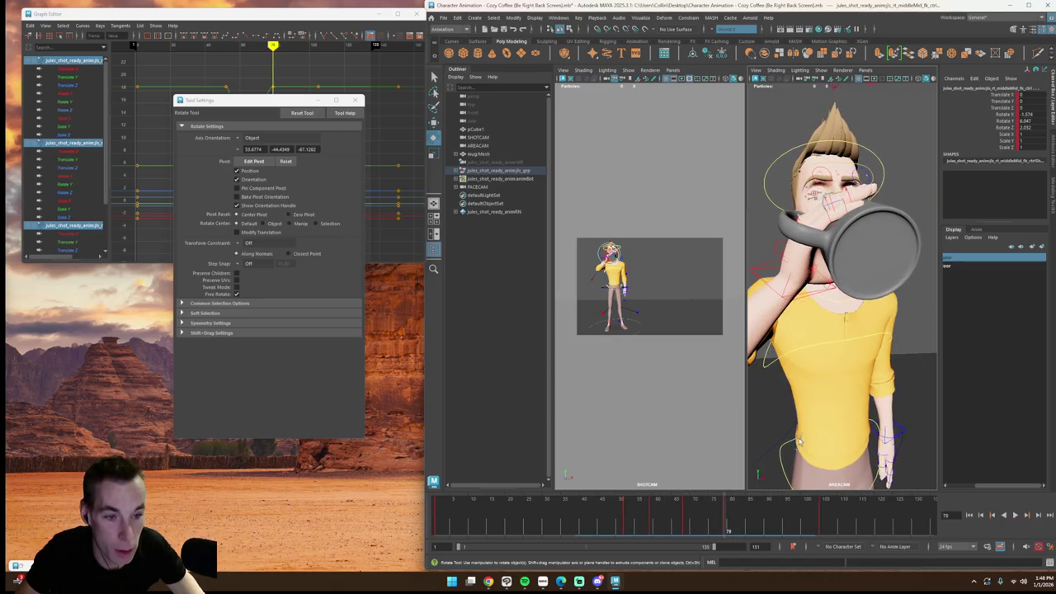
drag(724, 521, 723, 522)
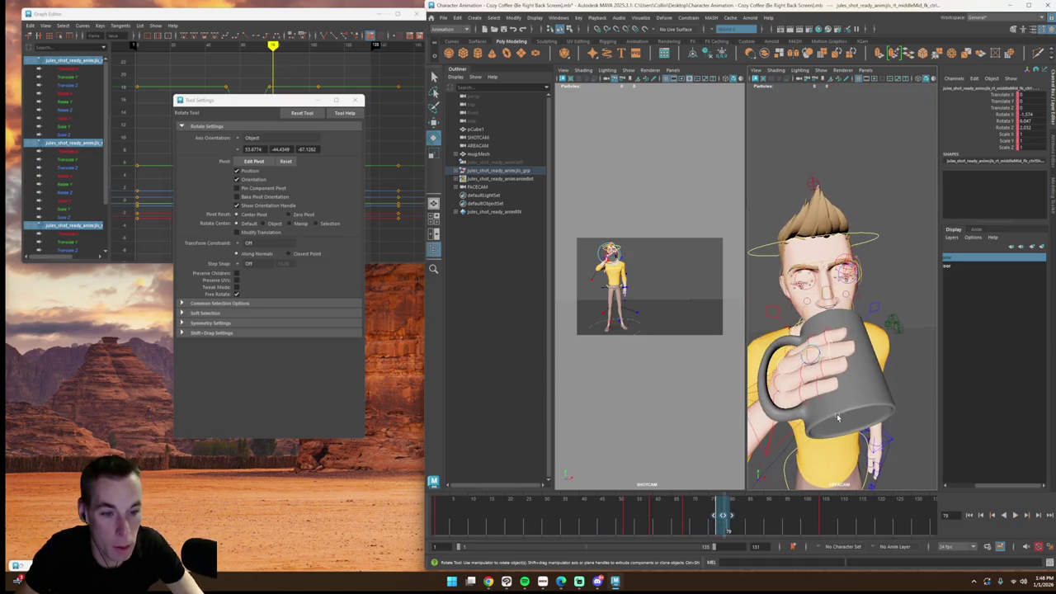
Step: Rotate the hand control where the mug is raised higher, then select a ring finger control
click(808, 307)
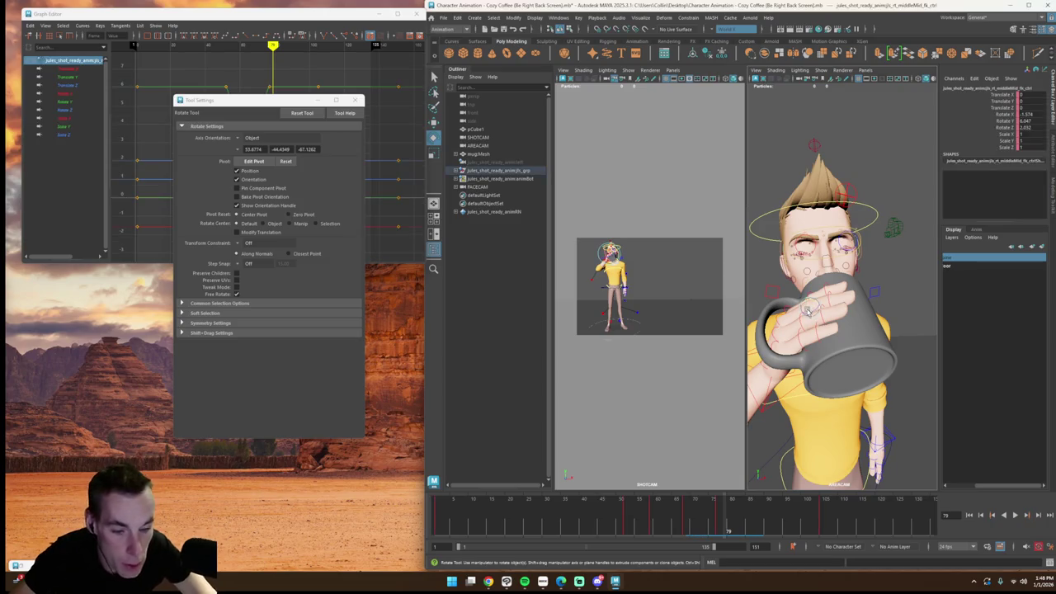
drag(705, 527, 718, 526)
key(e)
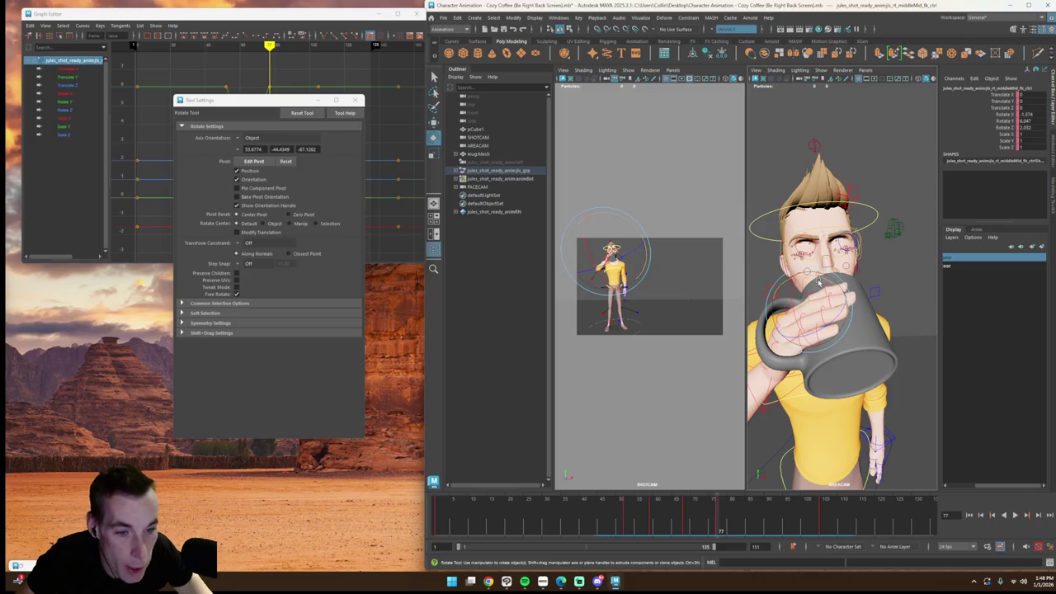
drag(827, 286, 833, 289)
click(846, 302)
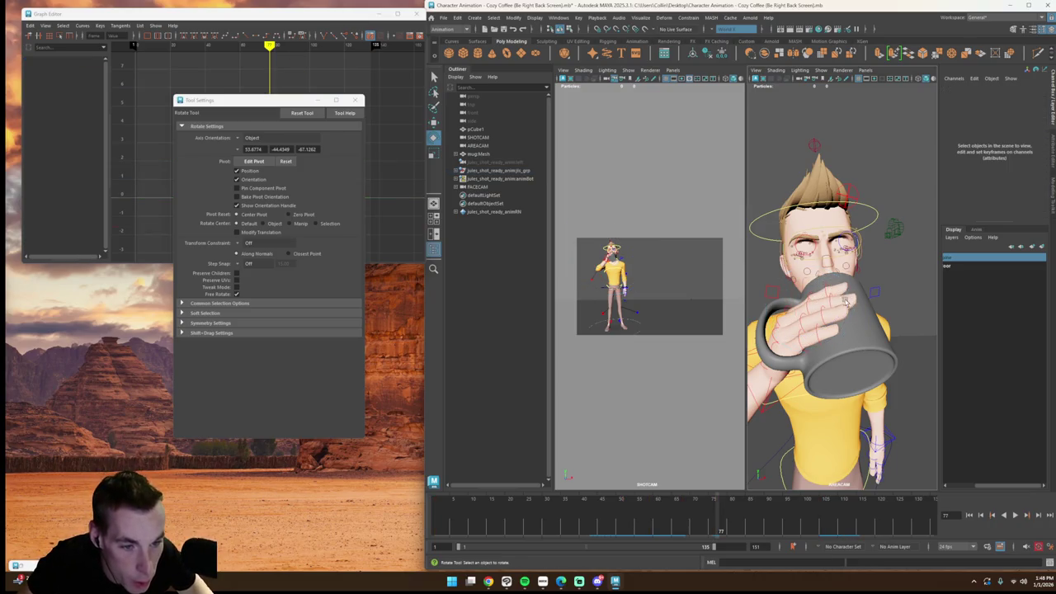
click(830, 301)
click(799, 320)
click(798, 320)
Step: Curl the middle fingertip control against the mug at frame 78
click(607, 498)
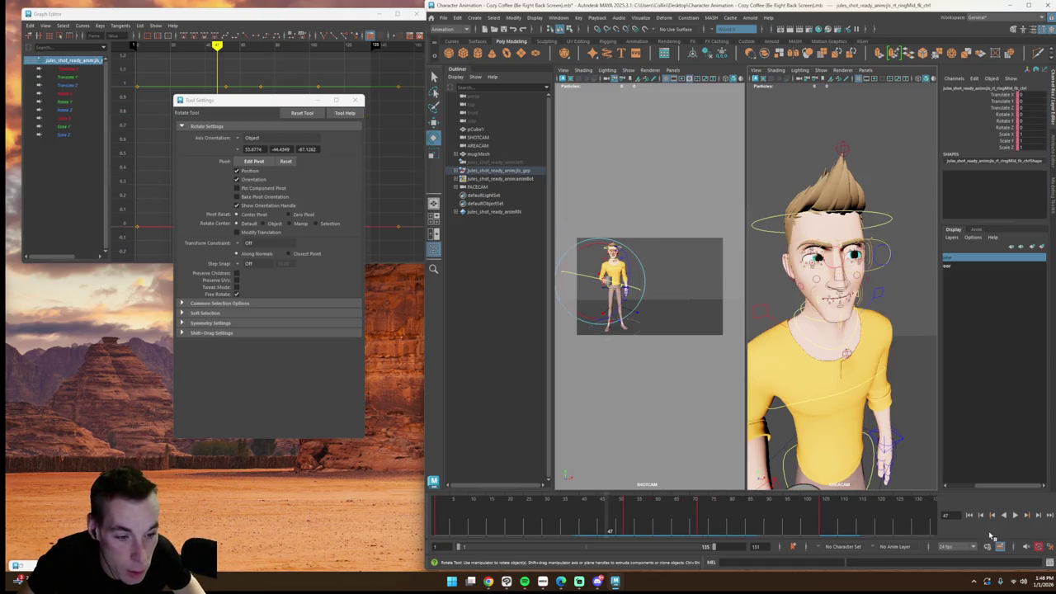
click(1014, 517)
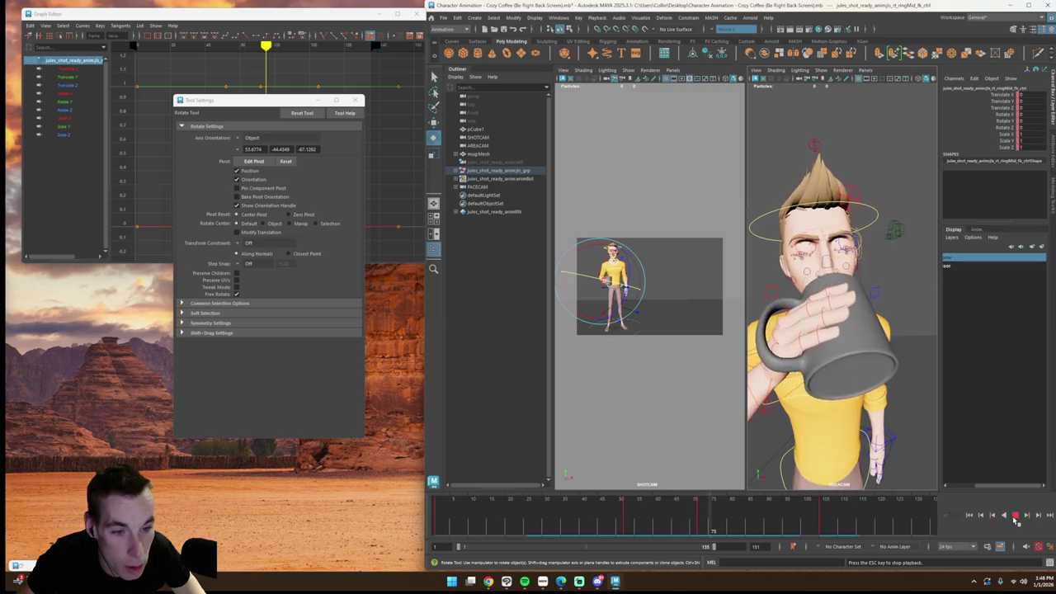
click(812, 303)
click(725, 504)
click(823, 363)
click(827, 368)
drag(828, 368, 858, 371)
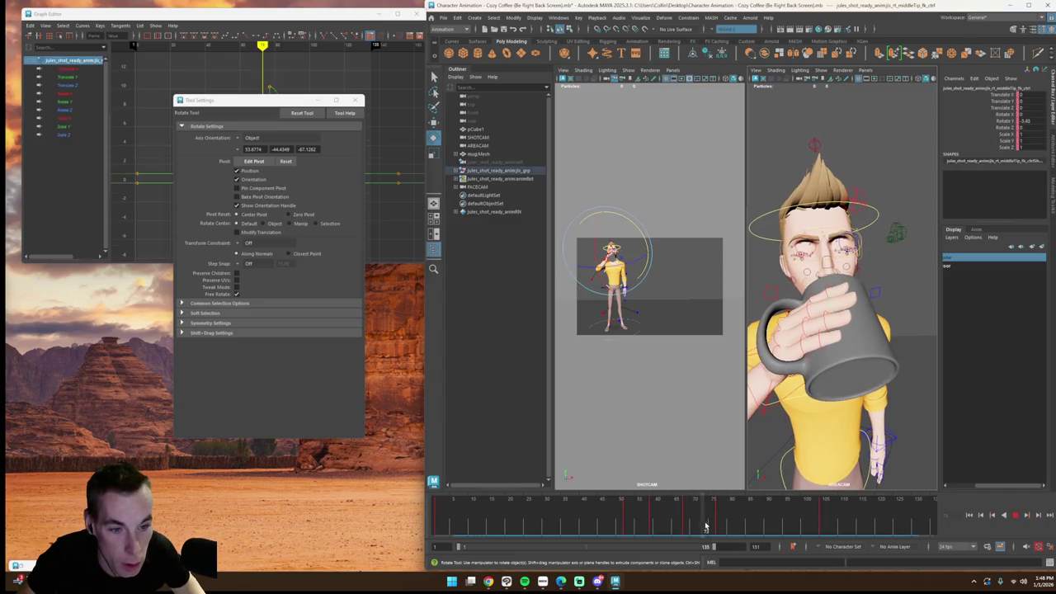
Step: Delete the stray key just after frame 78 and replay to frame 77
drag(711, 526, 717, 528)
right_click(717, 528)
click(750, 387)
key(alt+v)
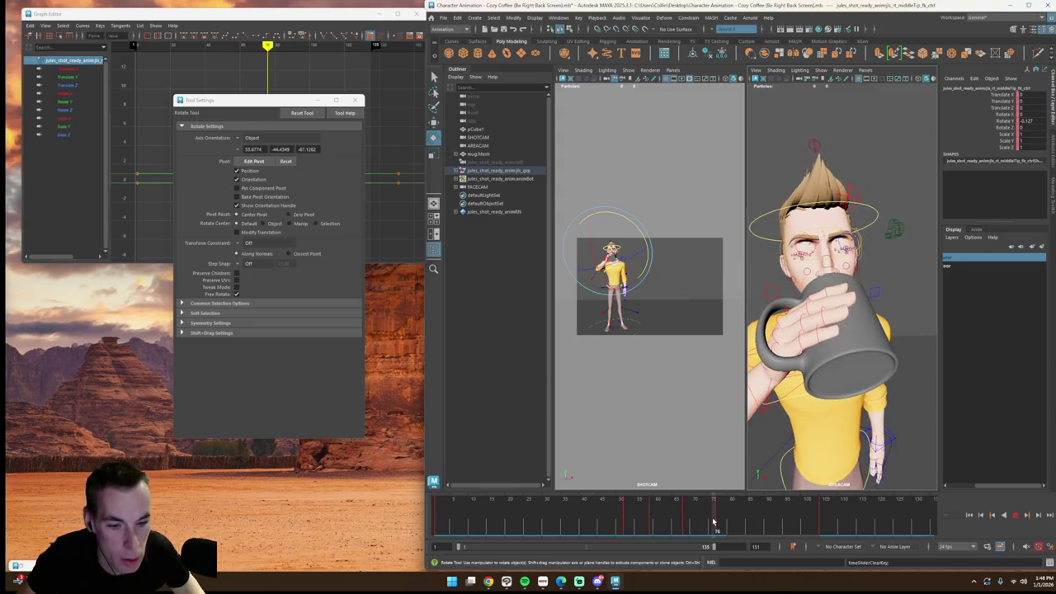
double_click(718, 522)
Step: Replay, set frame 78 and show the fingertip's Rotate curves in the Graph Editor
click(720, 522)
double_click(723, 519)
click(717, 521)
key(alt+v)
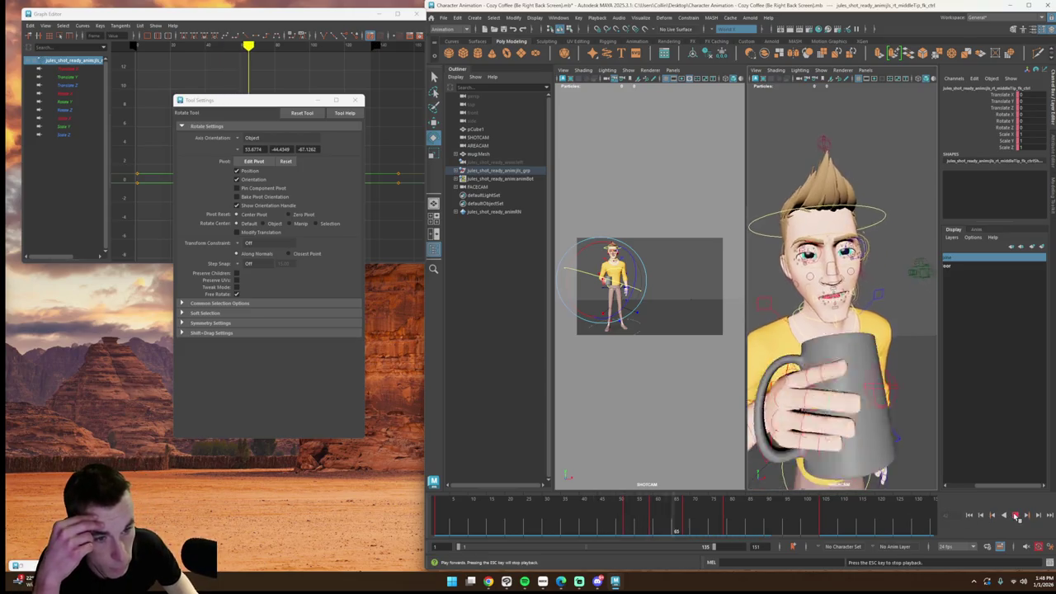
click(1015, 514)
click(724, 528)
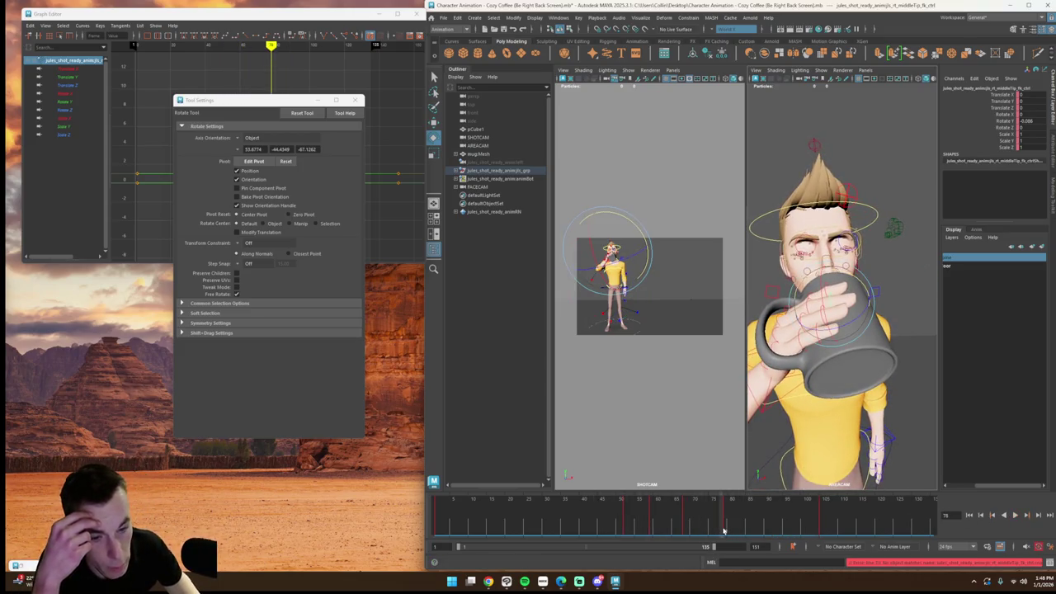
drag(64, 93, 70, 109)
Step: Reshape the middle finger's Rotate Y curve: delete the keys past the dip and lower the dip key
key(f)
click(76, 101)
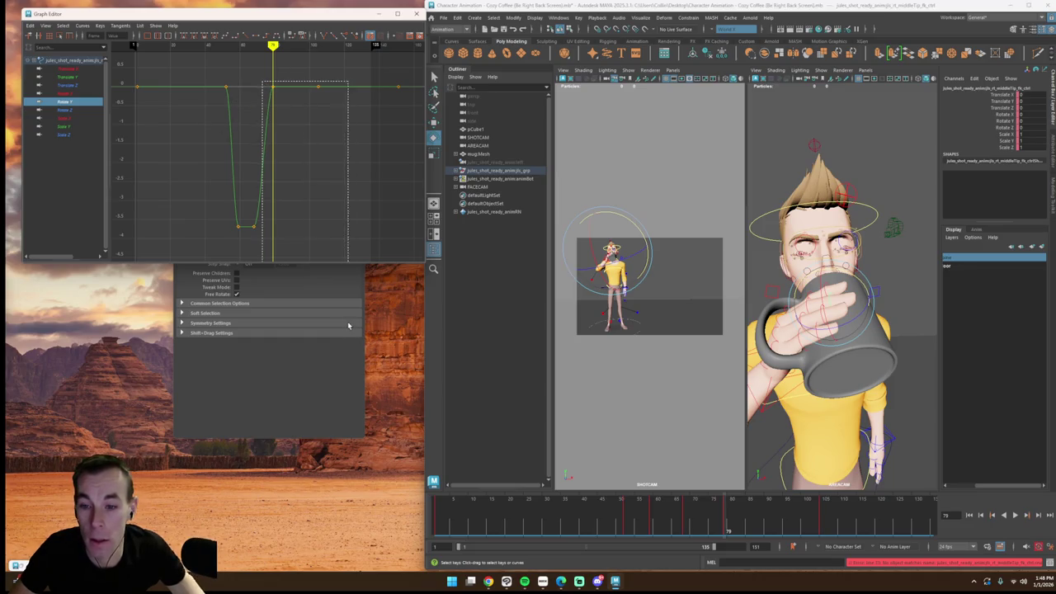
drag(325, 254, 246, 85)
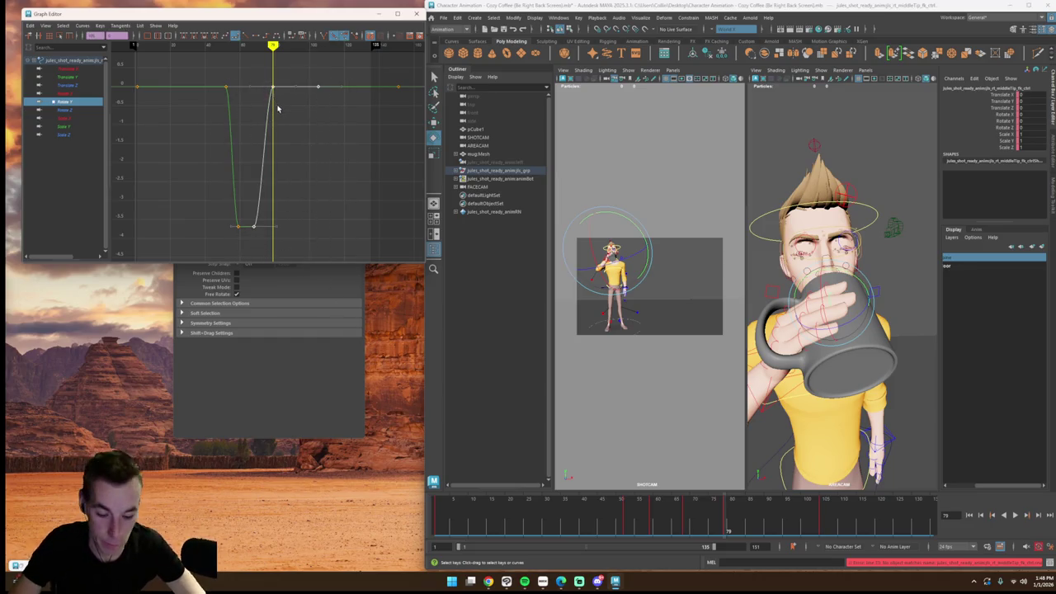
key(Delete)
middle_drag(273, 223, 274, 228)
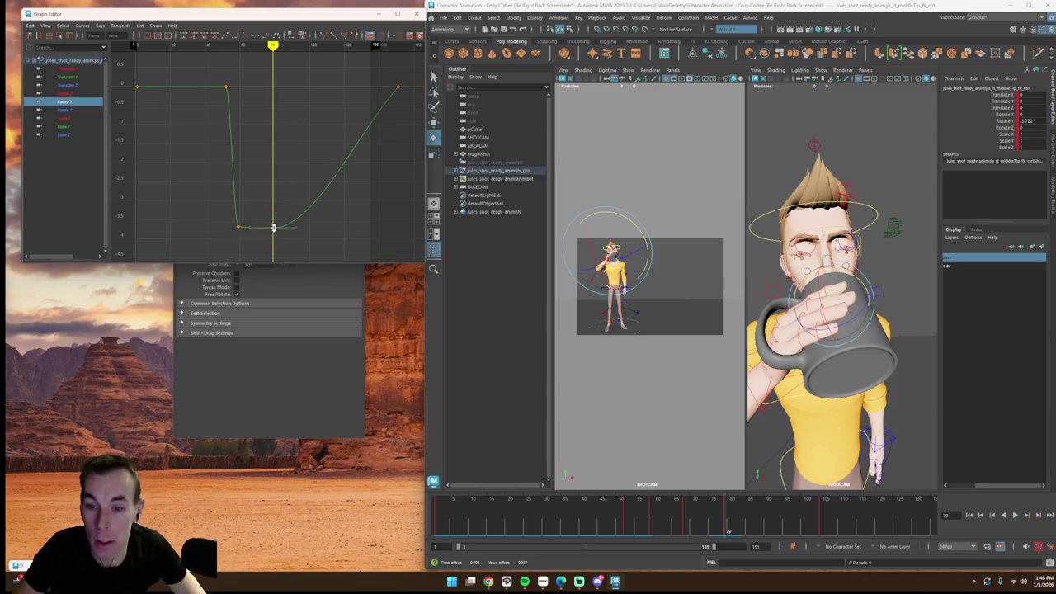
drag(710, 524, 721, 530)
Step: Lower the middle finger's rotation key, then play back to frame 77 to check the grip
click(819, 307)
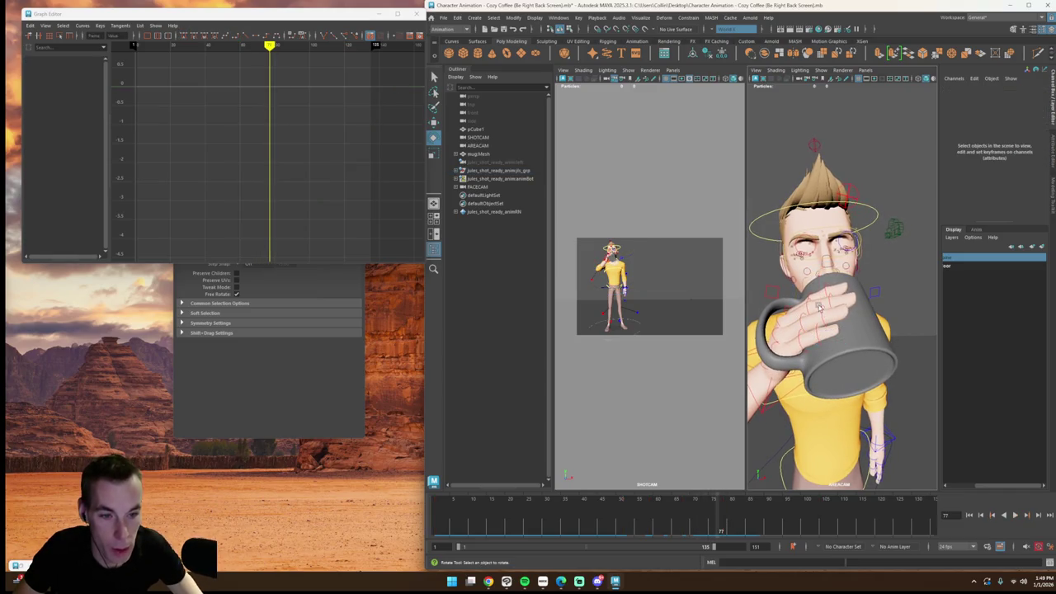
click(806, 307)
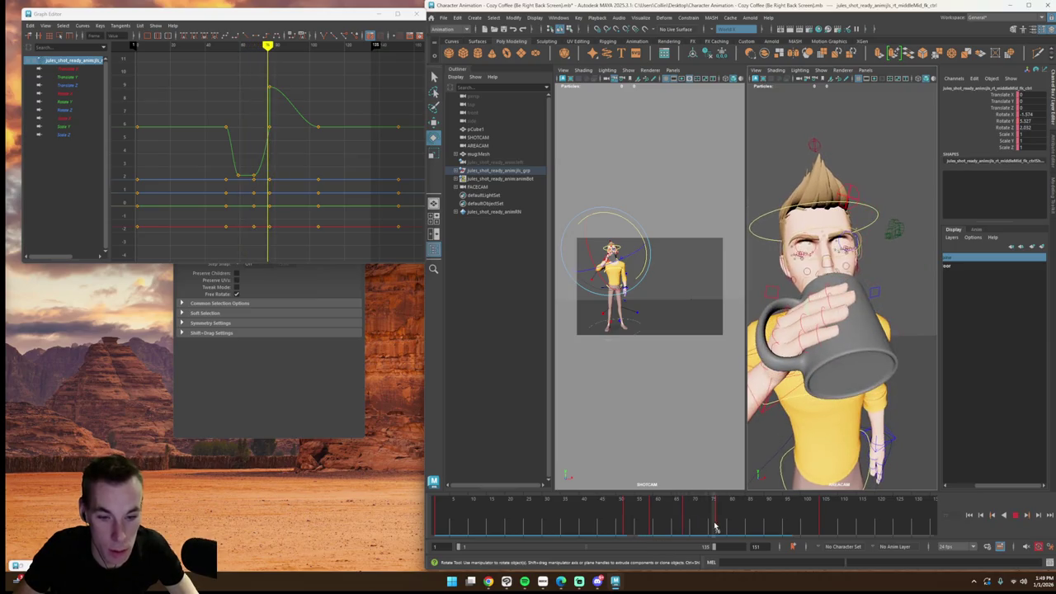
drag(272, 94, 270, 111)
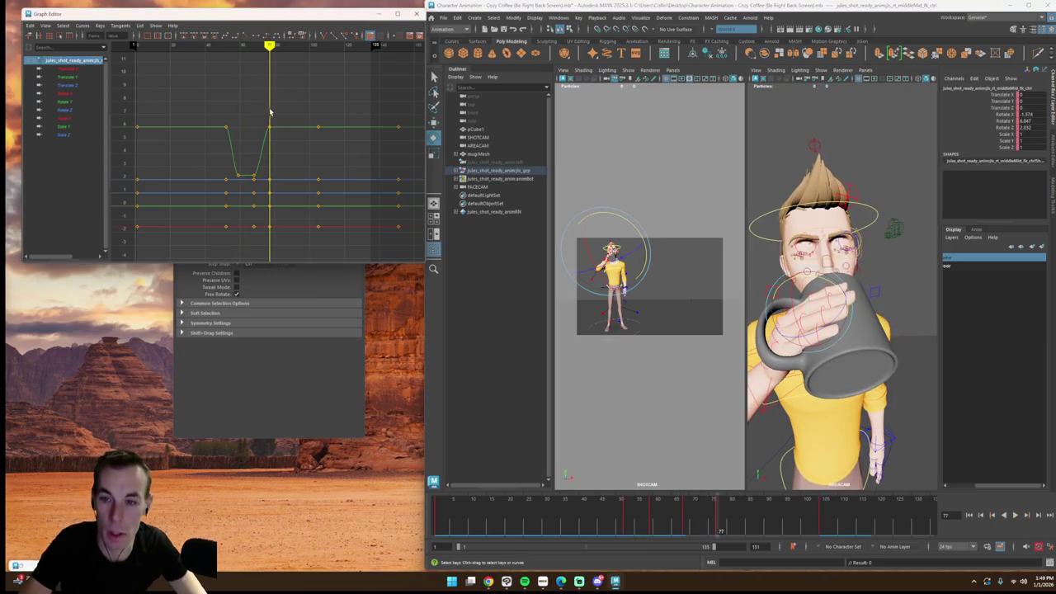
click(1017, 515)
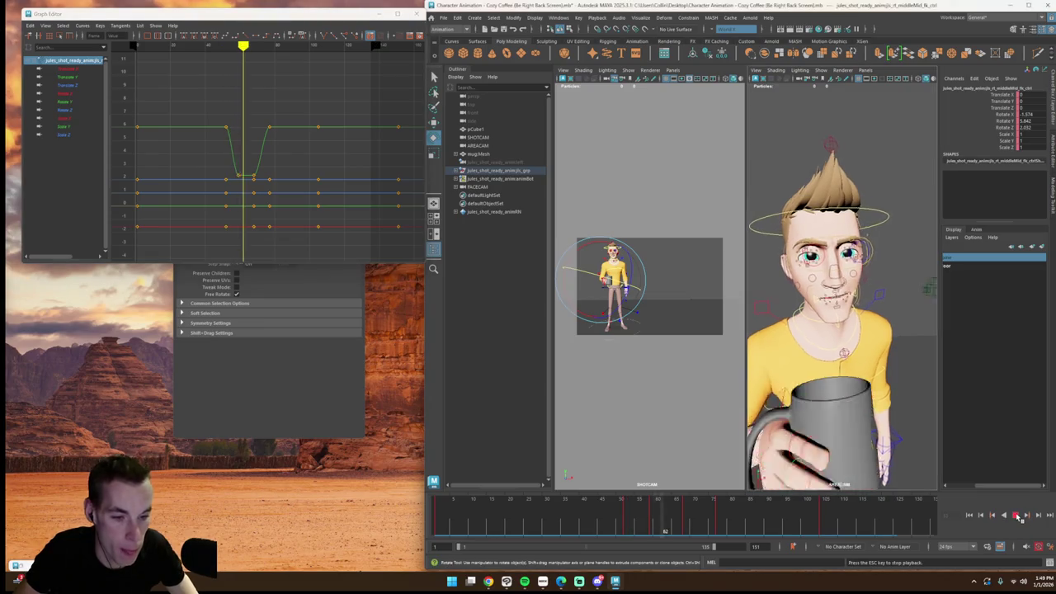
click(1017, 515)
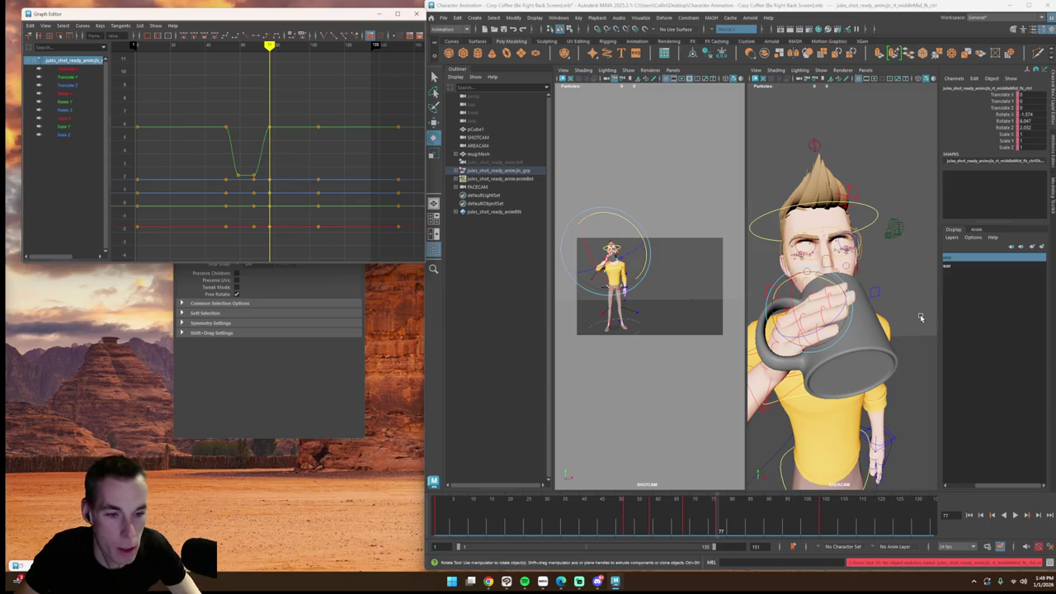
Step: Raise the middle finger tip's lowest rotation key around frame 79
drag(835, 307, 867, 338)
drag(721, 516, 726, 517)
mouse_move(274, 226)
mouse_down()
mouse_move(271, 94)
mouse_move(291, 27)
mouse_up()
click(291, 31)
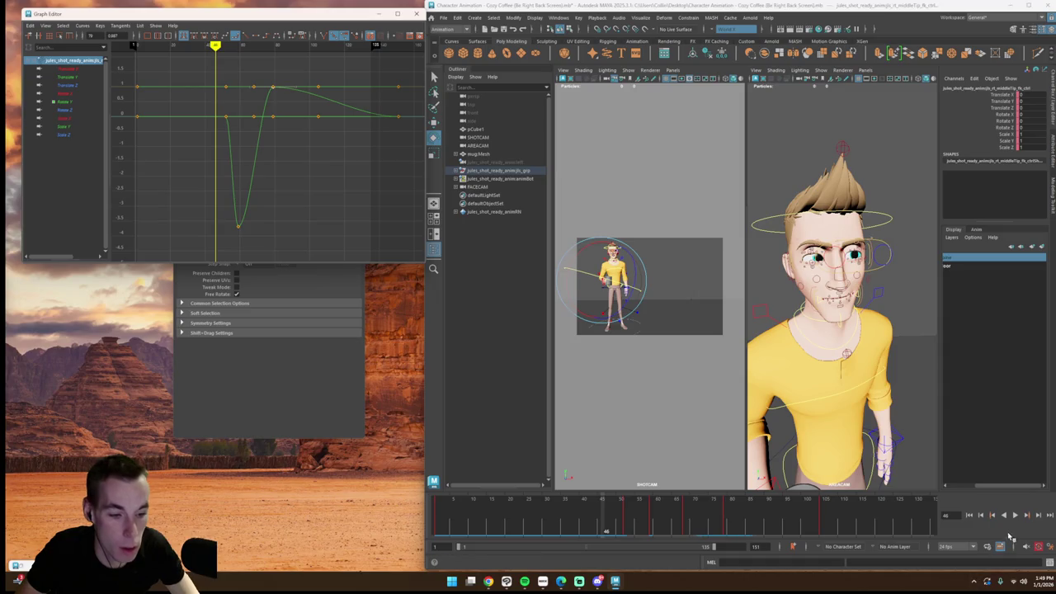
Step: Review the drinking motion from frame 46, parking at frame 59 with the ring finger base selected
click(1016, 516)
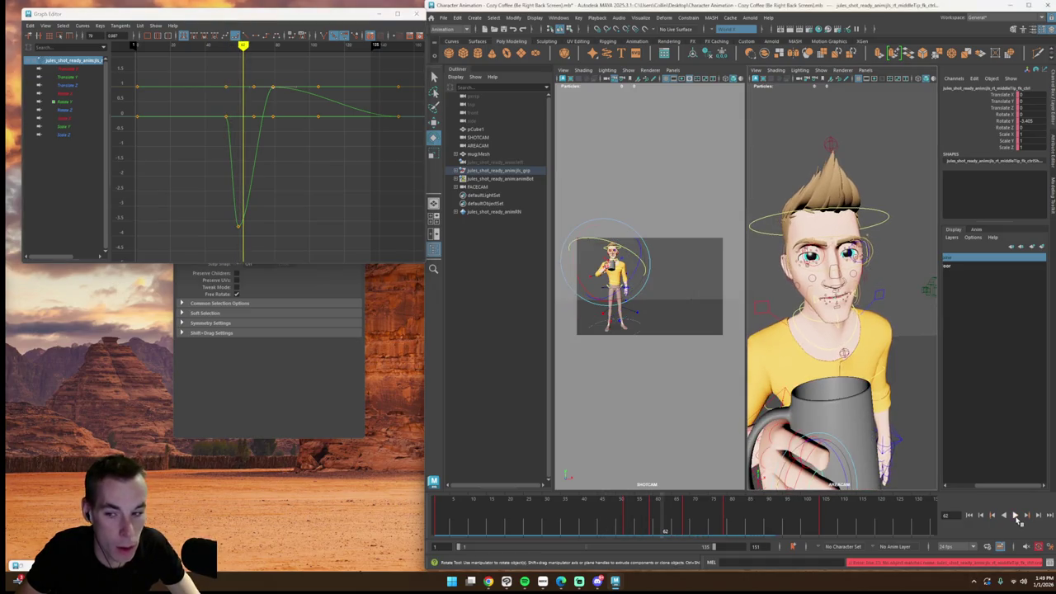
click(657, 517)
mouse_move(657, 517)
mouse_down()
mouse_move(824, 524)
mouse_move(786, 522)
mouse_up()
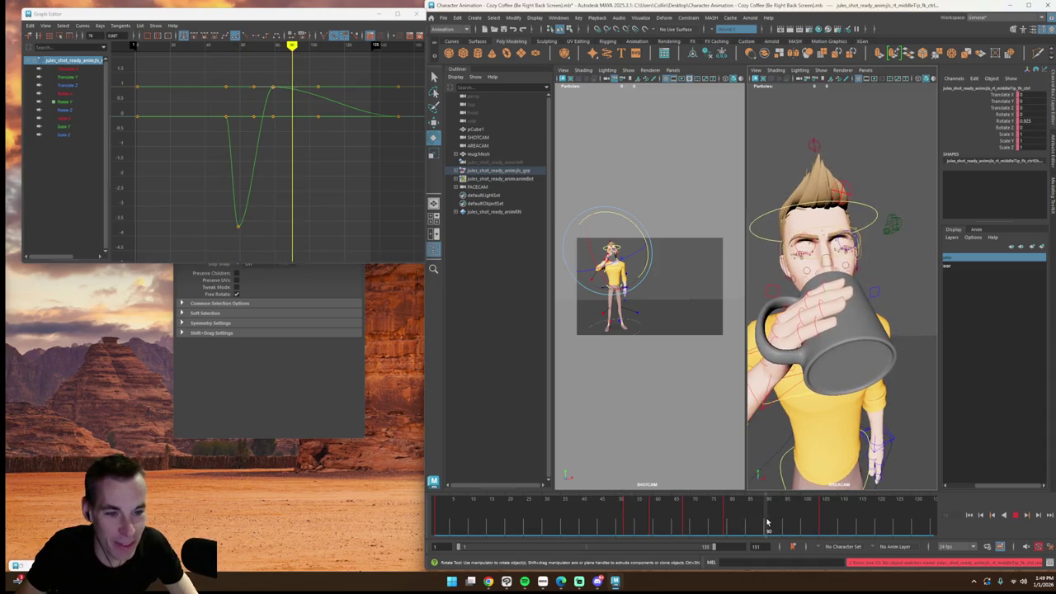
key(Escape)
click(1014, 516)
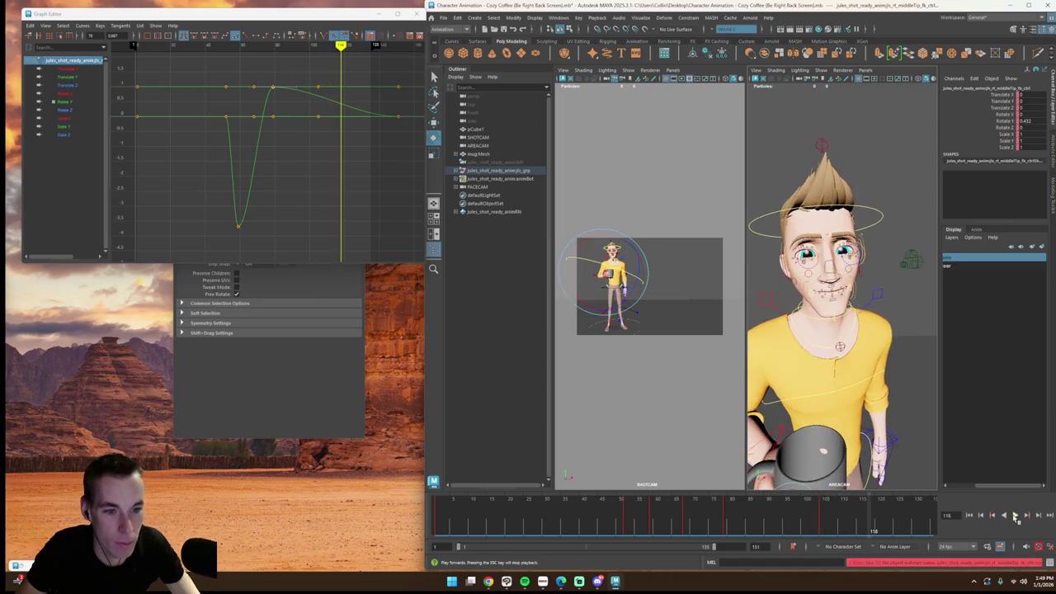
drag(792, 522, 683, 517)
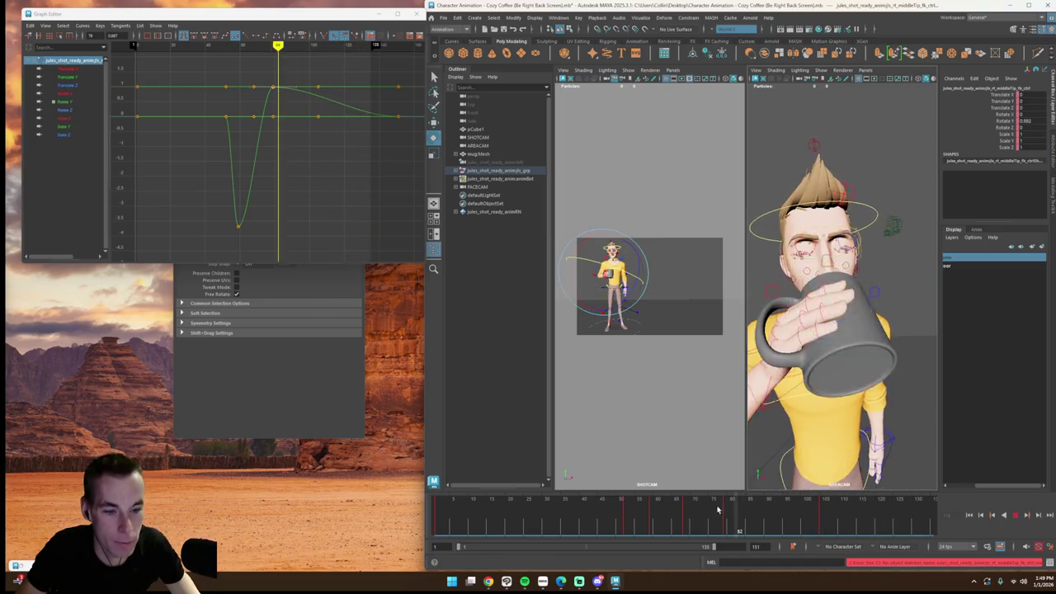
click(794, 381)
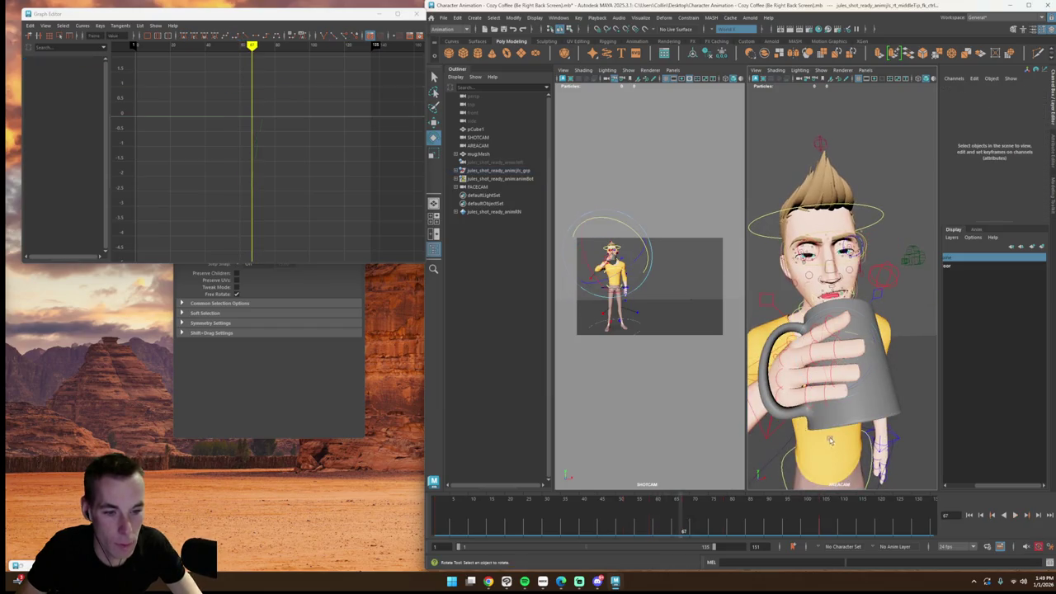
click(777, 375)
drag(683, 522, 652, 521)
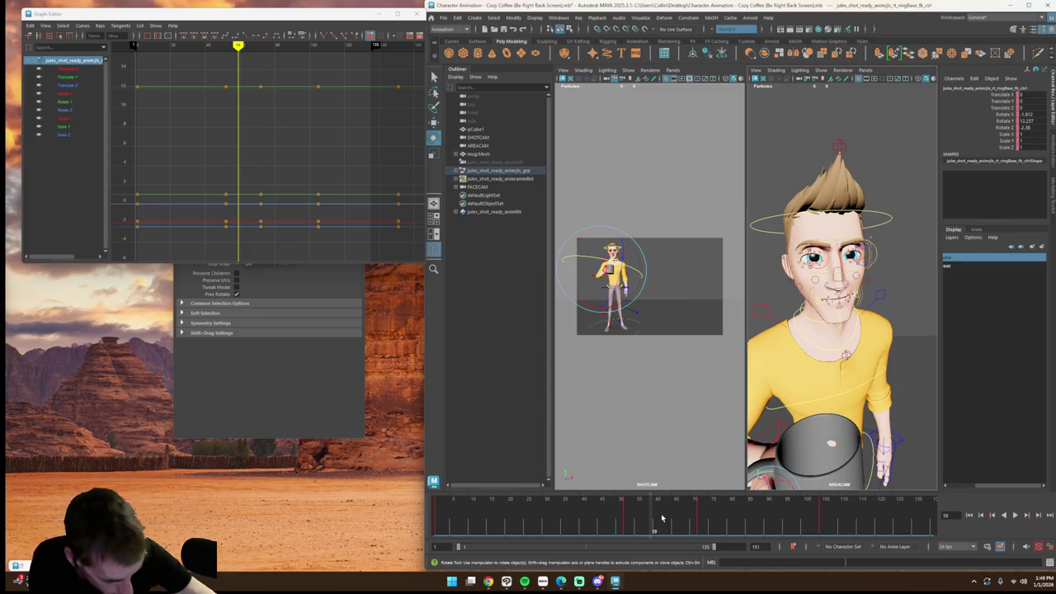
Step: Bend the ring finger base inward around frame 63, viewed from a three-quarter angle
key(alt+v)
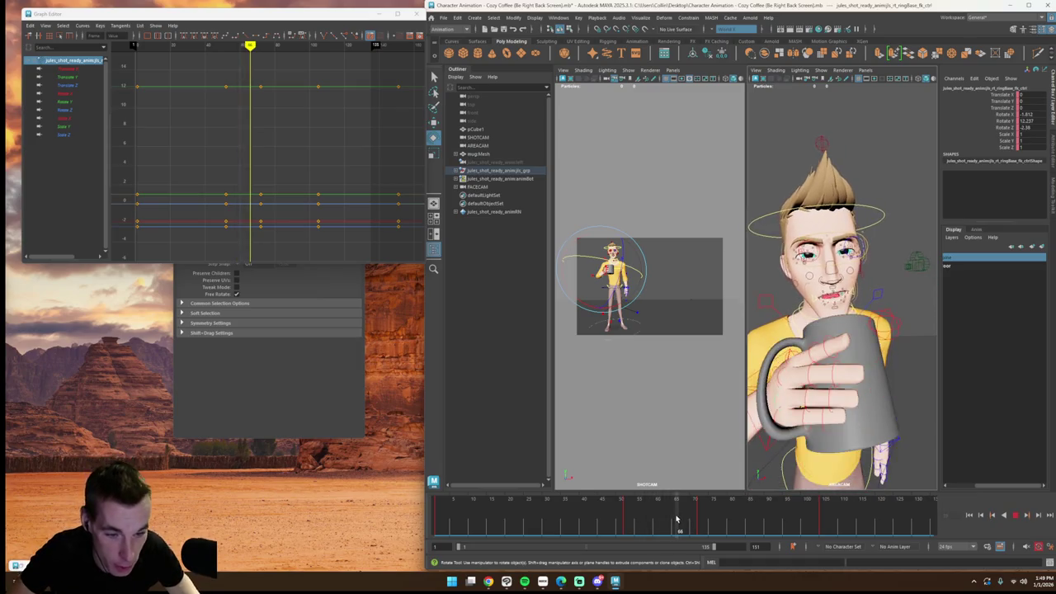
drag(666, 518, 665, 518)
mouse_move(824, 396)
alt+mouse_down()
mouse_move(892, 410)
mouse_move(859, 409)
mouse_move(879, 404)
alt+mouse_up()
click(835, 333)
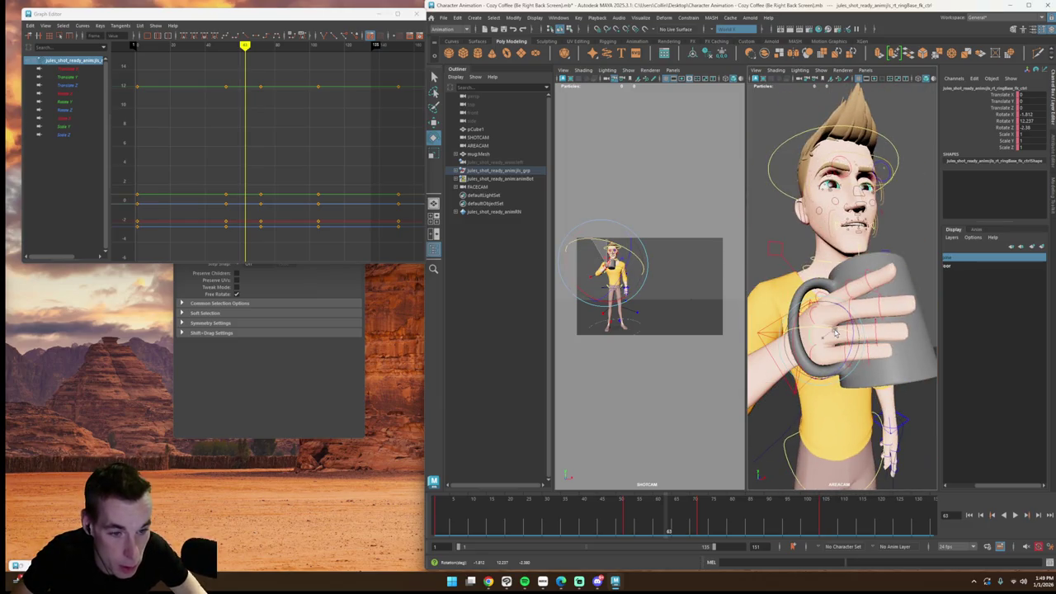
drag(671, 521, 679, 521)
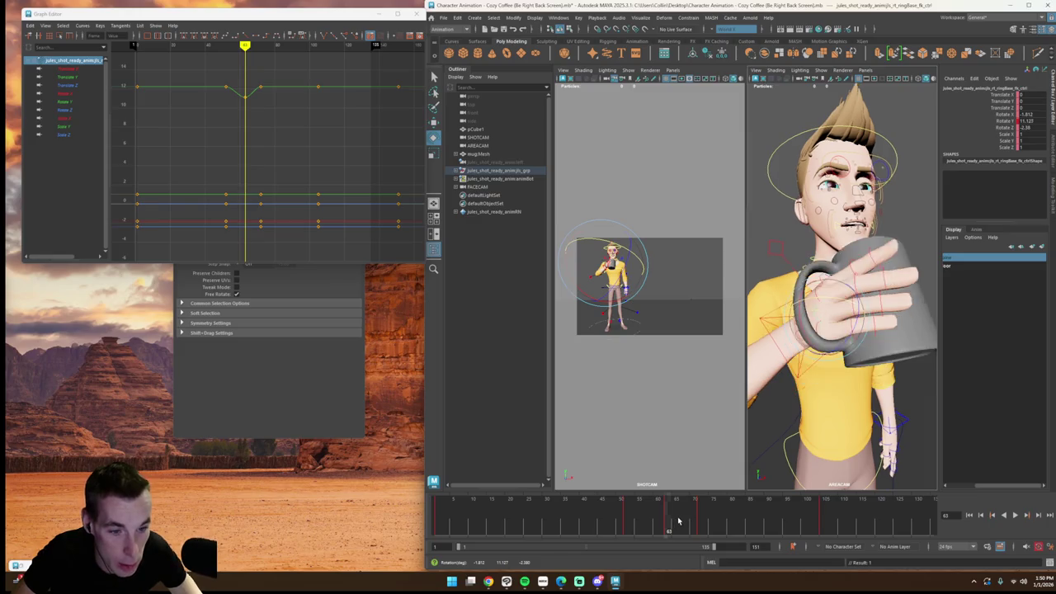
key(alt+comma)
key(alt+comma)
key(alt+comma)
key(alt+comma)
middle_drag(911, 400, 905, 388)
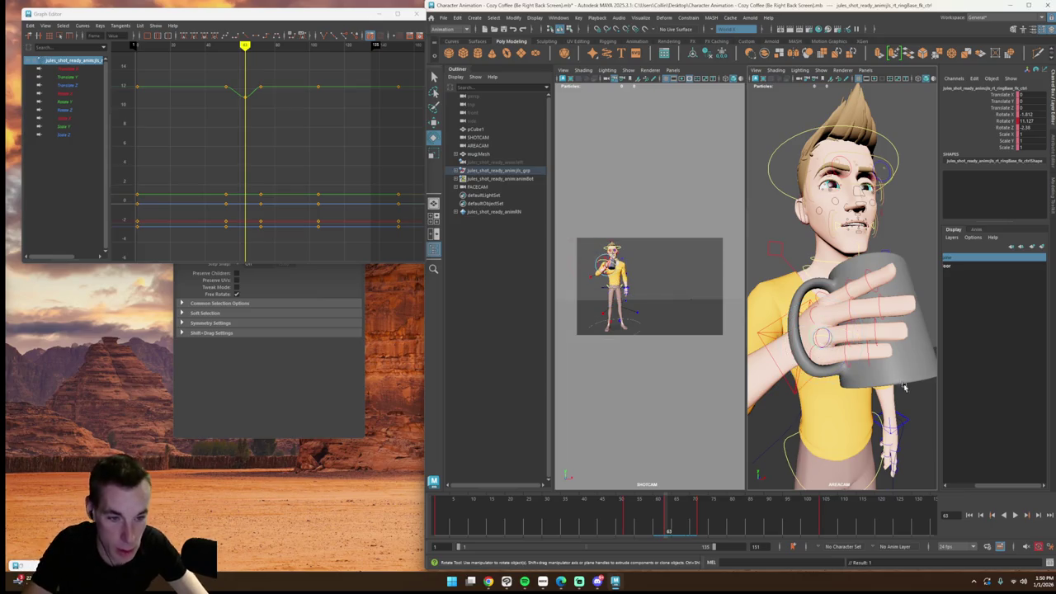
Step: Key the ring finger base, middle and tip controls together near frame 68
shift+click(841, 335)
shift+click(875, 337)
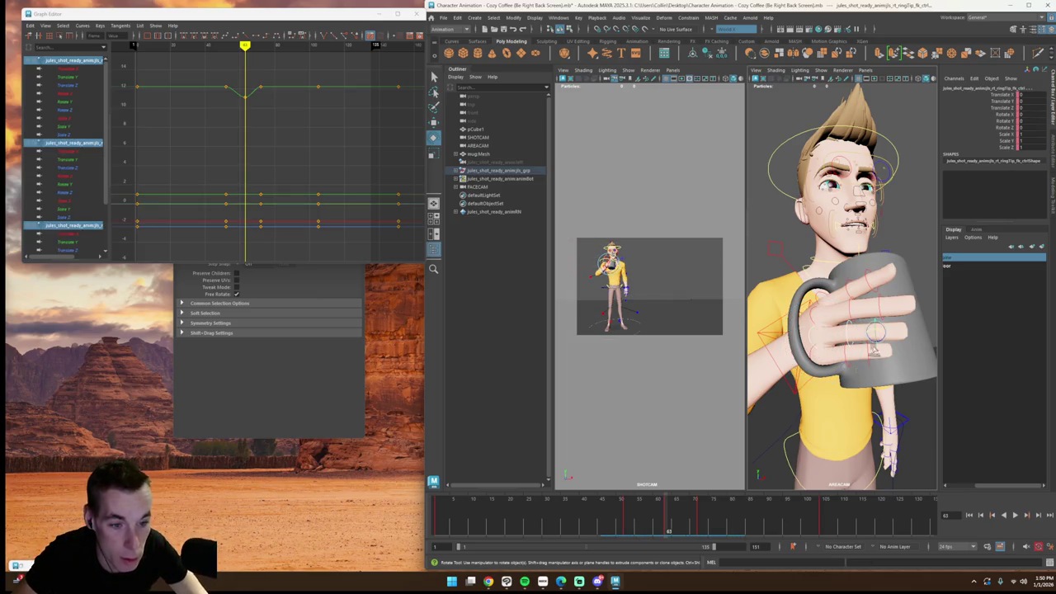
drag(662, 513, 698, 518)
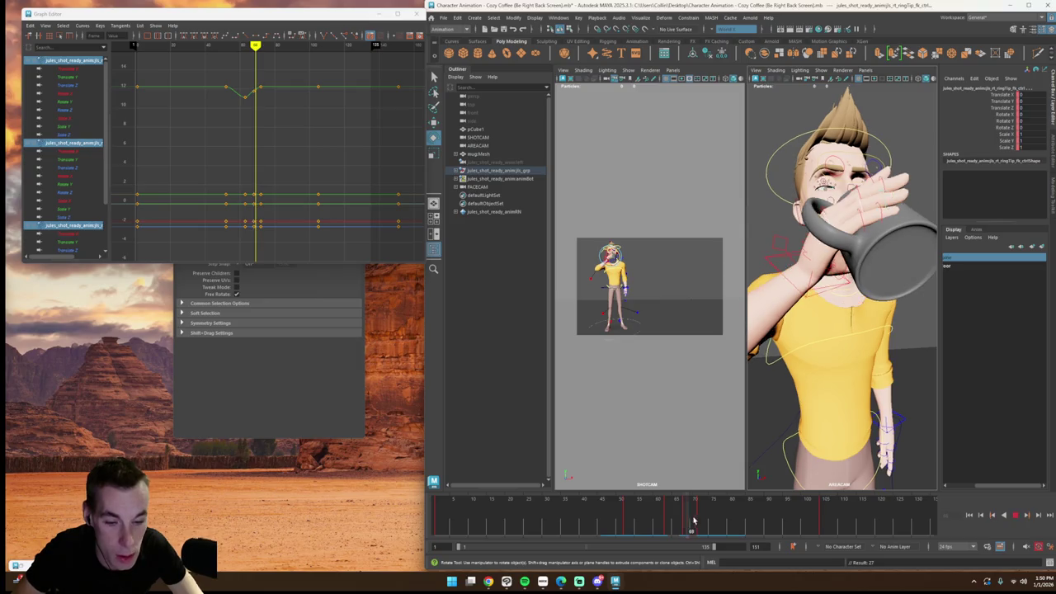
double_click(699, 518)
drag(703, 521, 683, 523)
key(s)
Step: Curl the ring finger's middle joint and key the tip's rotation
click(862, 398)
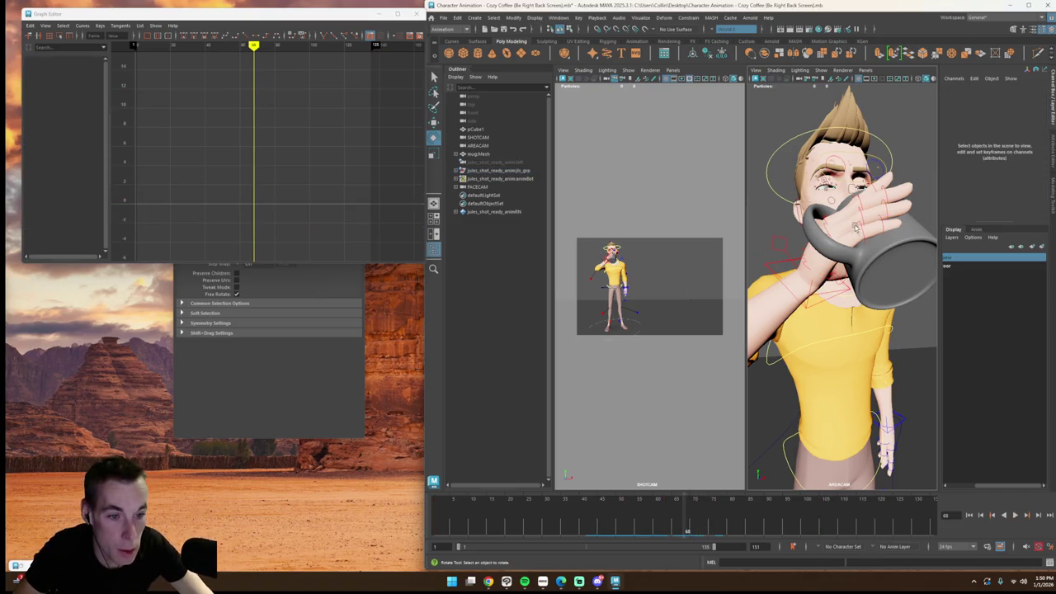
click(863, 221)
key(e)
drag(786, 214, 785, 216)
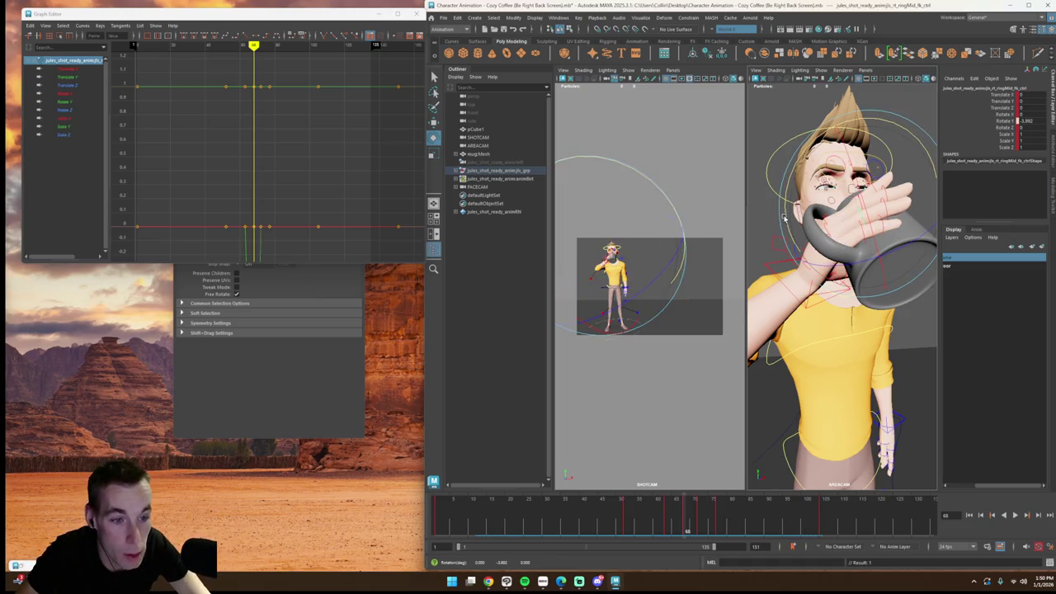
click(906, 246)
click(816, 192)
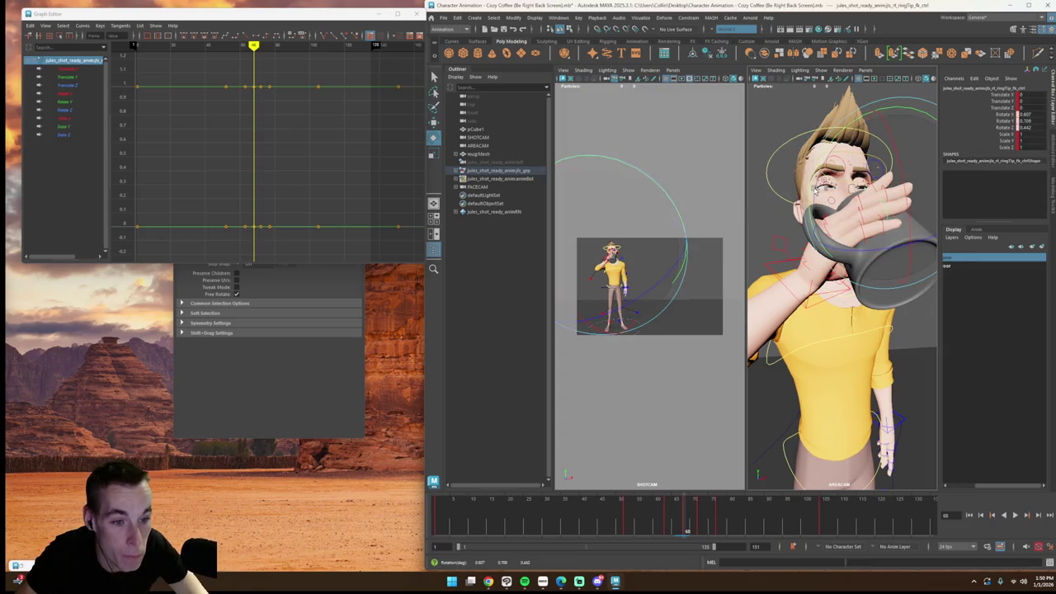
key(s)
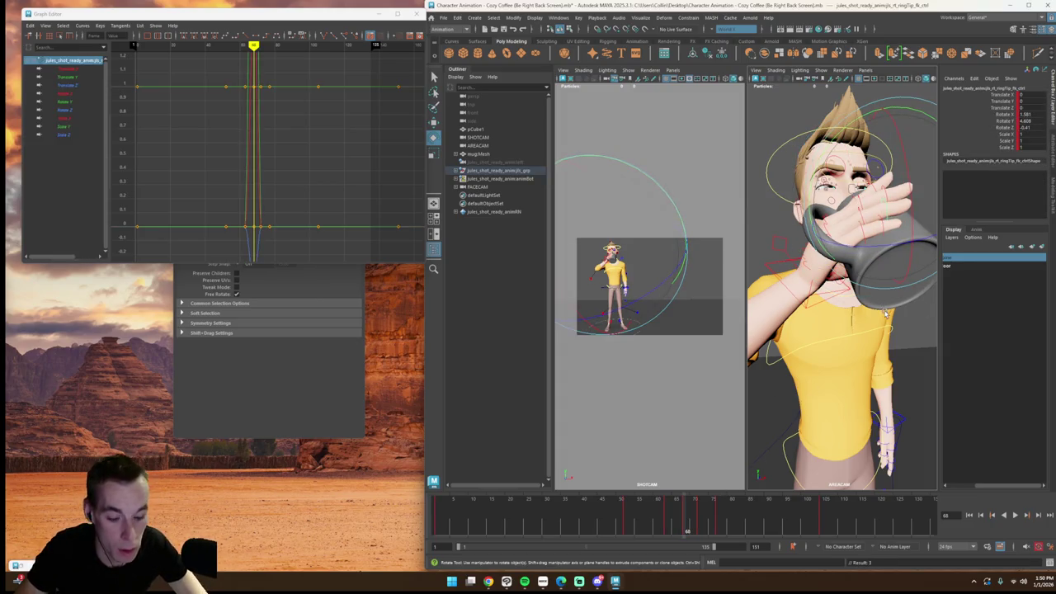
Step: Reselect the ring finger controls and move ahead to about frame 72
click(862, 220)
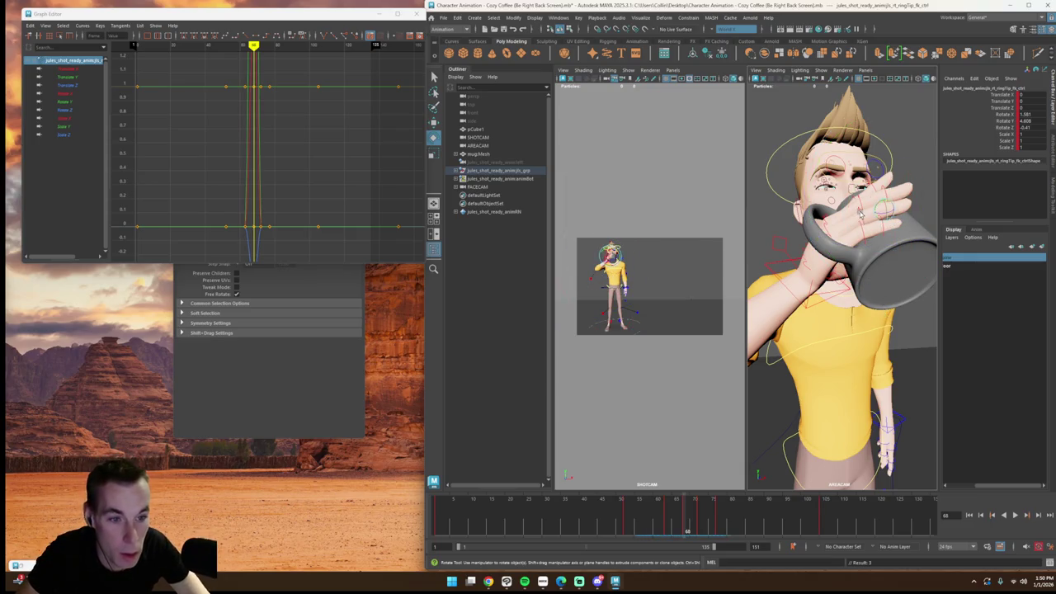
shift+click(845, 221)
shift+click(827, 233)
mouse_move(684, 521)
mouse_down()
mouse_move(728, 527)
mouse_move(718, 528)
mouse_up()
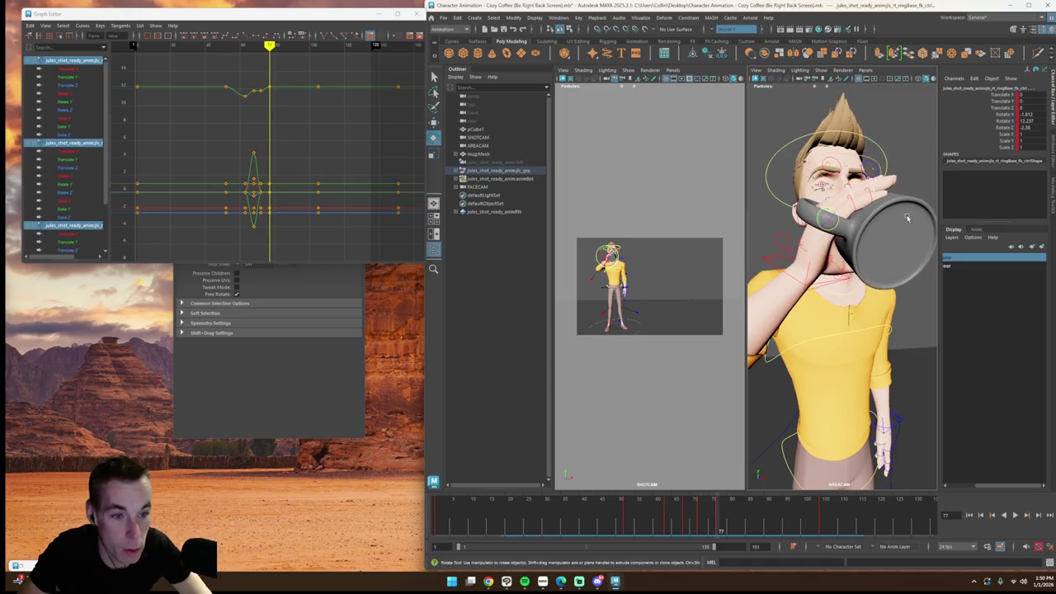
Step: Tighten the ring finger further by rotating its middle joint and bending its tip
click(872, 188)
click(848, 188)
drag(840, 194, 843, 195)
click(872, 187)
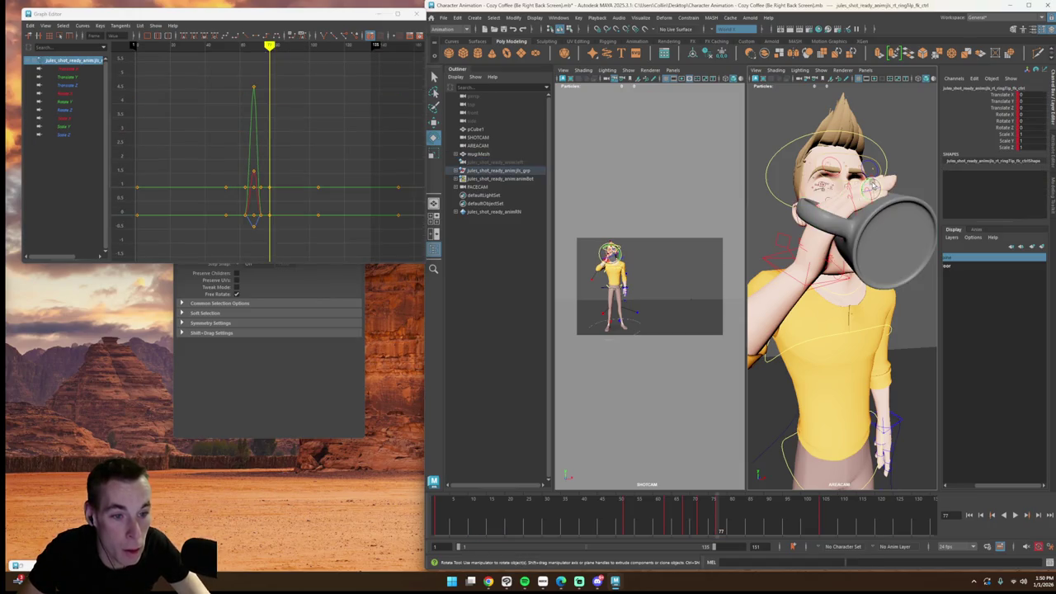
drag(866, 186, 835, 183)
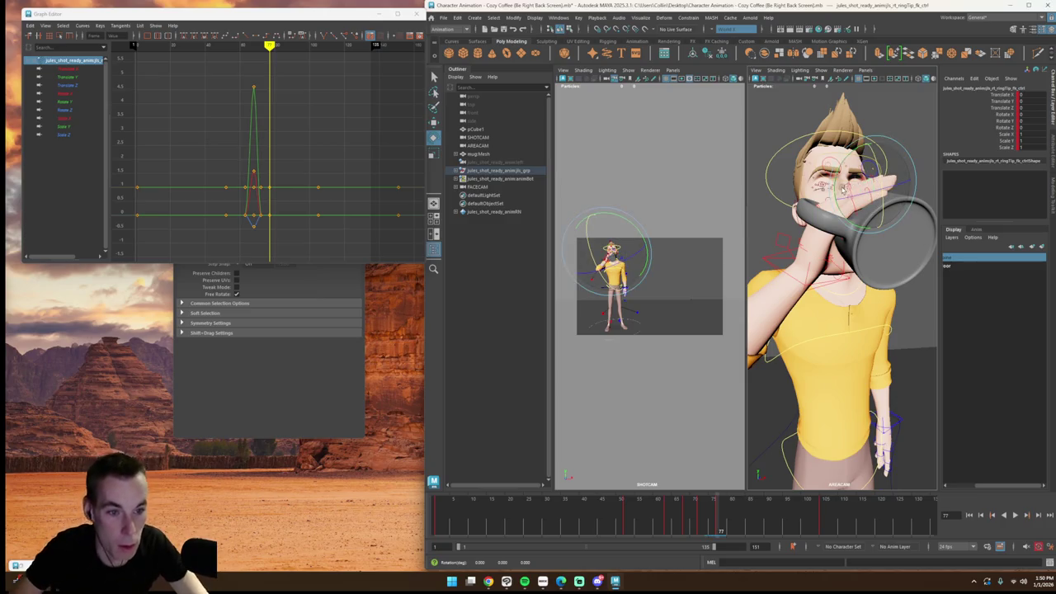
Step: Play and scrub frames 54–87 to check the ring finger's grip on the mug
click(636, 508)
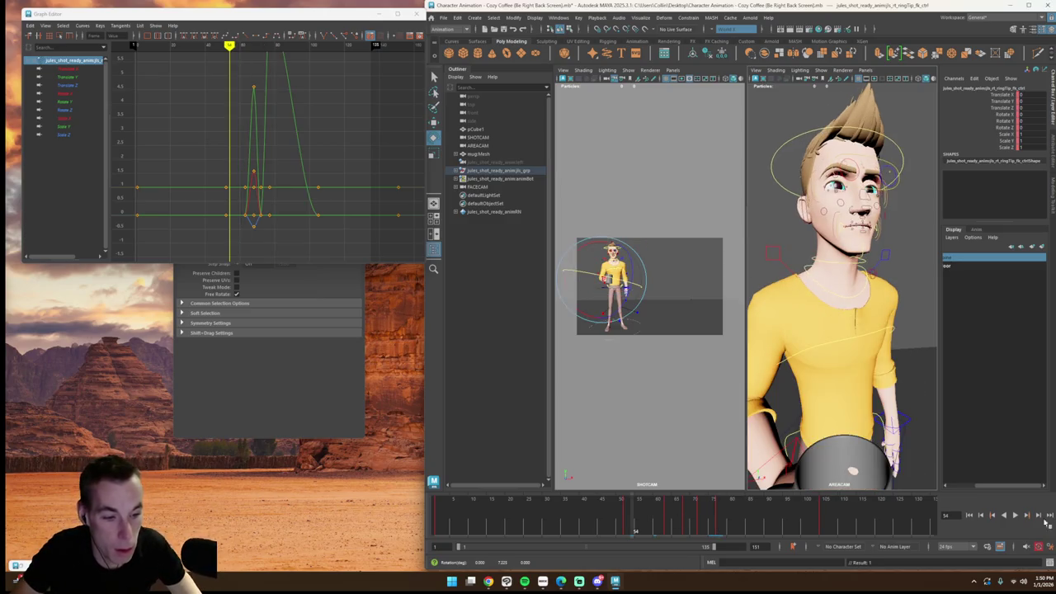
click(1016, 515)
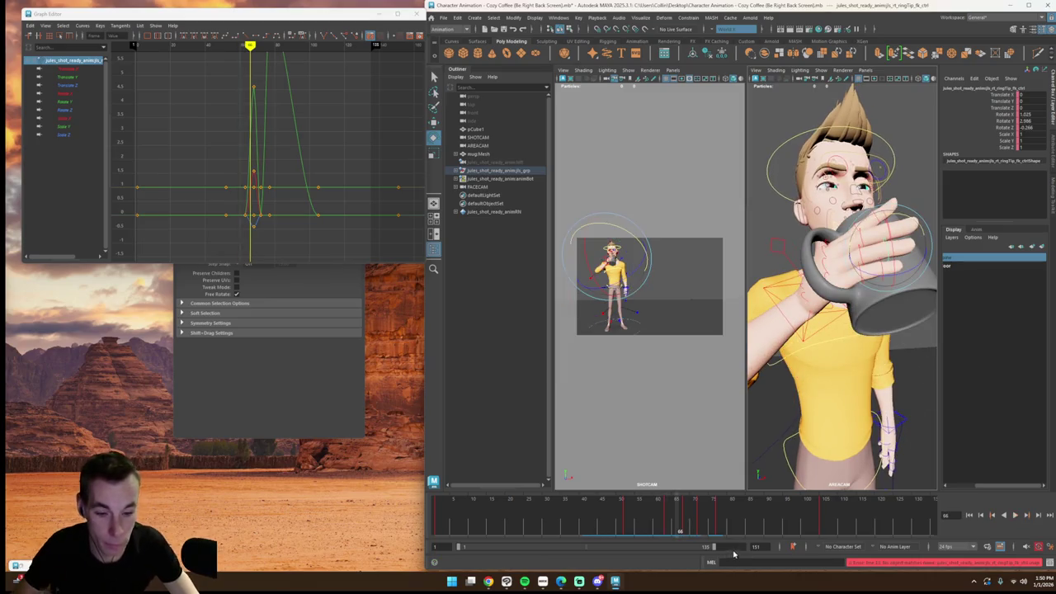
click(1014, 515)
click(1017, 516)
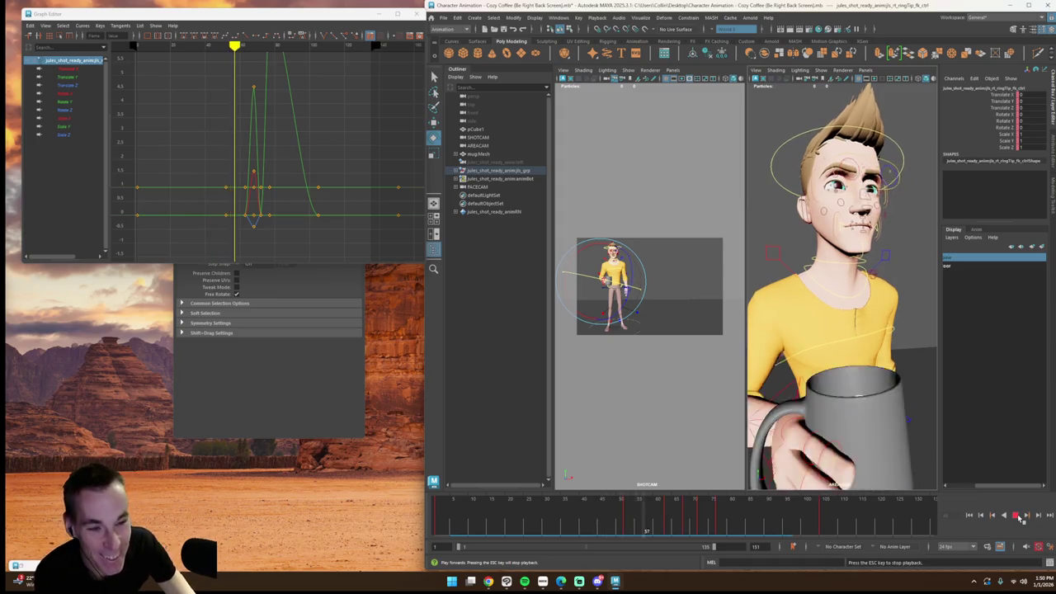
click(673, 522)
drag(673, 521, 717, 531)
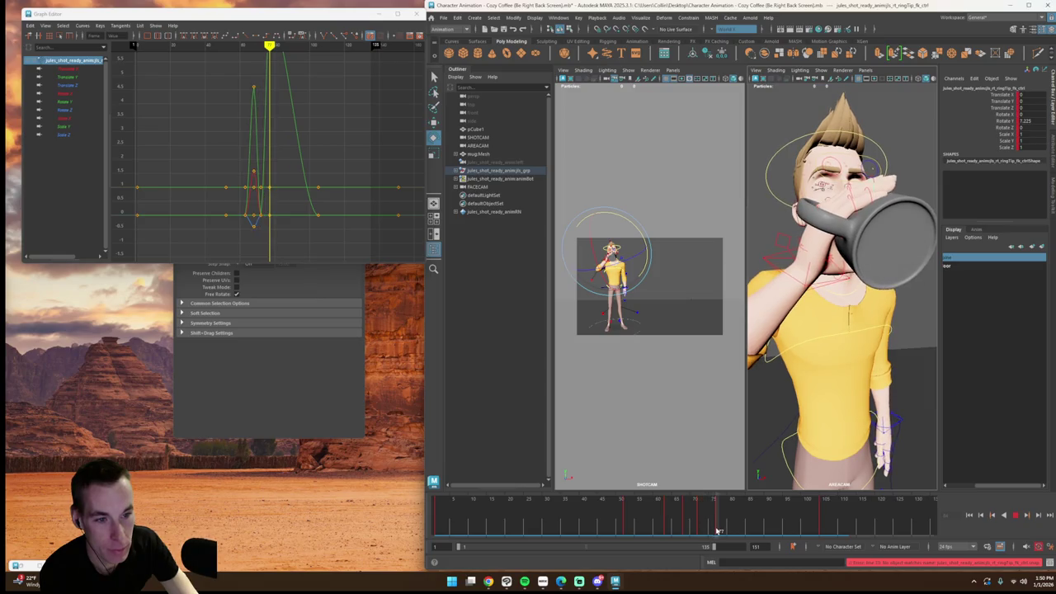
key(alt+period)
key(alt+period)
key(alt+period)
key(alt+period)
mouse_move(689, 525)
mouse_down()
mouse_move(745, 530)
mouse_move(729, 532)
mouse_up()
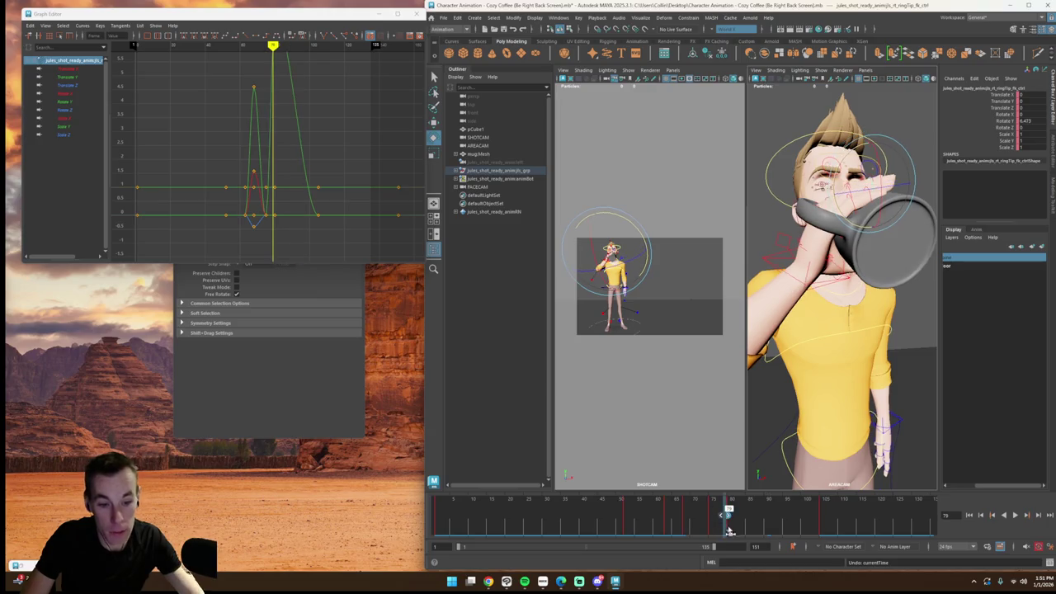
Step: Play from the start and render a playblast preview of the shot
double_click(733, 523)
click(729, 524)
click(728, 526)
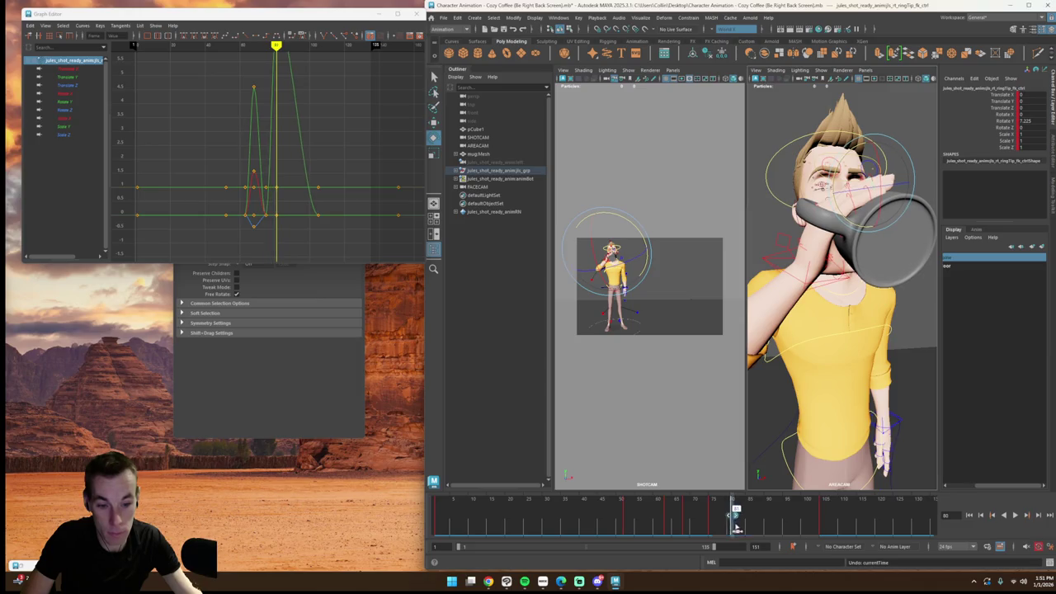
key(alt+shift+v)
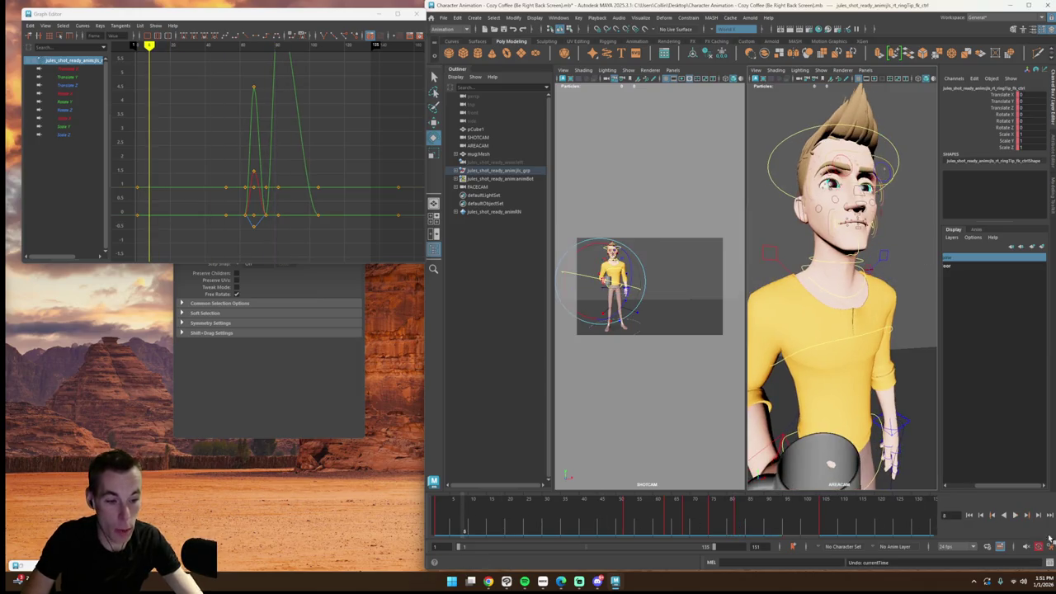
key(alt+v)
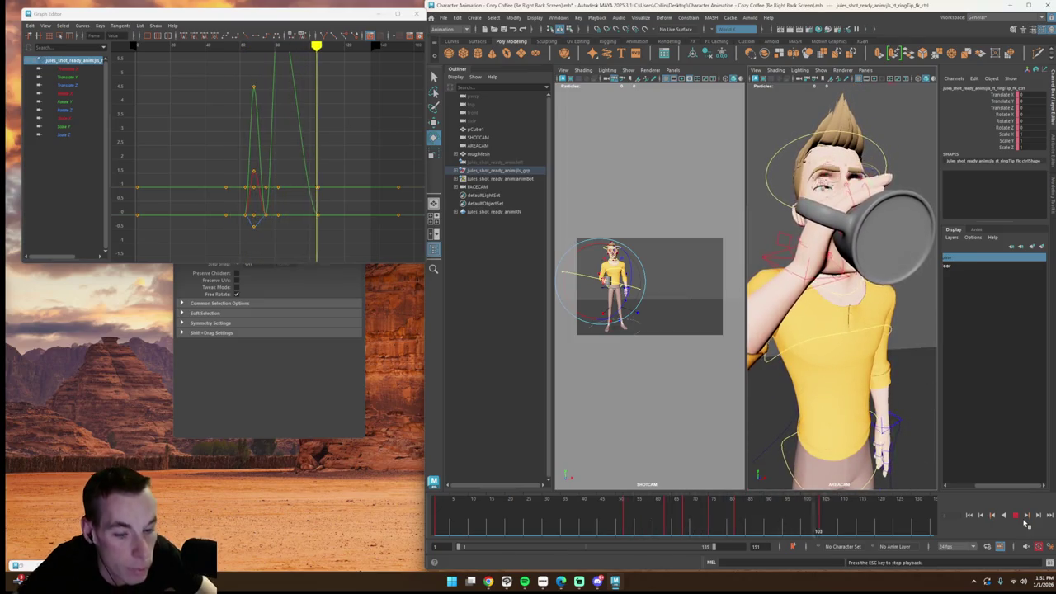
click(1016, 515)
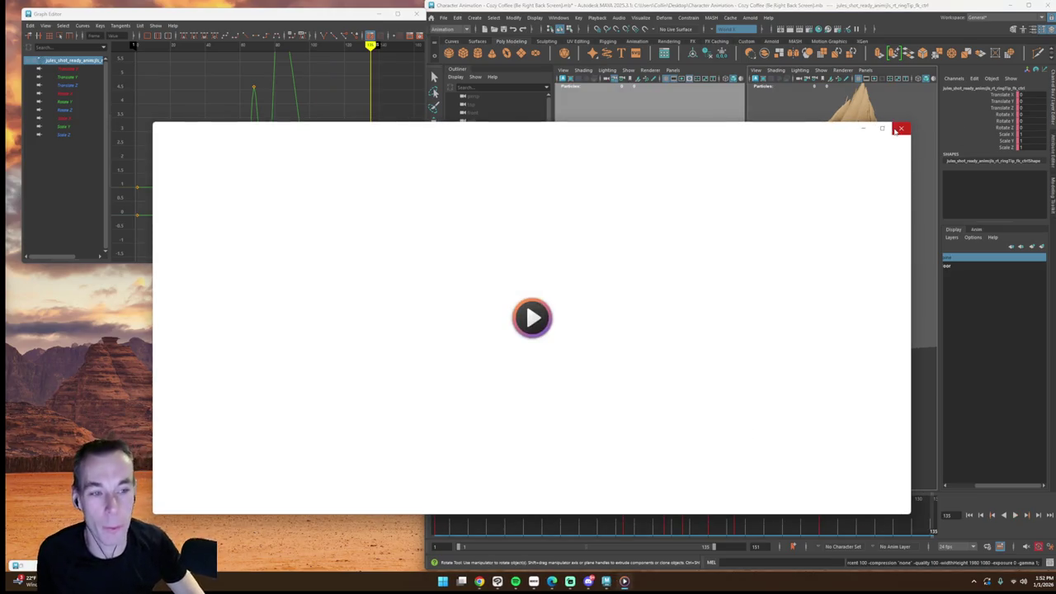
Step: Close the playblast player and return to the frame where the mug reaches the face
click(900, 128)
click(567, 506)
drag(567, 506, 517, 507)
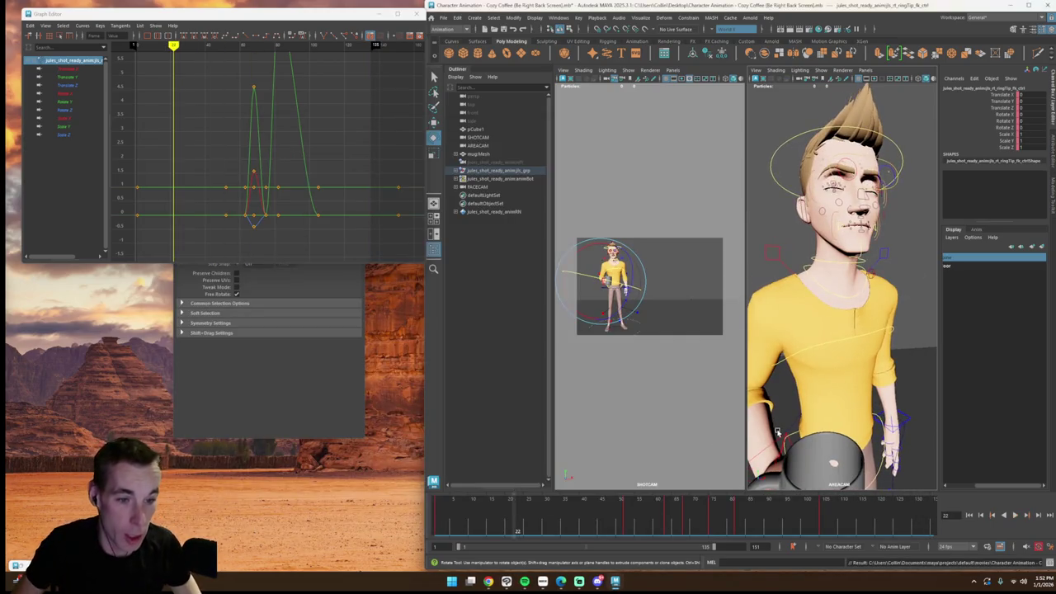
click(689, 507)
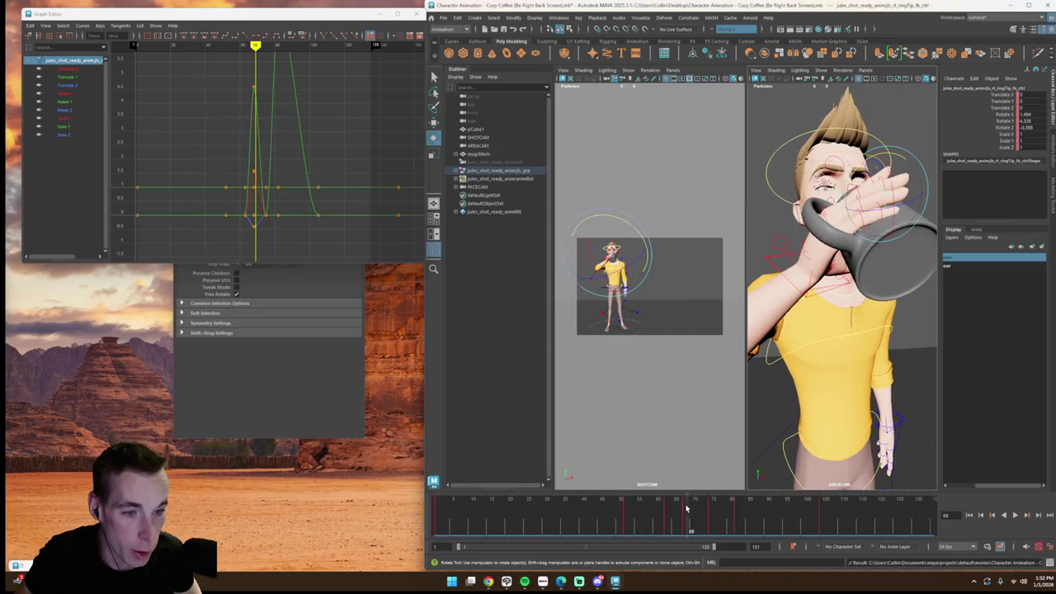
click(864, 238)
alt+drag(854, 249, 852, 256)
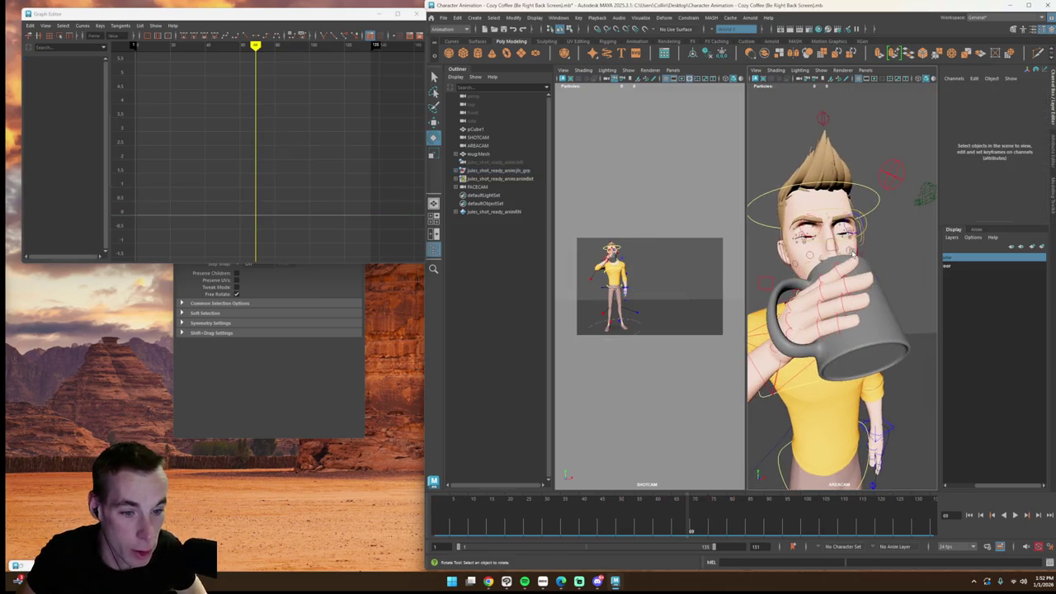
Step: Rotate the right pinky base control to tighten its grip, undoing the last pinky rotation
click(786, 337)
mouse_move(674, 498)
mouse_down()
mouse_move(680, 521)
mouse_move(691, 515)
mouse_up()
drag(813, 310, 813, 312)
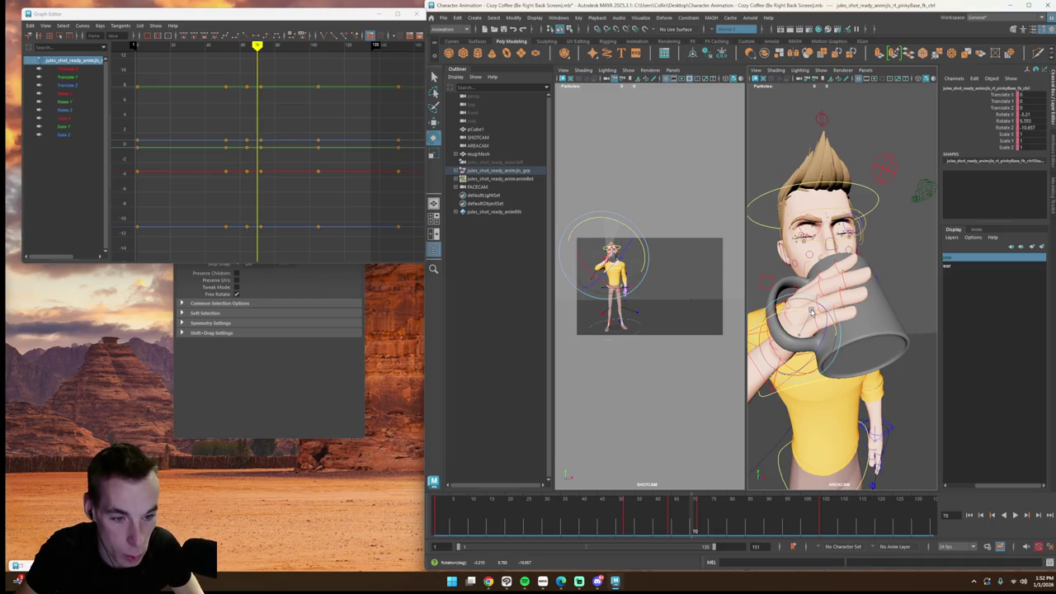
click(726, 462)
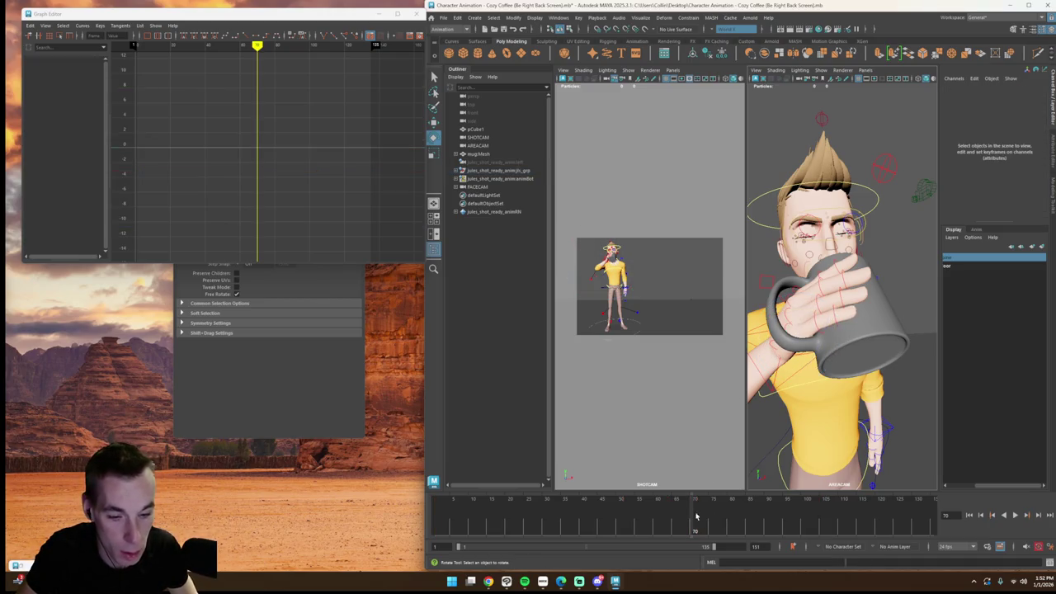
click(821, 333)
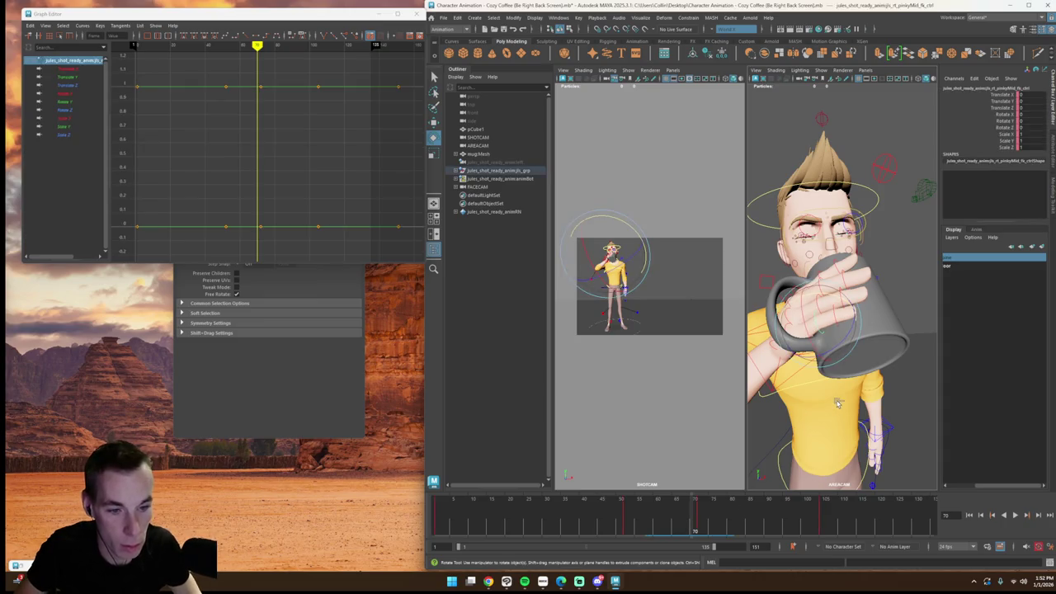
key(ctrl+z)
Step: Go to about frame 60 and maximize the shot camera view
drag(692, 517, 652, 514)
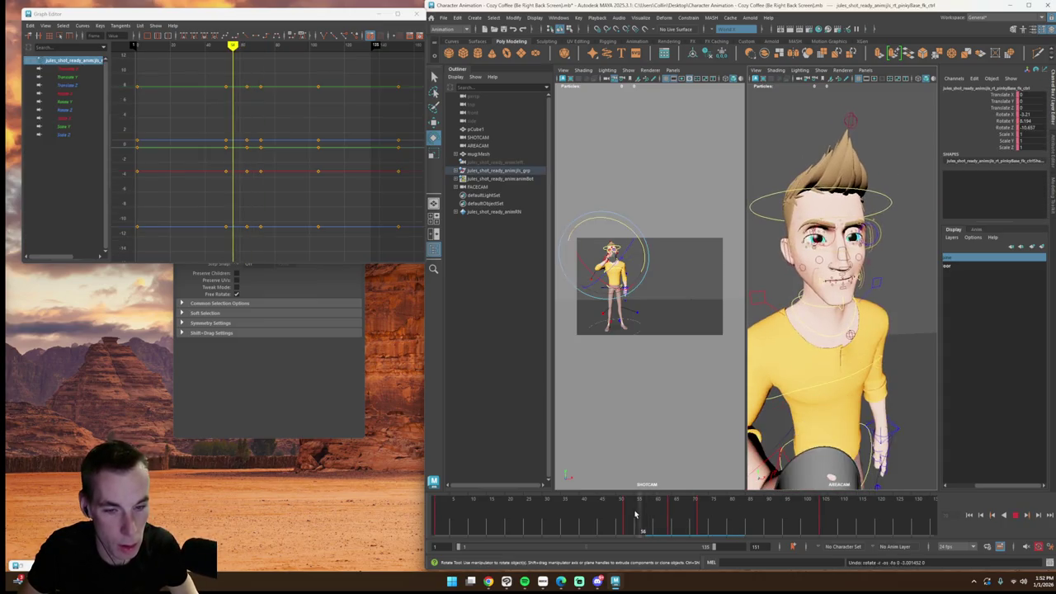
click(637, 425)
key(space)
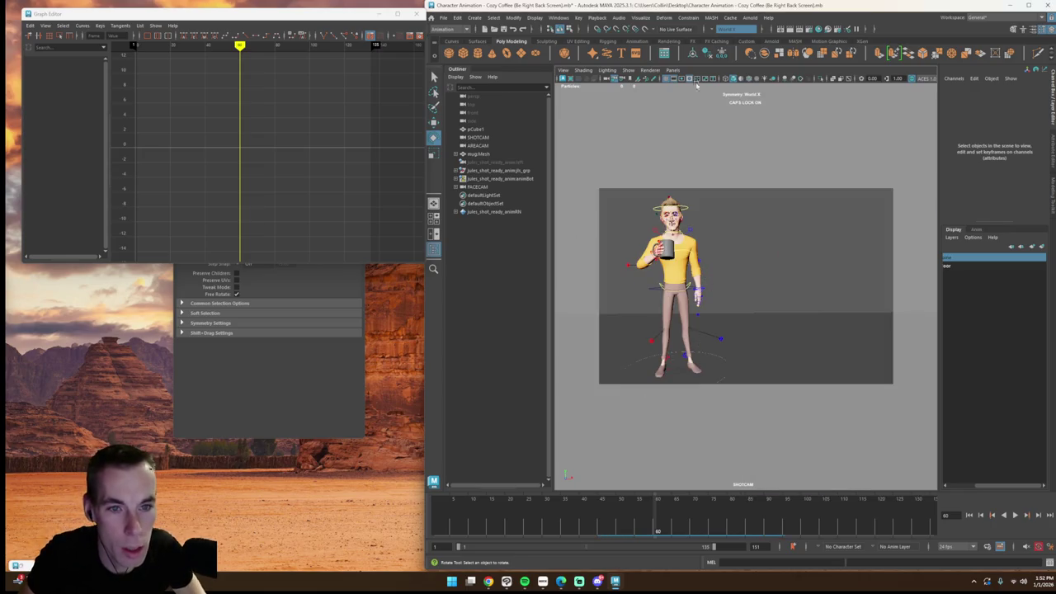
Step: Hide the NURBS control curves in the shot camera and go to the first frame
click(627, 70)
mouse_move(645, 106)
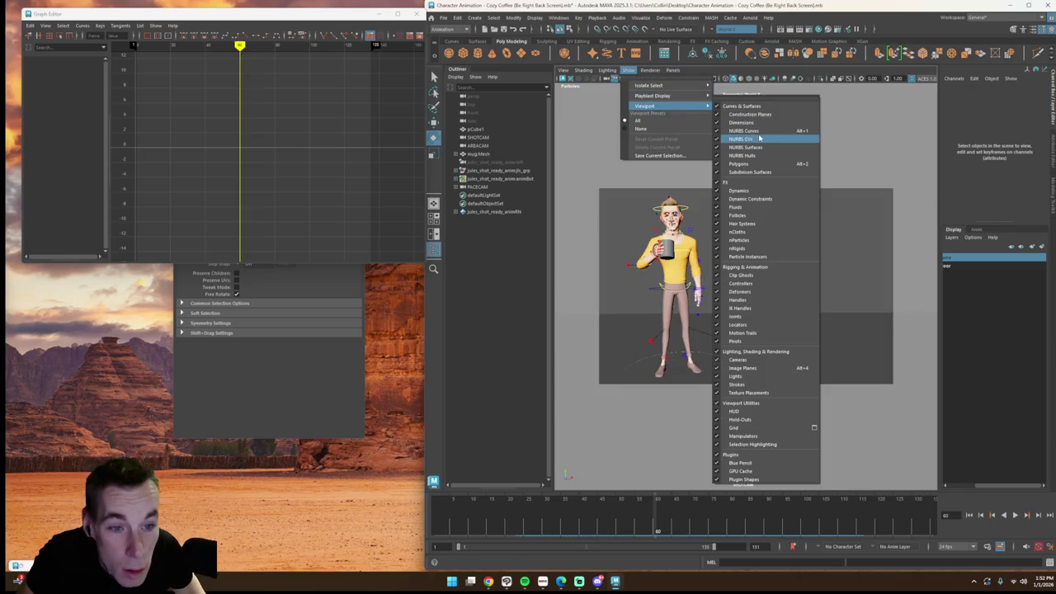
click(758, 138)
click(969, 515)
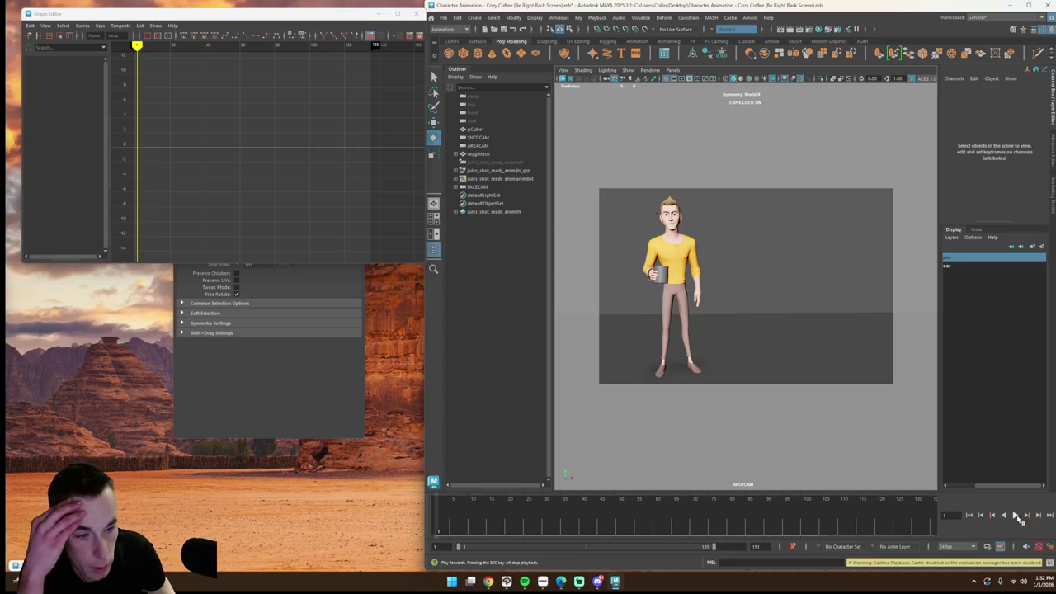
Step: Watch the animation in the shot camera, then restore the two-view layout
click(1016, 514)
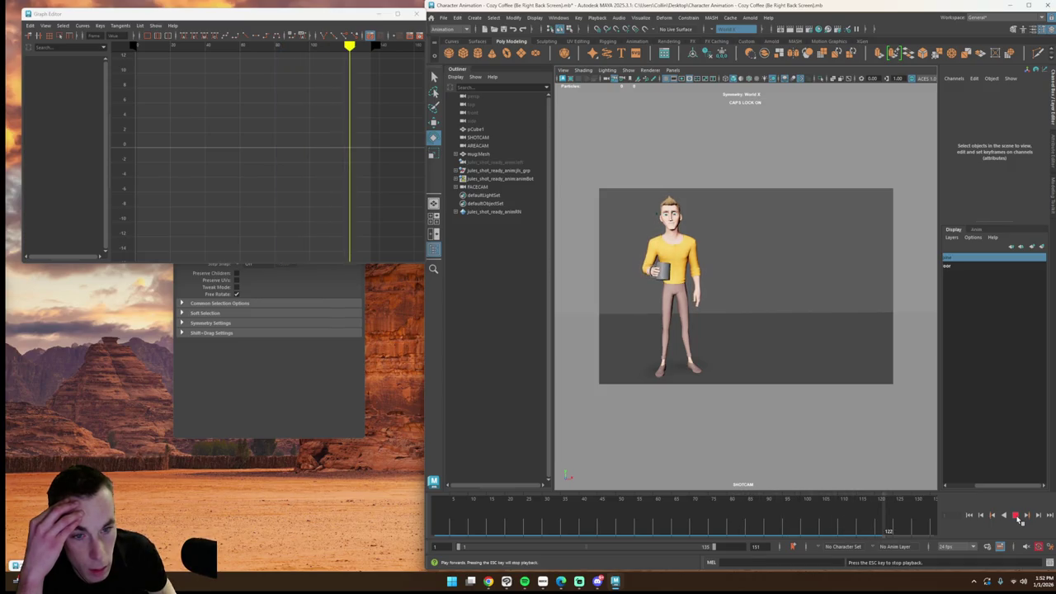
mouse_move(796, 528)
mouse_down()
mouse_move(562, 529)
mouse_move(596, 531)
mouse_up()
drag(472, 508, 445, 528)
click(1016, 514)
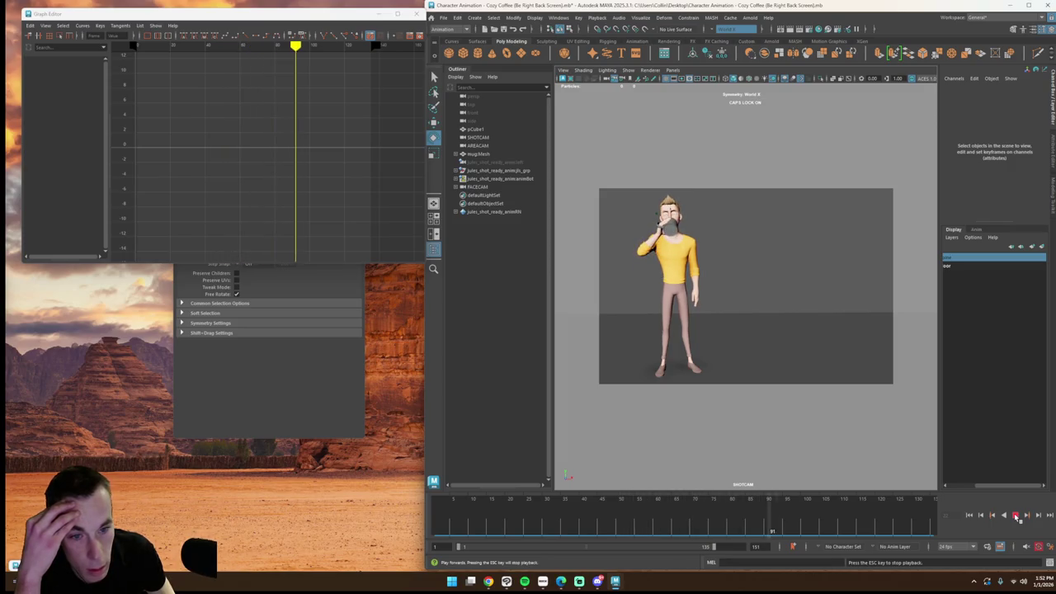
drag(916, 519, 557, 517)
key(space)
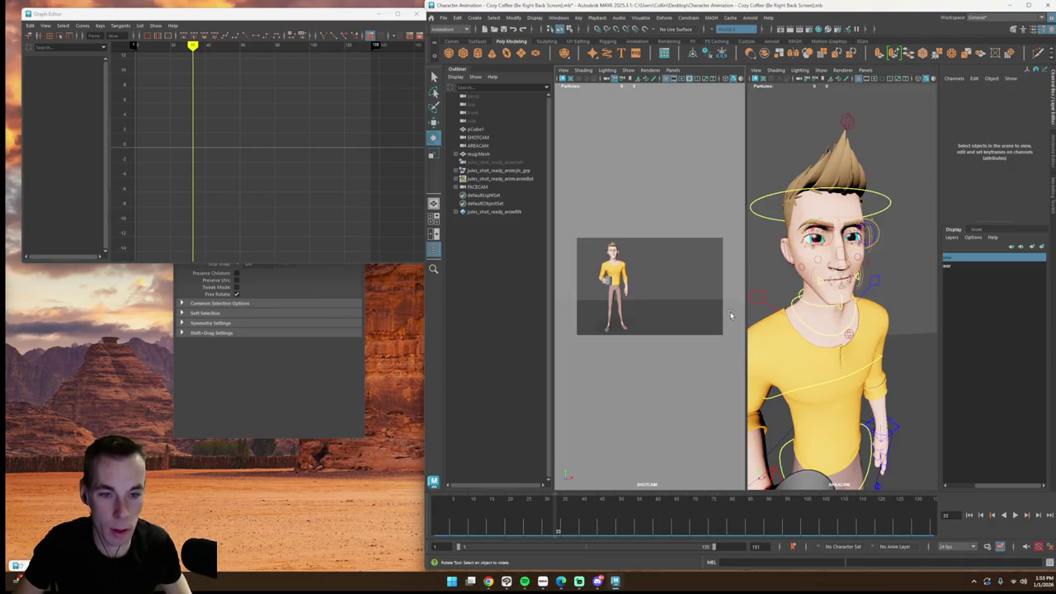
Step: Select the eye master control and locate its key at frame 50
key(super)
click(825, 266)
click(846, 276)
key(alt+v)
click(618, 520)
shift+drag(620, 519, 655, 518)
drag(549, 518, 620, 518)
Step: Shift the eye controller's frame 50 key to about frame 55
click(885, 402)
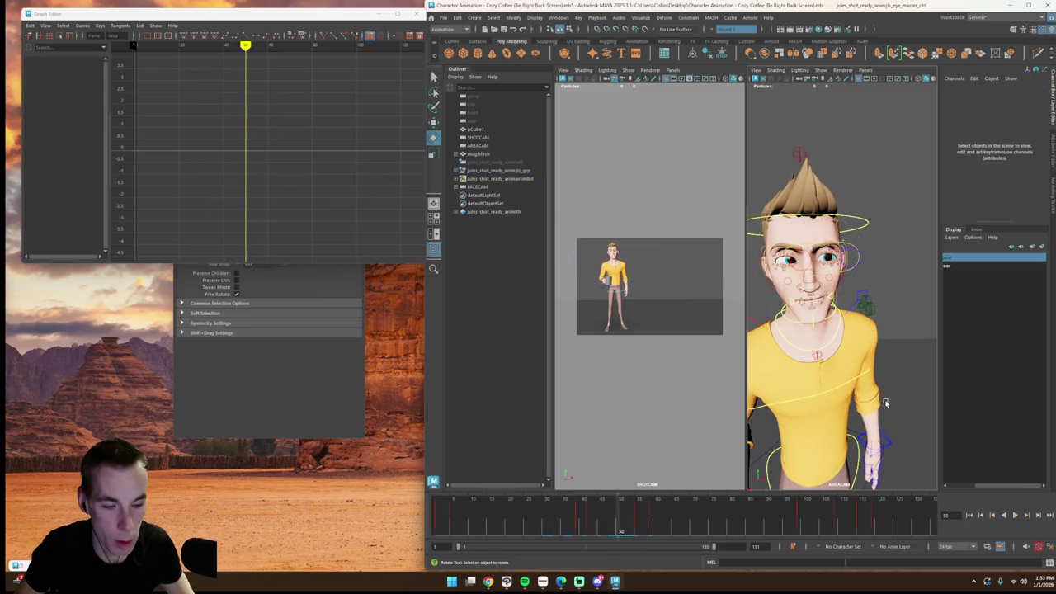
click(842, 259)
click(867, 266)
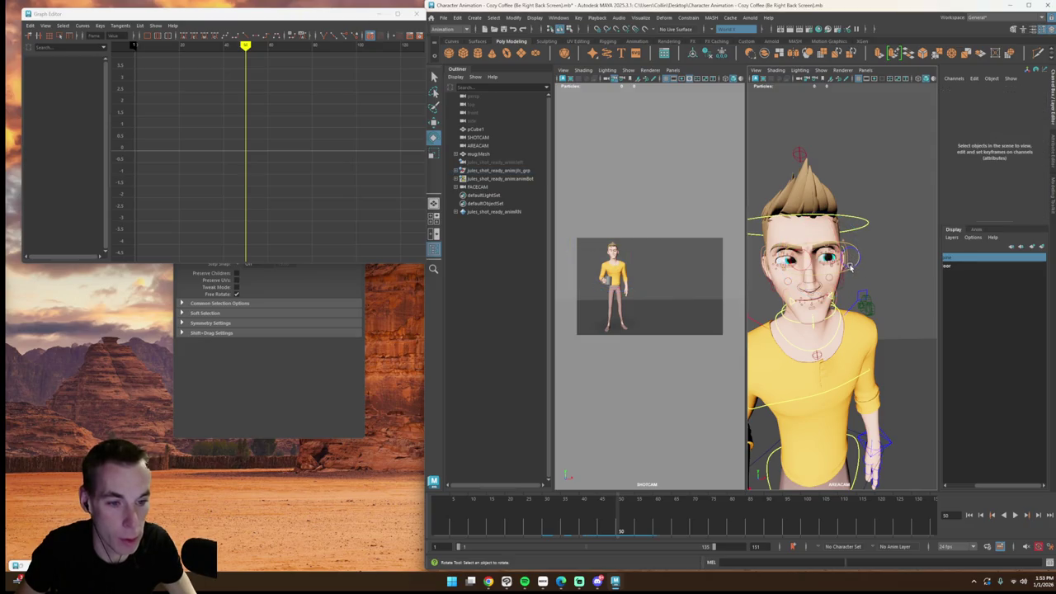
click(850, 266)
shift+drag(604, 513, 639, 518)
Step: Play the shot to review the new eye timing, then maximize the shot camera view
key(alt+v)
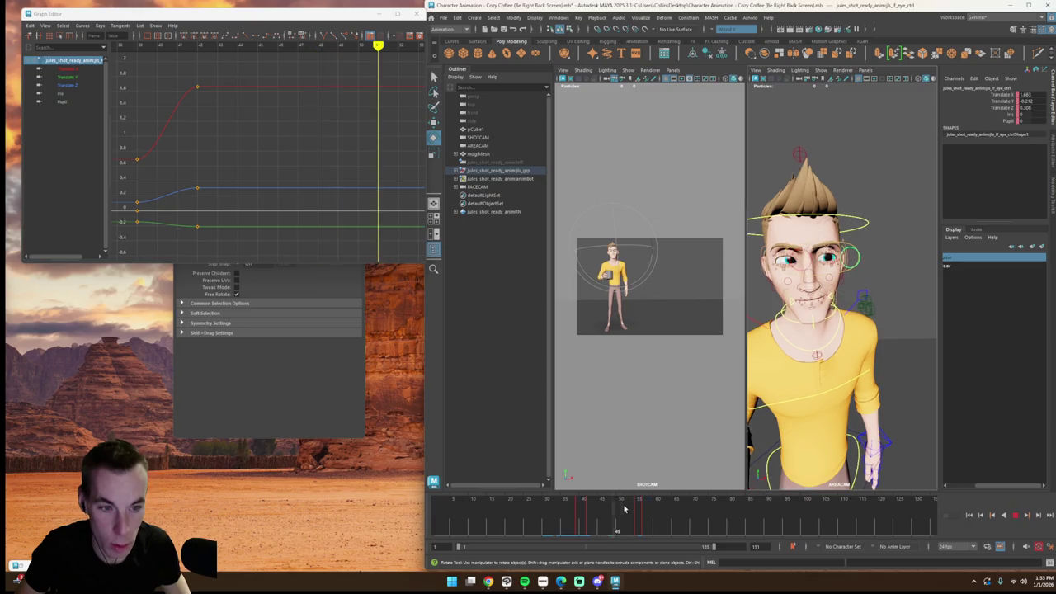
key(alt+v)
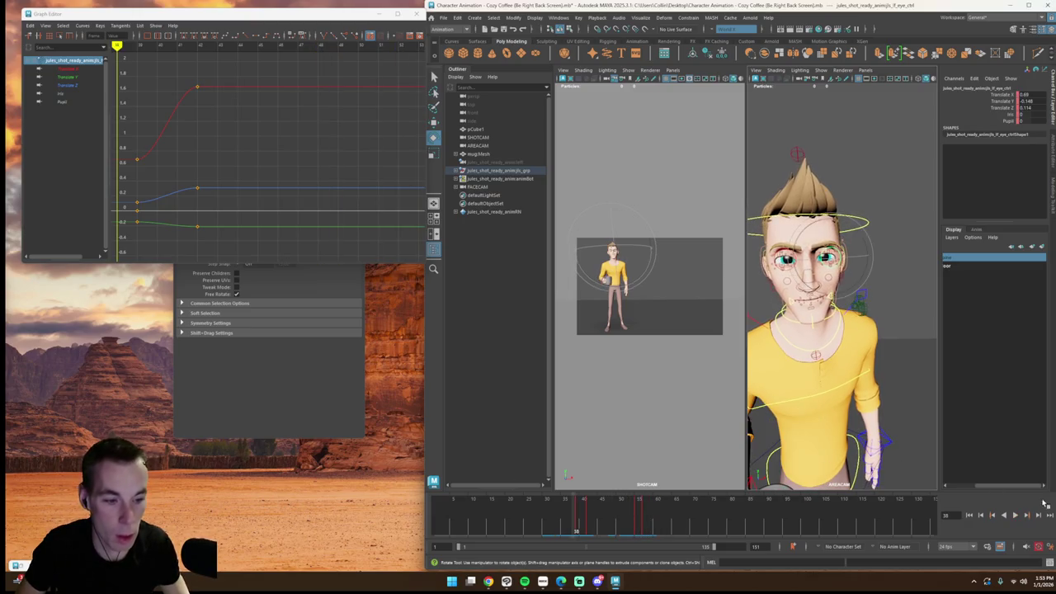
click(1014, 516)
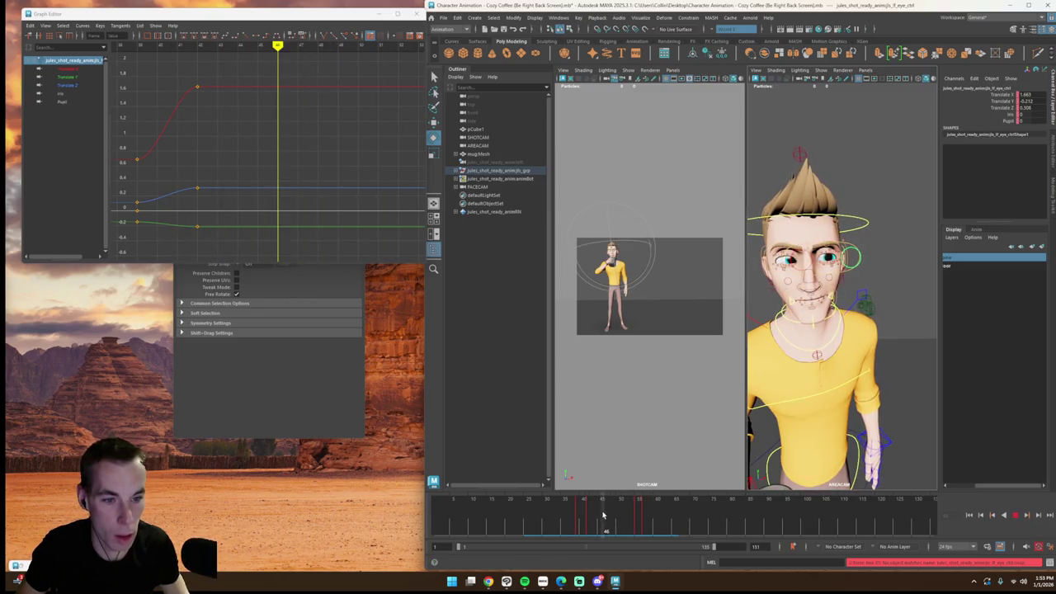
key(alt+v)
click(835, 297)
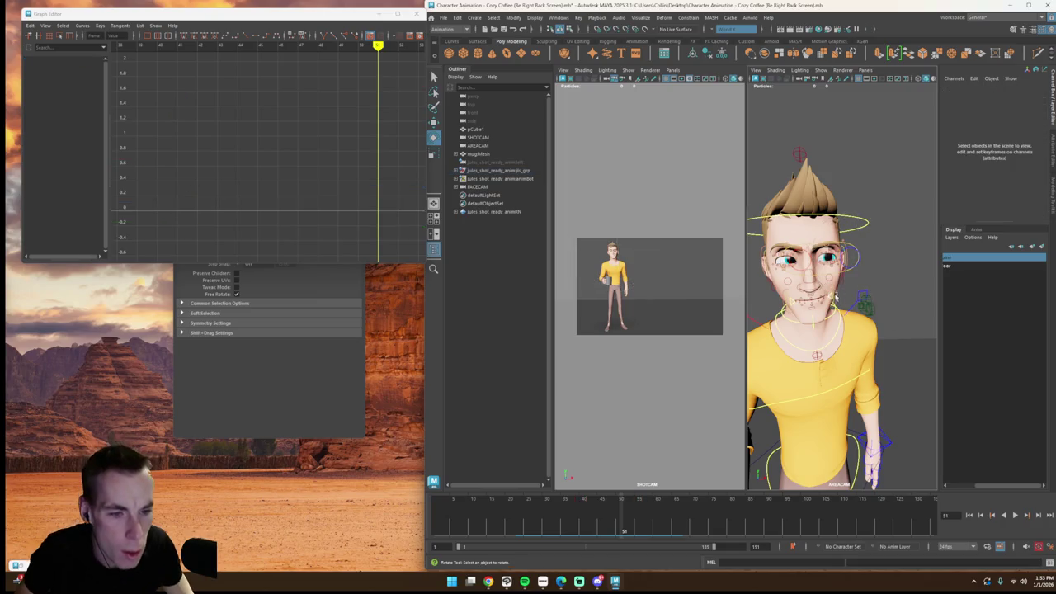
click(826, 275)
key(alt+v)
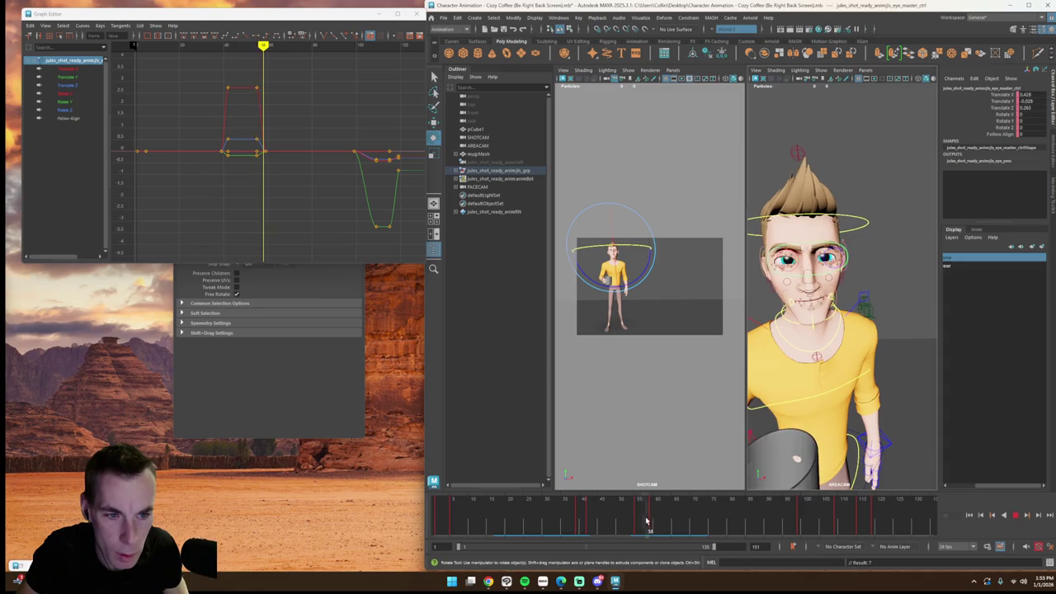
key(alt+v)
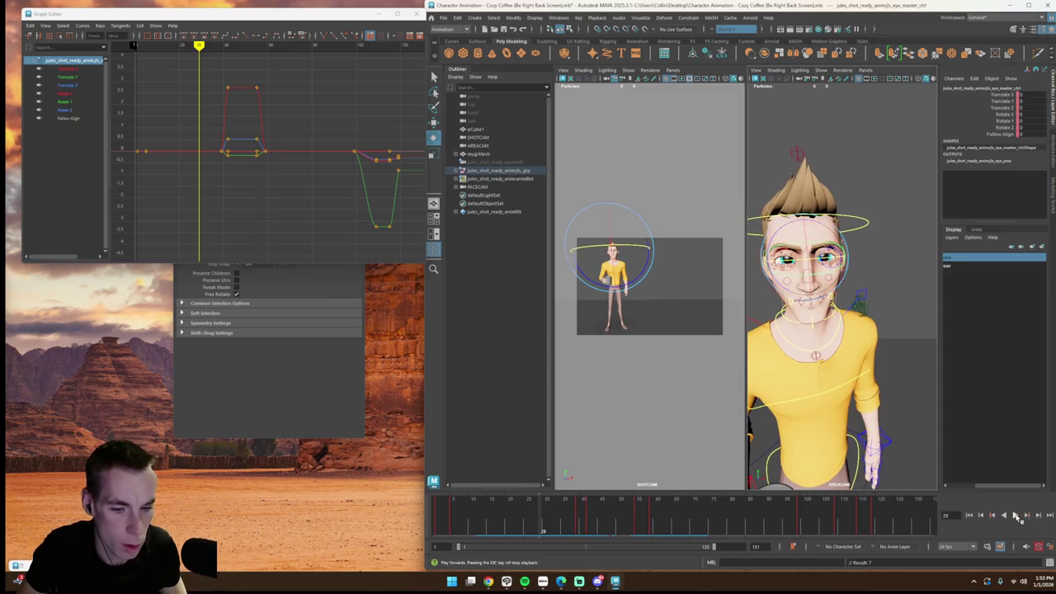
click(1016, 514)
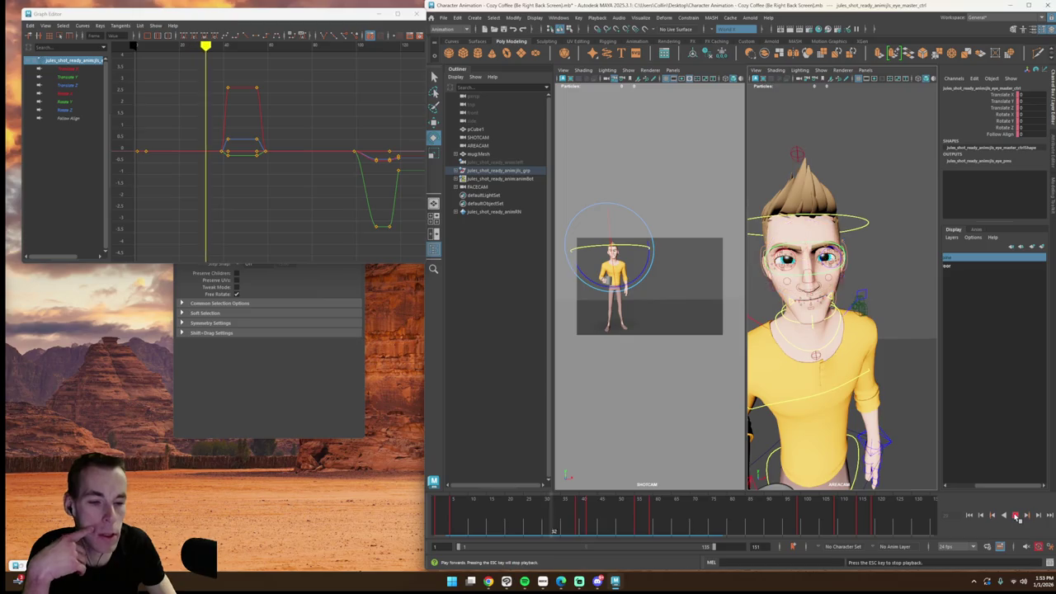
click(586, 400)
key(space)
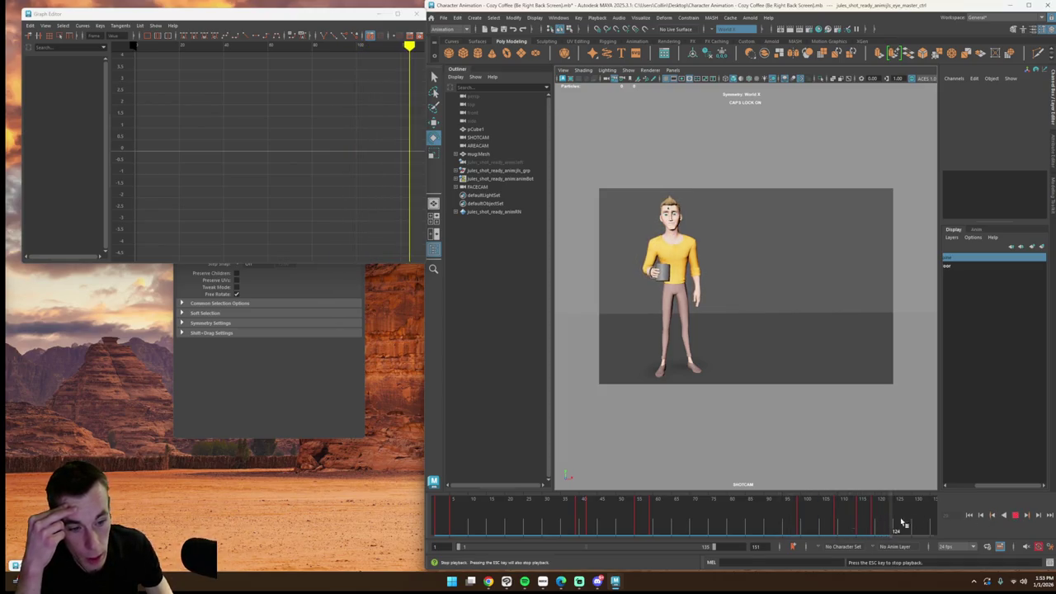
Step: Stop playback near frame 105 and restart from the first frame
click(788, 508)
mouse_move(820, 518)
mouse_down()
mouse_move(834, 514)
mouse_move(794, 521)
mouse_move(862, 528)
mouse_move(827, 526)
mouse_up()
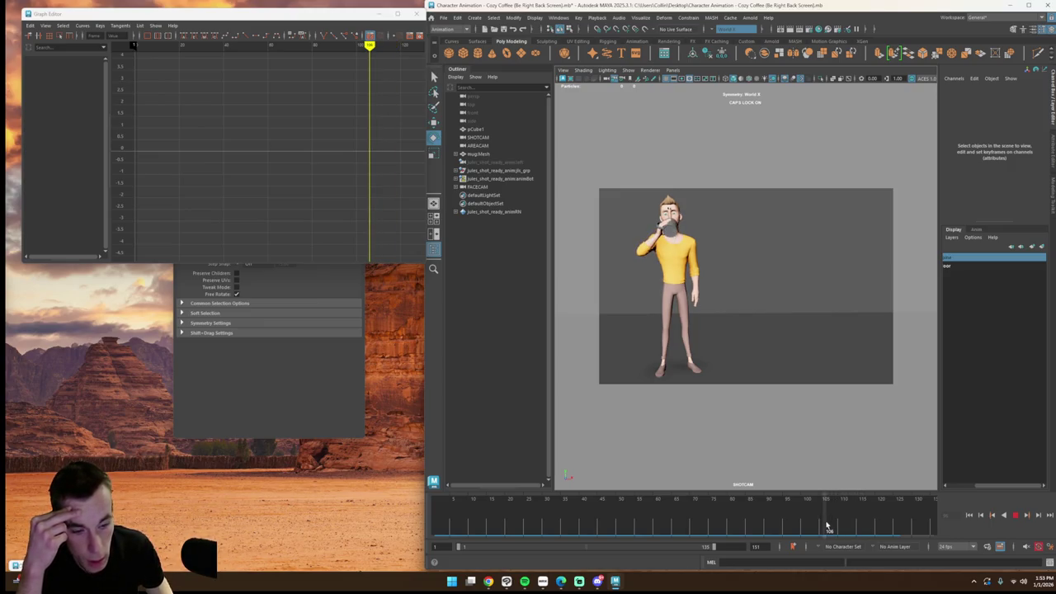
key(ctrl+z)
key(ctrl+z)
key(ctrl+z)
key(ctrl+z)
key(ctrl+z)
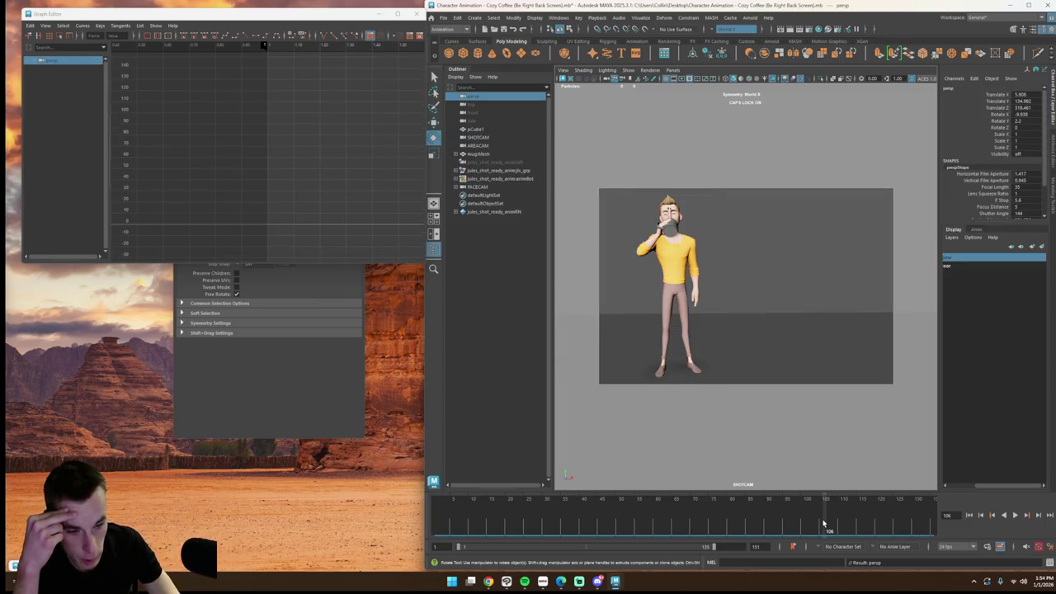
key(alt+shift+v)
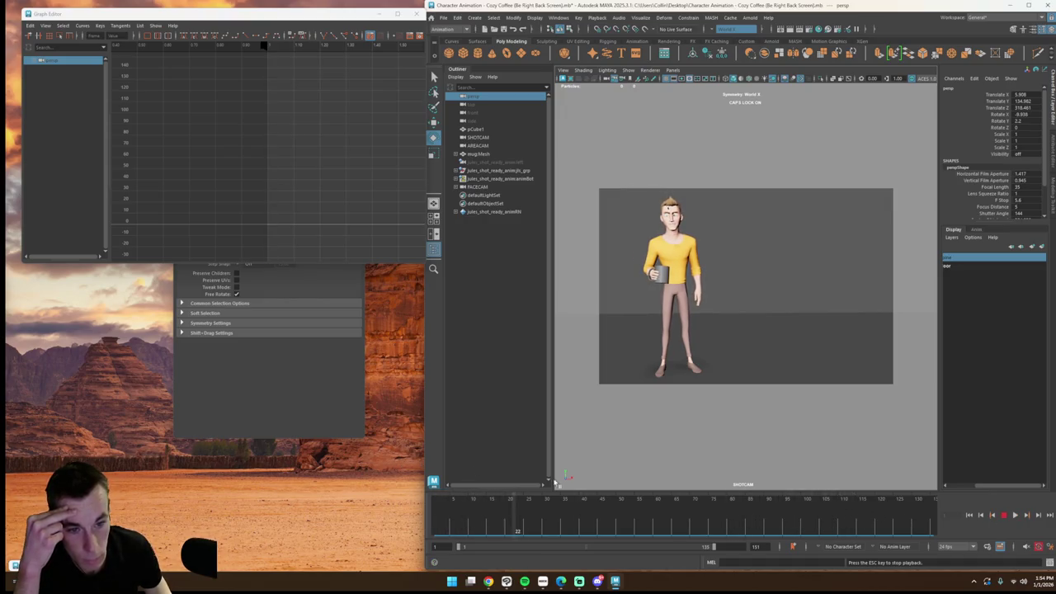
Step: Scrub back to frame 38, deselect all, and split the view into shot and area cameras
click(1015, 520)
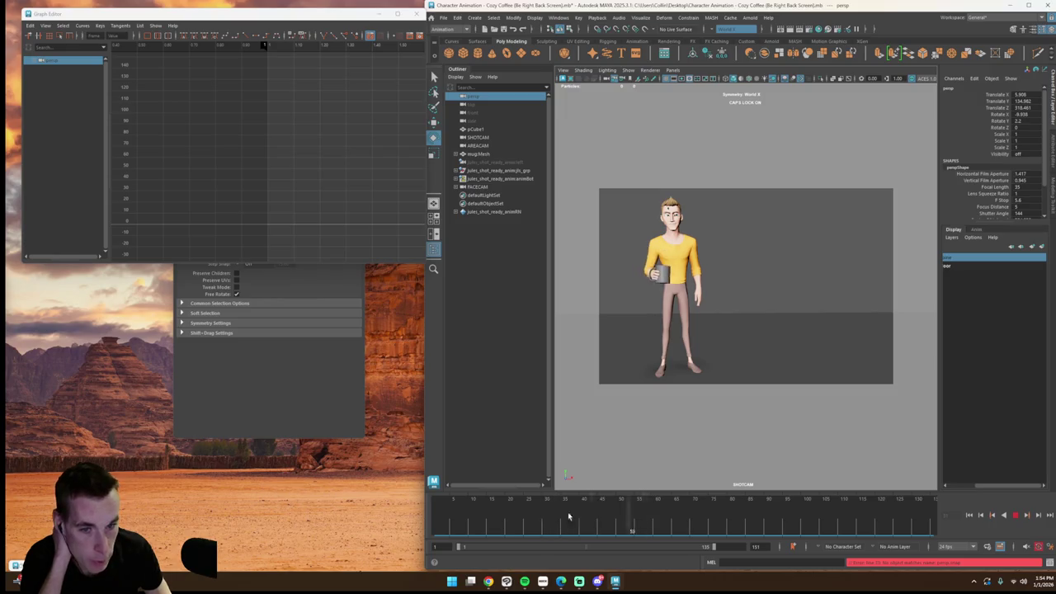
mouse_move(645, 513)
mouse_down()
mouse_move(685, 521)
mouse_move(656, 523)
mouse_up()
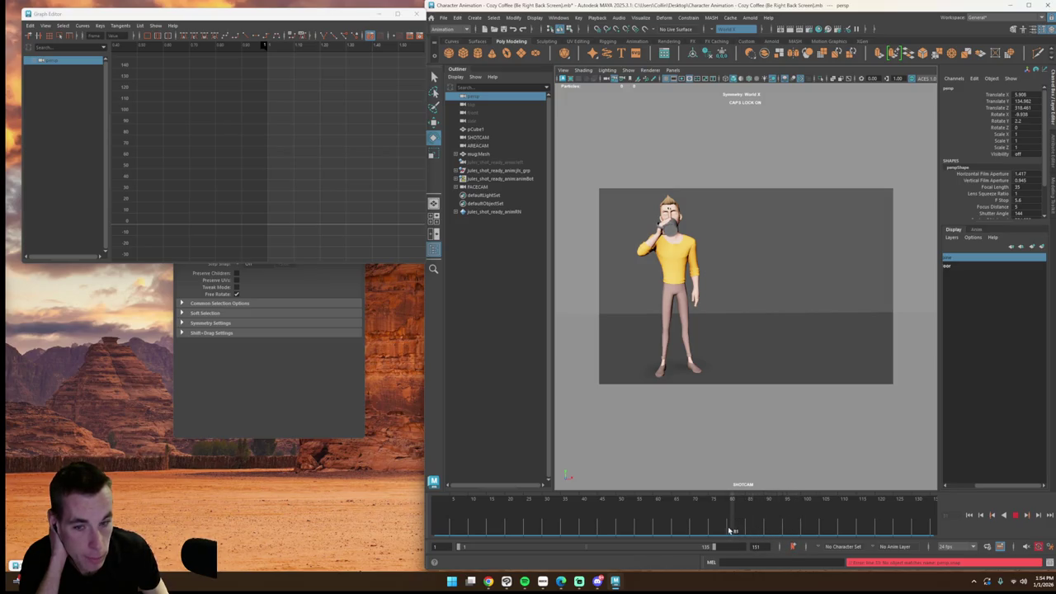
drag(730, 530, 576, 528)
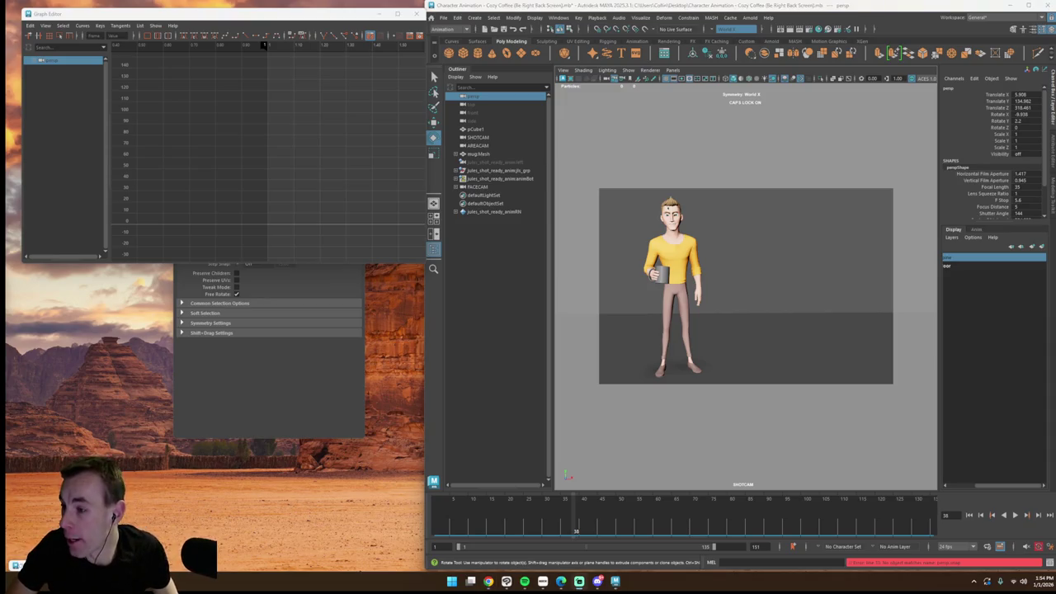
click(627, 380)
key(space)
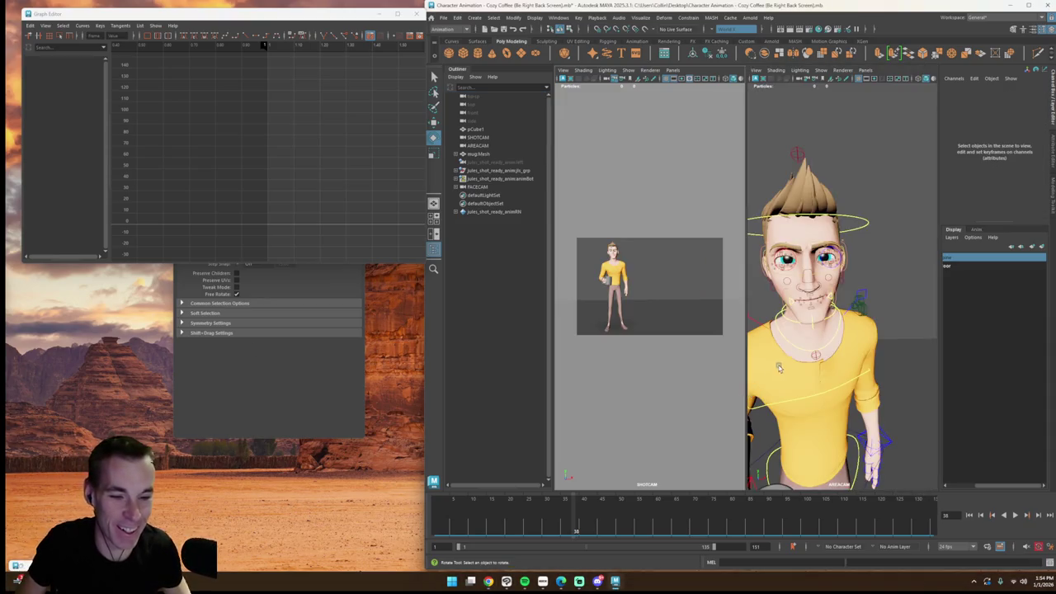
scroll(789, 358, up, 5)
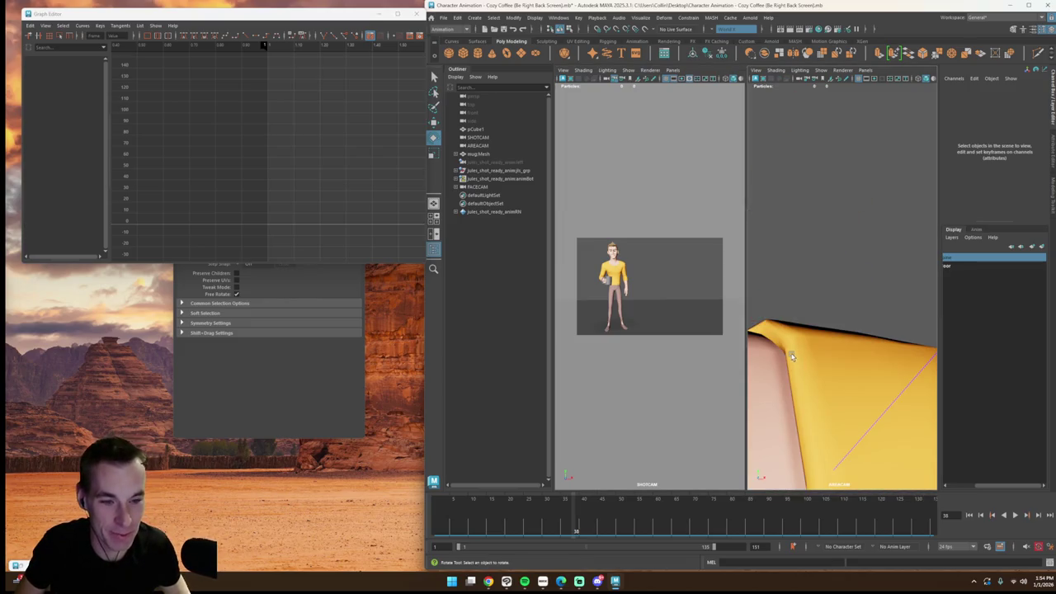
scroll(791, 357, down, 5)
alt+drag(816, 332, 836, 263)
key(super)
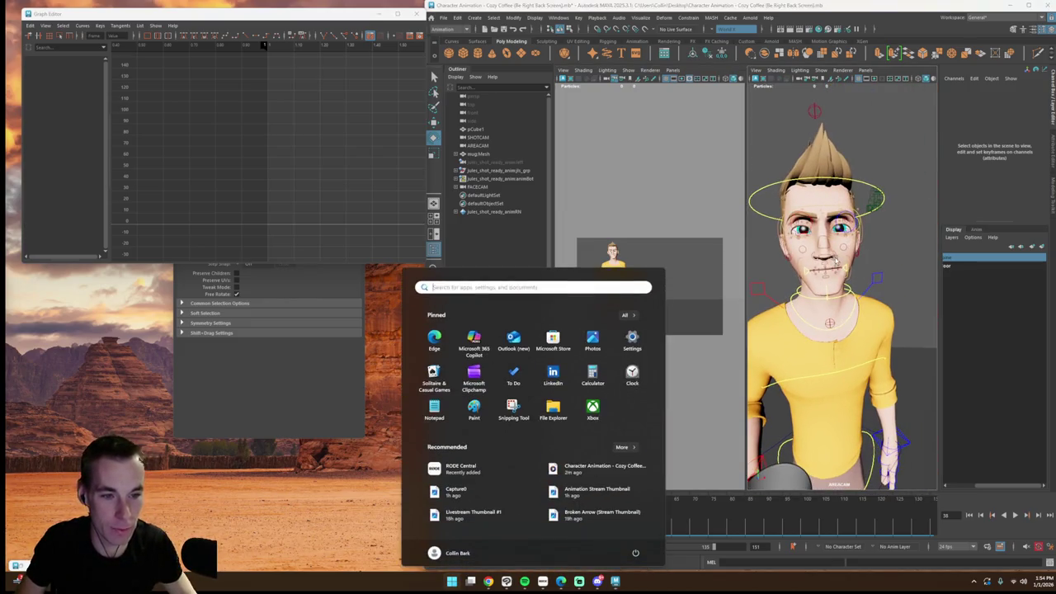
click(833, 239)
key(alt+v)
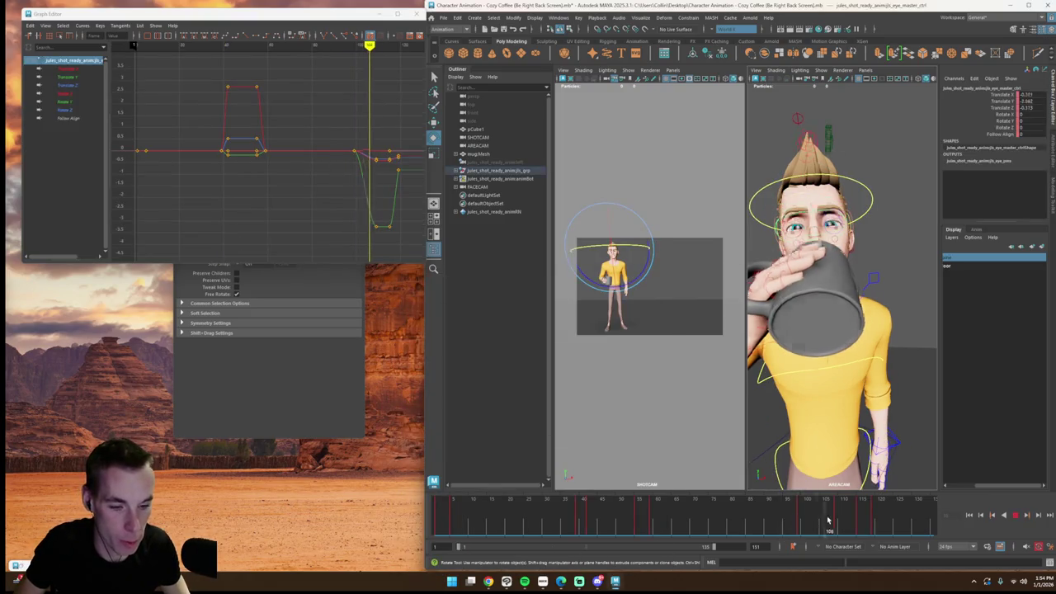
drag(829, 520, 835, 514)
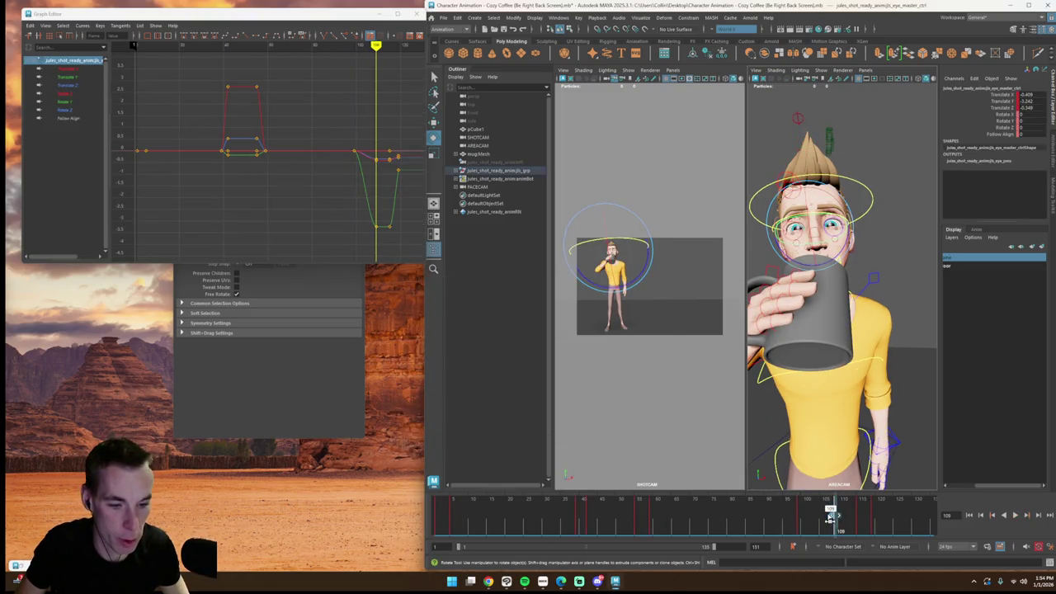
key(comma)
mouse_move(797, 520)
shift+mouse_down()
mouse_move(879, 525)
mouse_move(817, 526)
shift+mouse_up()
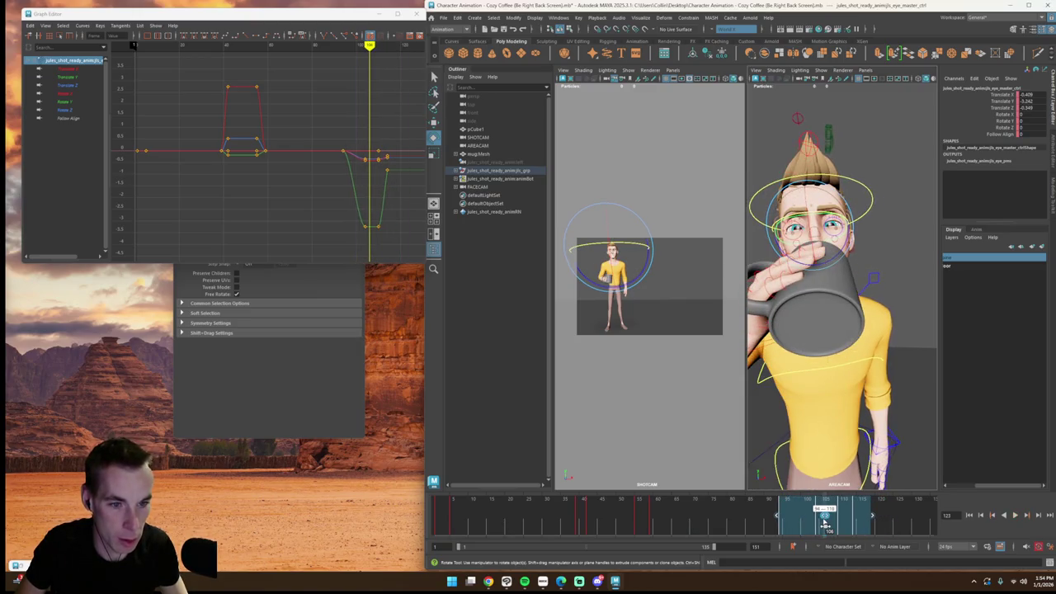
key(alt+v)
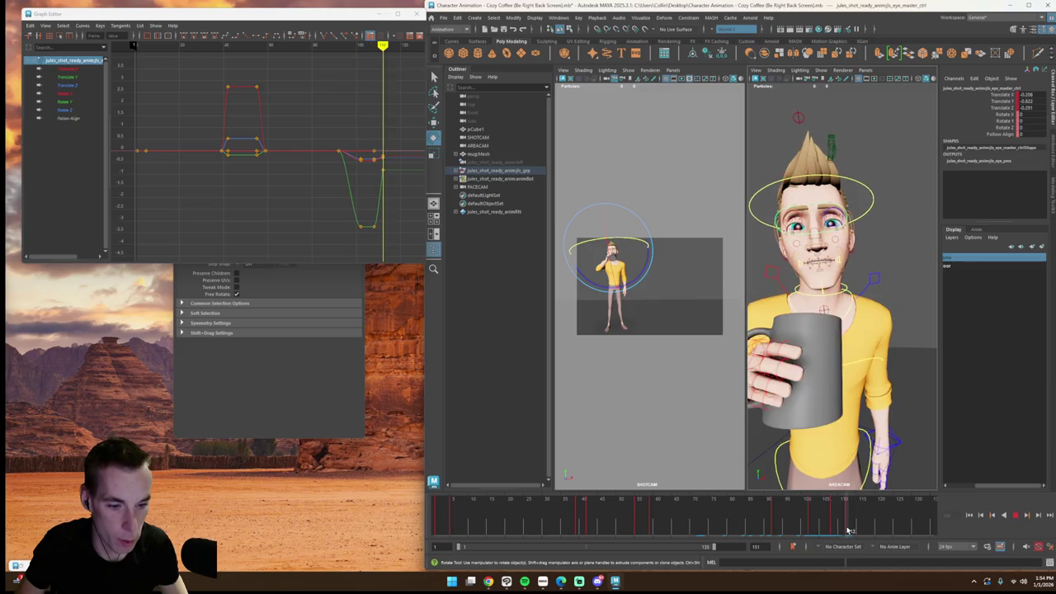
shift+drag(829, 520, 855, 525)
key(alt+v)
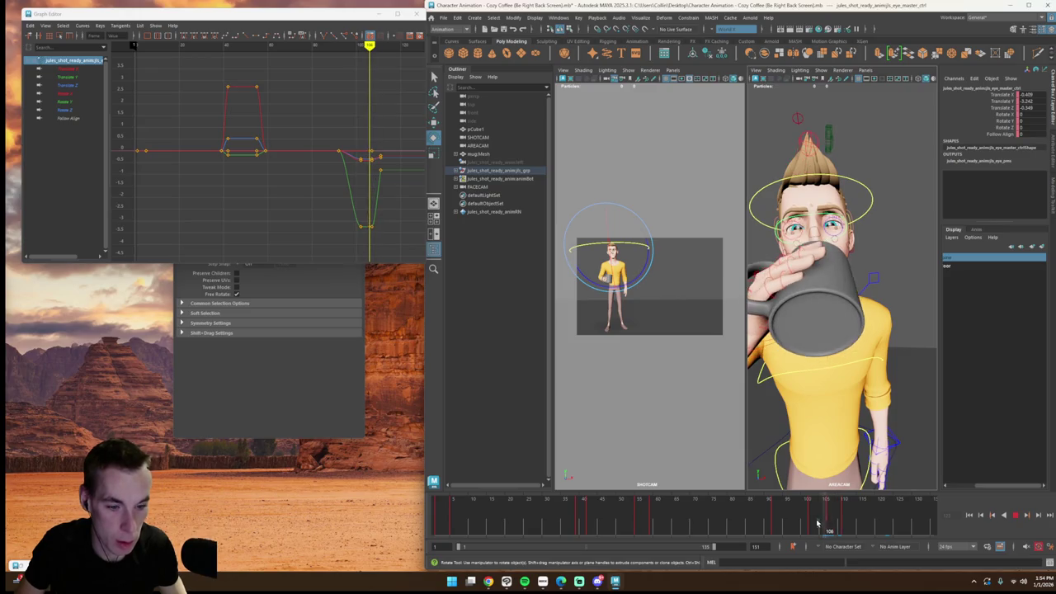
drag(825, 525, 845, 526)
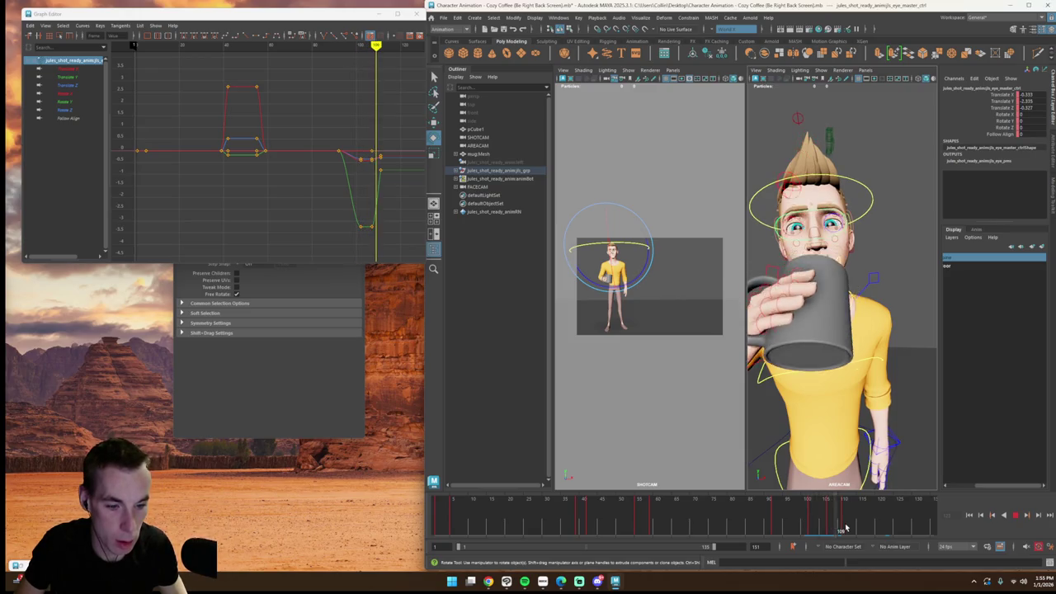
key(w)
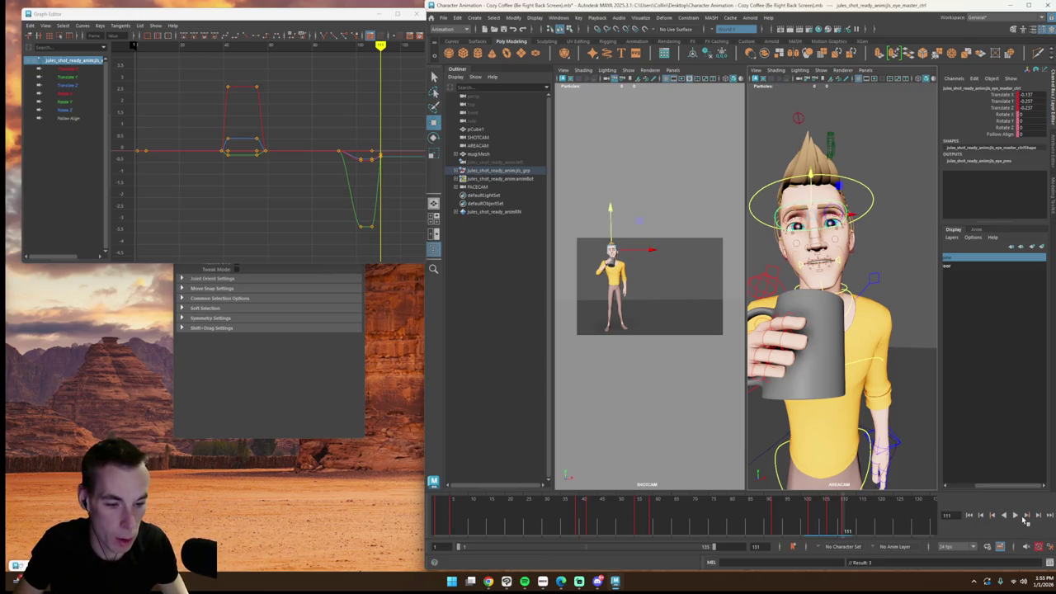
click(1016, 516)
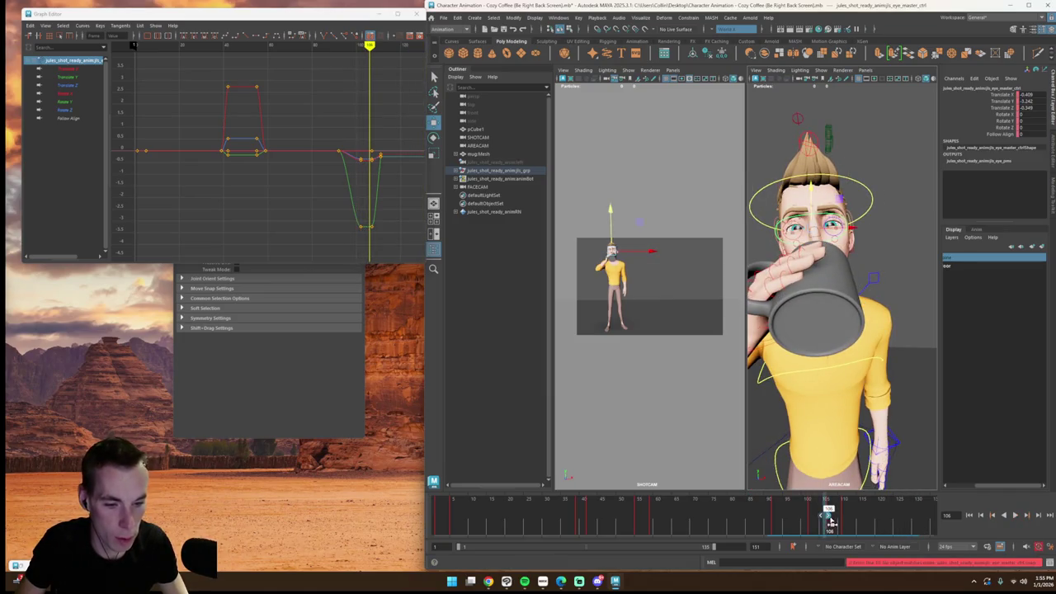
drag(830, 521, 731, 521)
key(alt+v)
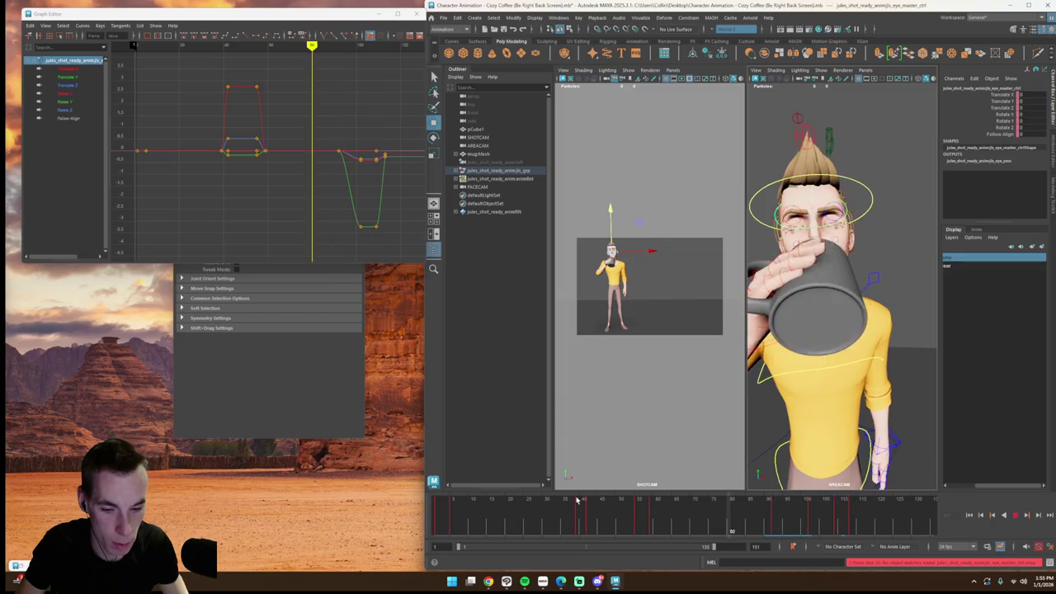
key(alt+v)
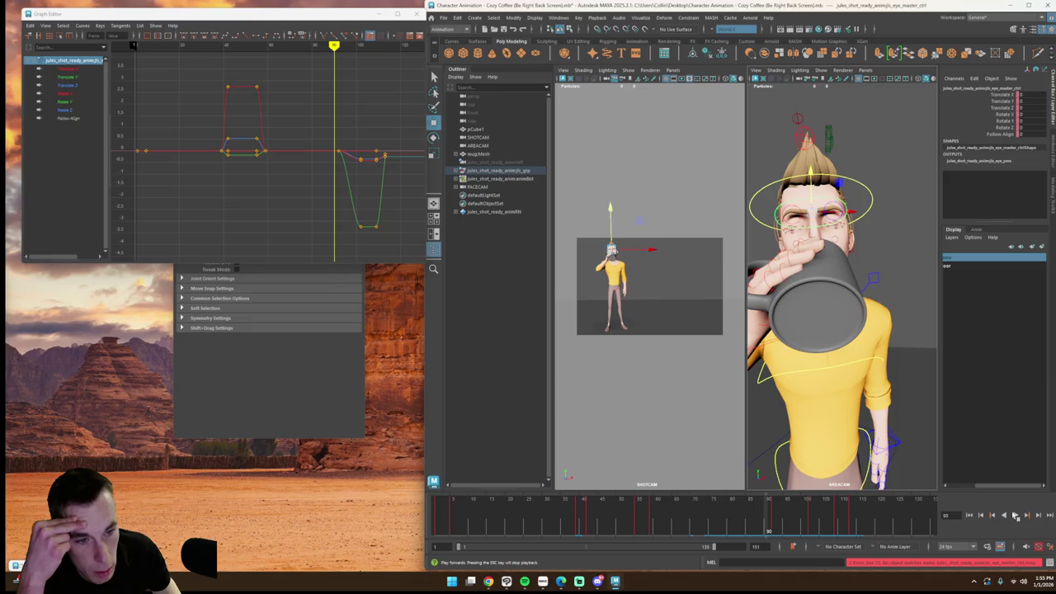
click(1015, 515)
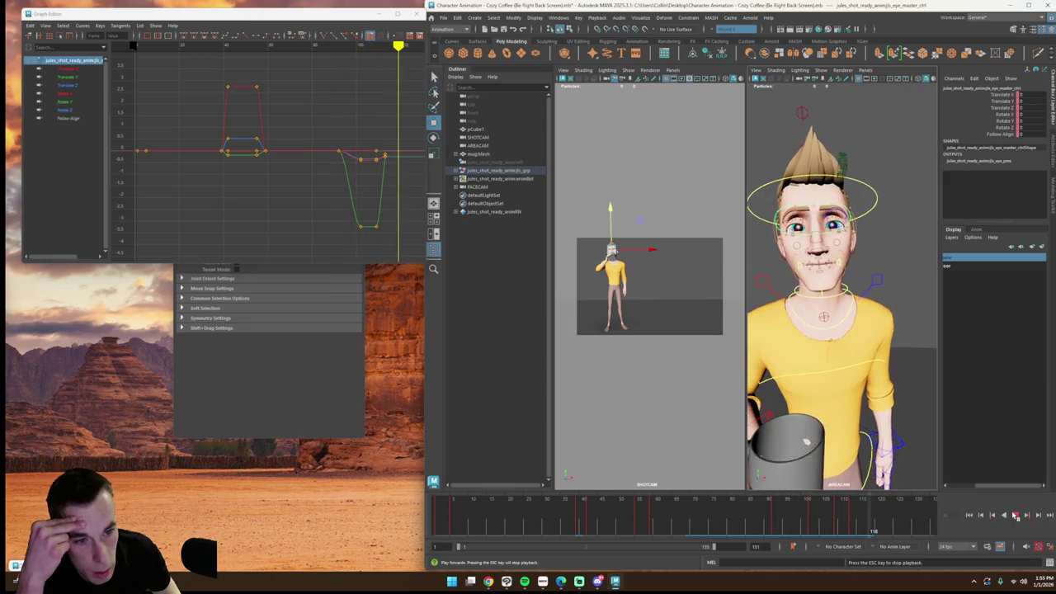
click(749, 524)
click(652, 396)
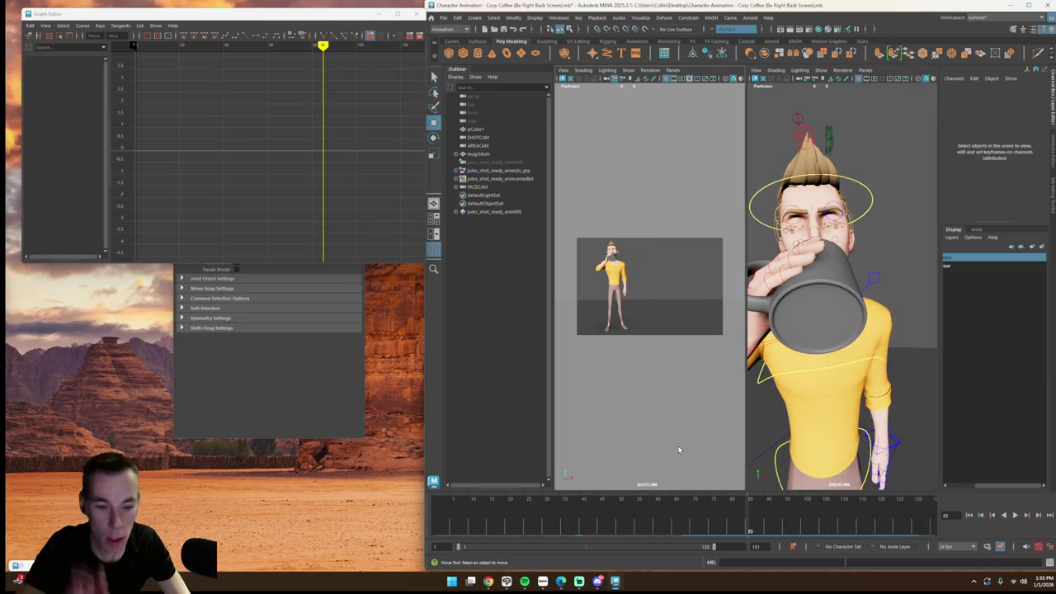
Step: Maximize the shot camera view and play through the animation's early frames
click(717, 522)
key(space)
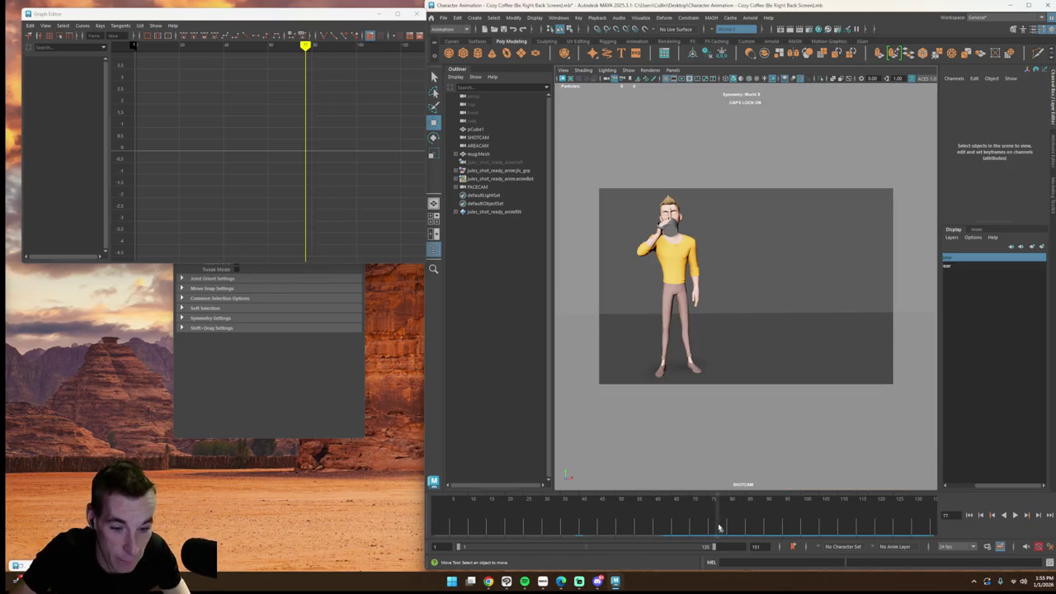
click(1015, 515)
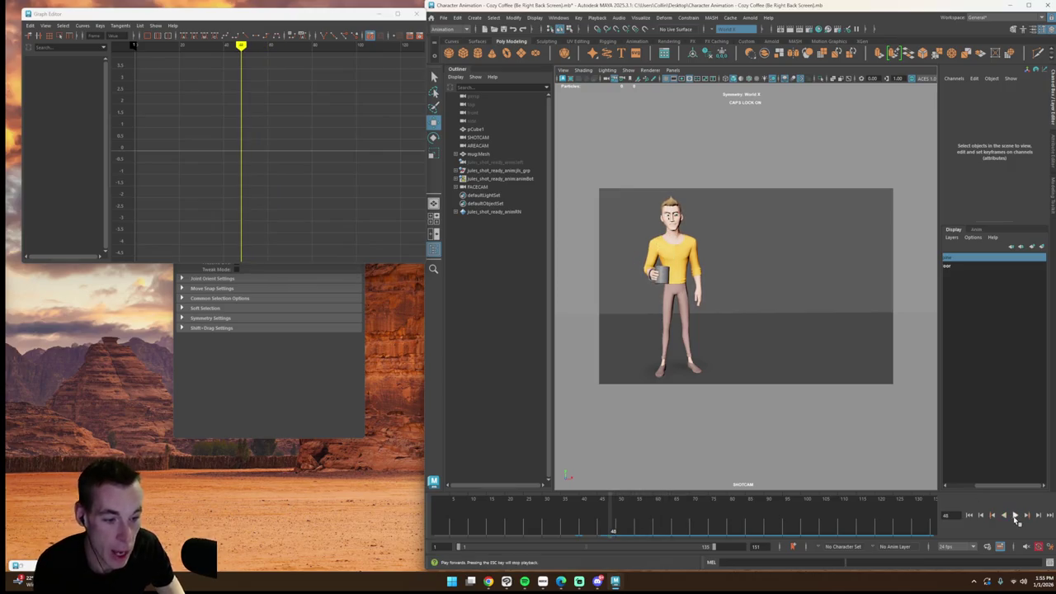
click(1015, 515)
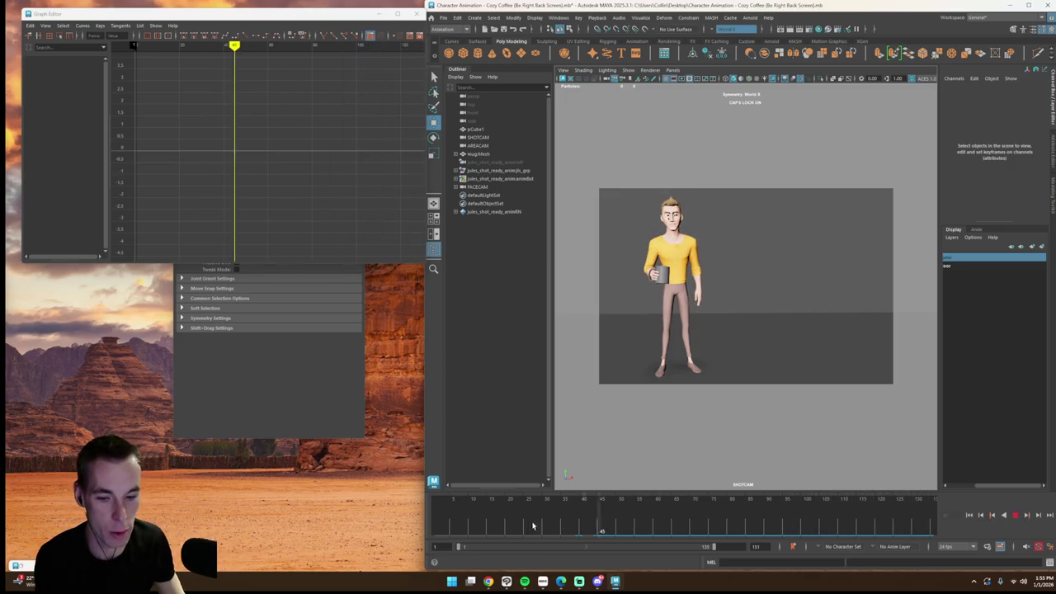
mouse_move(491, 525)
mouse_down()
mouse_move(914, 528)
mouse_move(521, 522)
mouse_move(561, 525)
mouse_up()
Step: Save the Cozy Coffee scene
click(442, 18)
click(442, 18)
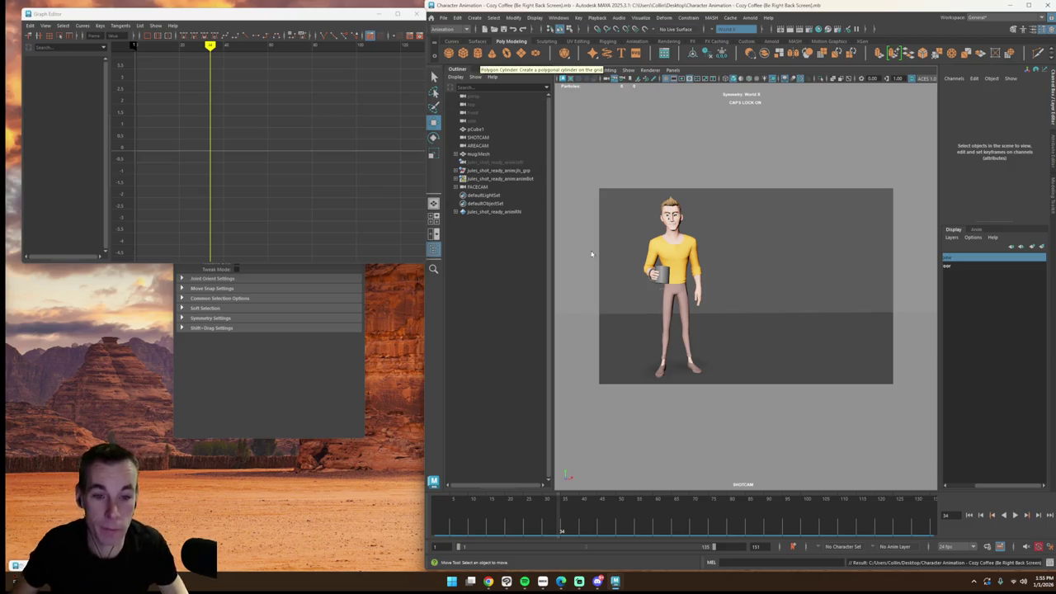
click(628, 69)
mouse_move(645, 106)
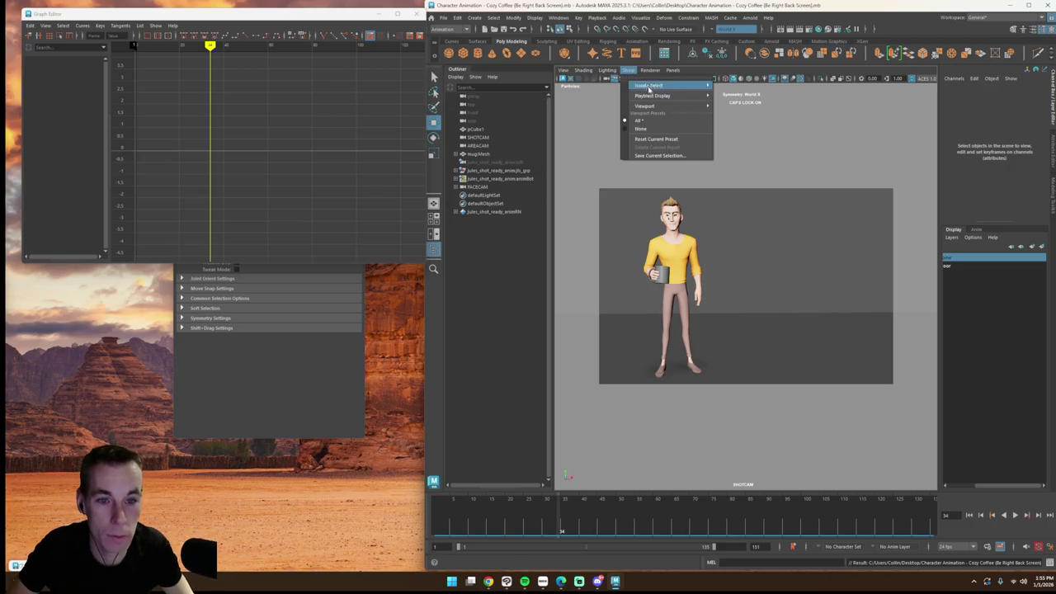
Step: Show the shot and area cameras side by side and select rt_mouth_corner_ctrl around frames 13–20
key(space)
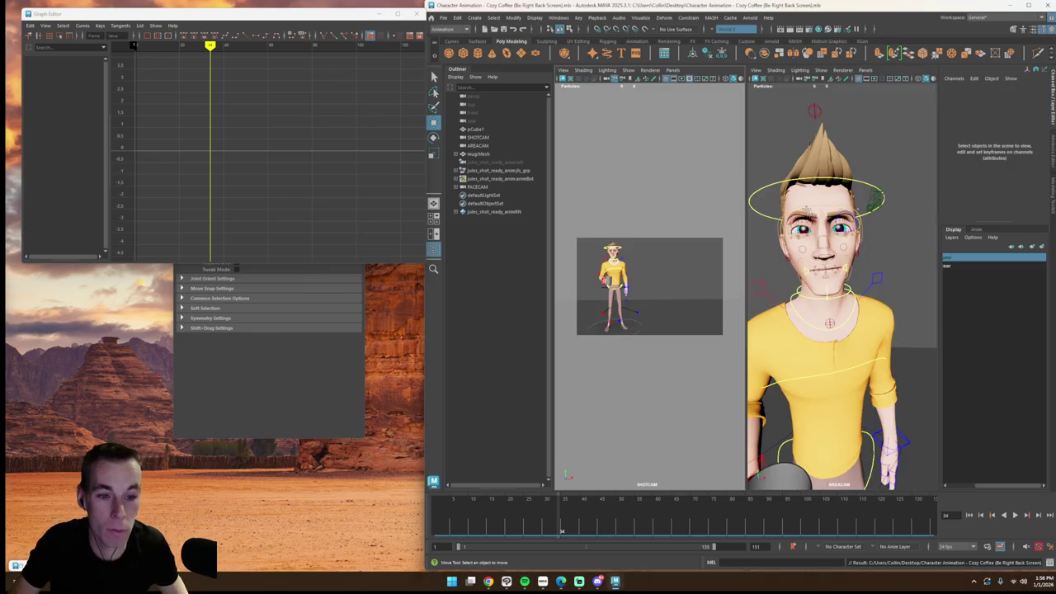
mouse_move(815, 258)
alt+mouse_down()
mouse_move(828, 238)
mouse_move(819, 259)
alt+mouse_up()
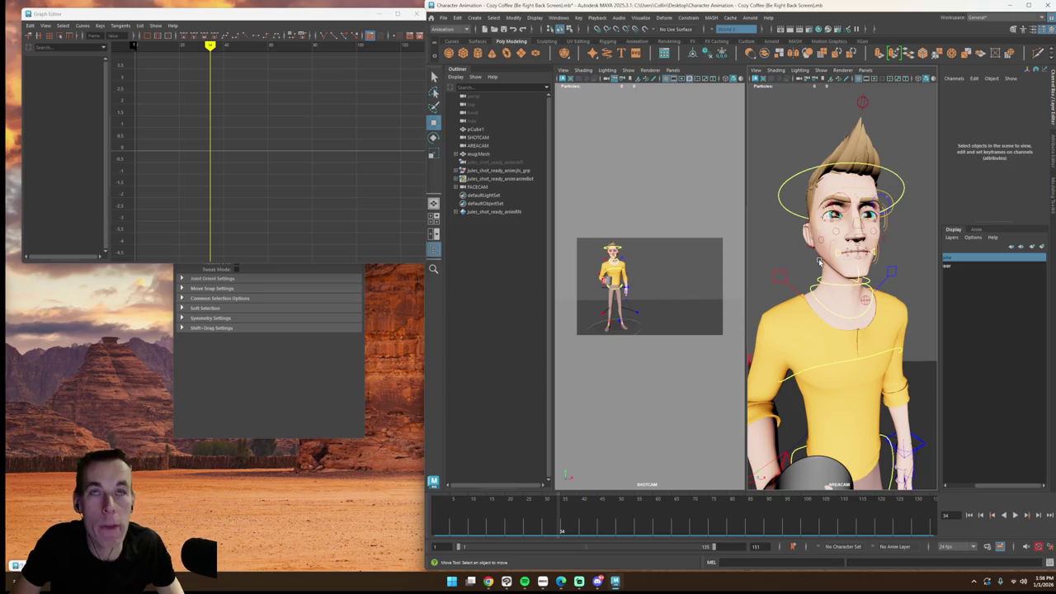
key(super)
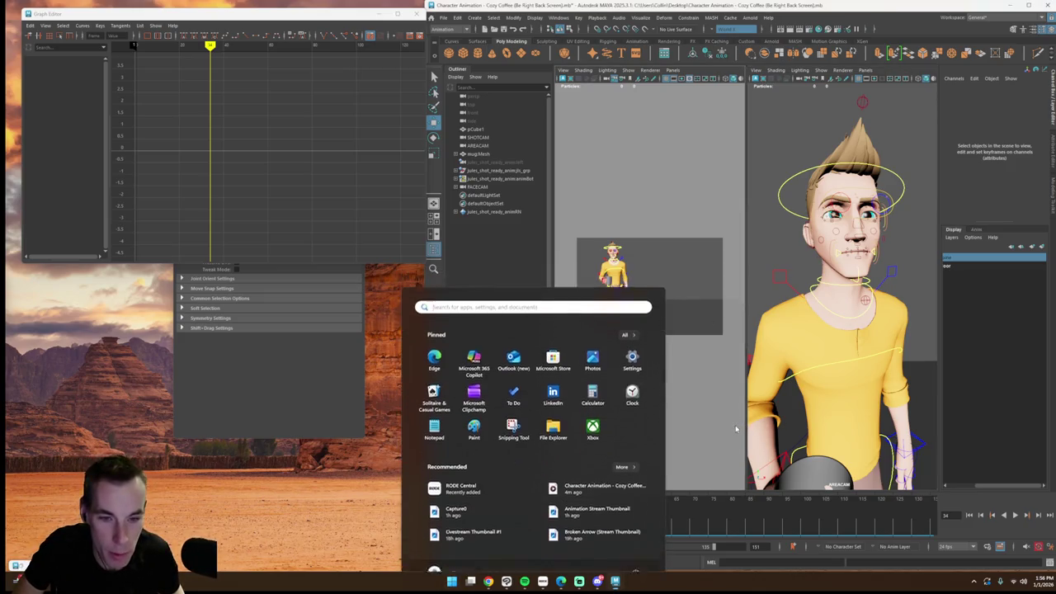
key(super)
key(comma)
key(comma)
click(833, 257)
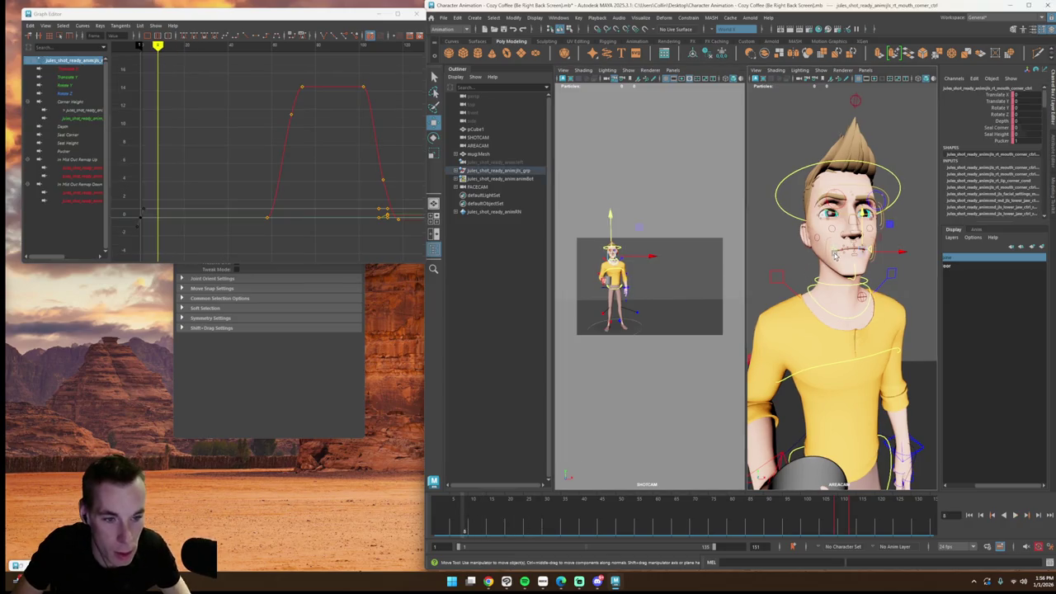
mouse_move(479, 529)
mouse_down()
mouse_move(526, 530)
mouse_move(469, 532)
mouse_move(551, 529)
mouse_up()
Step: Frame rt_mouth_corner_ctrl, shift it slightly outward, and key the new pose
mouse_move(817, 387)
alt+mouse_down()
mouse_move(755, 391)
mouse_move(797, 385)
mouse_move(788, 381)
mouse_move(817, 355)
alt+mouse_up()
key(super)
click(825, 307)
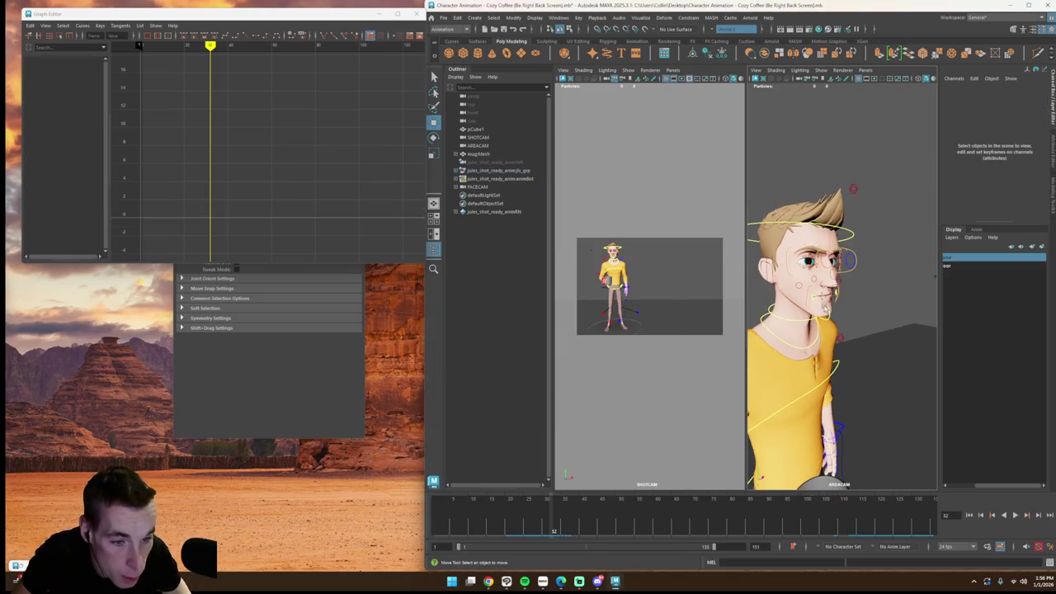
click(812, 301)
key(f)
scroll(763, 381, down, 3)
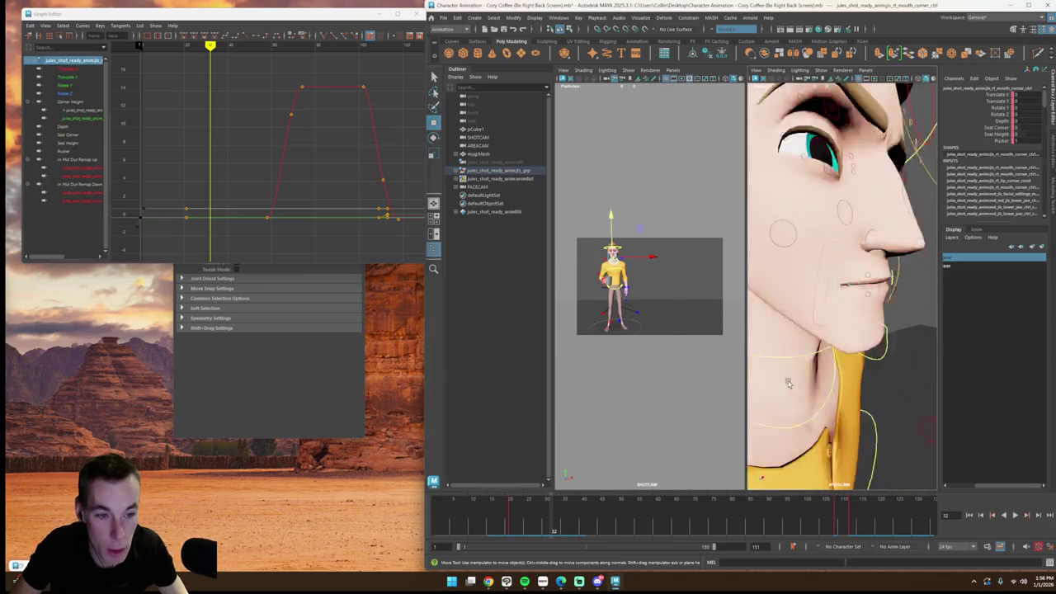
scroll(817, 376, down, 2)
mouse_move(906, 333)
middle_down()
mouse_move(924, 311)
mouse_move(911, 311)
middle_up()
key(s)
key(s)
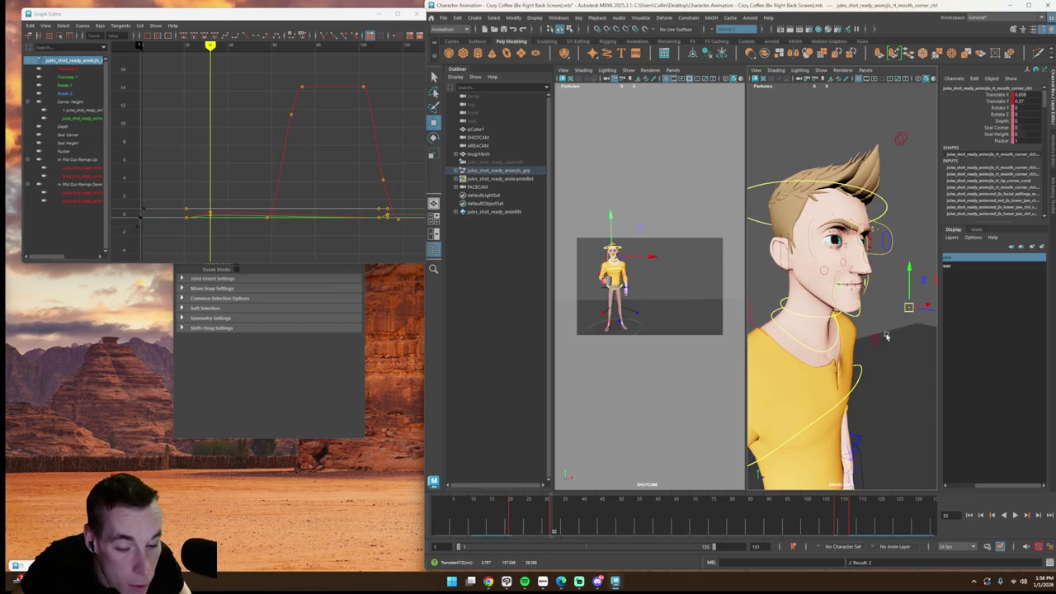
Step: Review frames 20–30, then nudge the right mouth corner into place near frame 36
click(510, 520)
key(alt+v)
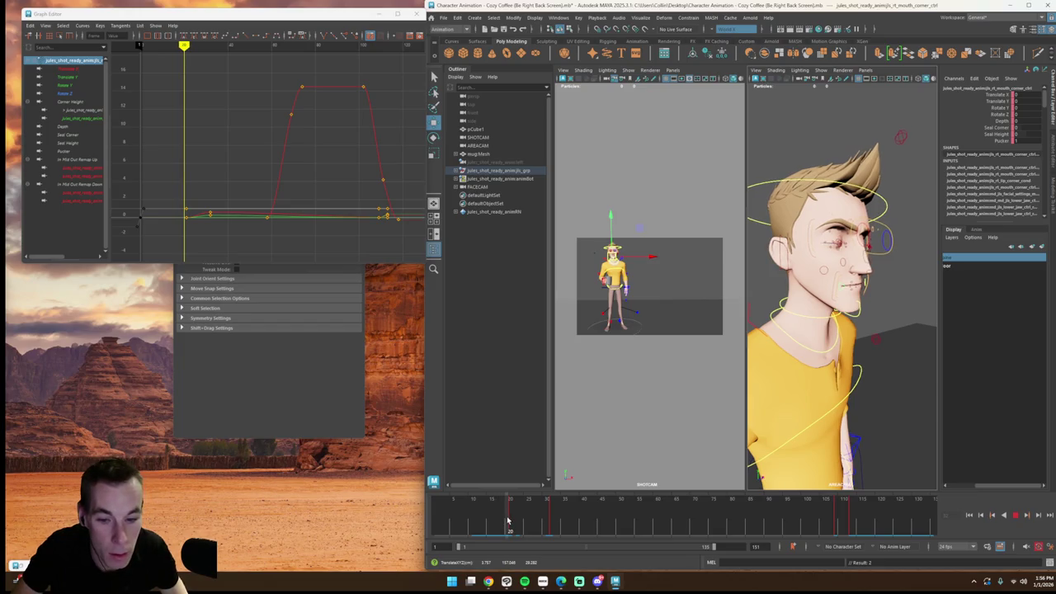
mouse_move(510, 520)
mouse_down()
mouse_move(524, 522)
mouse_move(501, 523)
mouse_up()
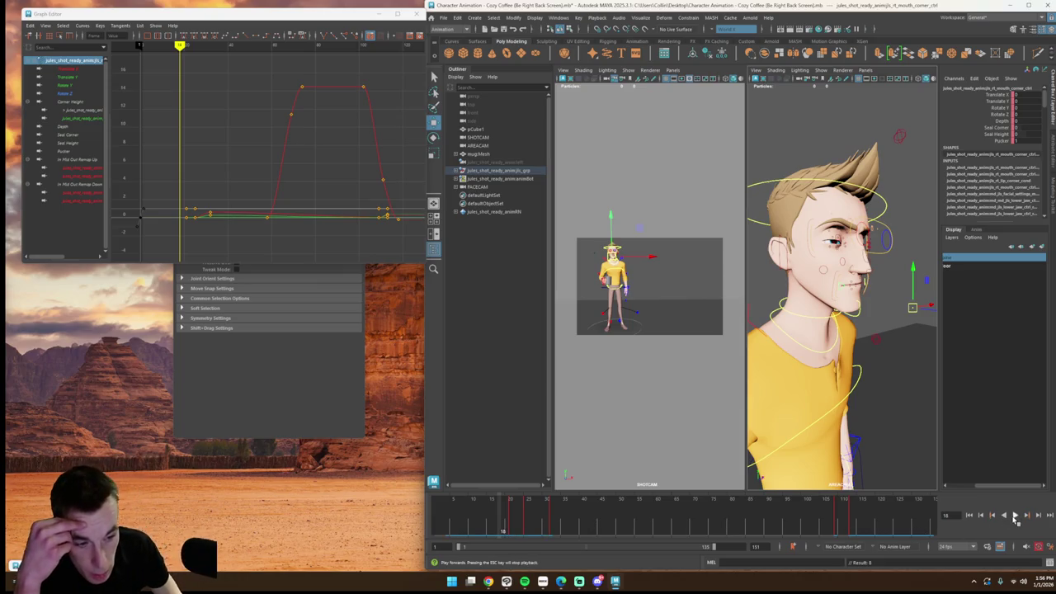
mouse_move(542, 522)
mouse_down()
mouse_move(570, 523)
mouse_move(555, 522)
mouse_up()
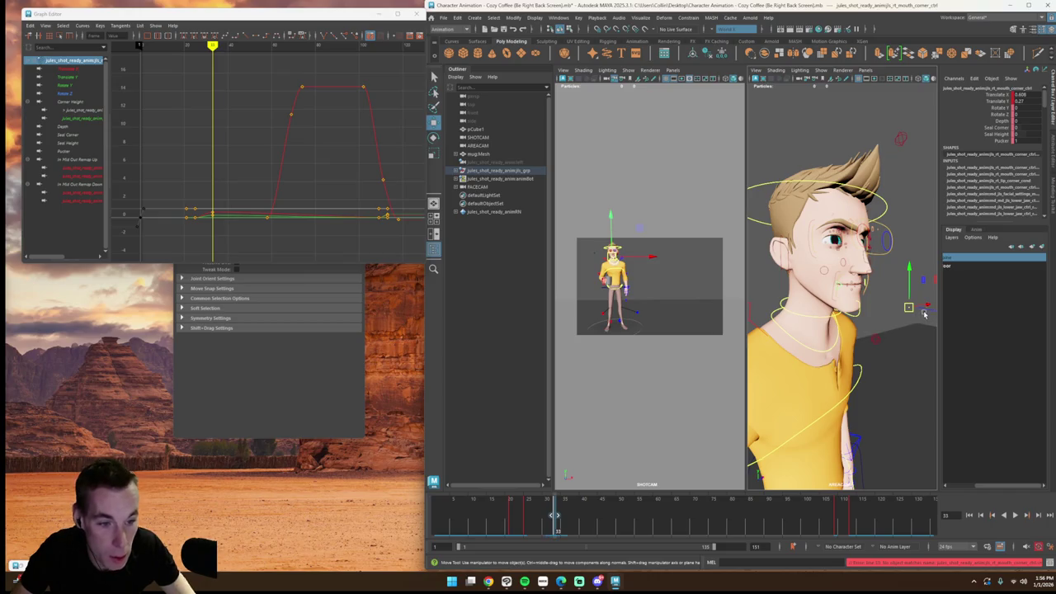
middle_drag(924, 314, 927, 313)
drag(557, 523, 566, 523)
middle_drag(924, 308, 924, 309)
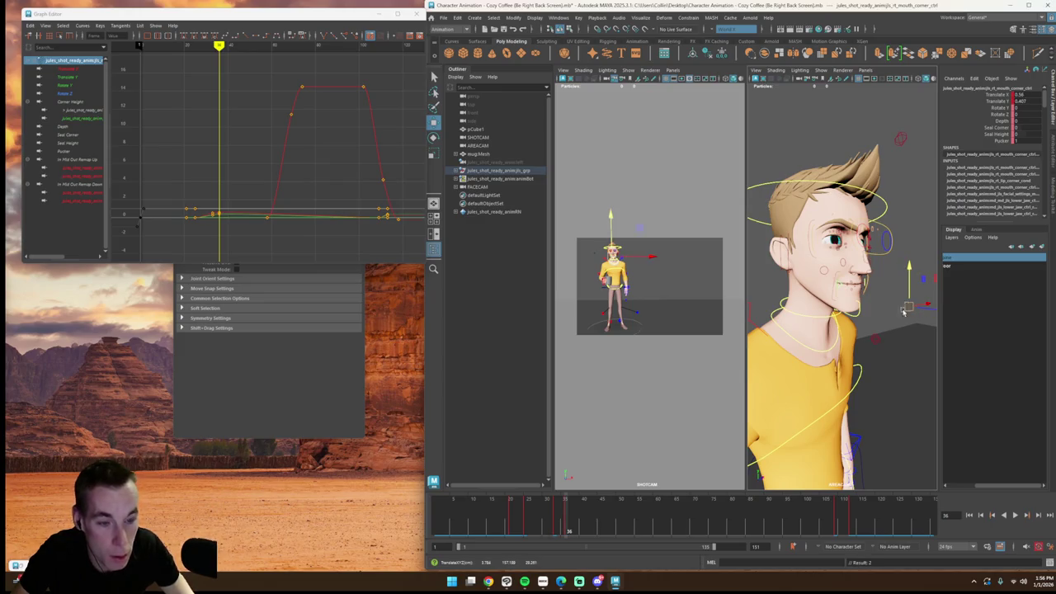
Step: Play back from frames 10–12 to compare the mouth, then deselect everything
drag(535, 516, 481, 516)
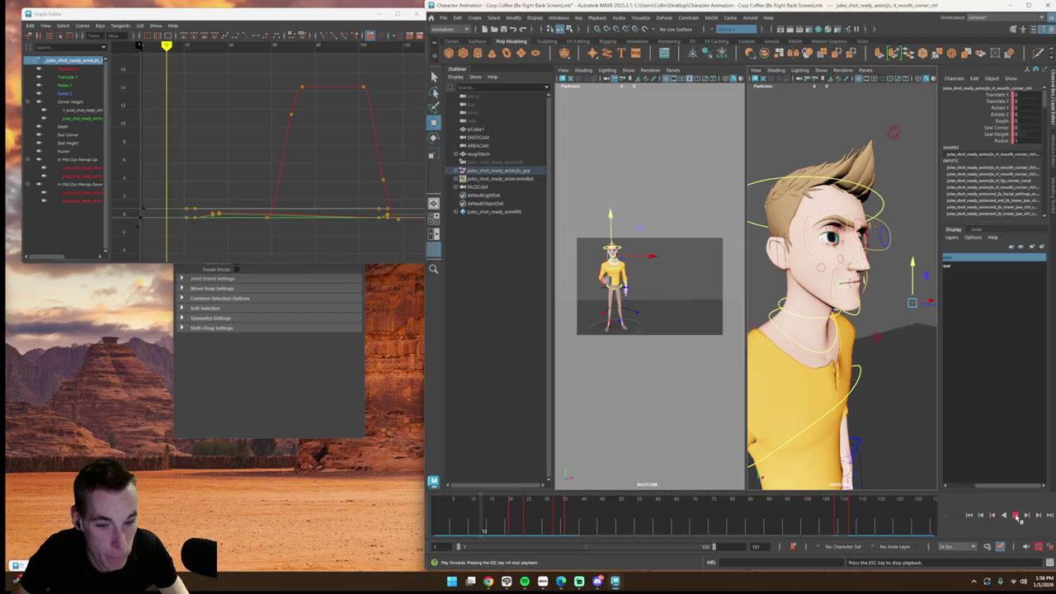
click(1016, 516)
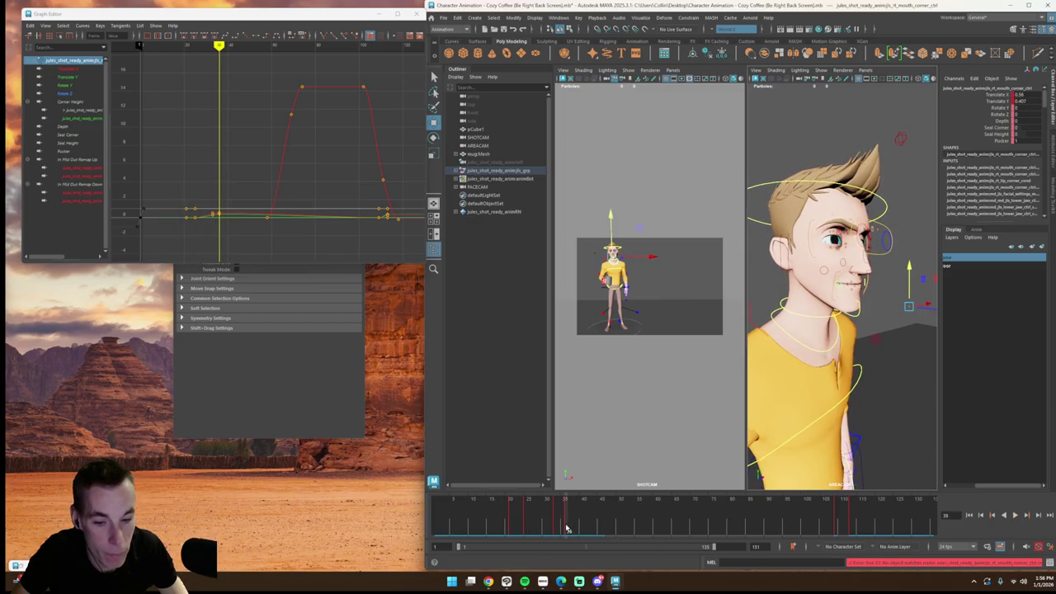
drag(568, 524, 473, 519)
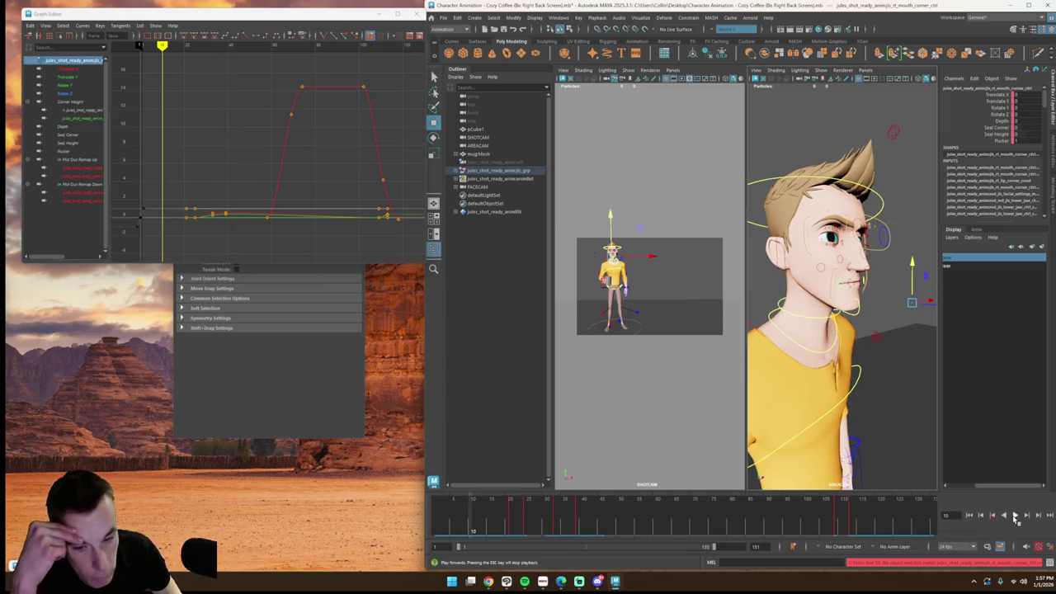
click(1017, 515)
click(1016, 515)
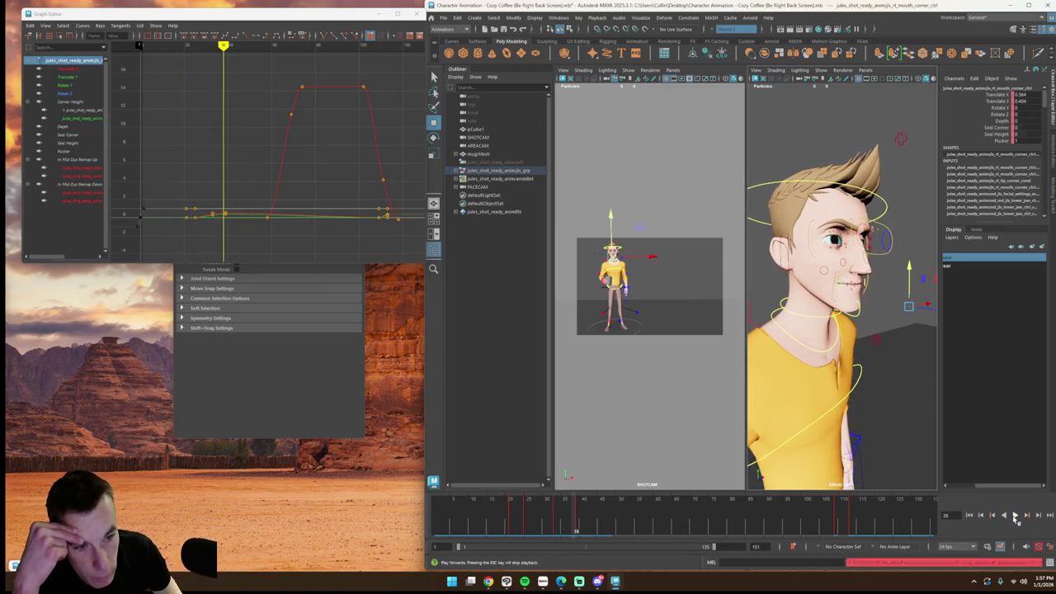
click(631, 454)
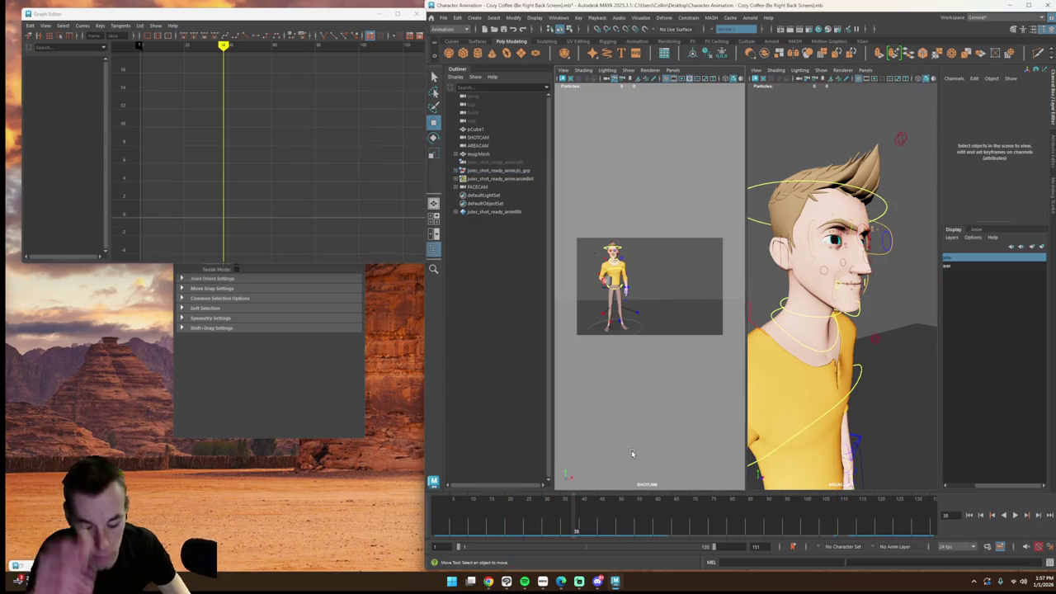
Step: Maximize the SHOTCAM view and turn off NURBS Curves to hide the rig controls
key(space)
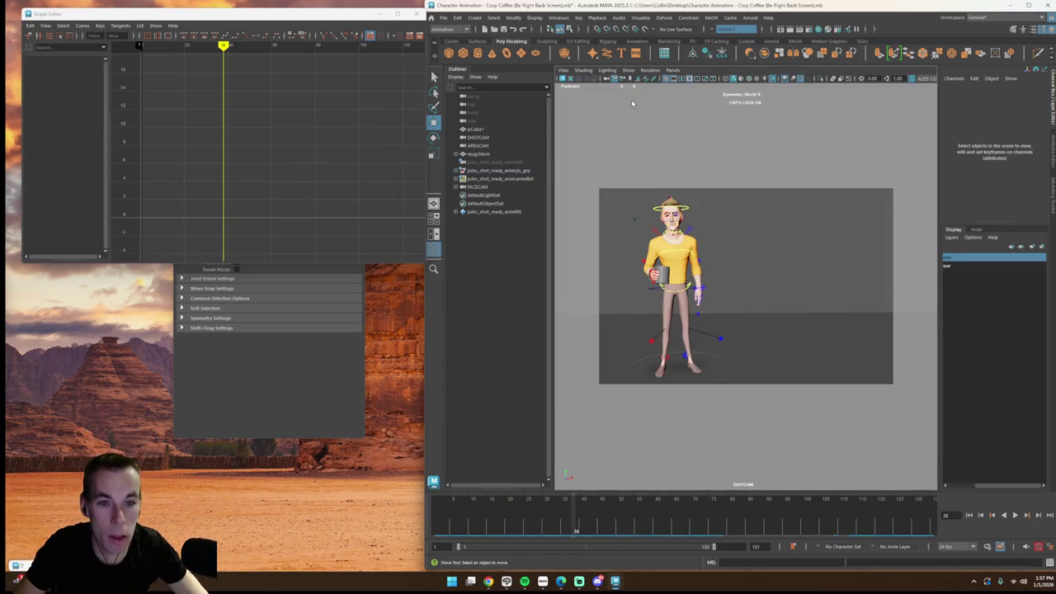
click(629, 71)
mouse_move(645, 106)
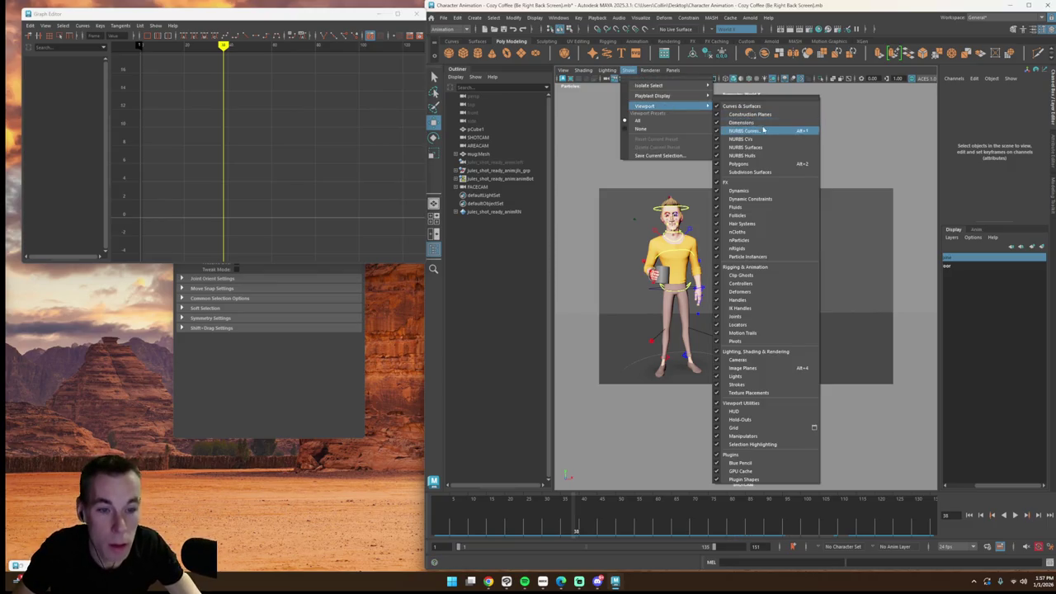
click(755, 125)
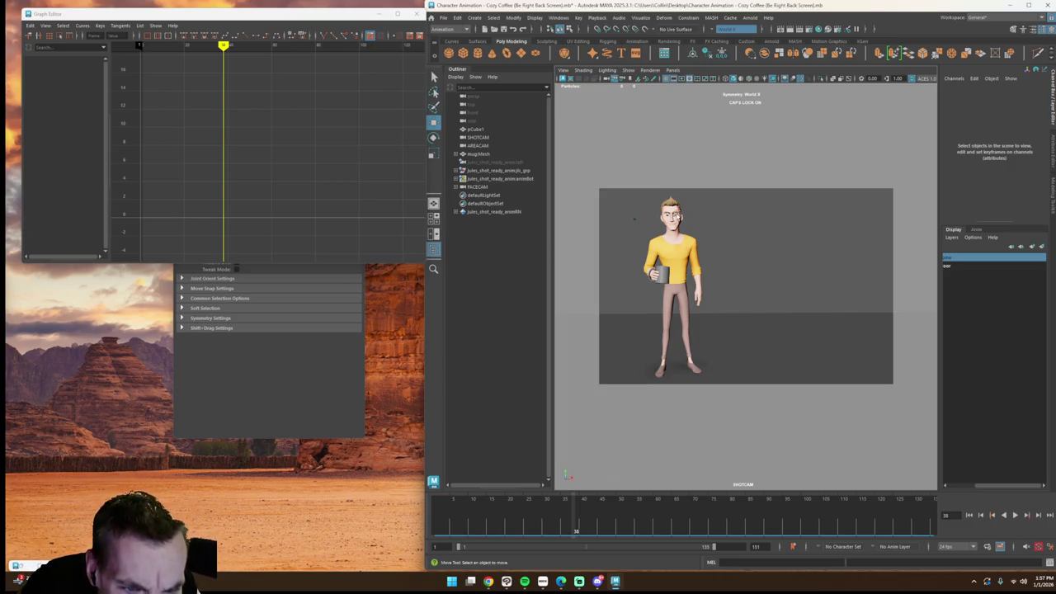
Step: Undo an accidental sideways nudge of the face camera and deselect it
click(675, 216)
drag(687, 223, 724, 223)
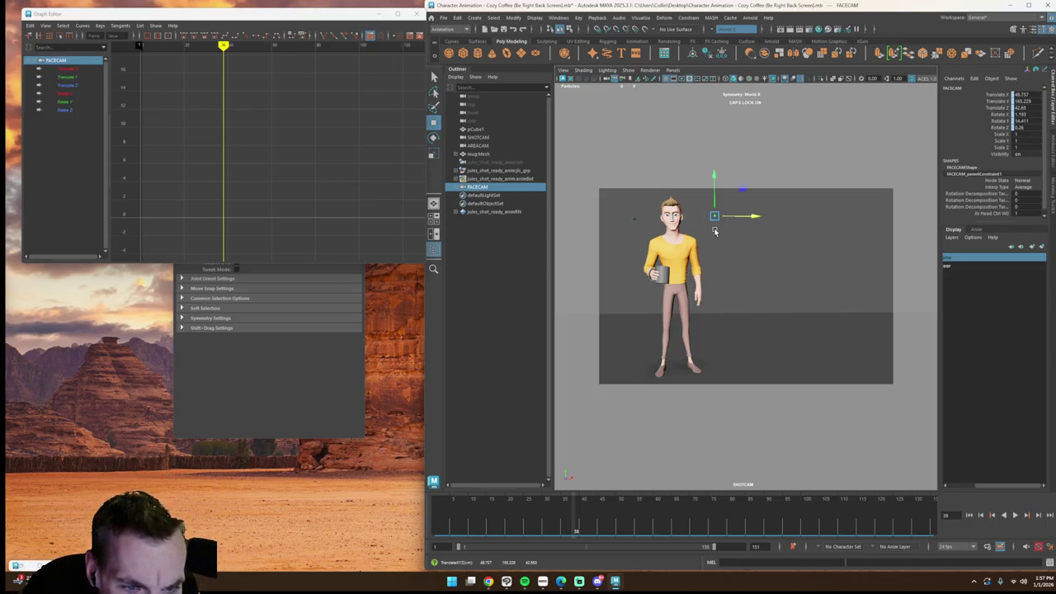
key(ctrl+z)
click(679, 447)
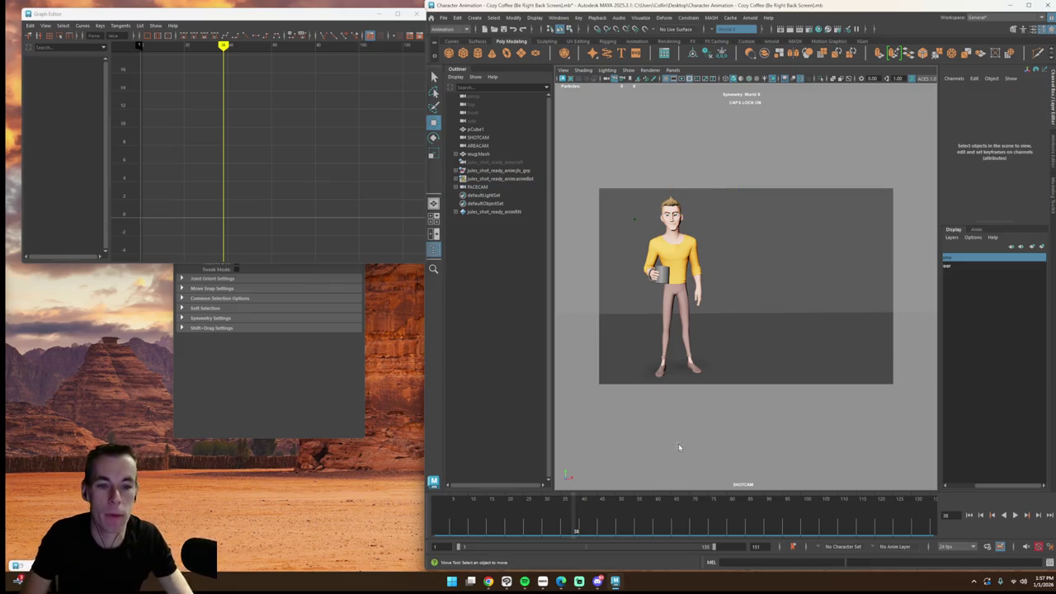
Step: Play the animation from frame 1 and step through the opening frames
key(alt+shift+v)
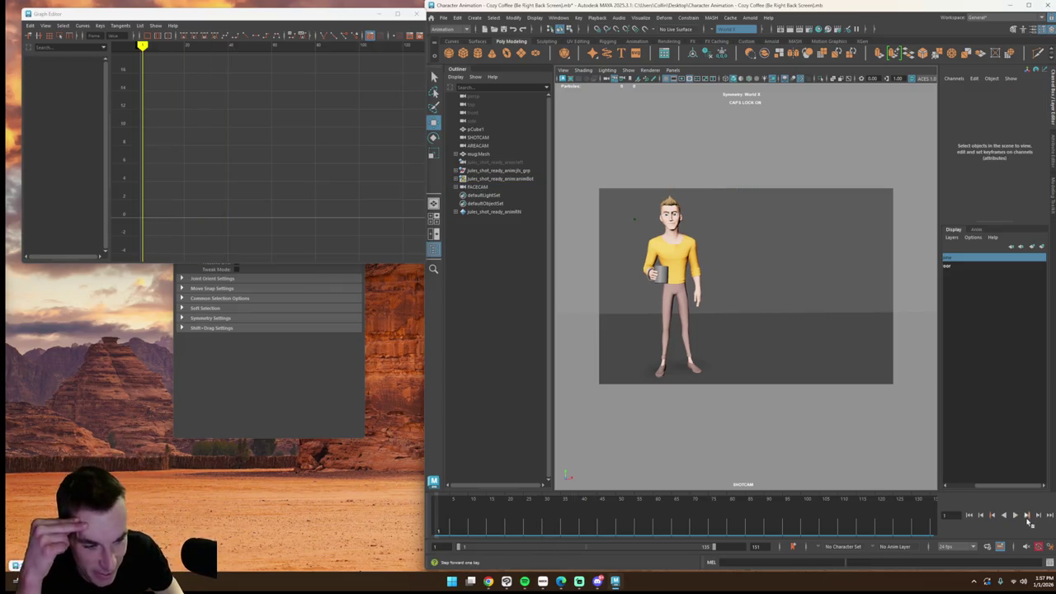
click(1016, 515)
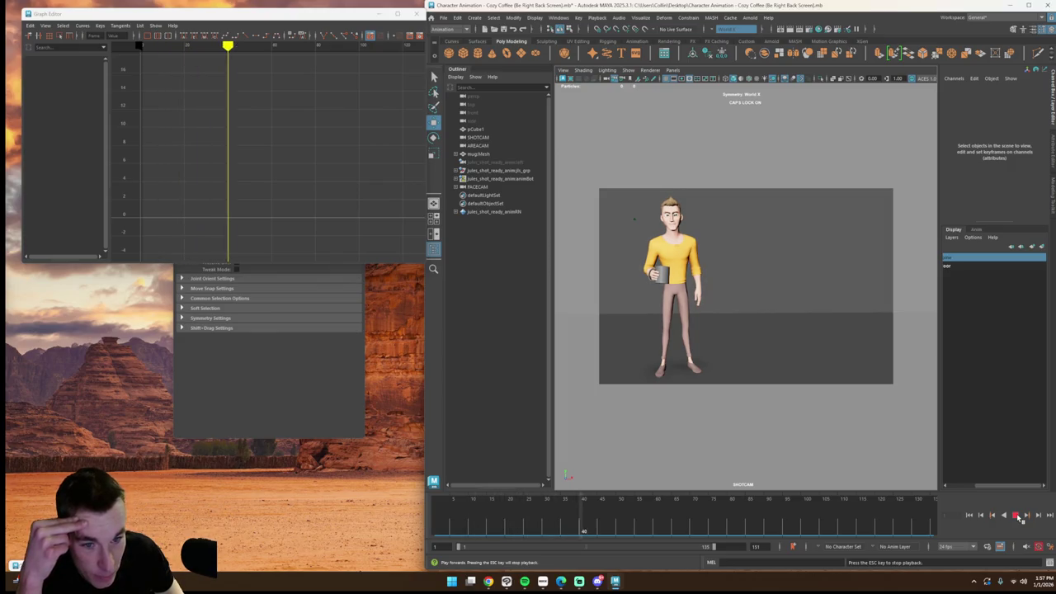
click(1016, 516)
key(alt+shift+v)
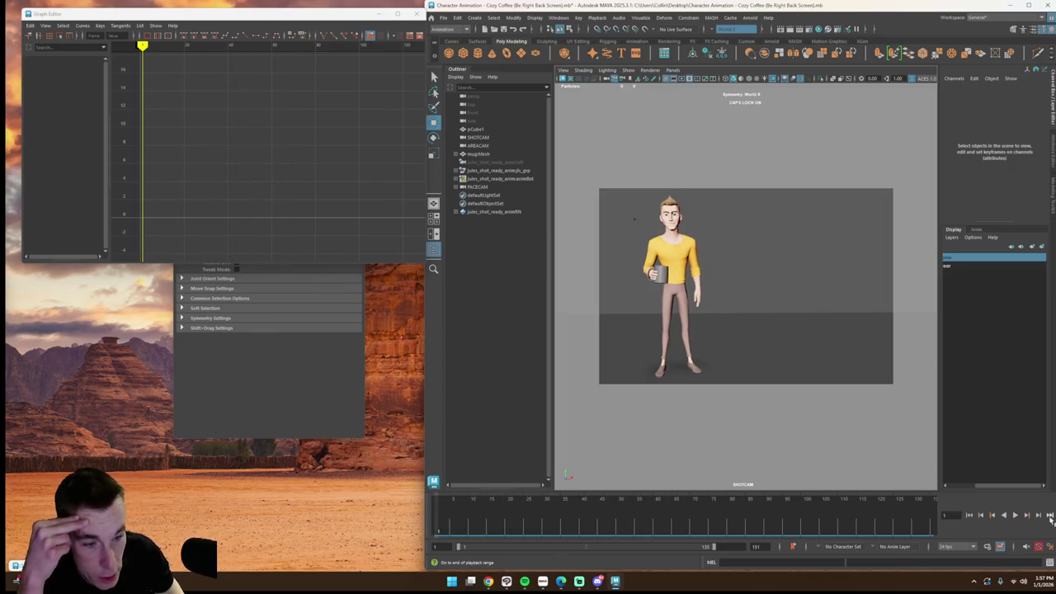
click(1016, 515)
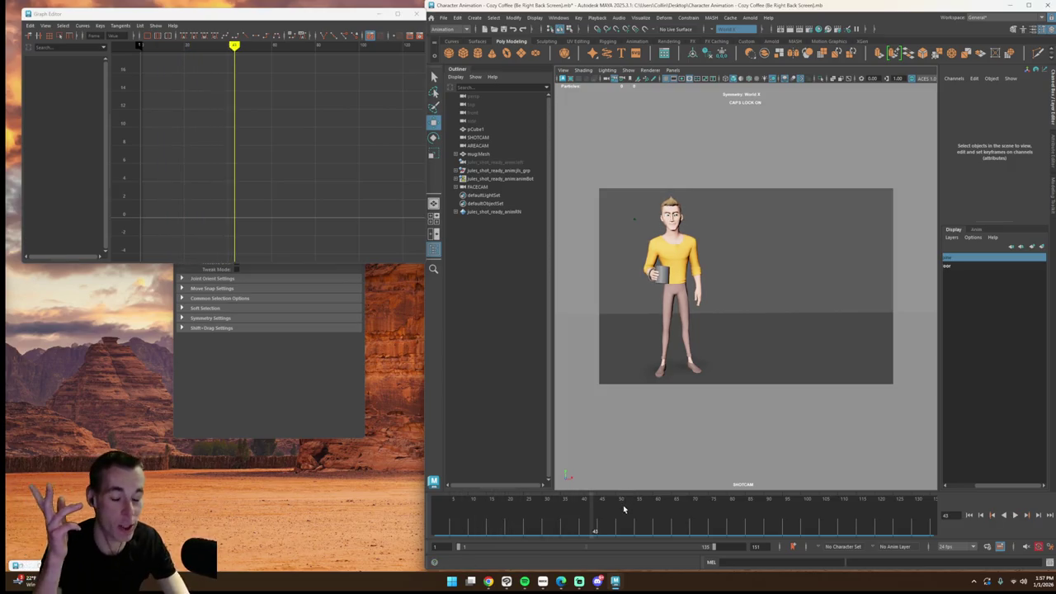
drag(608, 516, 360, 515)
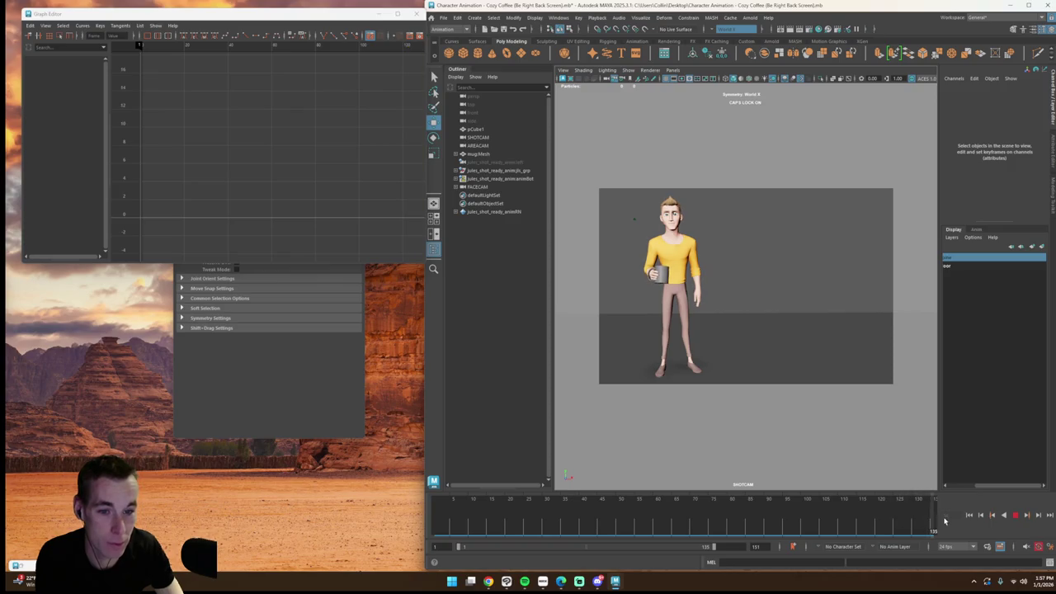
click(969, 514)
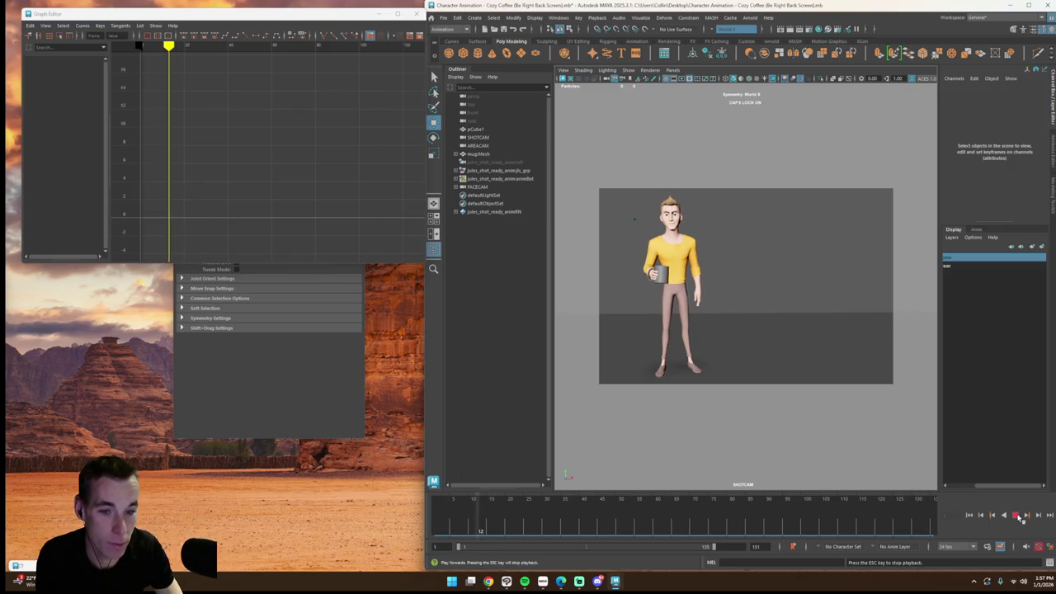
mouse_move(438, 528)
mouse_down()
mouse_move(571, 530)
mouse_move(486, 521)
mouse_move(689, 502)
mouse_move(320, 470)
mouse_up()
Step: Save the scene, replay the full animation, and split the view to add the close-up camera
key(ctrl+s)
key(alt+v)
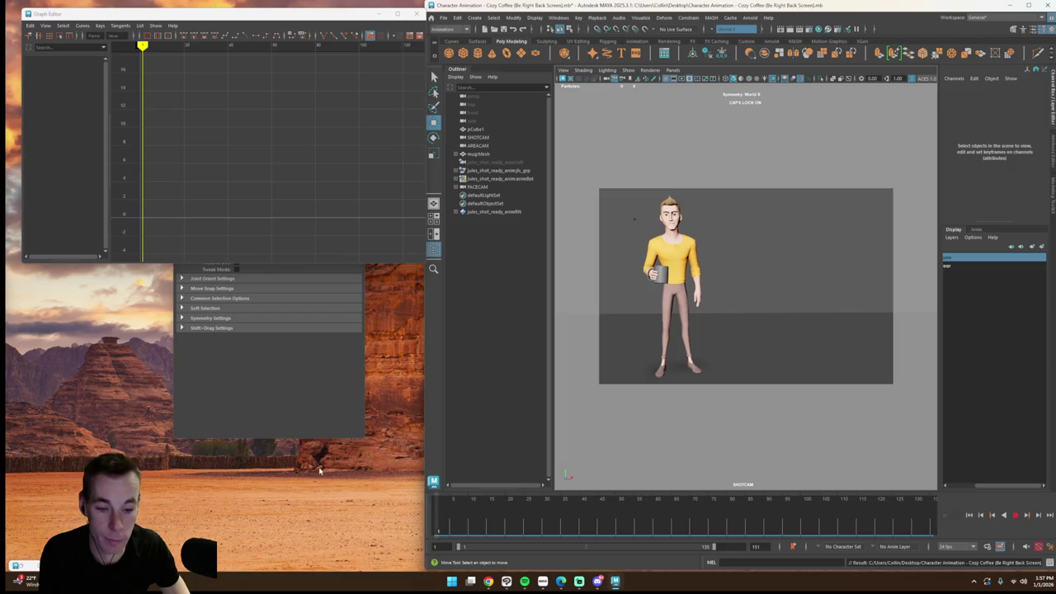
click(1018, 515)
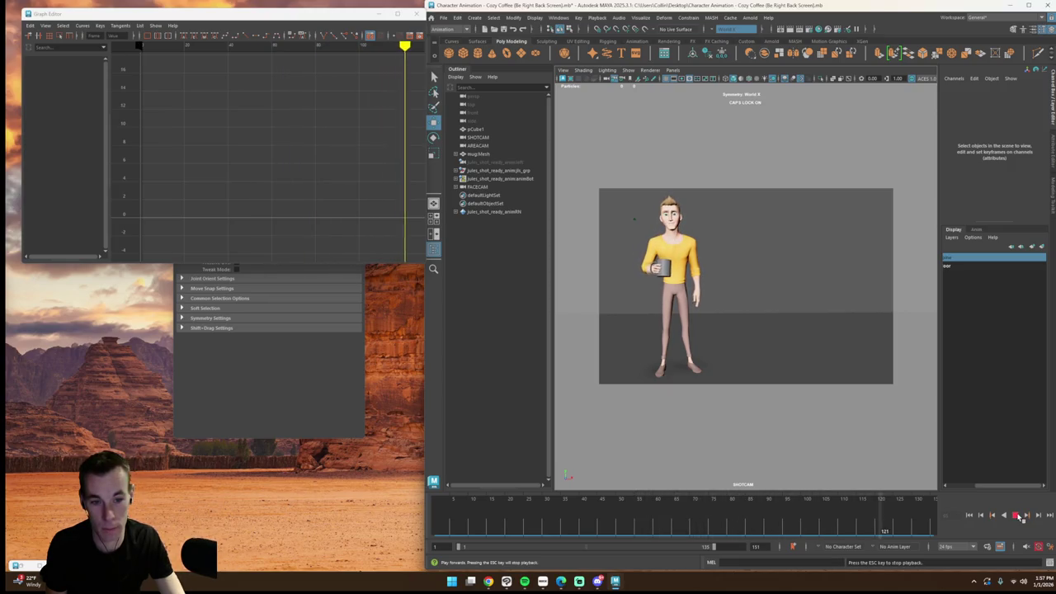
mouse_move(899, 525)
mouse_down()
mouse_move(521, 506)
mouse_move(730, 532)
mouse_move(758, 530)
mouse_move(625, 520)
mouse_move(868, 534)
mouse_up()
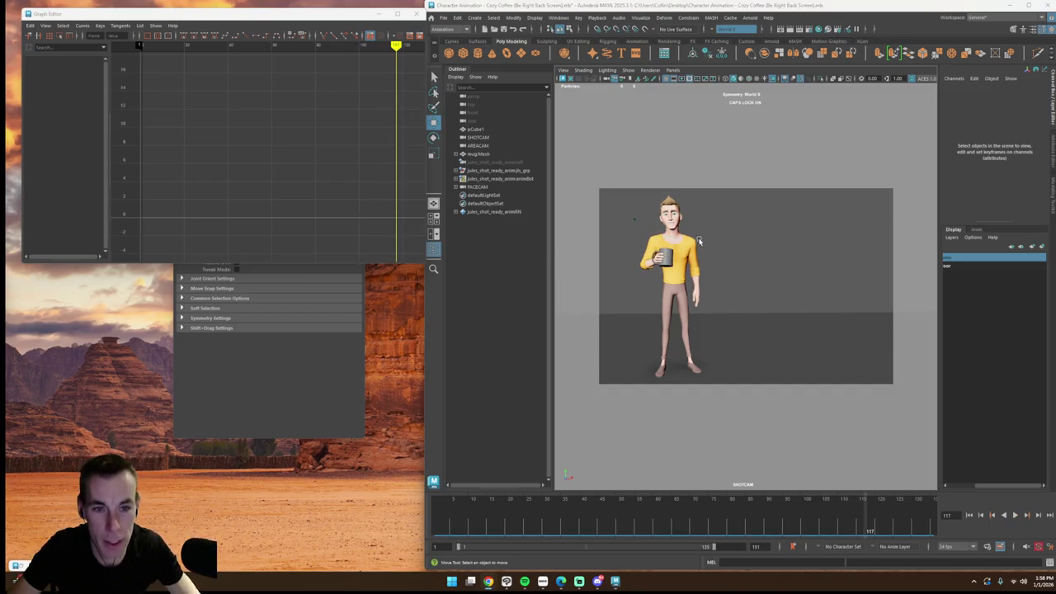
key(space)
key(super)
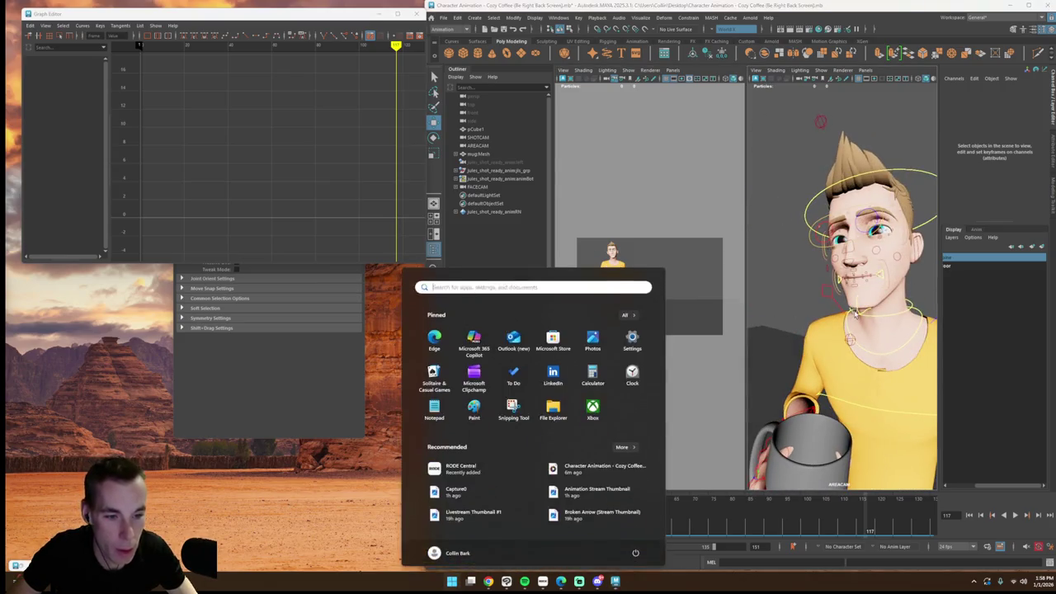
Step: Isolate the lower jaw control's Rotate X curve and select its final key near frame 125
click(858, 311)
mouse_move(856, 513)
mouse_down()
mouse_move(855, 525)
mouse_move(869, 524)
mouse_up()
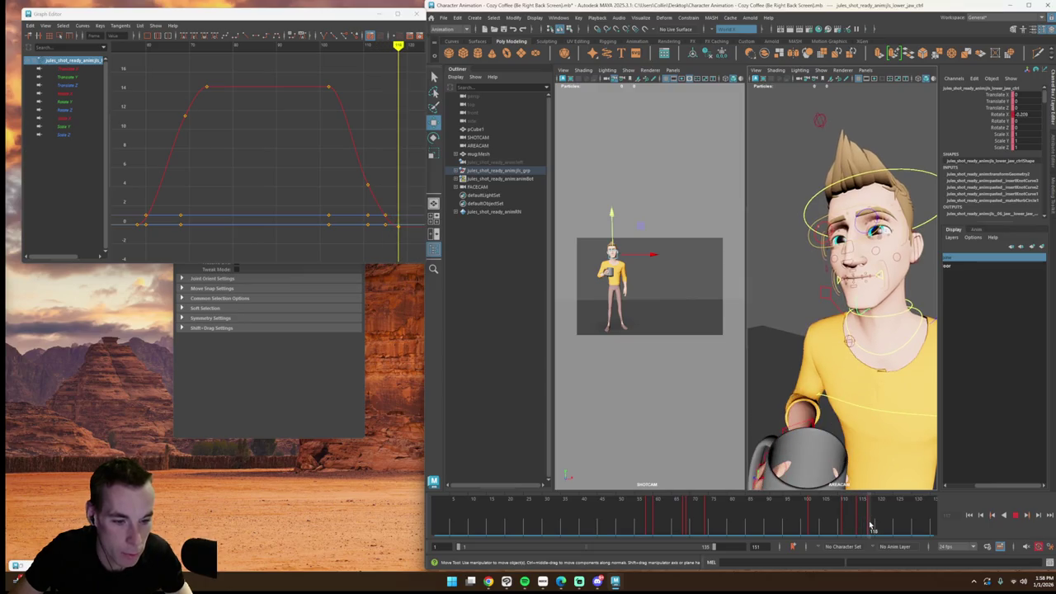
click(64, 93)
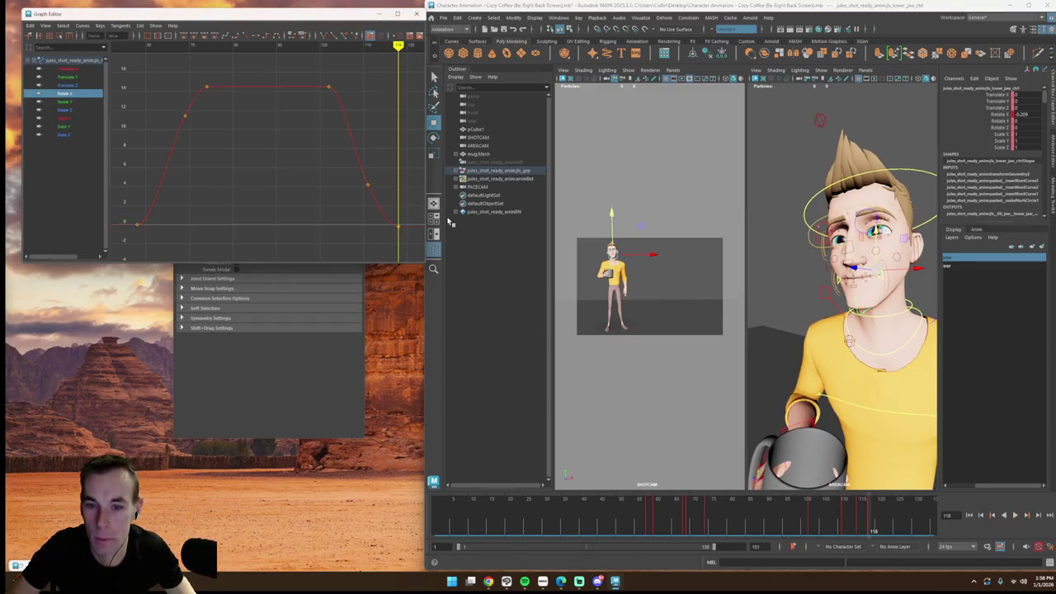
alt+middle_drag(403, 230, 364, 217)
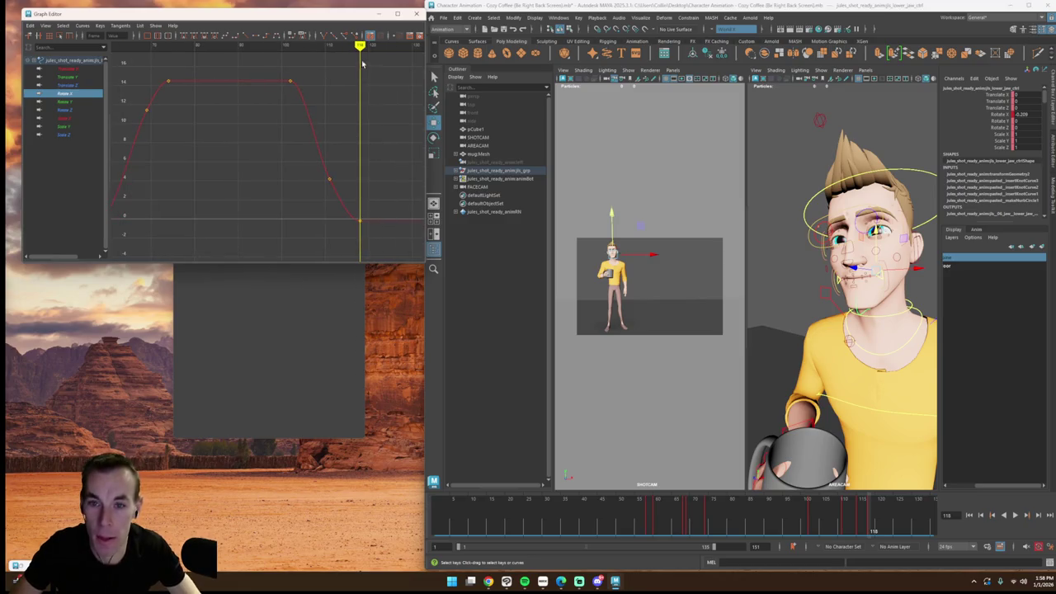
drag(361, 63, 400, 90)
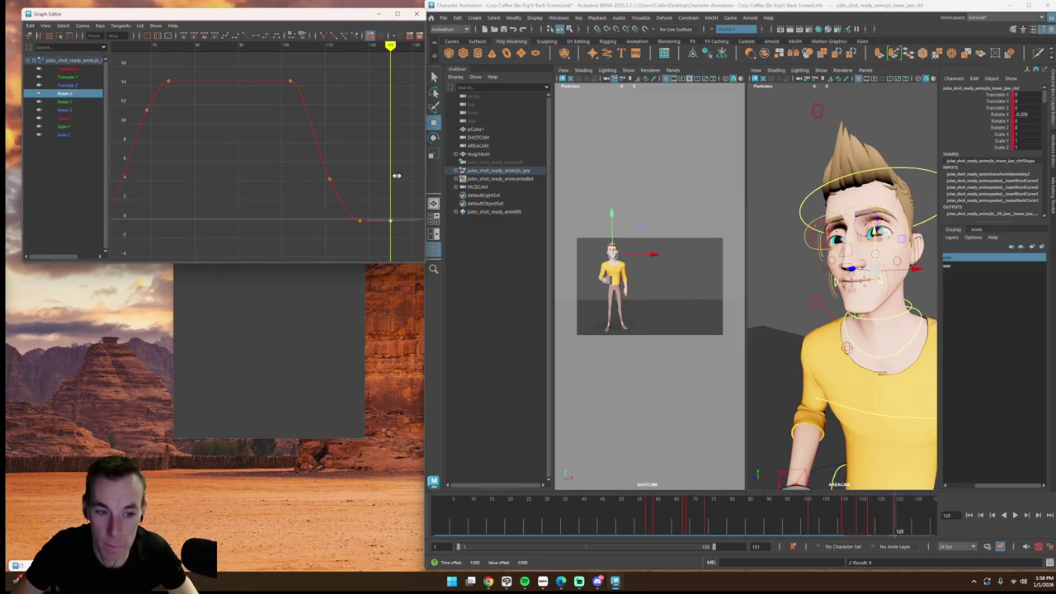
click(395, 221)
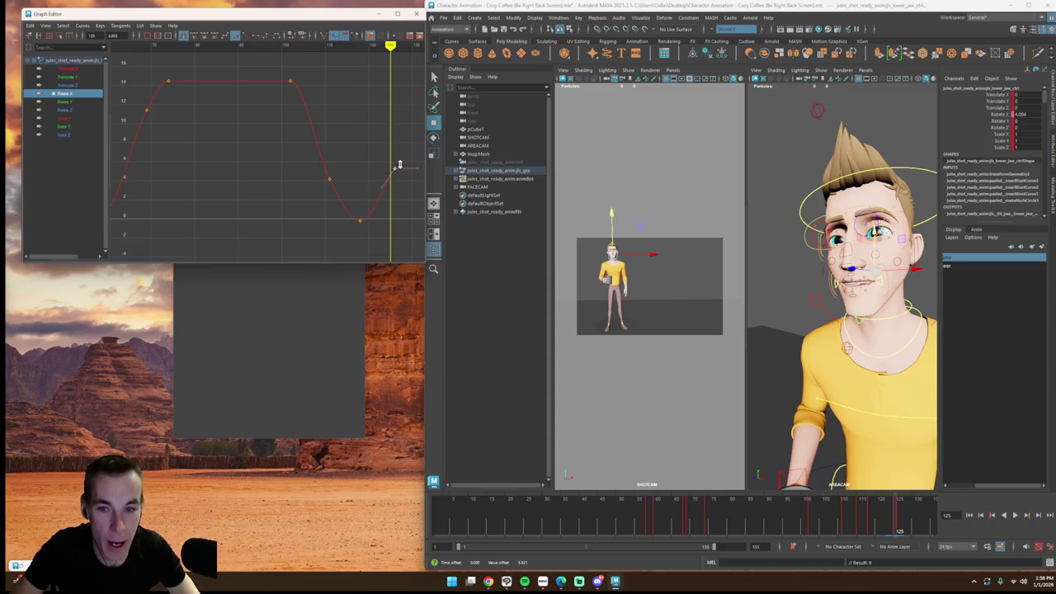
Step: Add jaw keys around frames 129–132 so the jaw briefly reopens, then play it
drag(376, 62, 407, 65)
alt+middle_drag(404, 89, 335, 97)
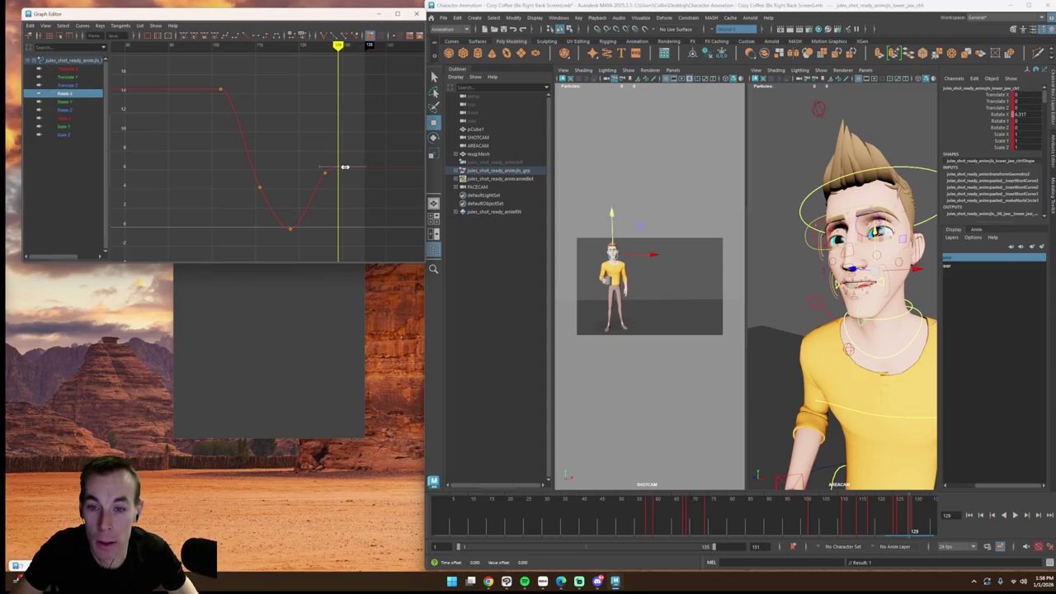
drag(347, 49, 352, 54)
key(alt+v)
key(alt+v)
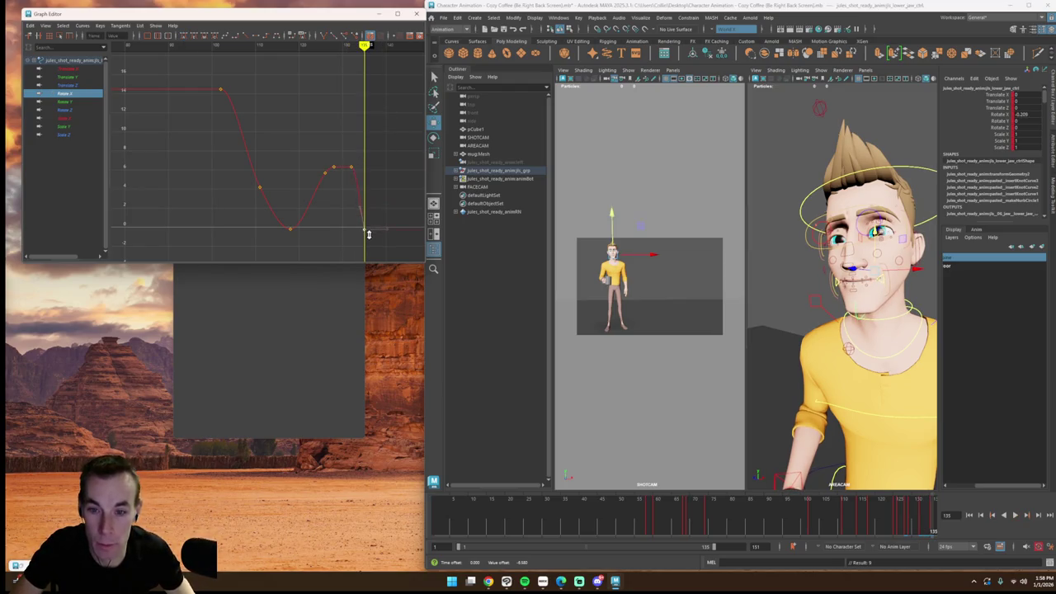
Step: Deselect the jaw and review the drinking moment in a maximized SHOTCAM view
click(196, 49)
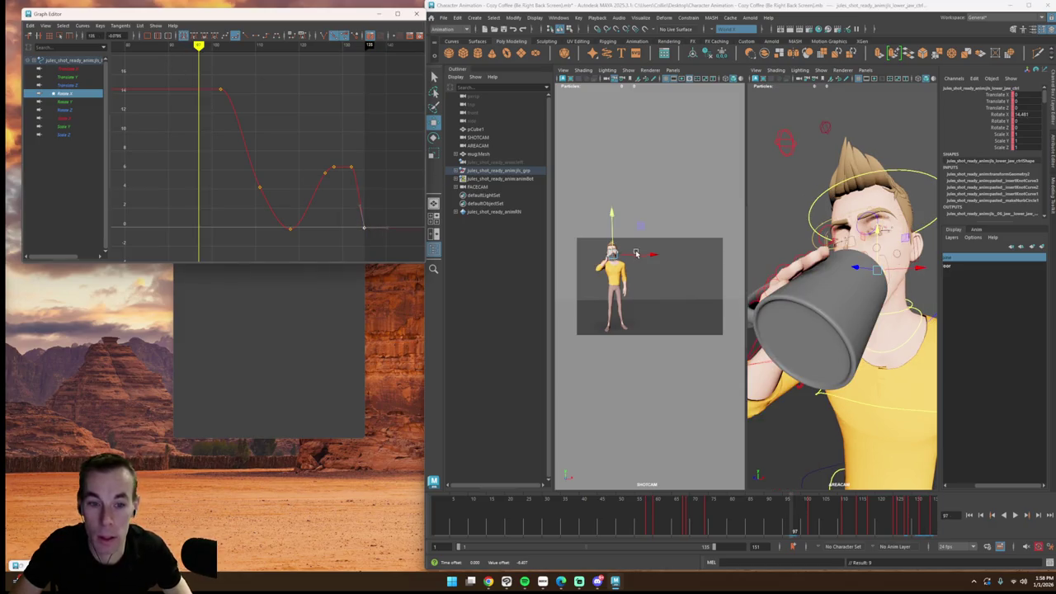
click(601, 247)
key(space)
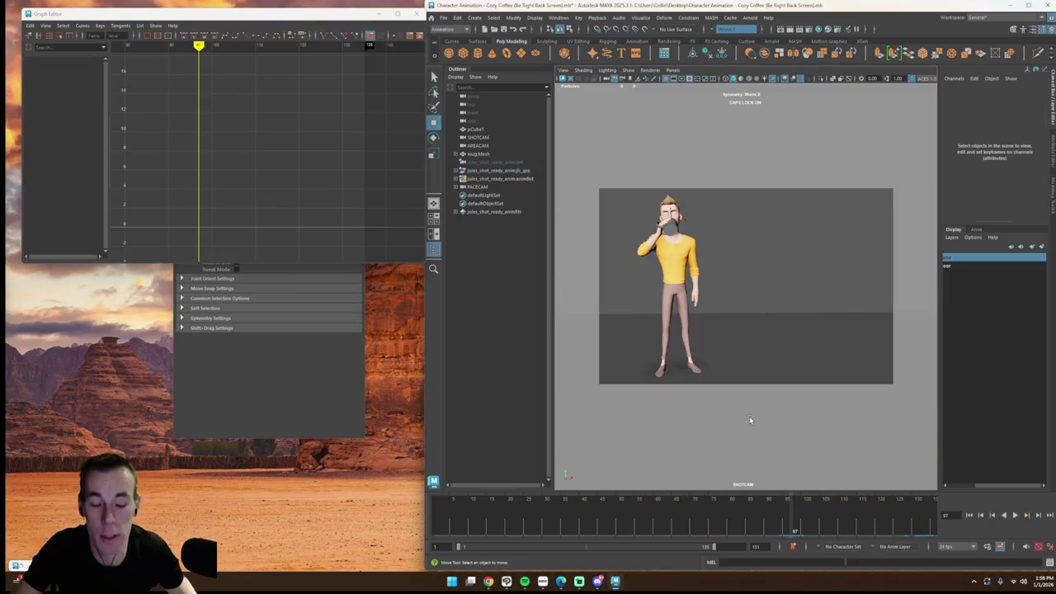
click(732, 528)
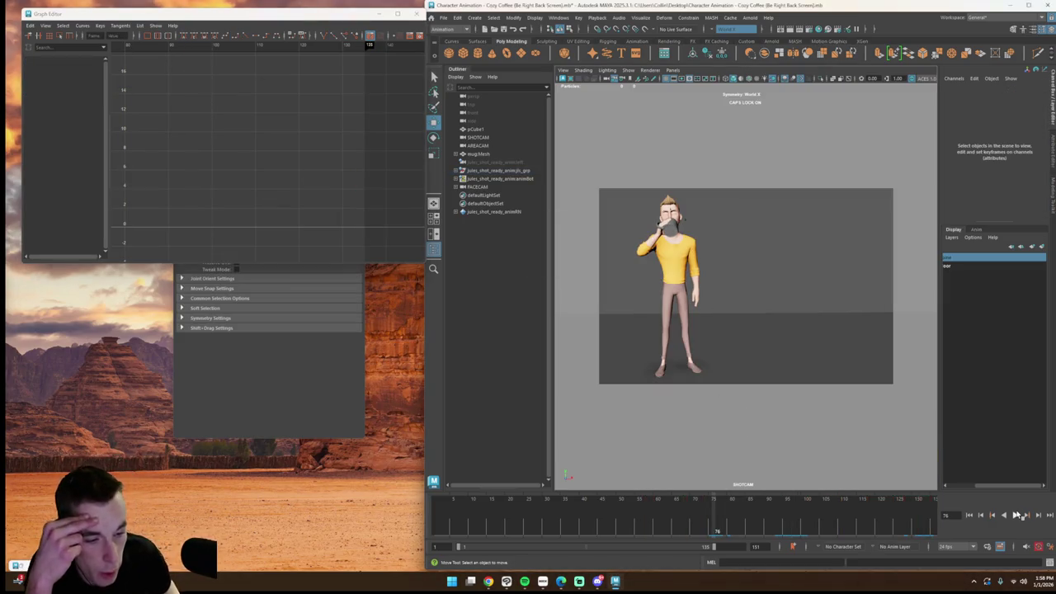
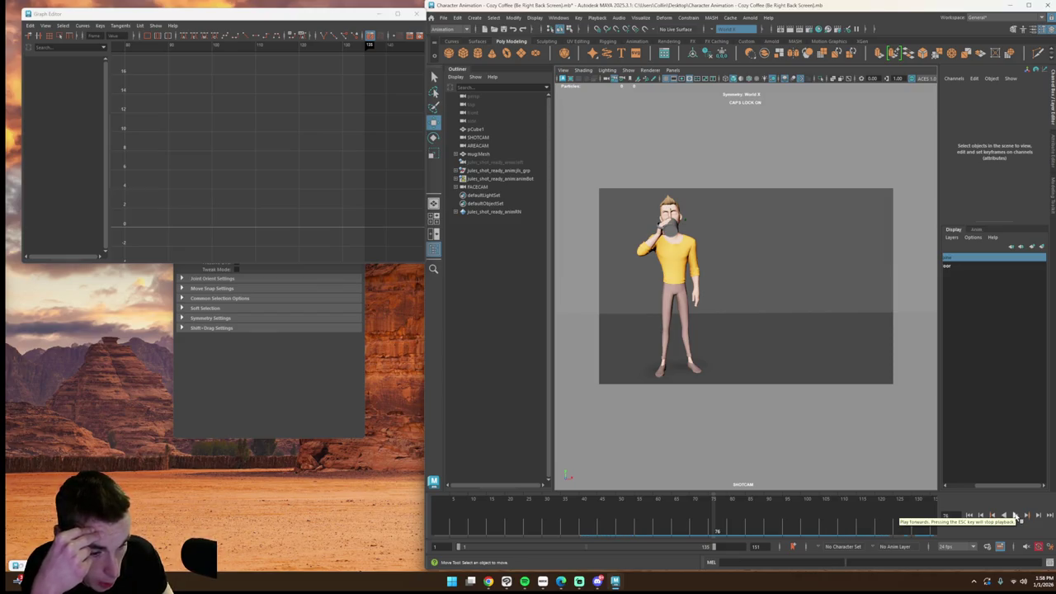
Step: Review the shot's final frames, show the rig controllers, and split the view into two panes
click(1017, 514)
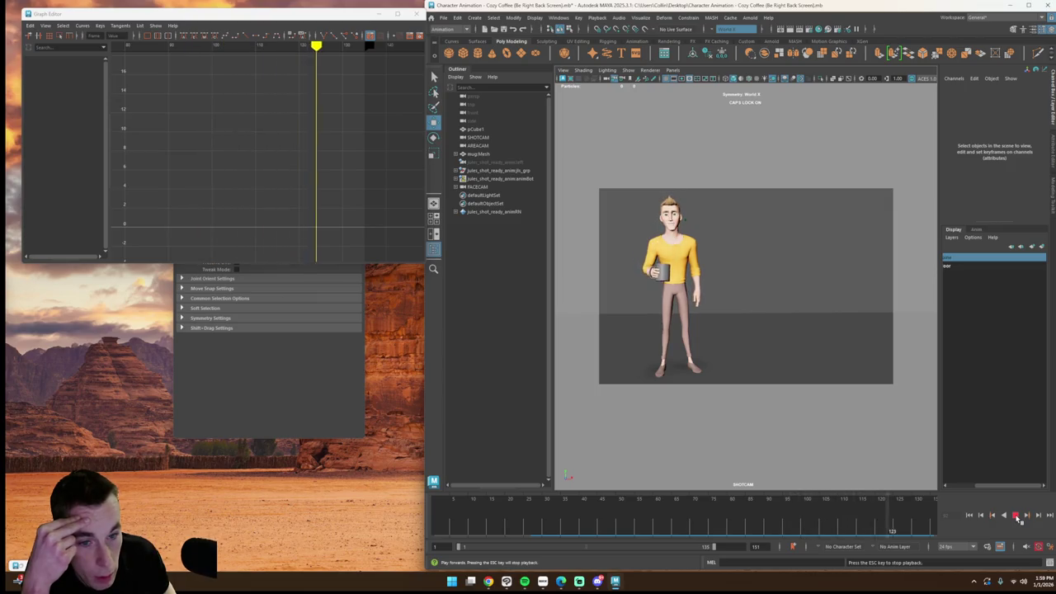
mouse_move(922, 530)
mouse_down()
mouse_move(862, 534)
mouse_move(933, 543)
mouse_up()
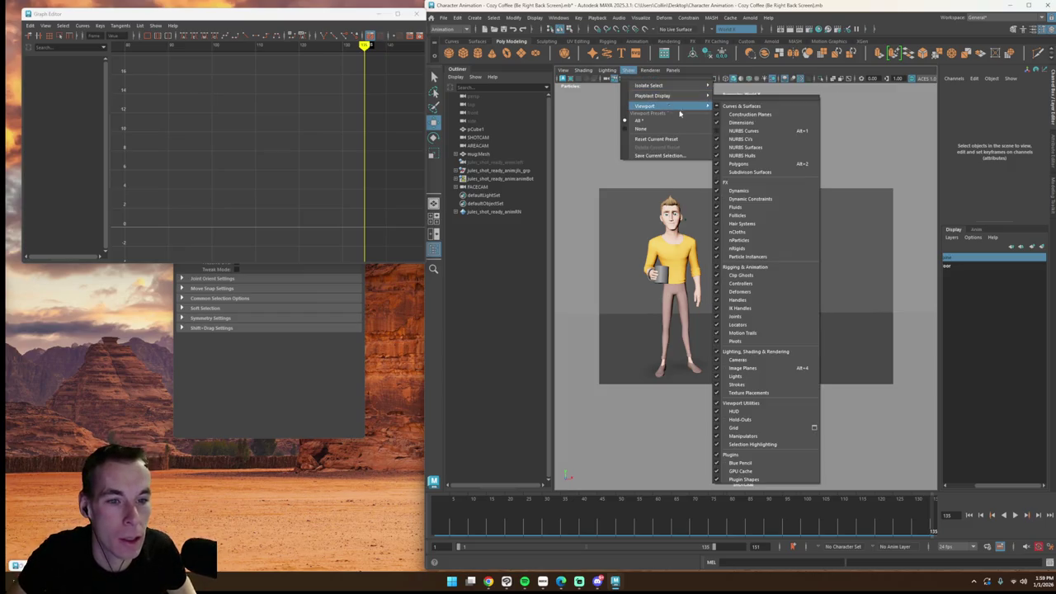
mouse_move(652, 105)
click(746, 131)
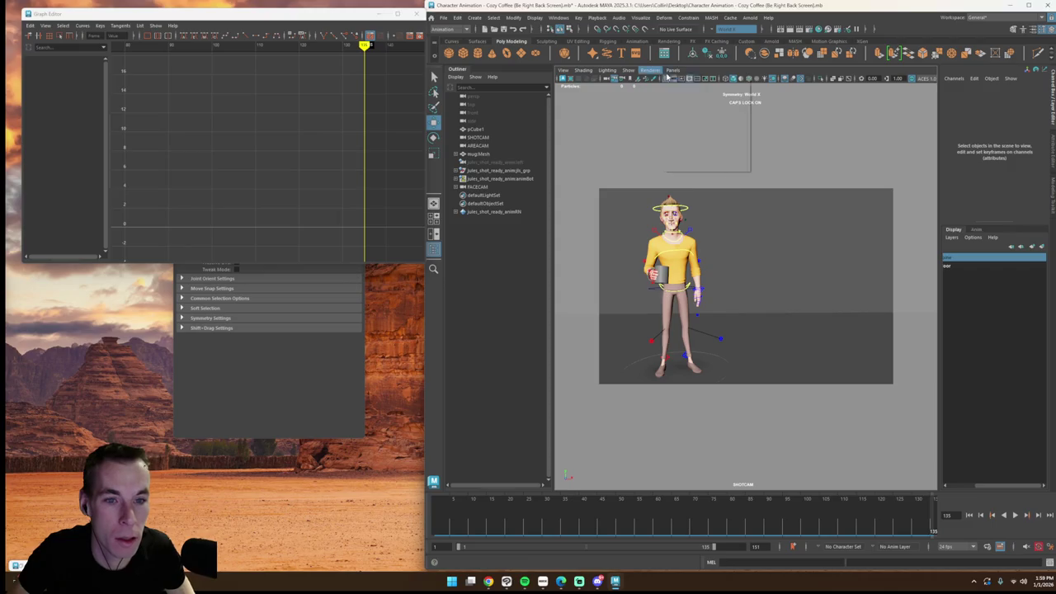
click(673, 70)
click(784, 139)
key(super)
Step: Orbit and zoom the close-up camera onto the character's face and scrub to around frame 110
click(851, 281)
click(851, 281)
mouse_move(851, 281)
alt+mouse_down()
mouse_move(860, 301)
mouse_move(797, 301)
mouse_move(854, 294)
mouse_move(846, 299)
mouse_move(854, 308)
mouse_move(830, 310)
alt+mouse_up()
scroll(841, 305, up, 6)
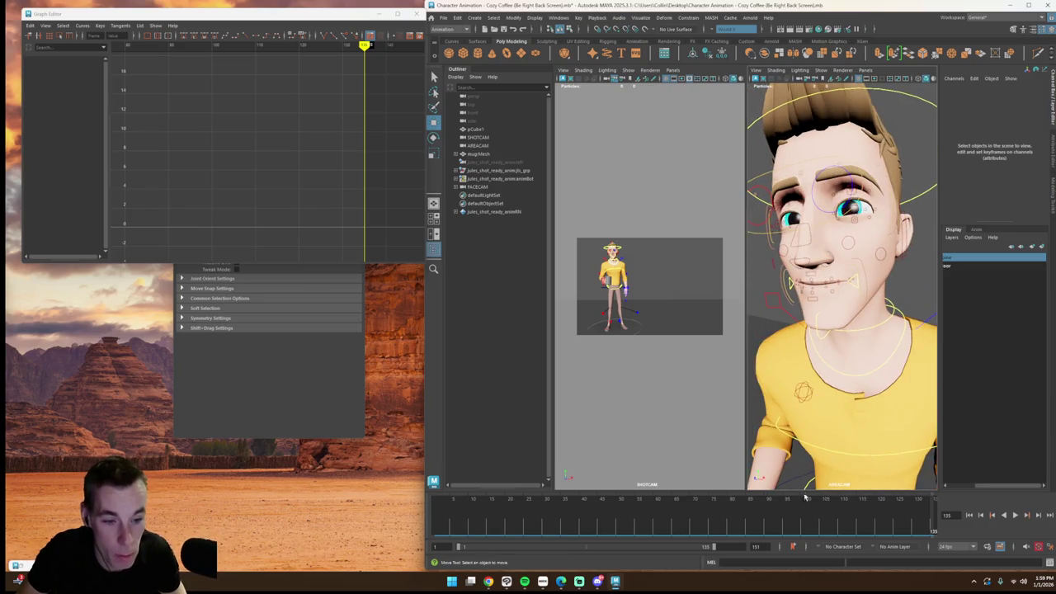
drag(805, 497, 849, 427)
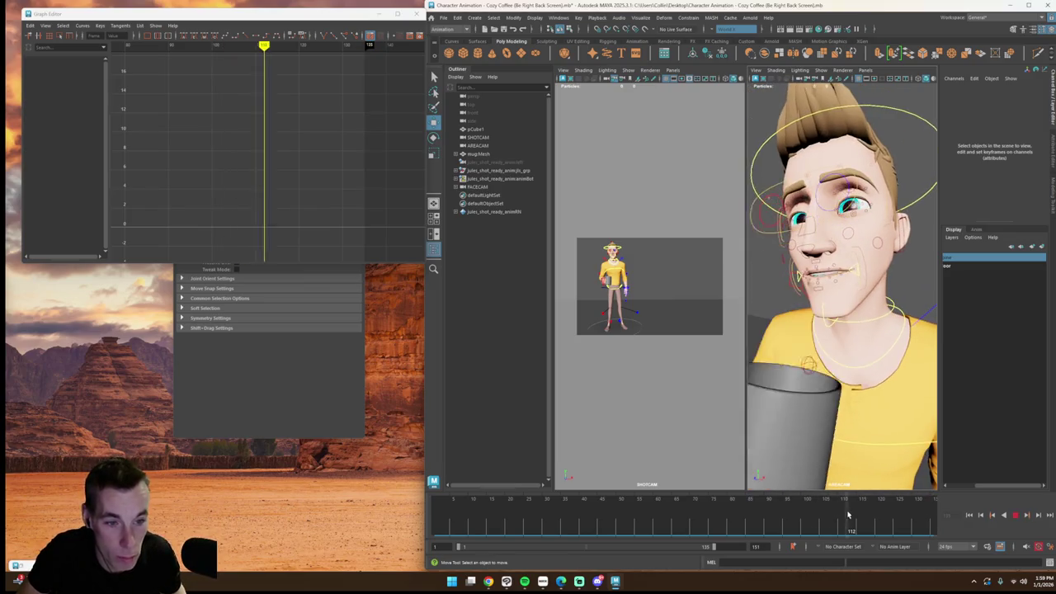
Step: Lower the jaw control's late Rotate X key near frame 117, then return to the single camera view
click(824, 307)
click(64, 93)
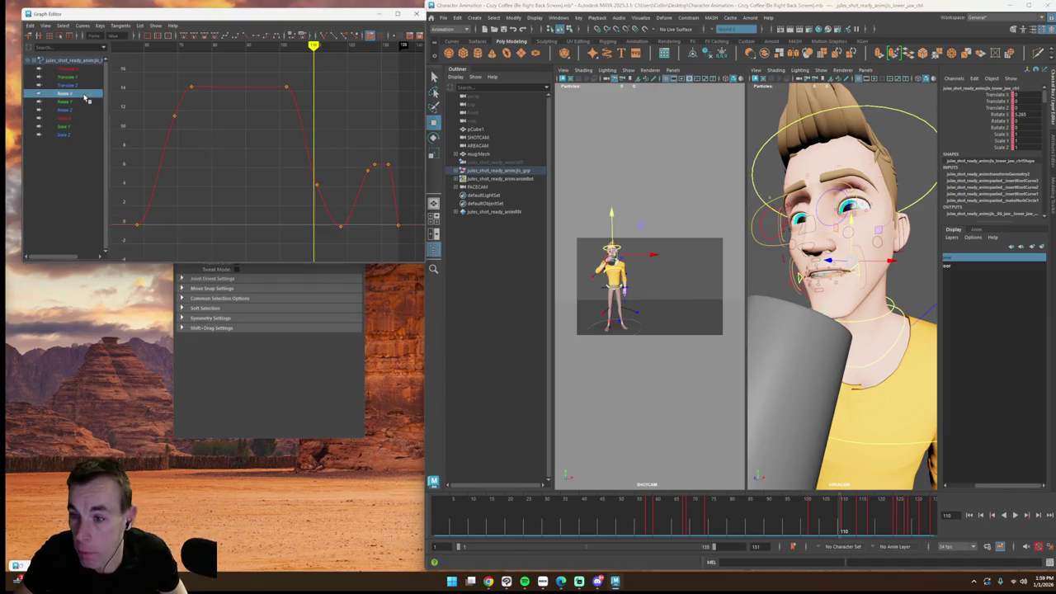
key(f)
drag(302, 91, 324, 112)
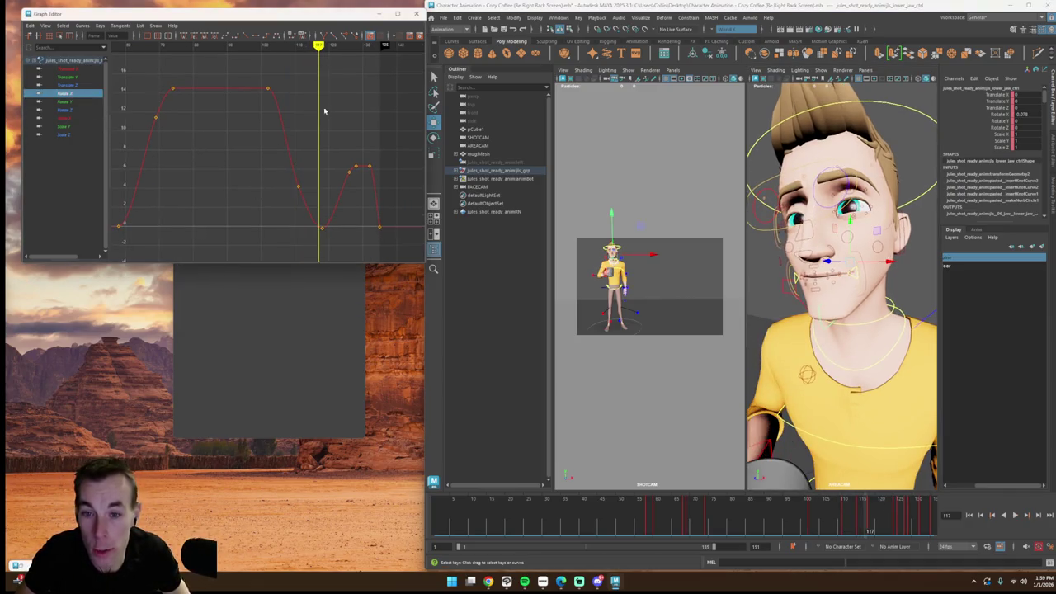
drag(366, 195, 366, 194)
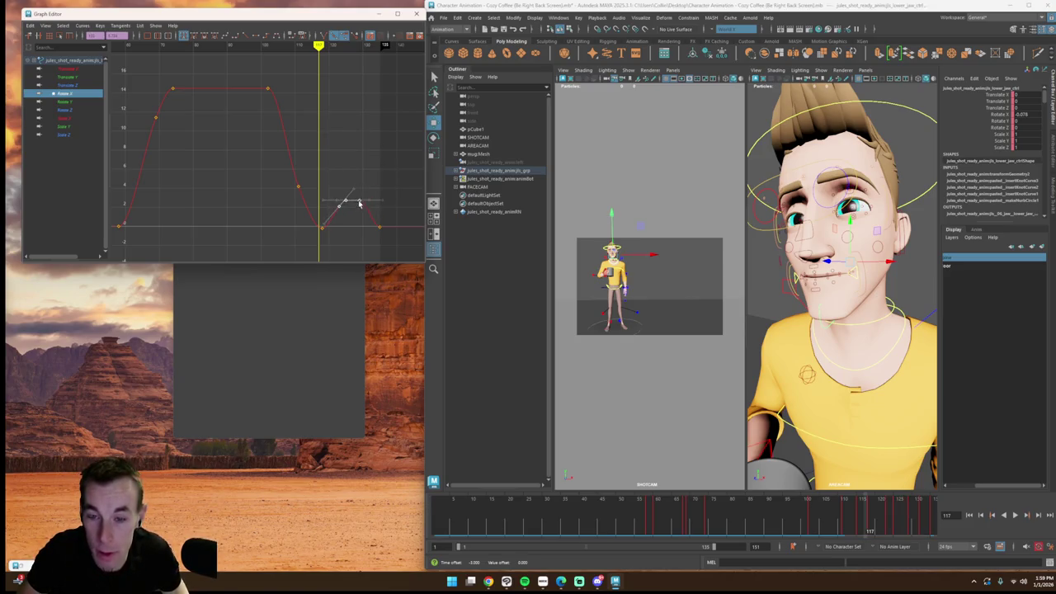
key(space)
click(748, 133)
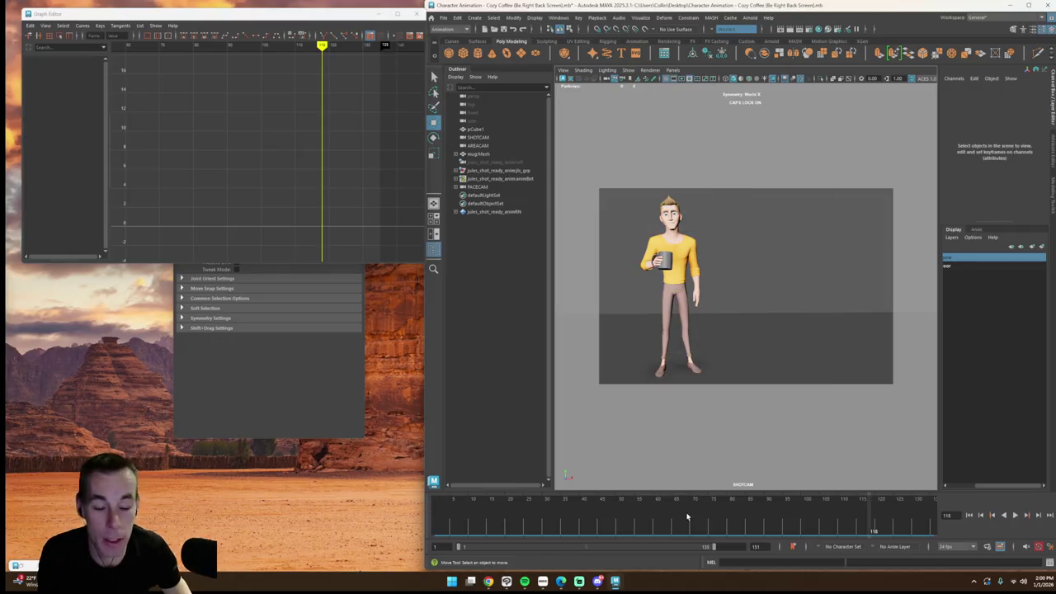
key(alt+shift+v)
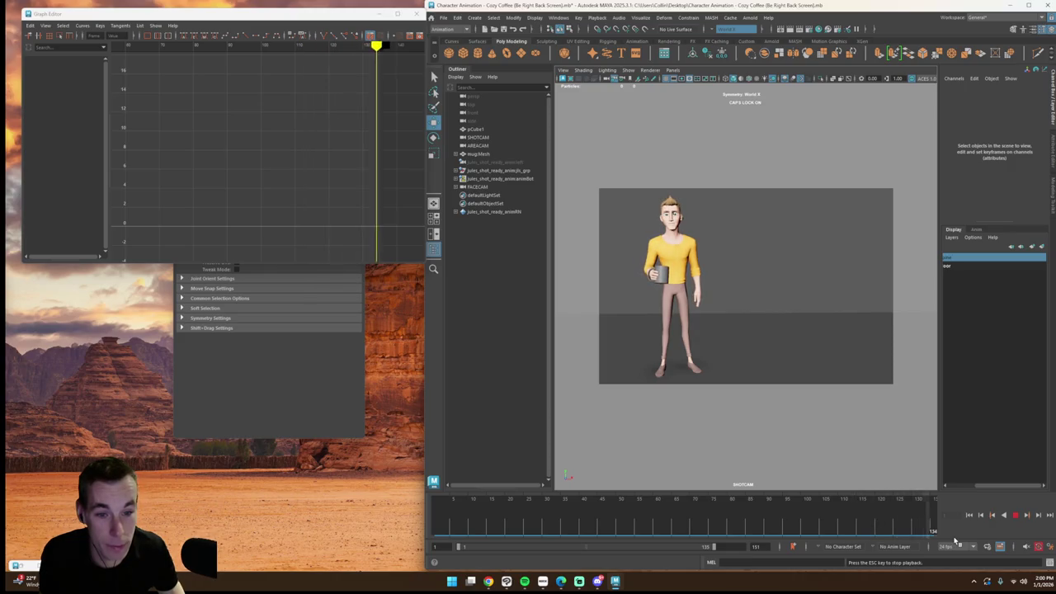
click(1003, 514)
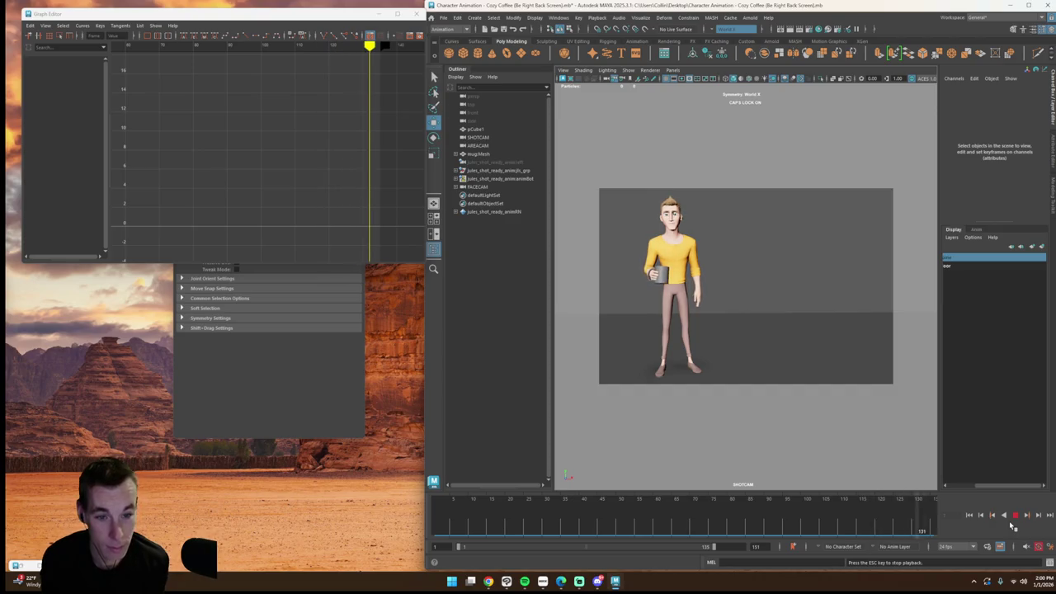
click(1003, 515)
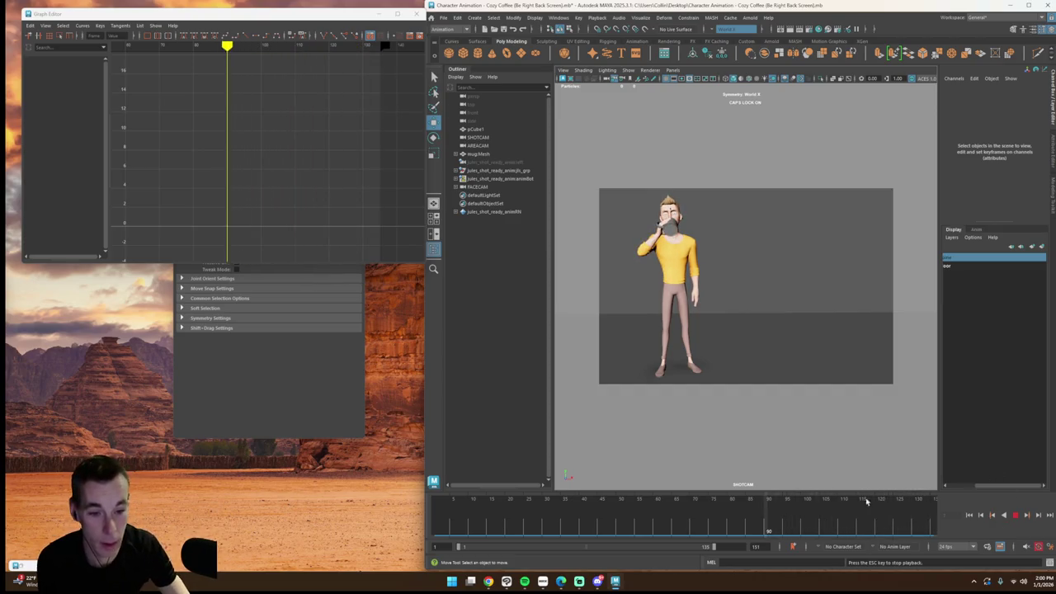
click(484, 498)
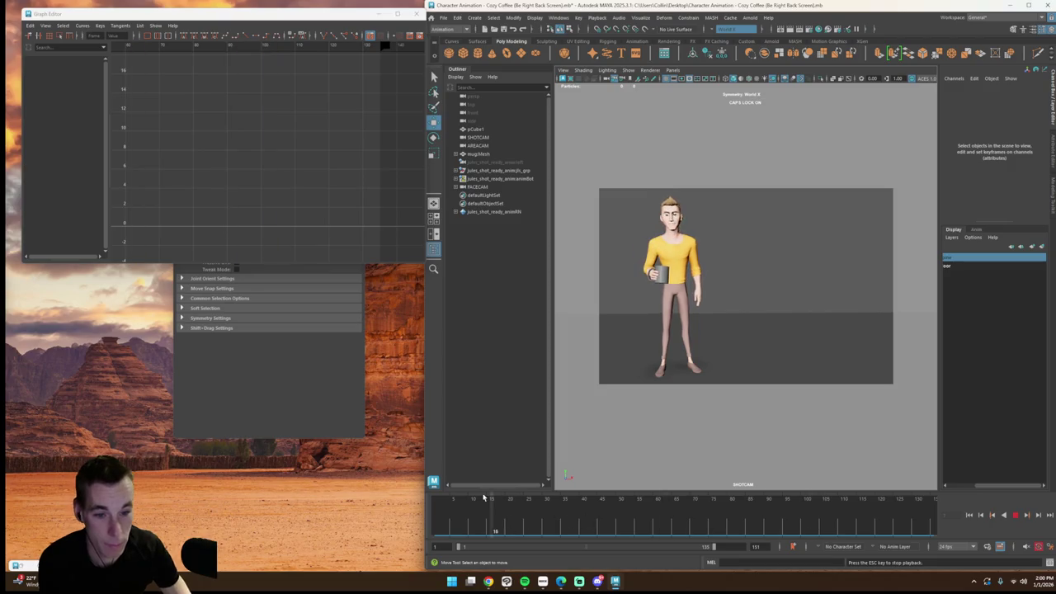
drag(617, 524, 482, 506)
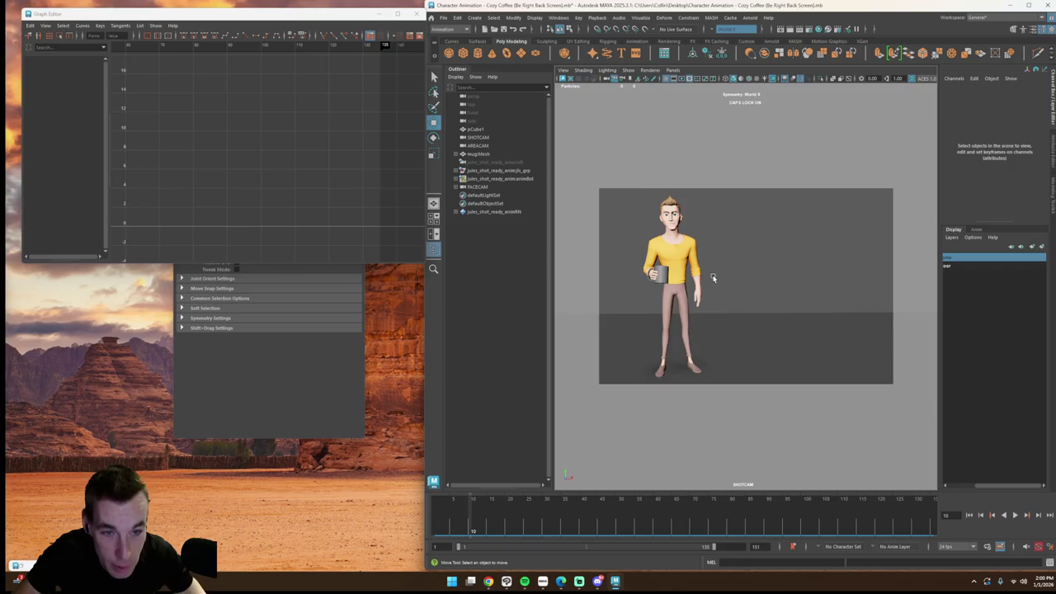
Step: Show rig controls in two panes and select the right hand IK control for rotation
click(630, 71)
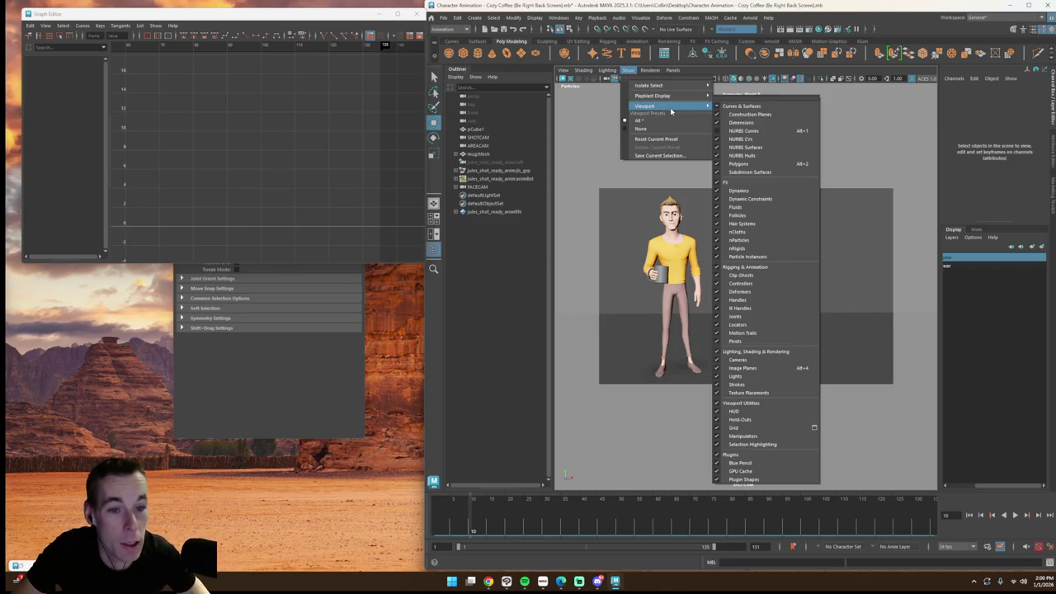
click(754, 132)
key(space)
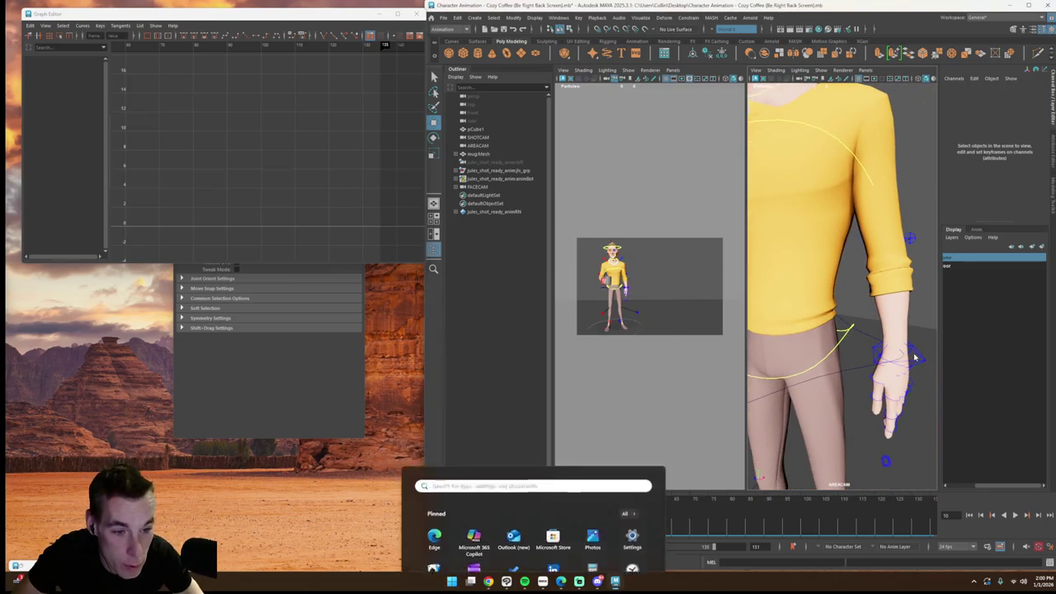
click(857, 393)
mouse_move(475, 511)
mouse_down()
mouse_move(455, 522)
mouse_move(487, 528)
mouse_up()
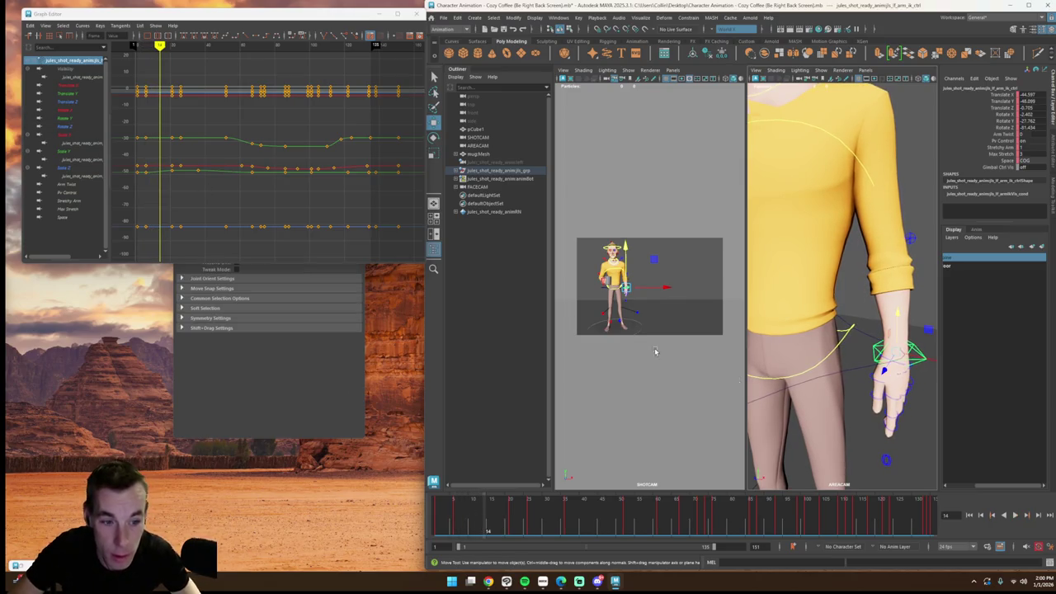
key(e)
Step: Isolate the hand's Rotate Y curve and pull its keys into a deeper, slightly later dip
click(65, 110)
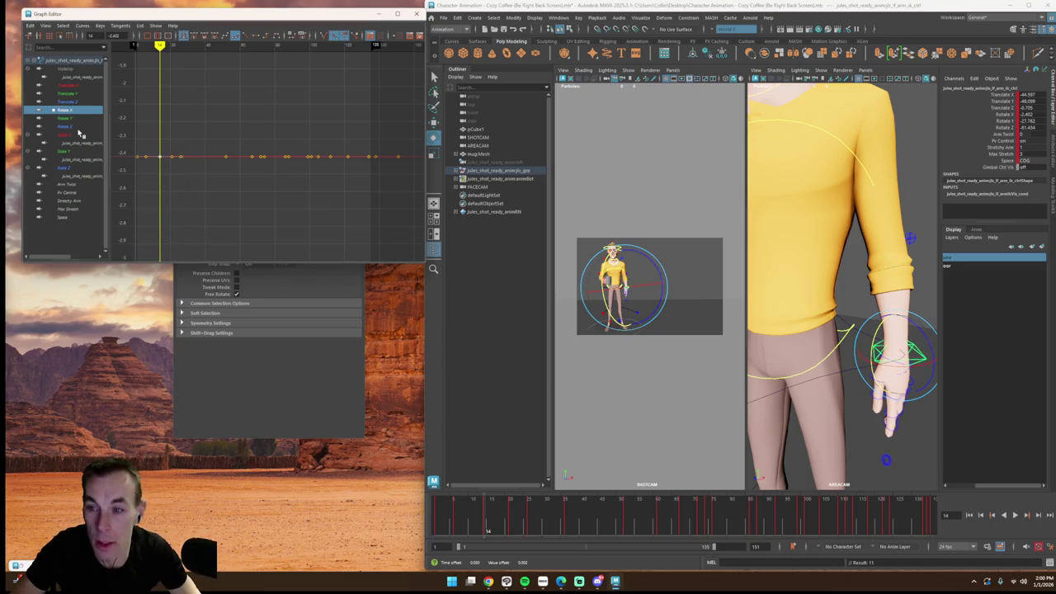
key(Down)
middle_drag(160, 91, 168, 124)
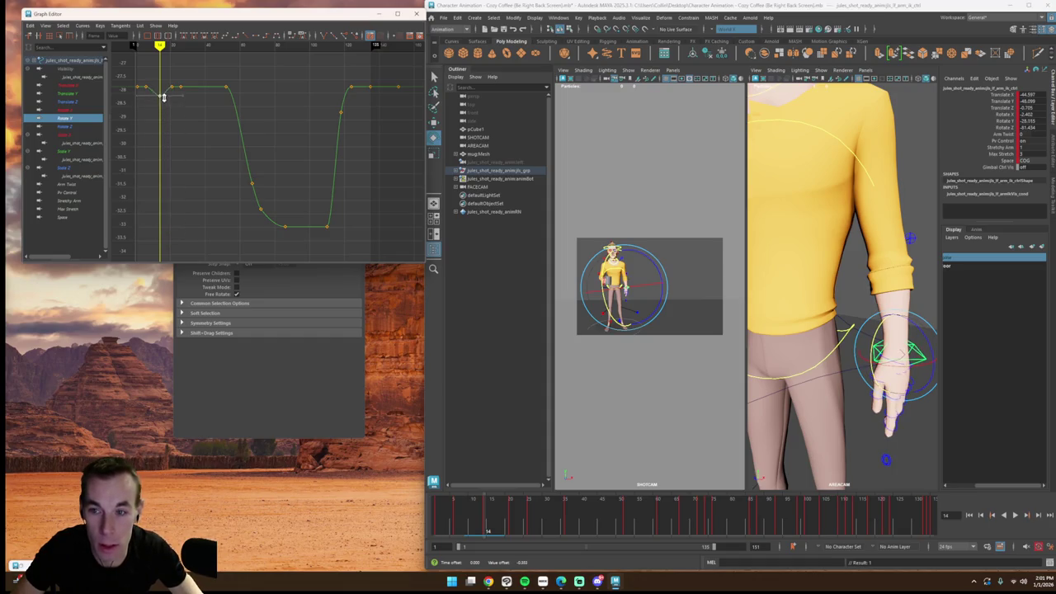
key(f)
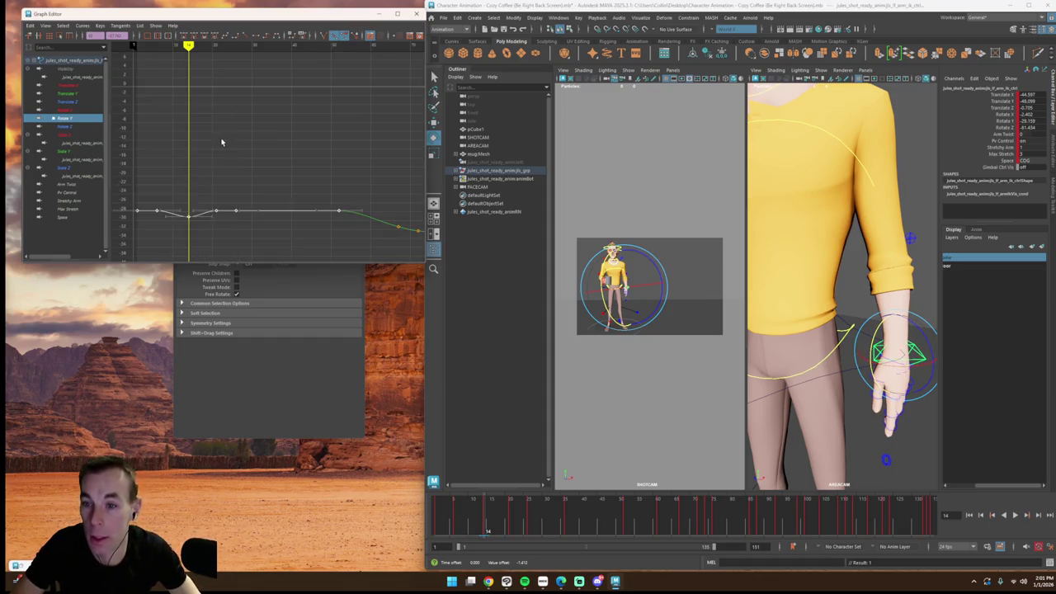
click(300, 221)
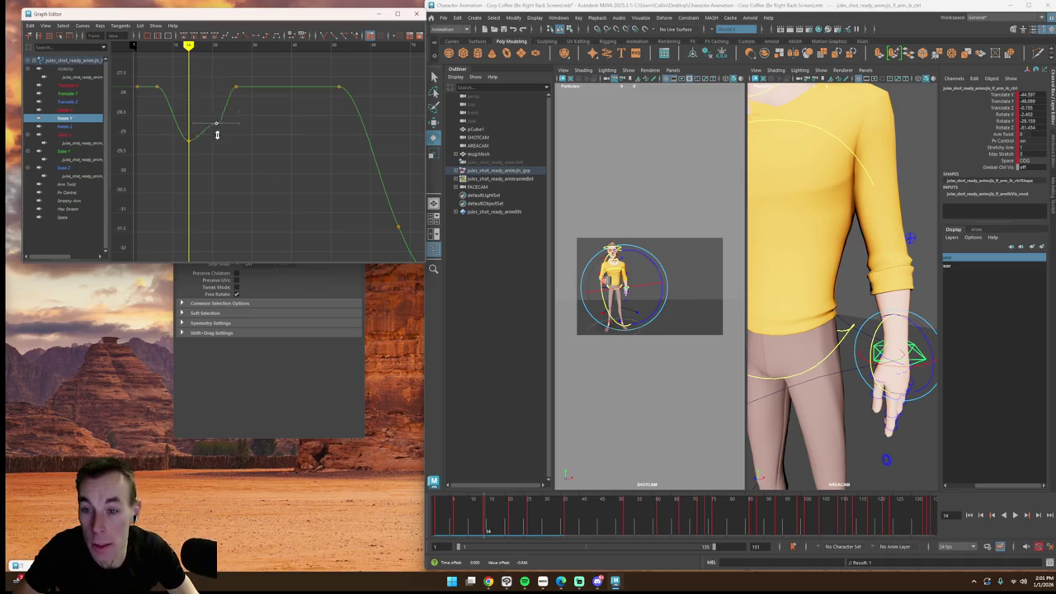
drag(160, 77, 184, 121)
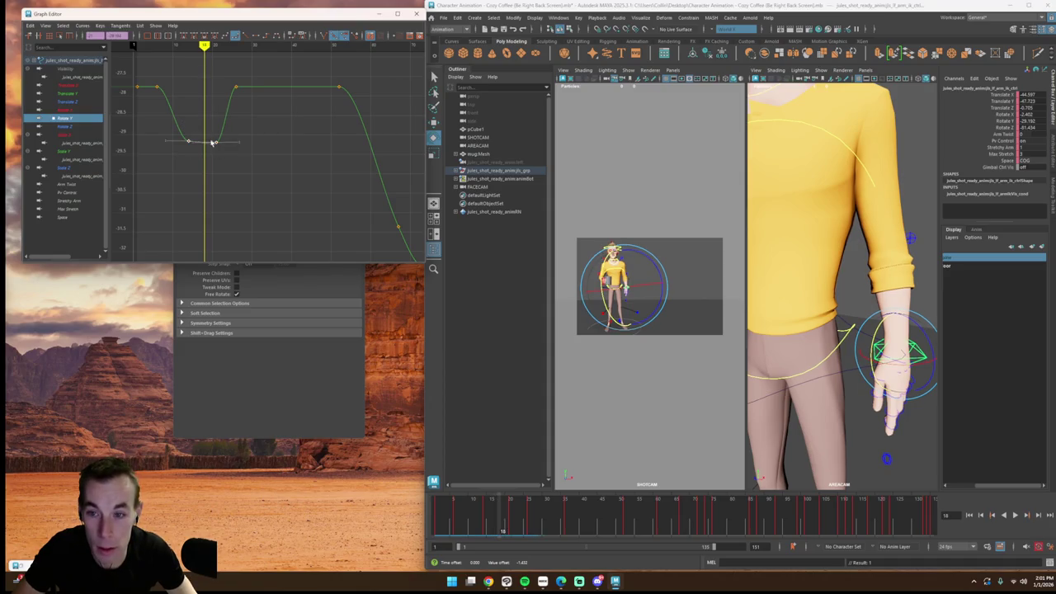
middle_drag(220, 197, 222, 291)
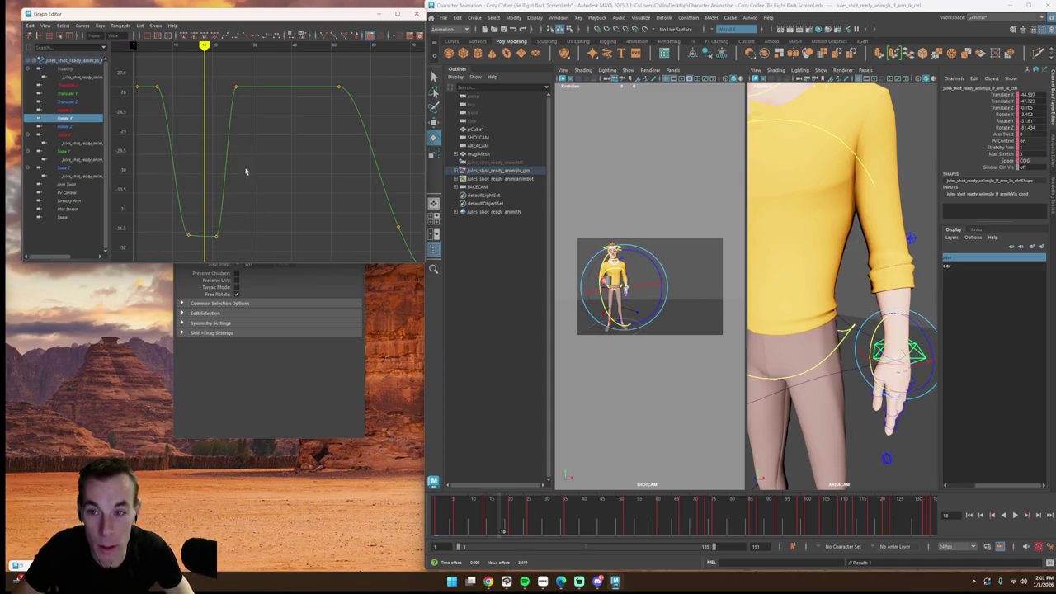
drag(208, 67, 277, 249)
middle_drag(268, 94, 273, 93)
Step: Play the arm animation back from the start to review the new dip
key(alt+v)
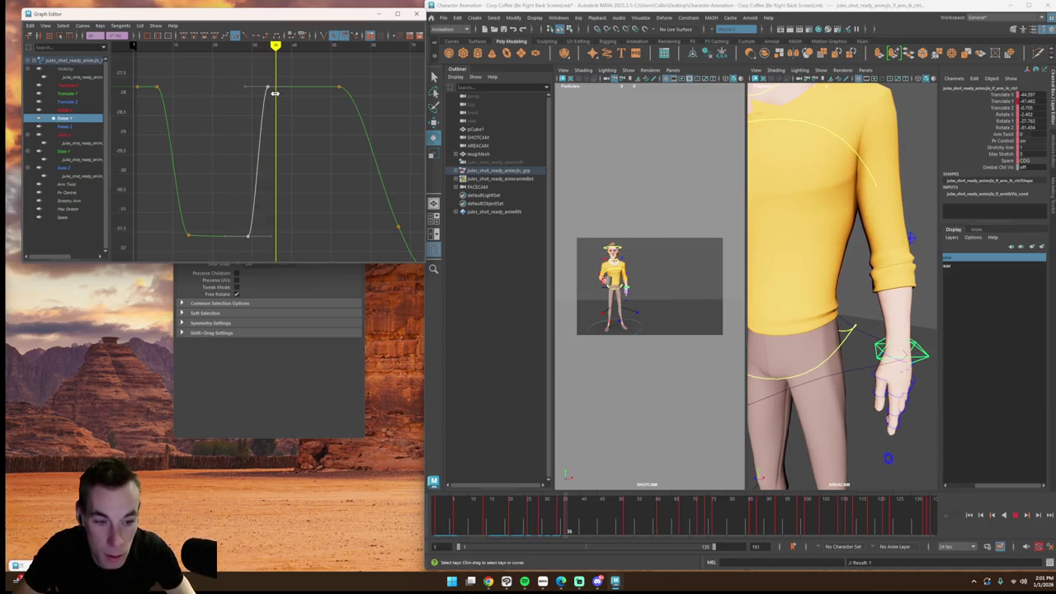
key(alt+v)
click(265, 105)
key(alt+shift+v)
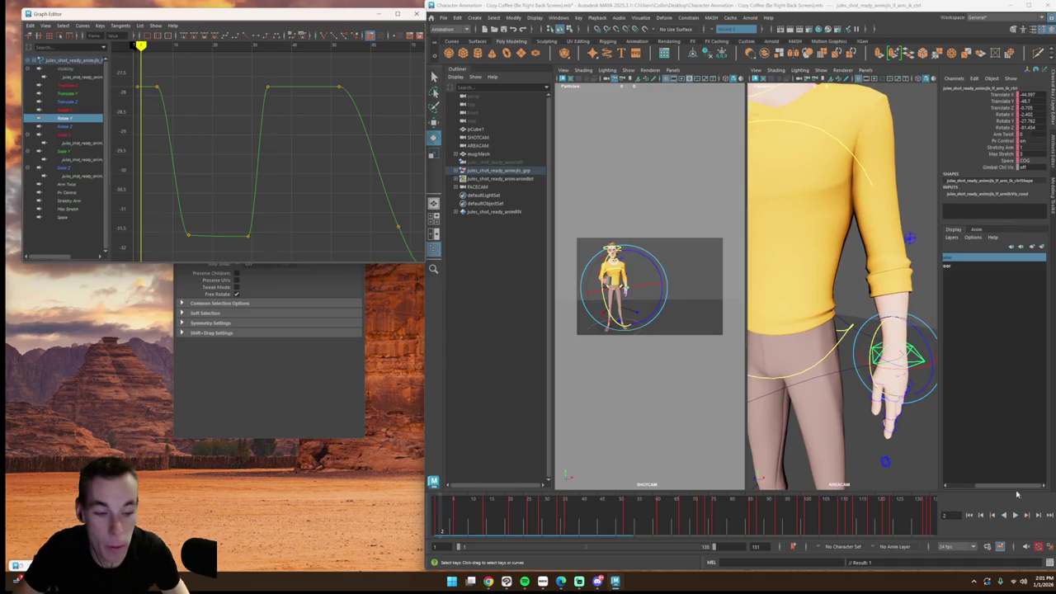
click(1015, 515)
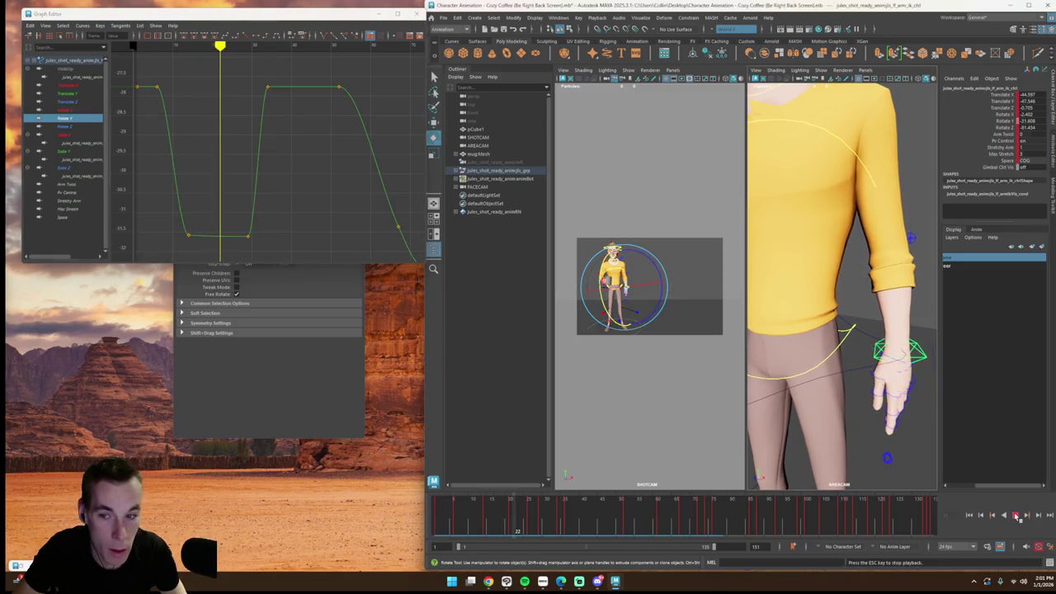
key(Escape)
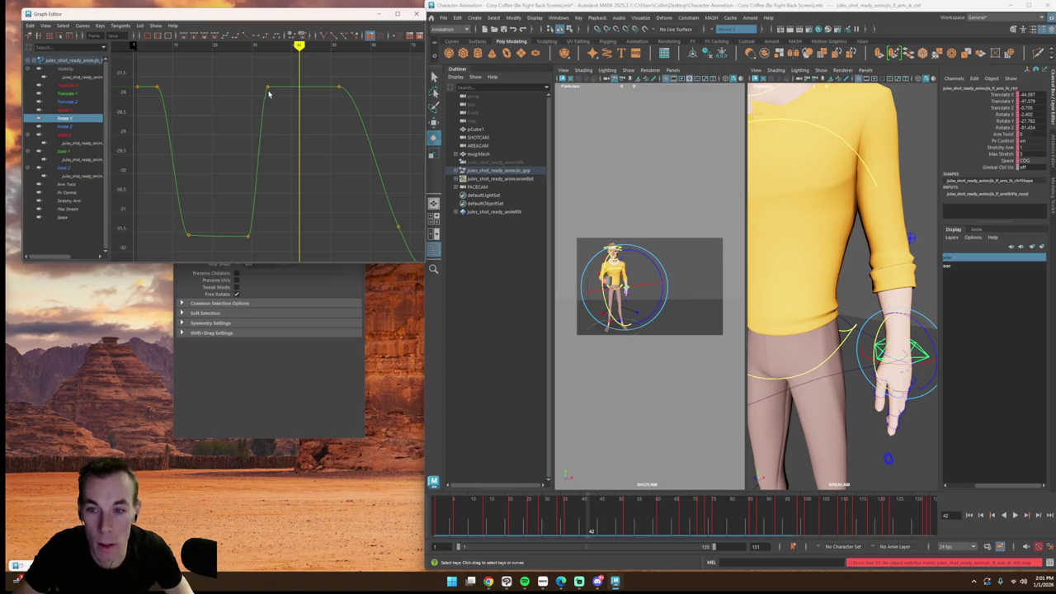
click(169, 43)
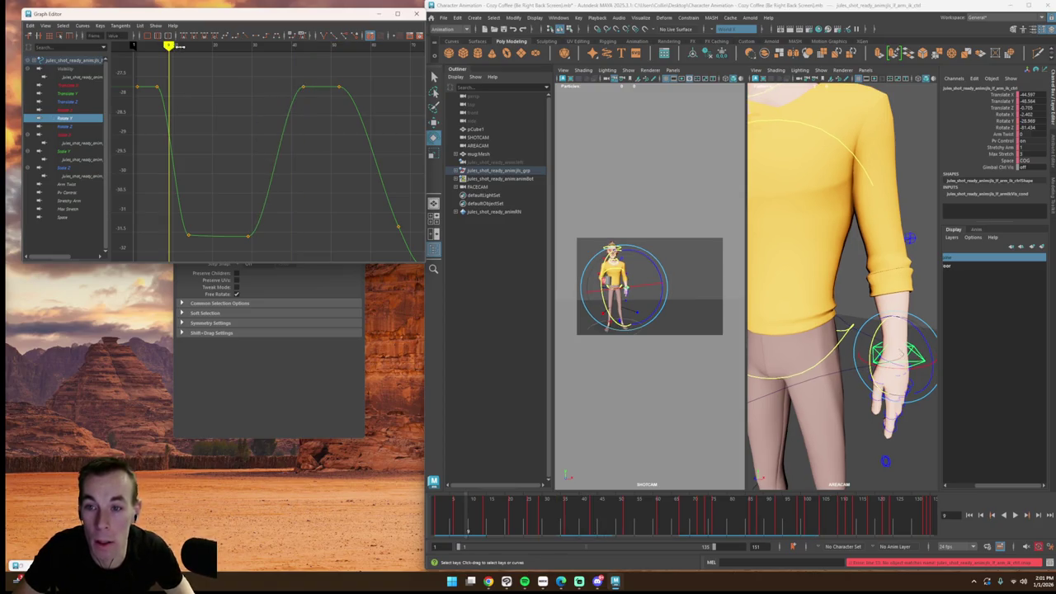
click(1014, 514)
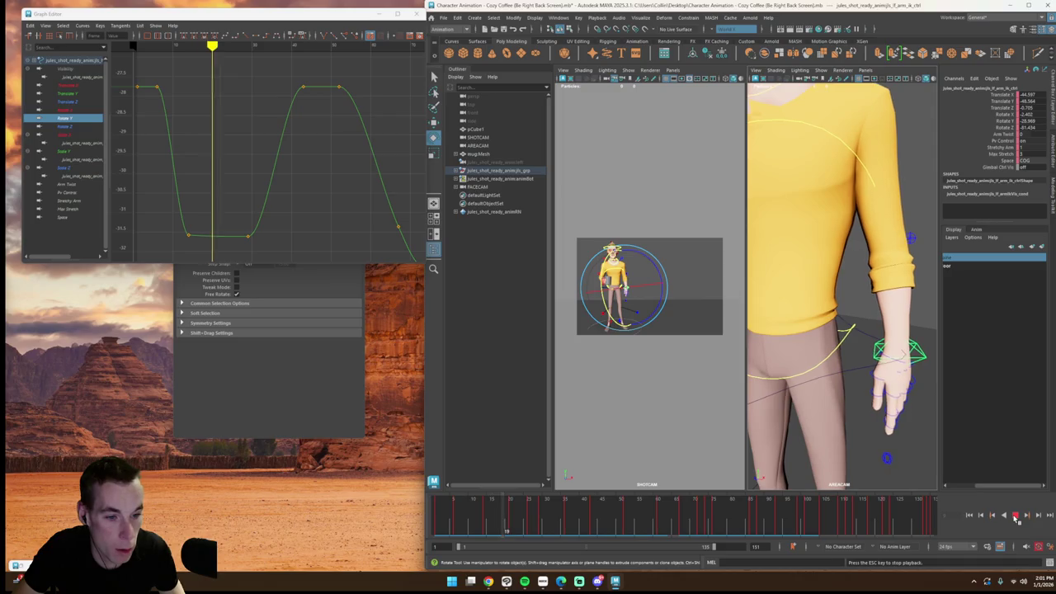
click(1015, 515)
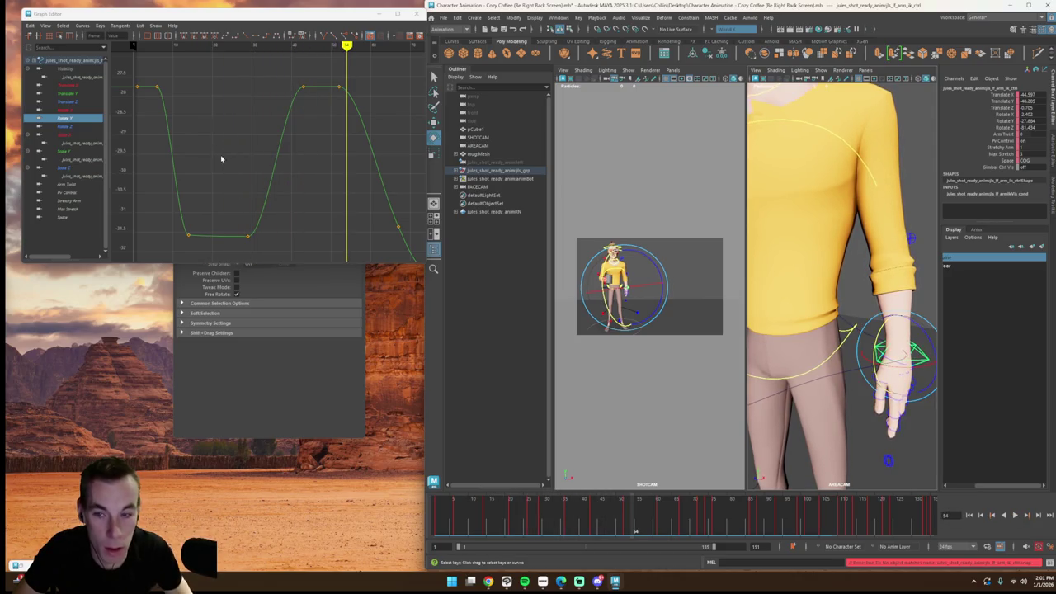
Step: Move the low Rotate Y key later in time and replay to check it
mouse_move(248, 236)
mouse_down()
mouse_move(261, 237)
mouse_move(259, 144)
mouse_up()
click(295, 161)
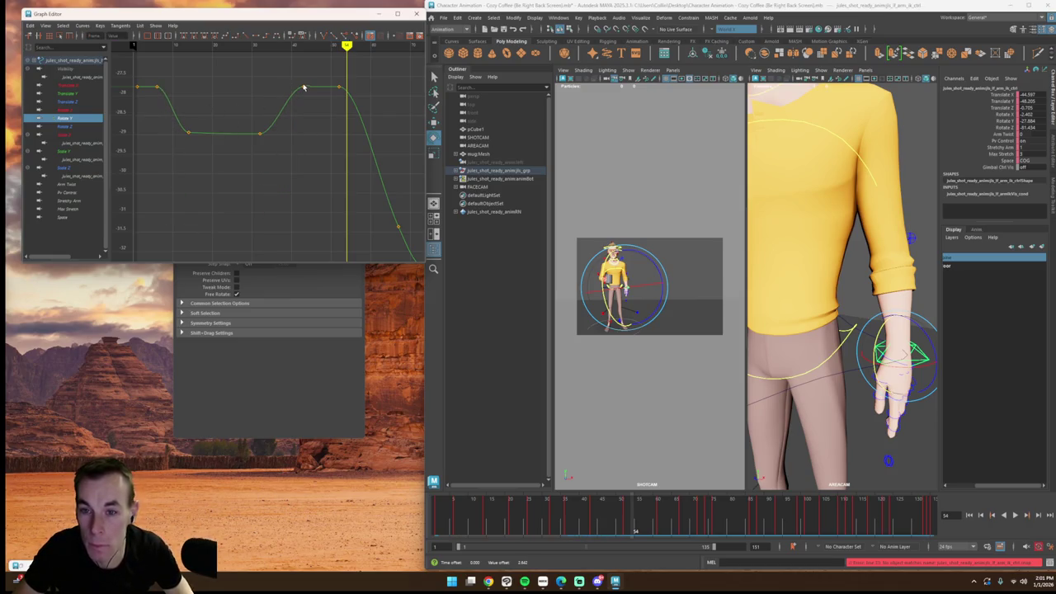
click(1013, 520)
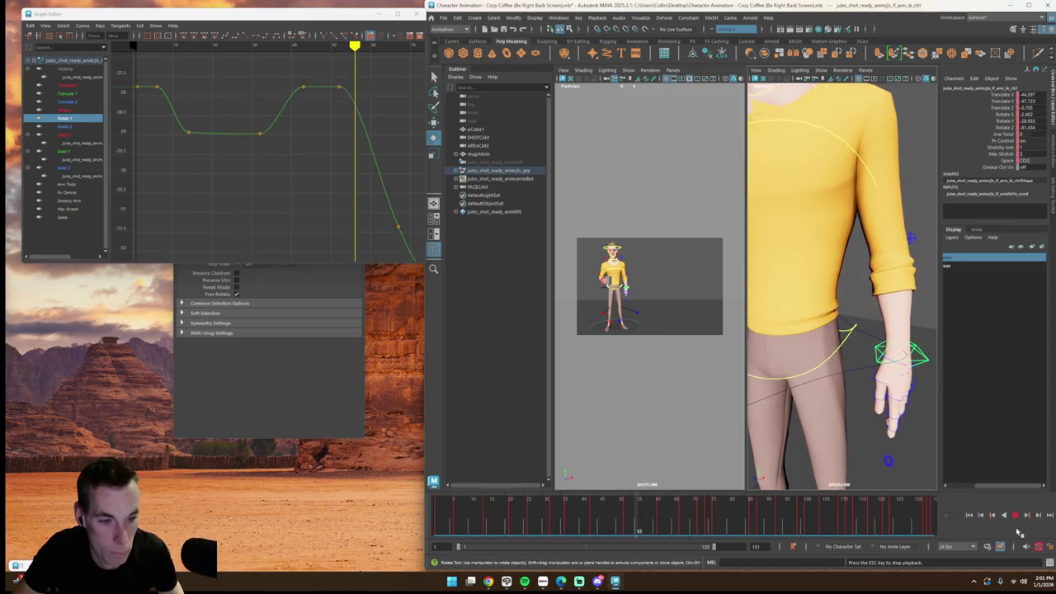
key(Escape)
Step: Lower both low Rotate Y keys to deepen the dip and review the arm motion
drag(274, 150, 276, 155)
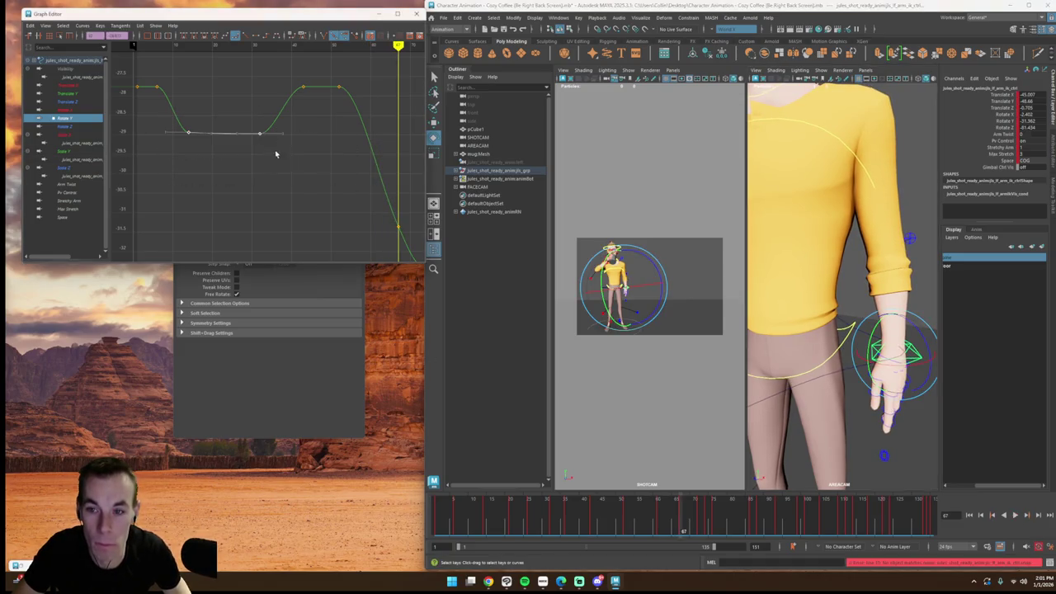
shift+middle_drag(261, 160, 264, 189)
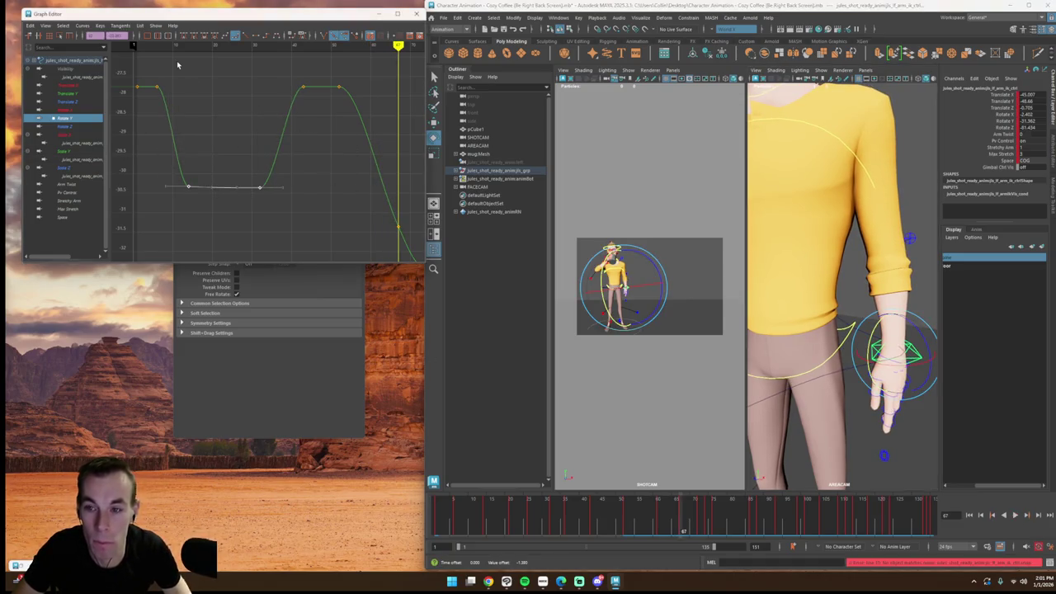
click(157, 46)
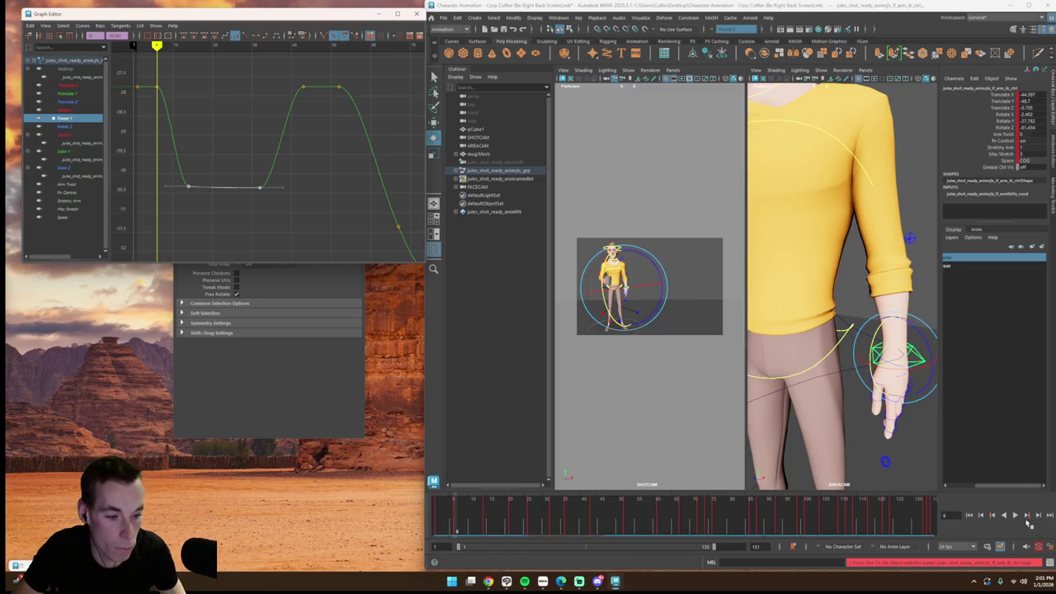
click(1015, 515)
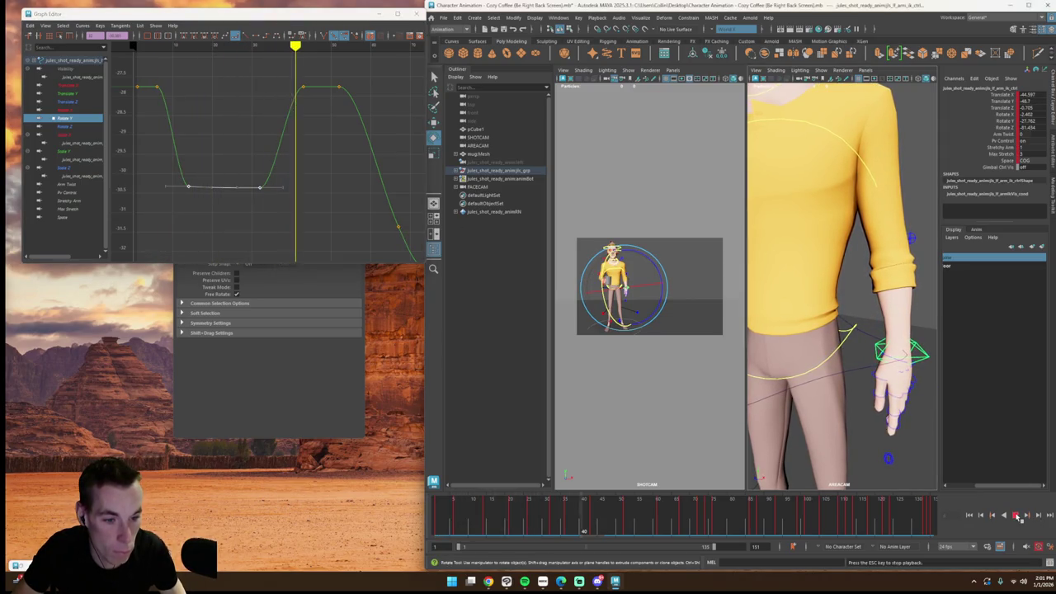
key(Escape)
drag(239, 57, 287, 74)
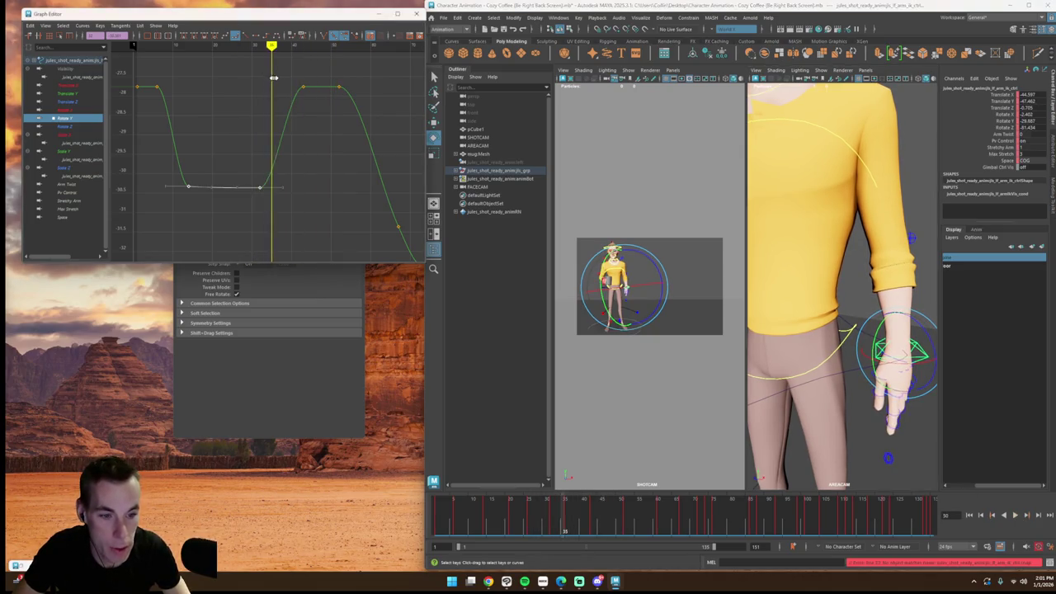
mouse_move(287, 73)
mouse_down()
mouse_move(355, 115)
mouse_move(416, 120)
mouse_up()
click(614, 223)
key(space)
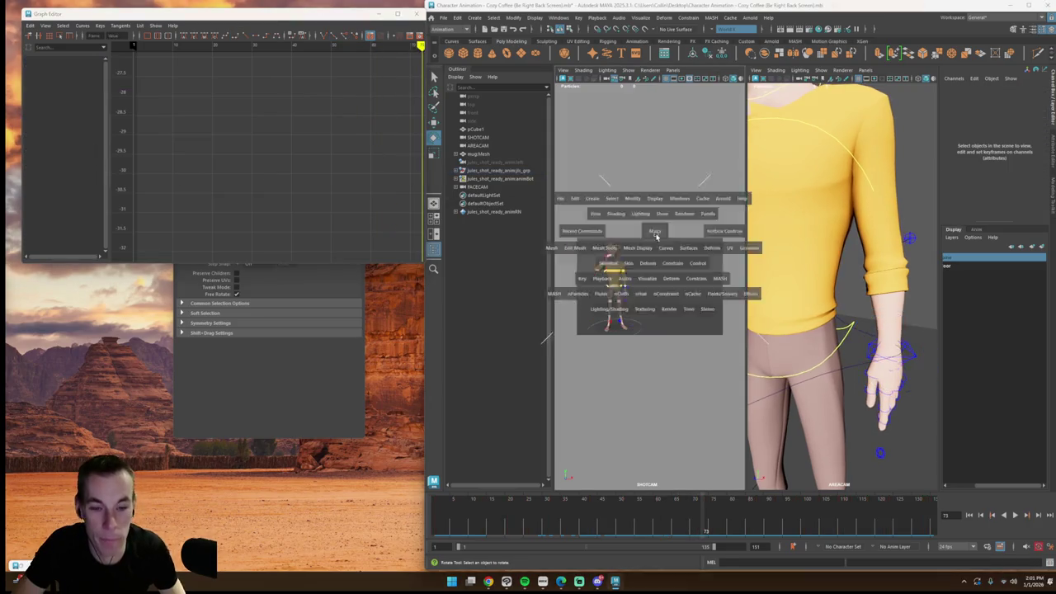
Step: Hide the NURBS curve controls, then replay and scrub the mug-sipping shot in SHOTCAM
key(alt+shift+v)
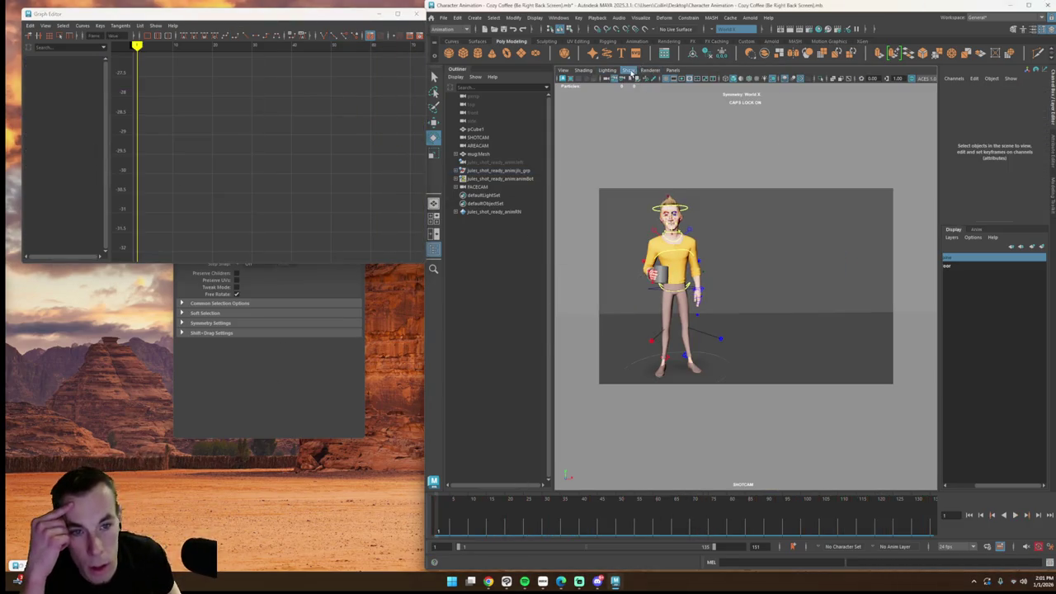
click(628, 70)
click(774, 130)
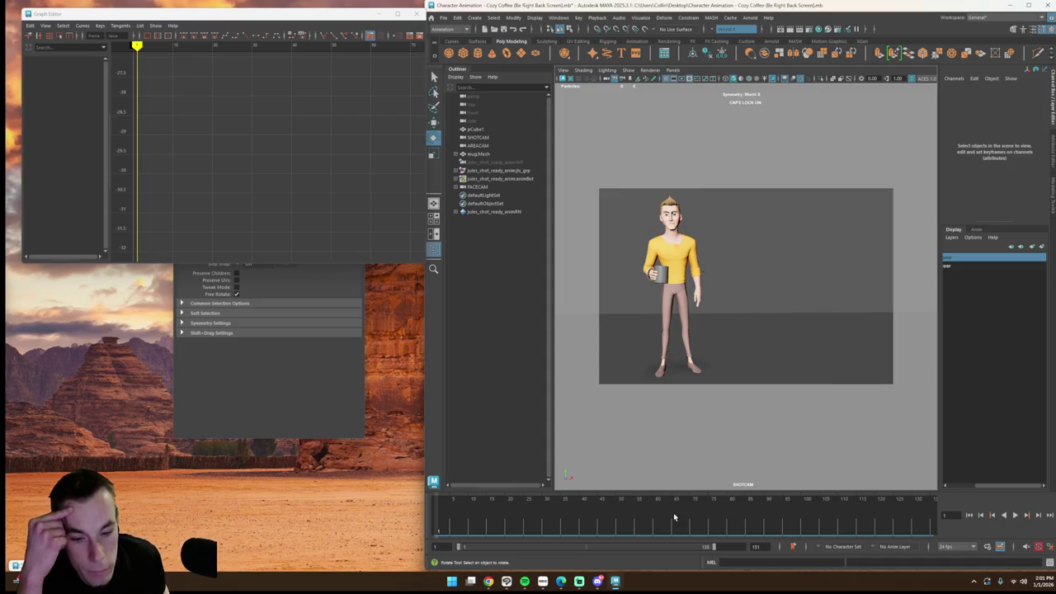
click(1017, 515)
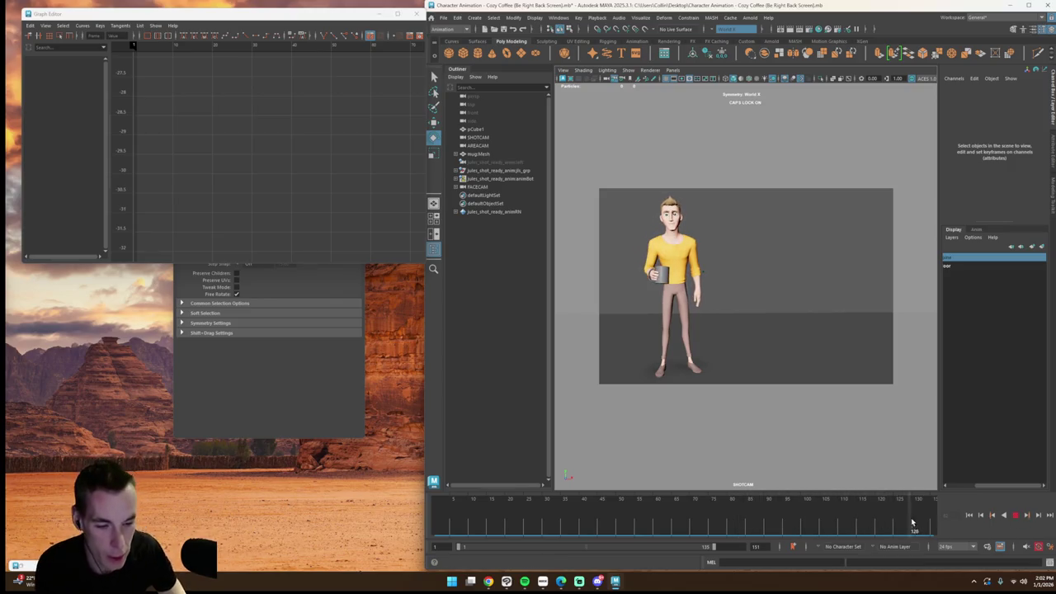
click(626, 507)
drag(626, 507, 748, 505)
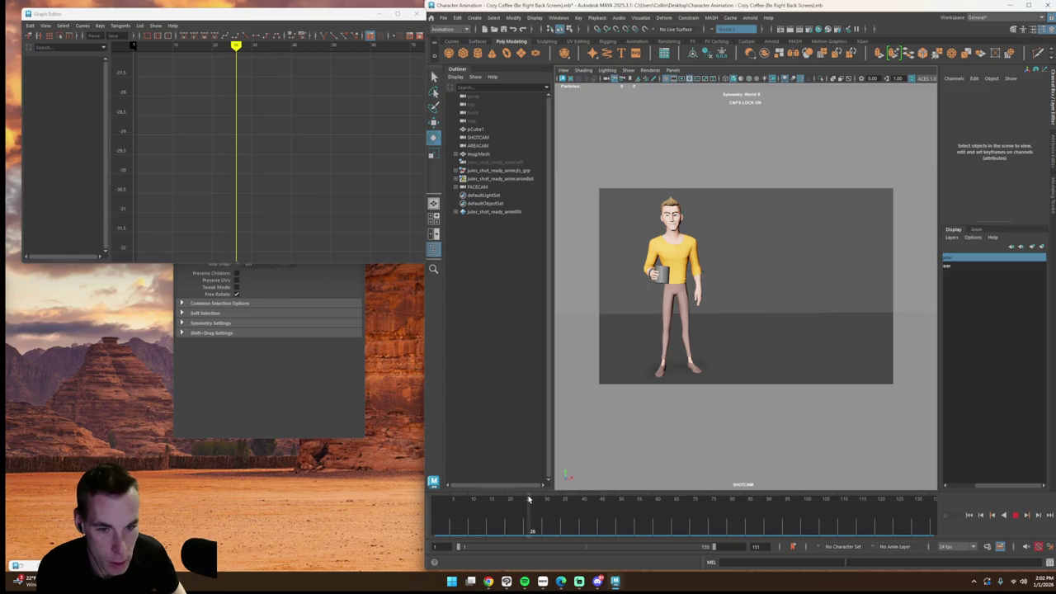
mouse_move(854, 517)
mouse_down()
mouse_move(696, 520)
mouse_move(800, 526)
mouse_up()
drag(874, 529, 855, 529)
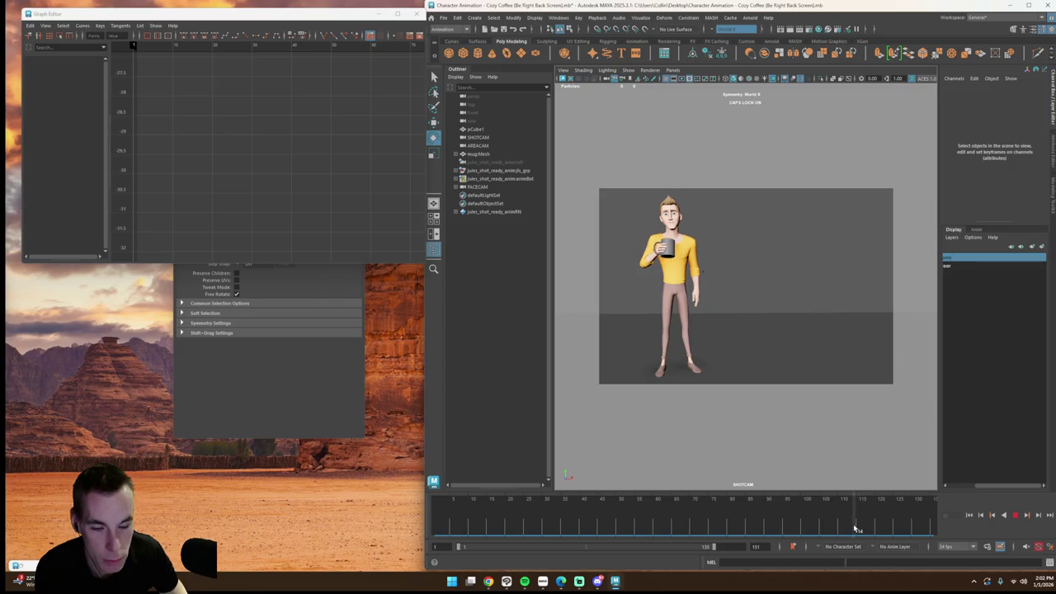
drag(717, 525, 655, 529)
key(alt+shift+v)
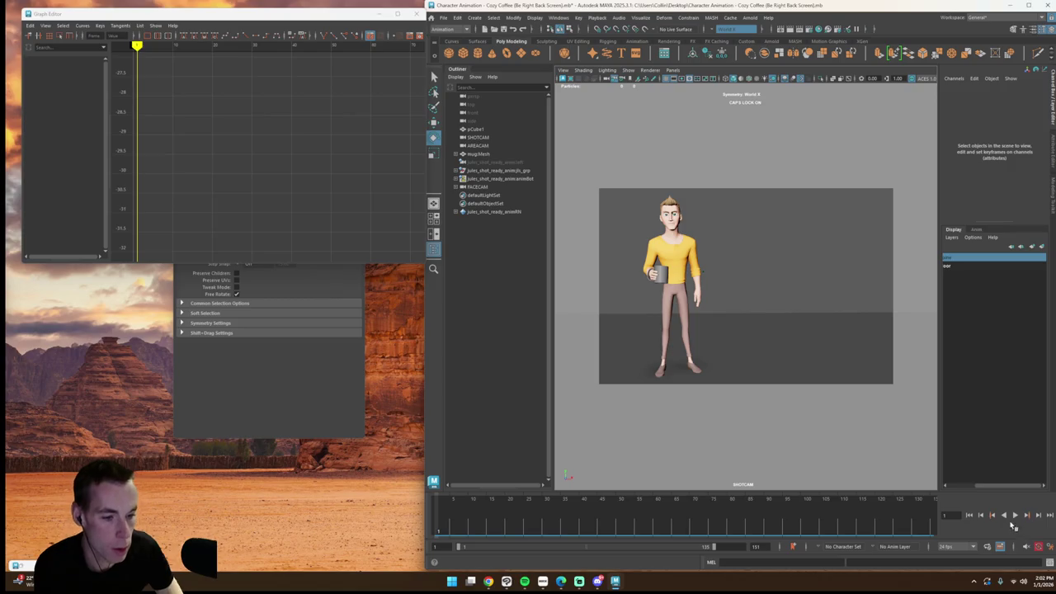
click(1016, 516)
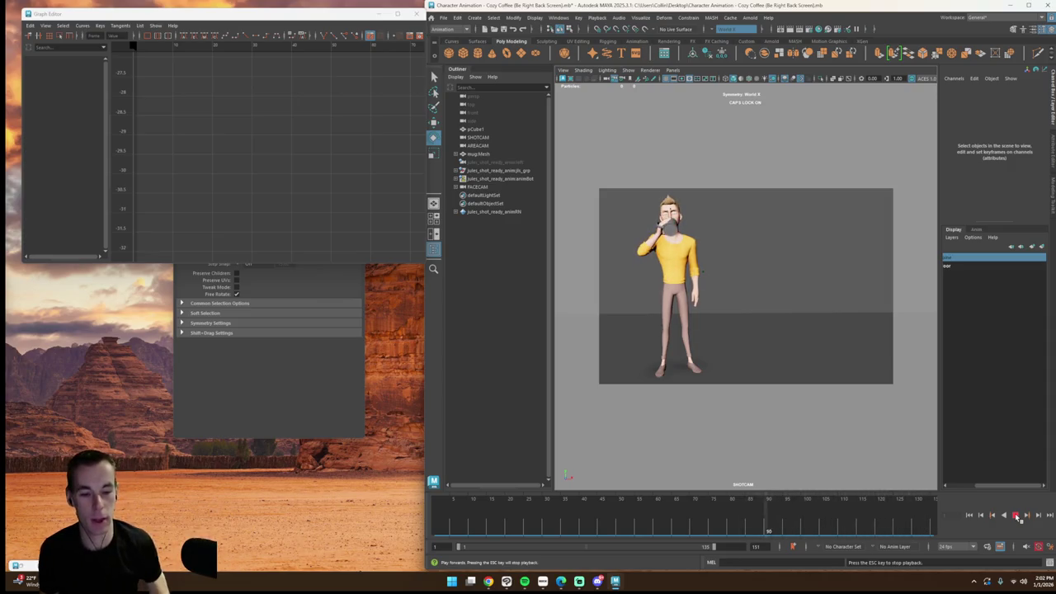
click(995, 511)
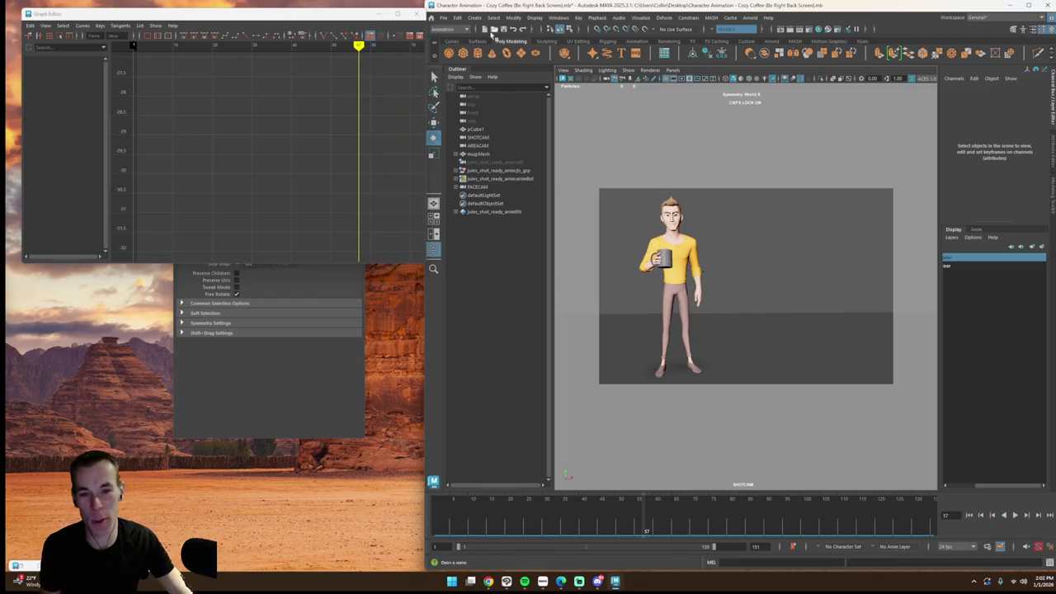
Step: Save the Cozy Coffee scene, replay the animation, and save it again
click(444, 18)
click(475, 63)
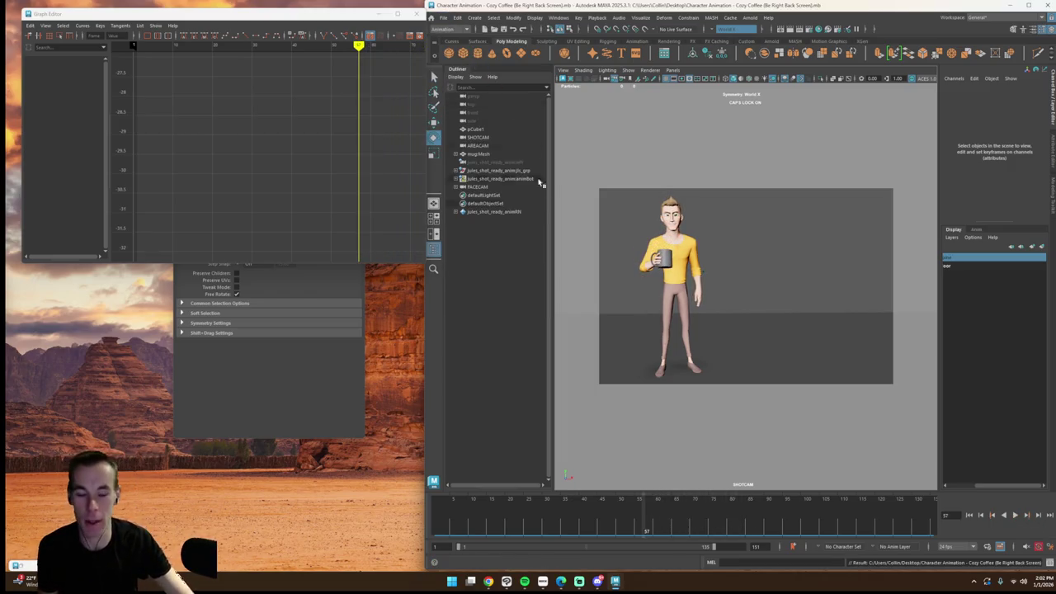
key(alt+v)
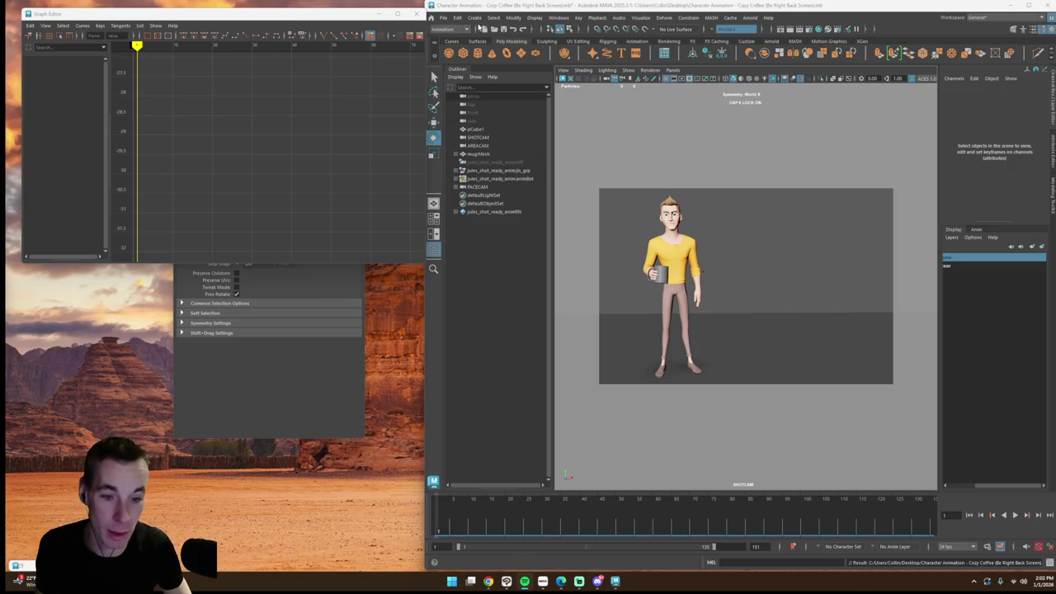
click(443, 18)
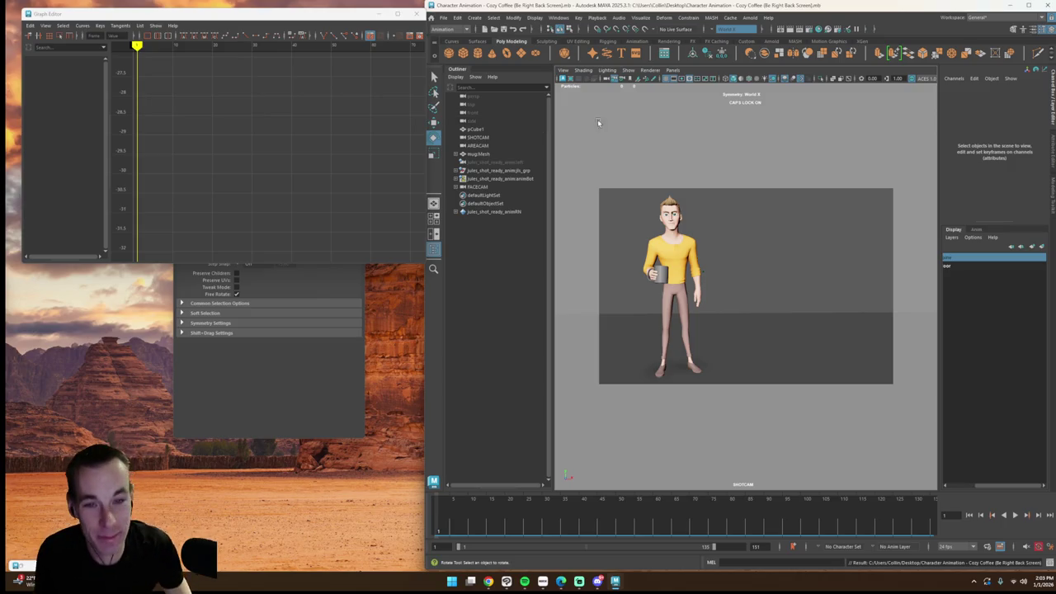
click(443, 18)
click(466, 49)
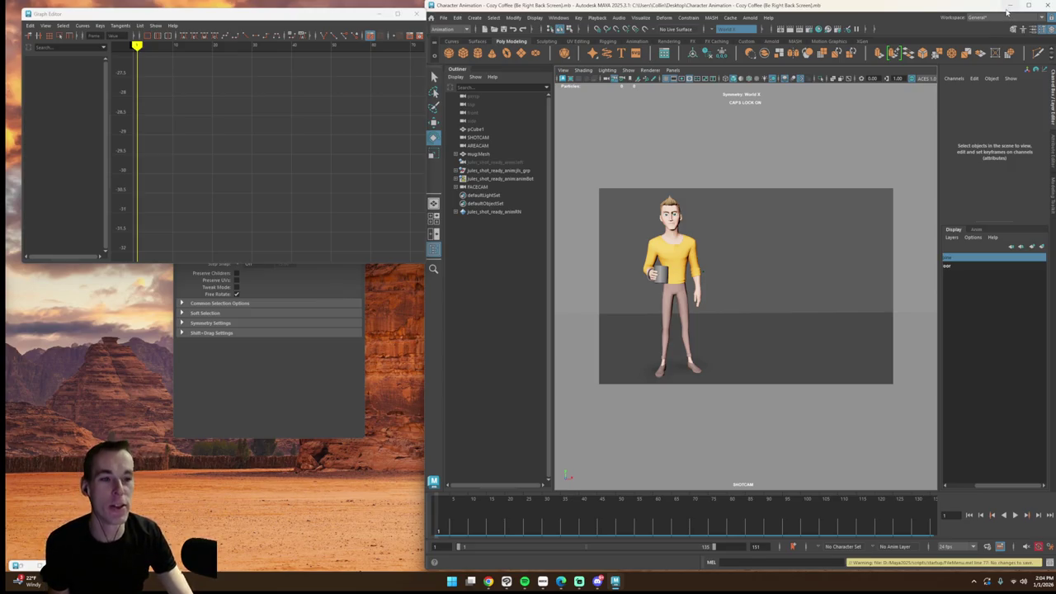
Step: Minimize the Maya scene window and the Maya home screen
click(443, 18)
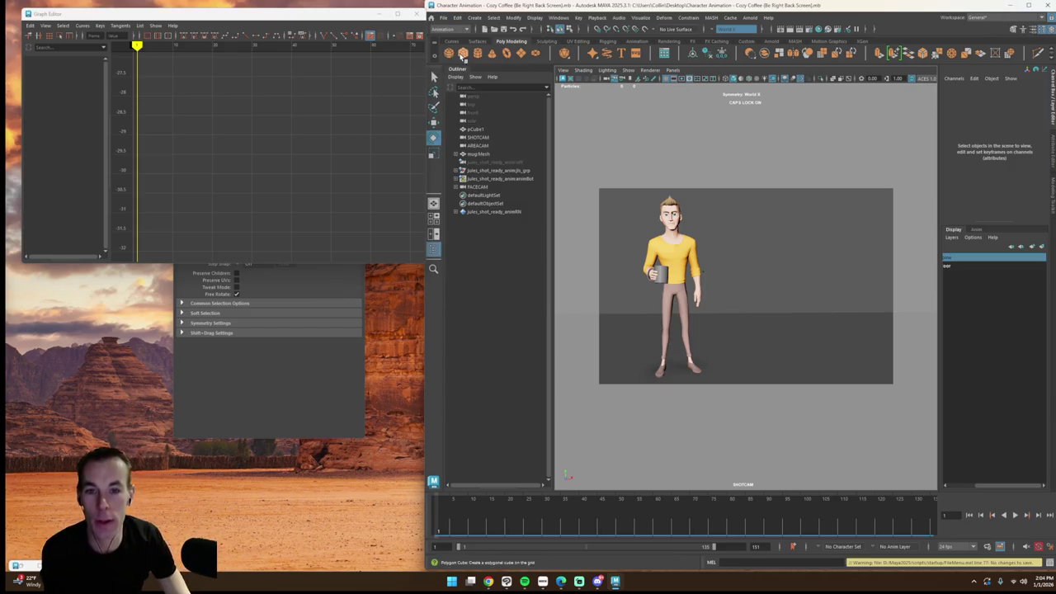
click(1019, 14)
click(1018, 15)
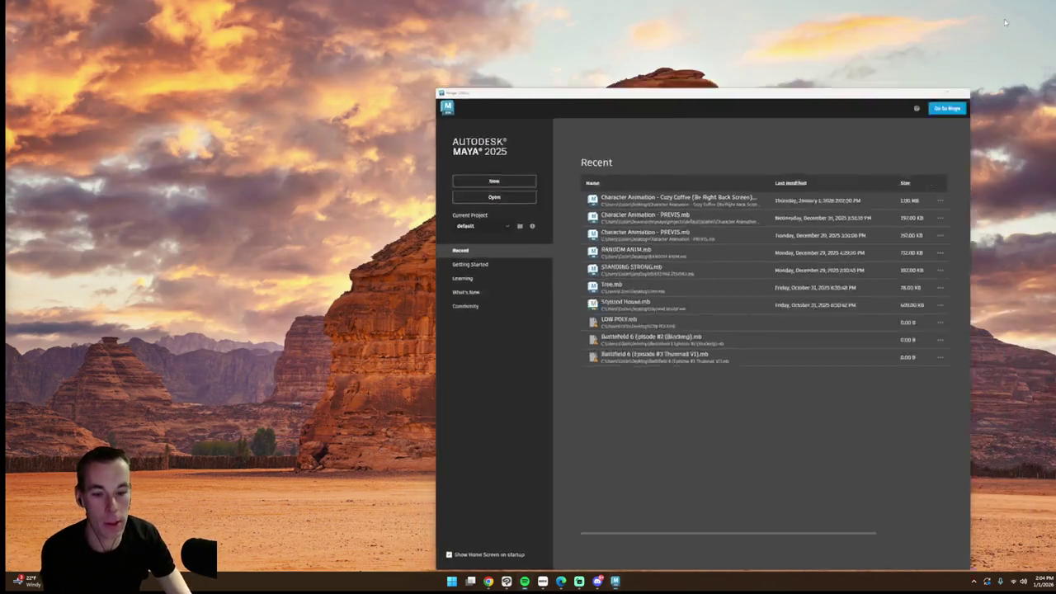
Step: Search Windows for 'epic' and launch the Epic Games Launcher
click(451, 582)
text(WE)
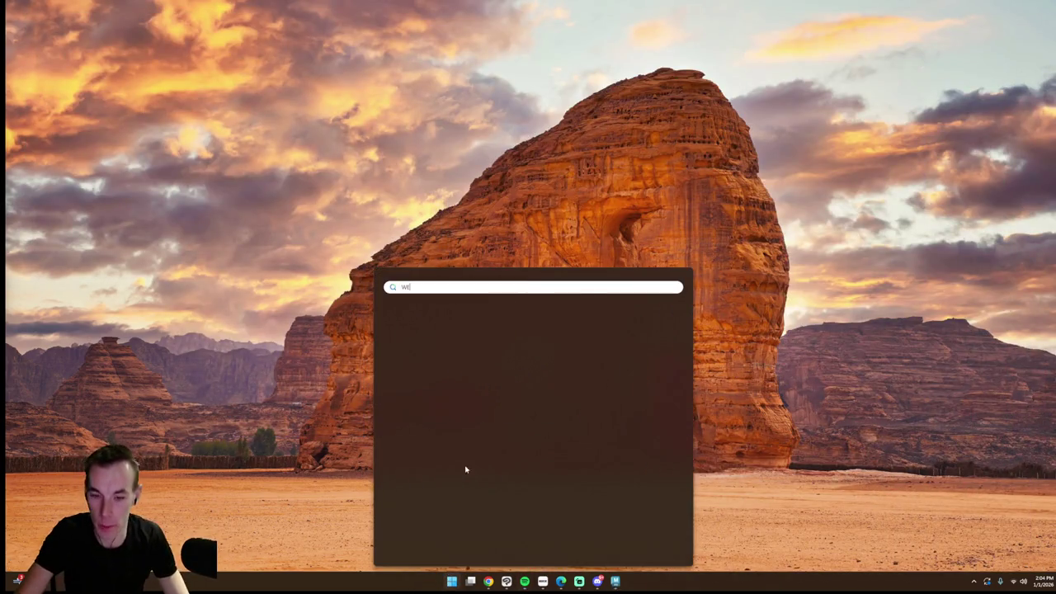
key(BackSpace)
key(BackSpace)
text(epic)
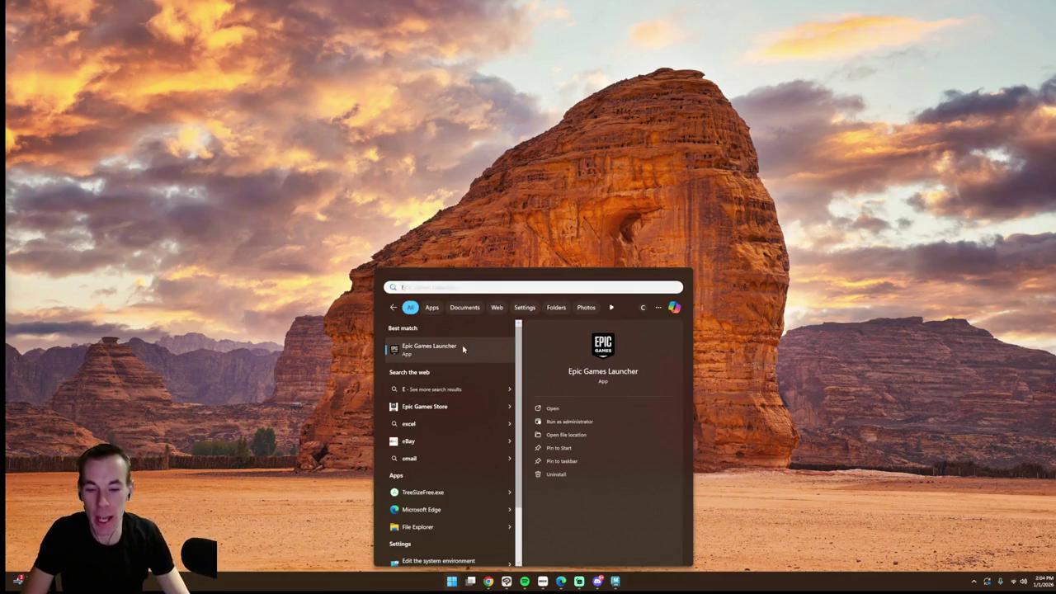
click(459, 347)
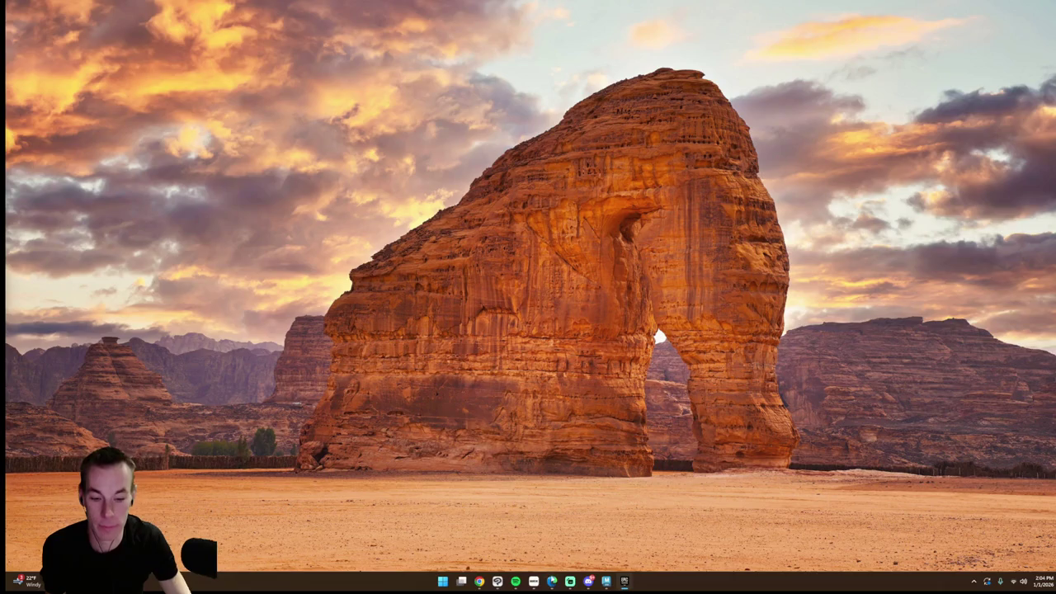
Step: Bring up the browser and minimize the Streamlabs settings window while Unreal loads
click(559, 583)
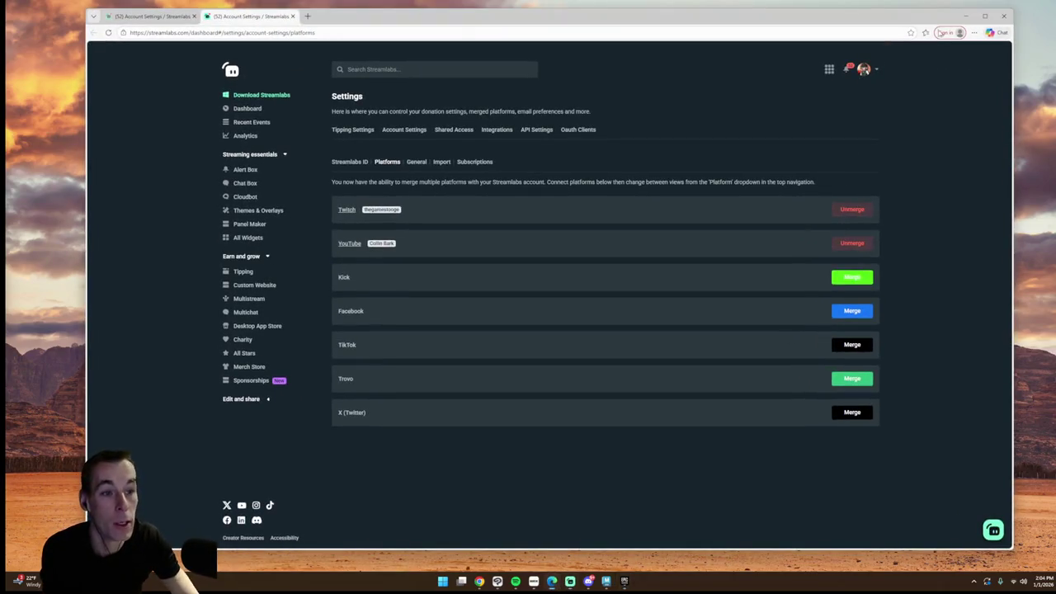
click(965, 17)
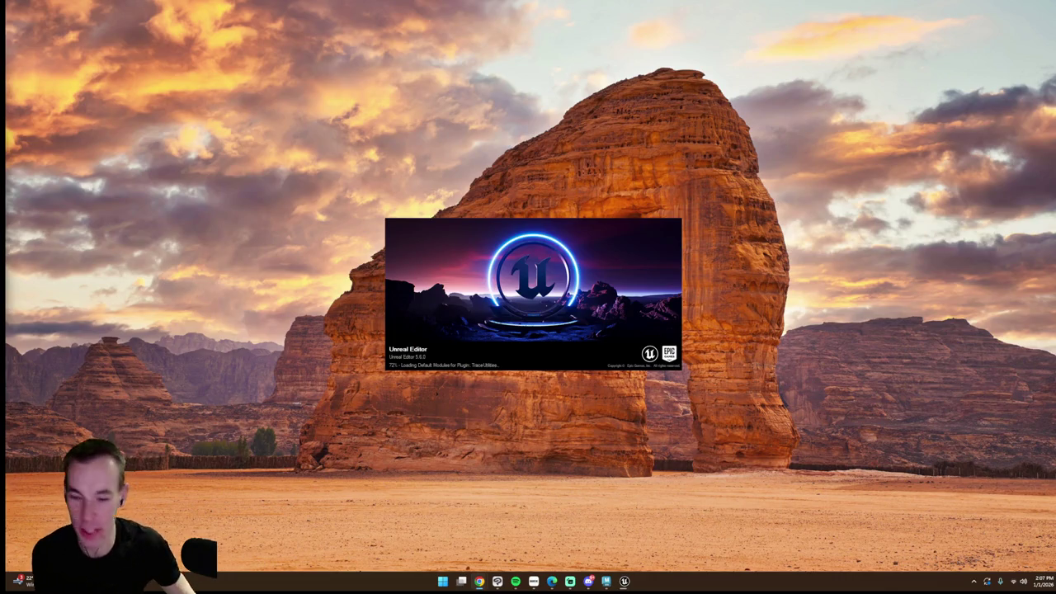
Step: Search 'ster' to launch Steam, then minimize and restore its window
click(442, 581)
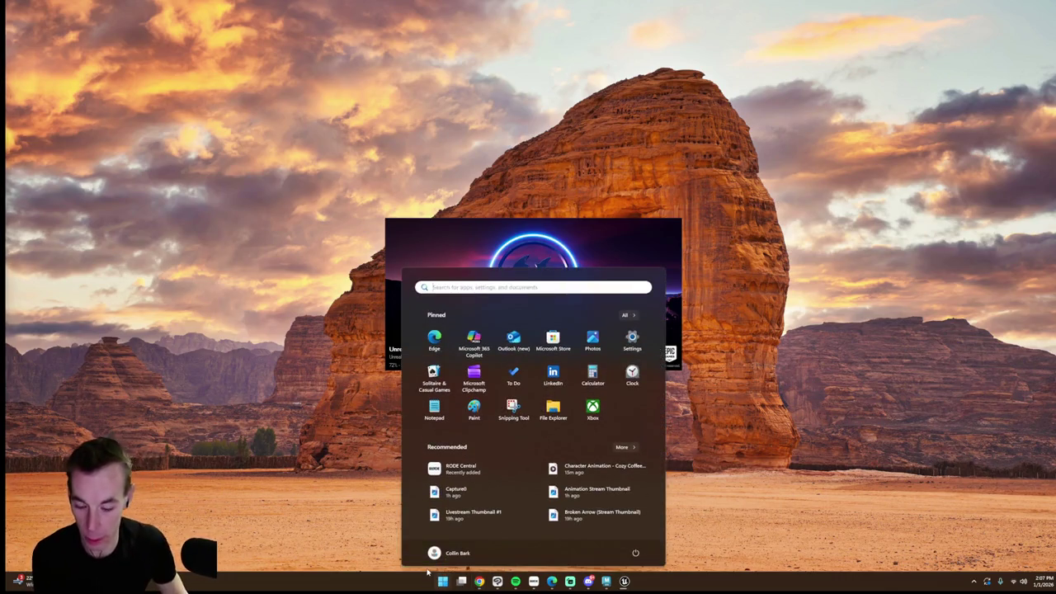
text(ster)
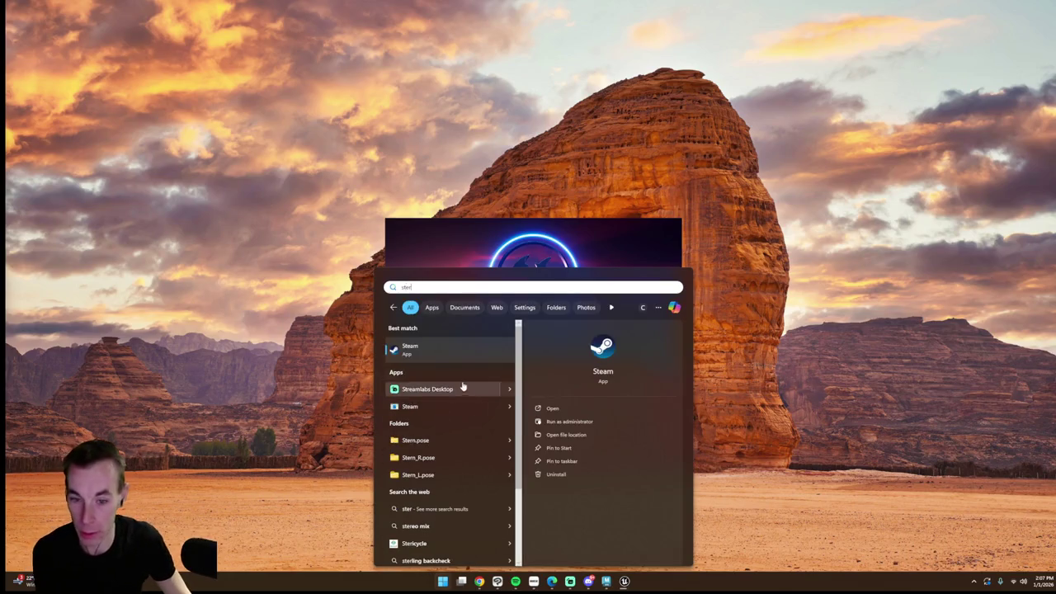
click(427, 388)
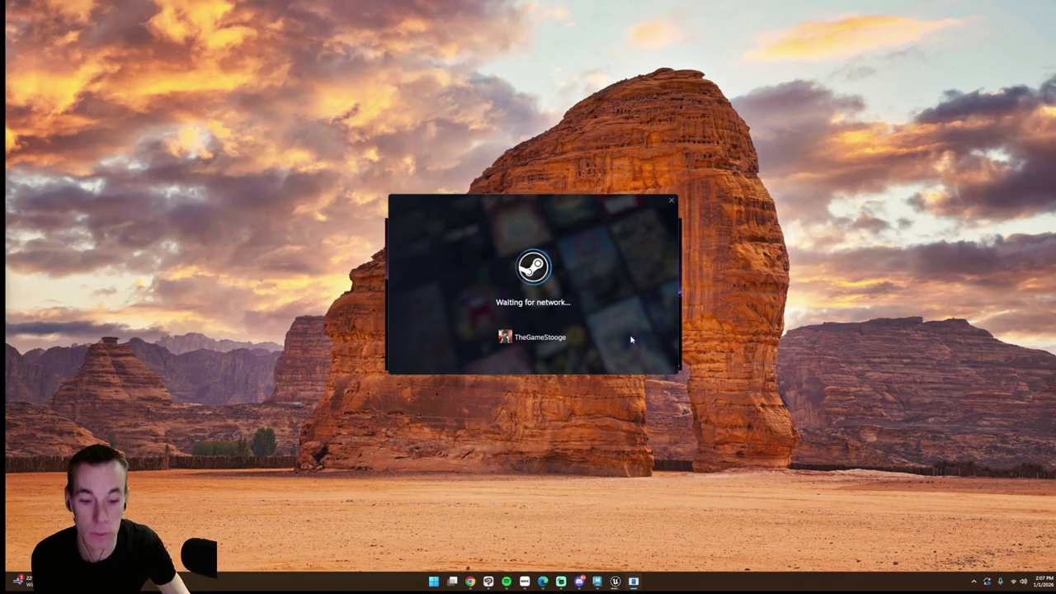
click(634, 581)
click(634, 582)
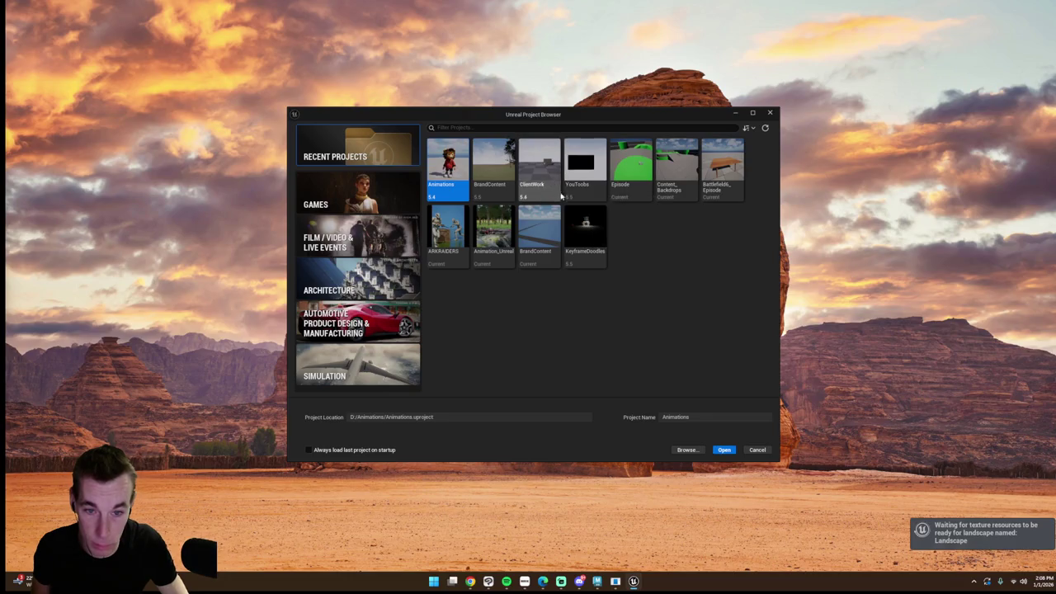
Step: Close the Unreal Project Browser with Escape once it has loaded
key(Escape)
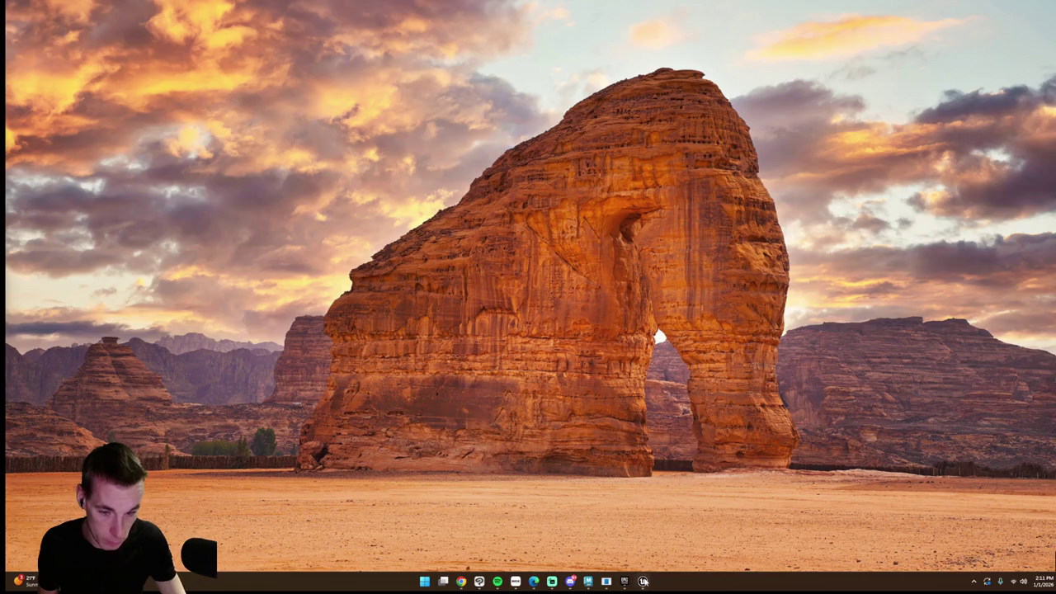
click(651, 579)
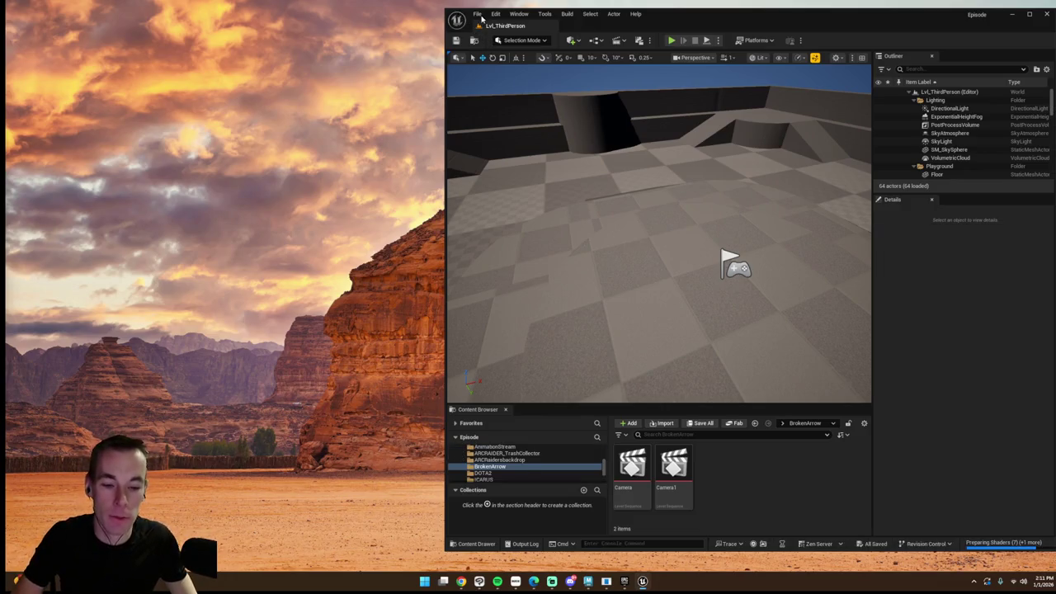
Step: Create a new Untitled level from the Basic template
click(478, 14)
click(505, 45)
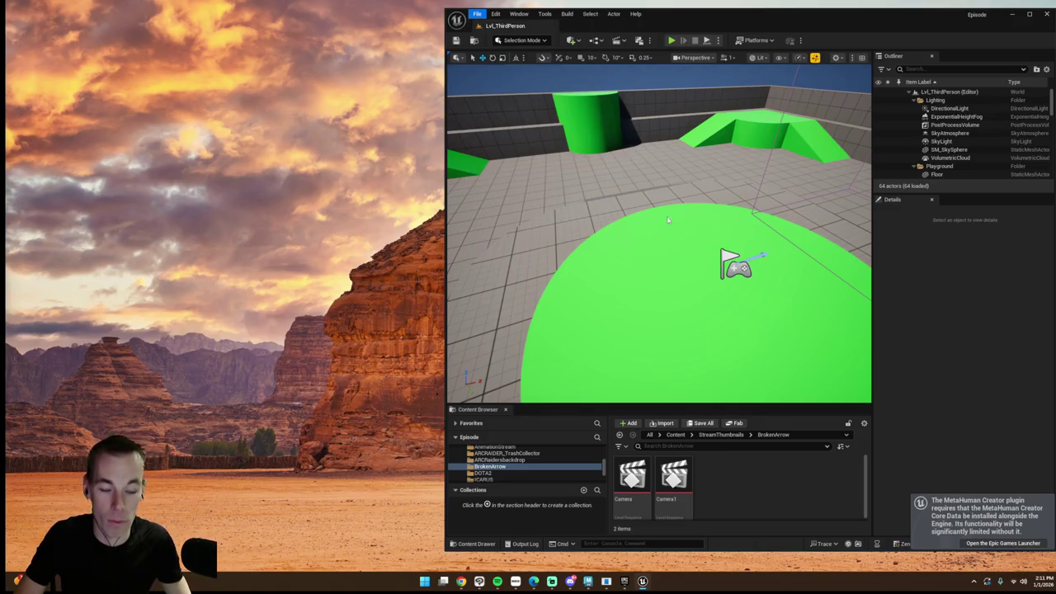
click(619, 366)
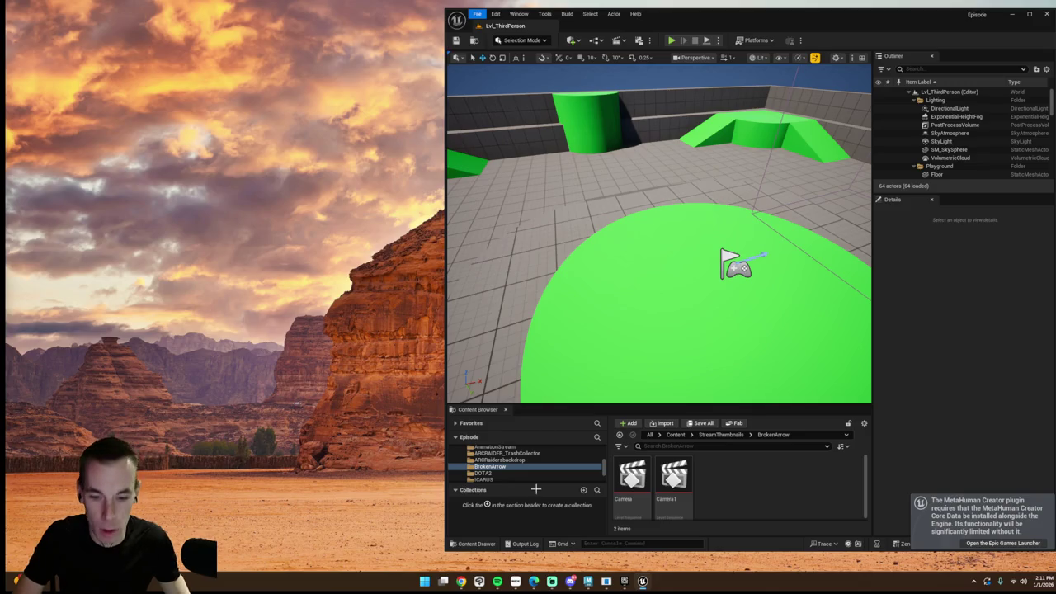
Step: Show the Content folder and scroll through its 77 items in the Content Browser
click(528, 456)
scroll(738, 503, down, 2)
scroll(743, 502, down, 2)
scroll(751, 502, down, 2)
scroll(767, 499, up, 3)
scroll(770, 500, down, 2)
scroll(769, 500, down, 2)
scroll(770, 500, down, 2)
scroll(865, 512, down, 2)
drag(864, 512, 864, 489)
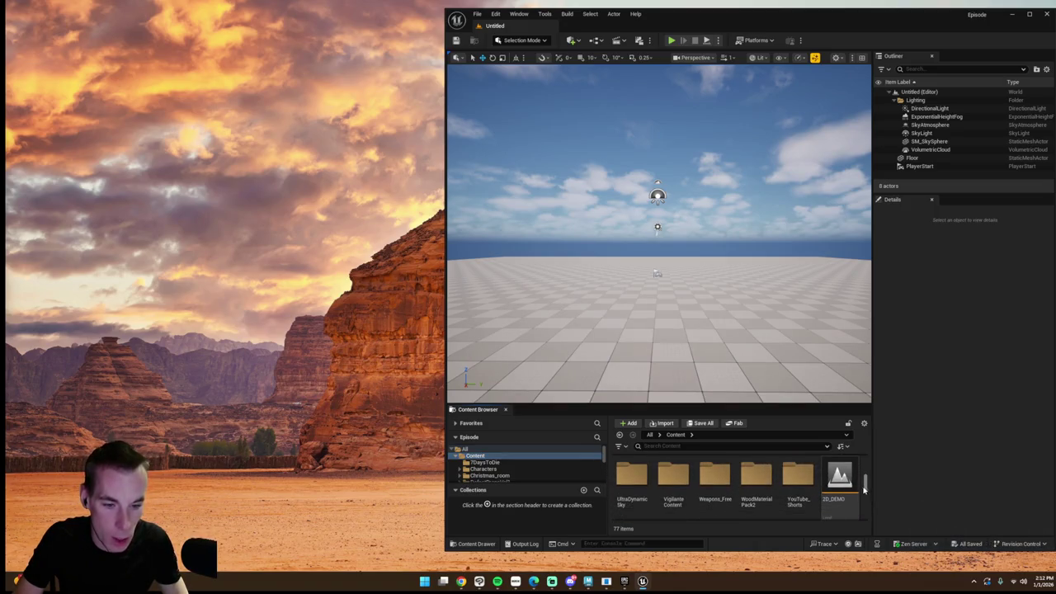
scroll(796, 499, up, 1)
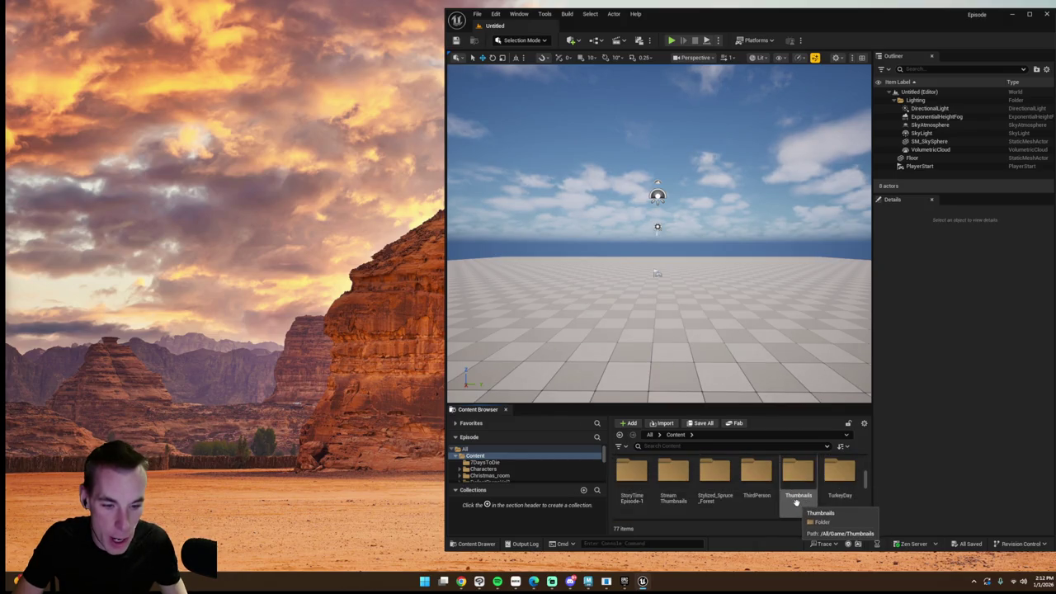
scroll(797, 502, down, 1)
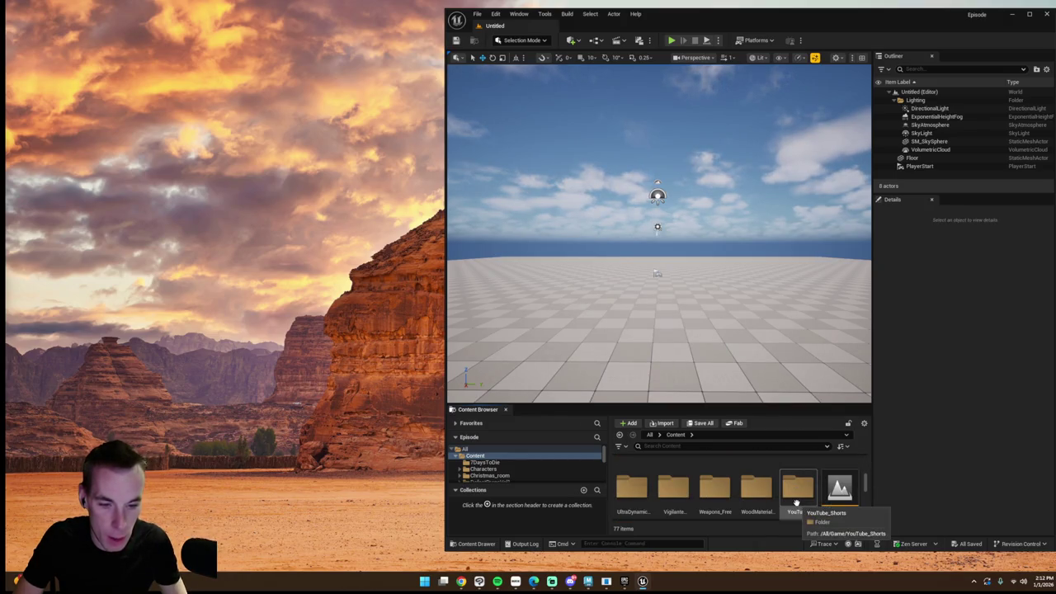
scroll(799, 503, down, 1)
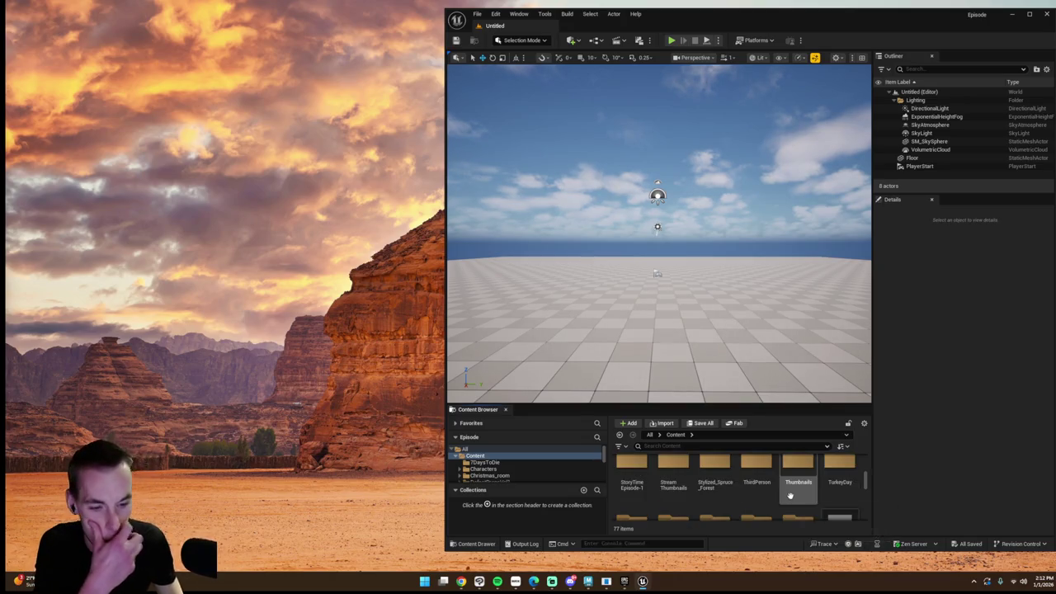
scroll(743, 499, up, 3)
scroll(723, 494, up, 2)
scroll(718, 497, down, 1)
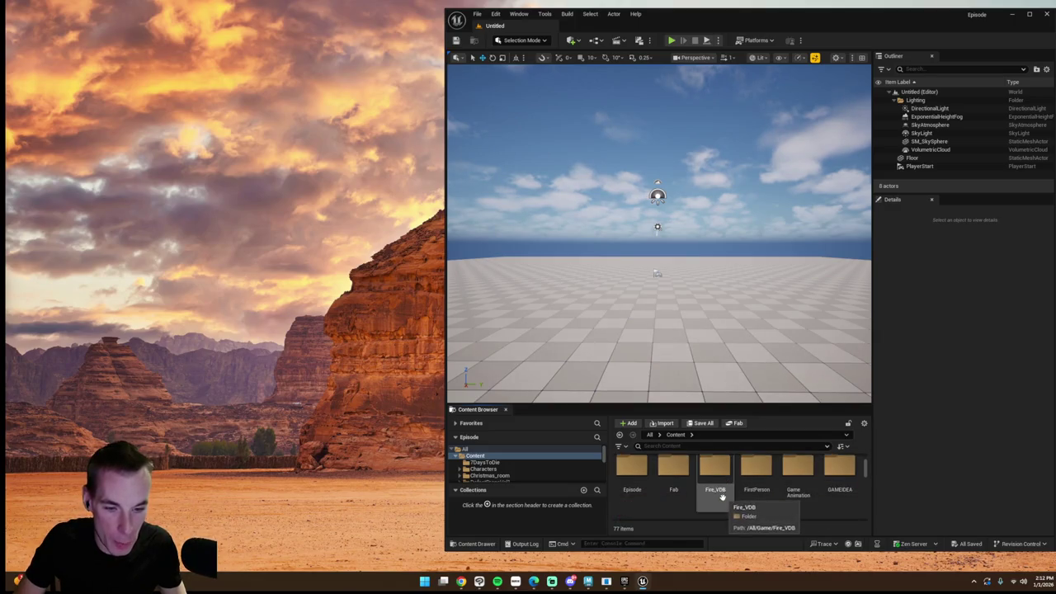
scroll(683, 501, down, 2)
scroll(701, 503, down, 1)
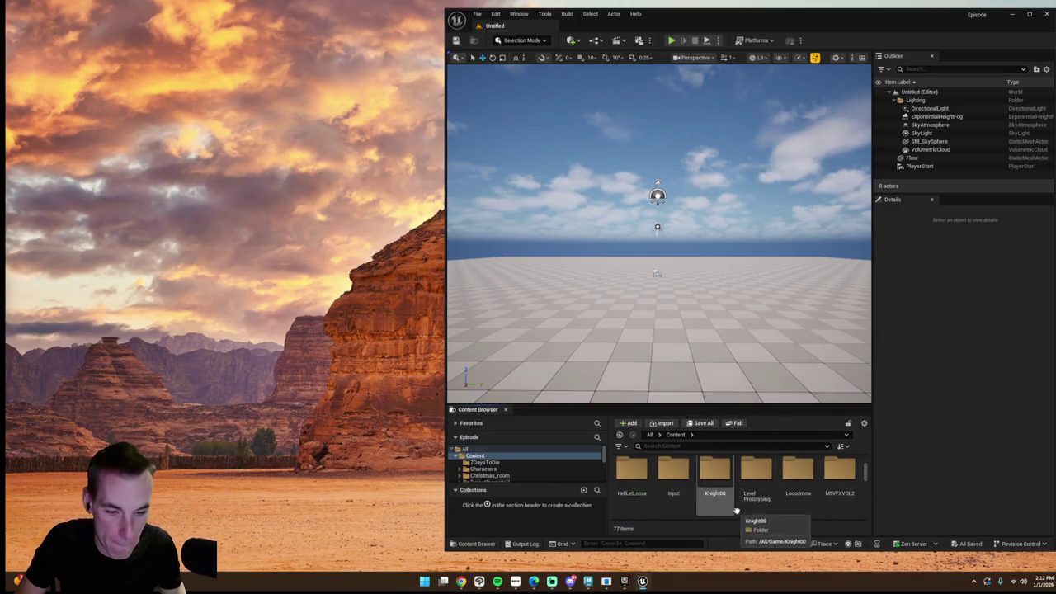
scroll(712, 505, down, 1)
scroll(713, 504, down, 1)
scroll(714, 504, down, 1)
scroll(716, 503, down, 1)
scroll(730, 502, down, 1)
scroll(755, 503, down, 1)
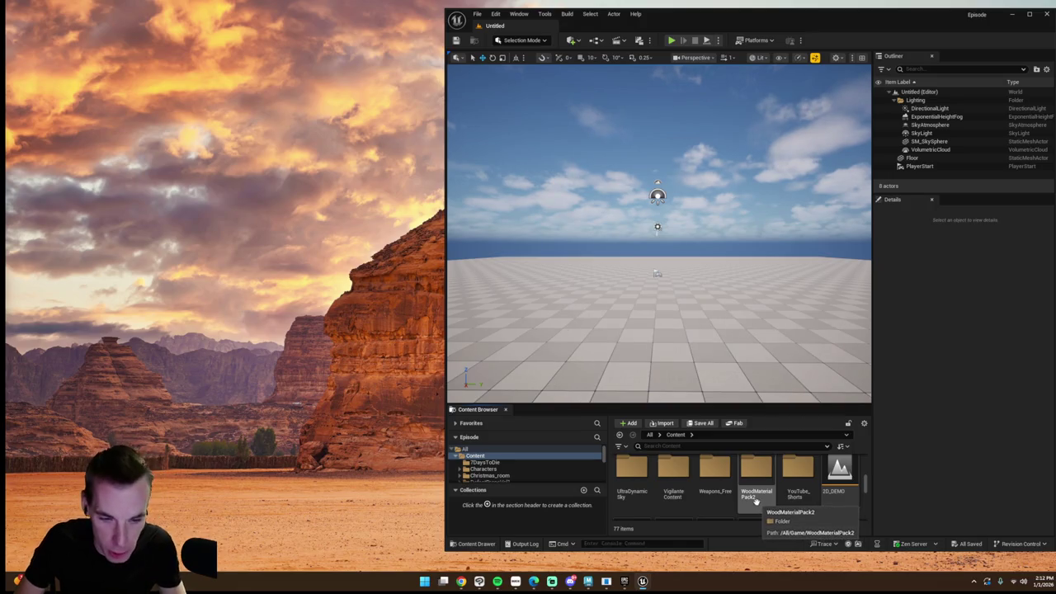
scroll(757, 503, up, 2)
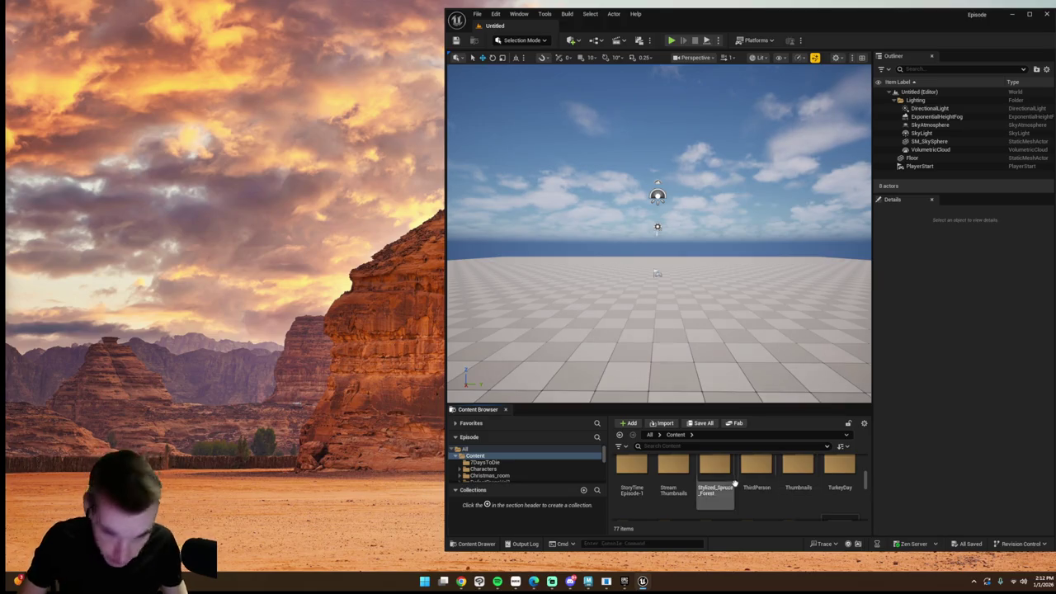
scroll(813, 493, up, 3)
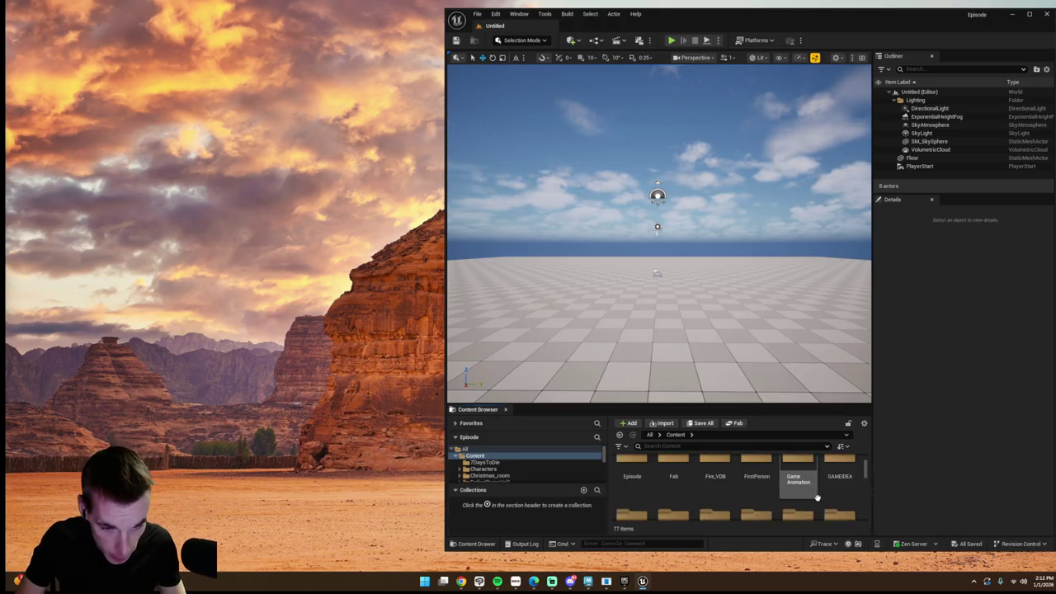
scroll(816, 498, down, 3)
scroll(816, 499, down, 3)
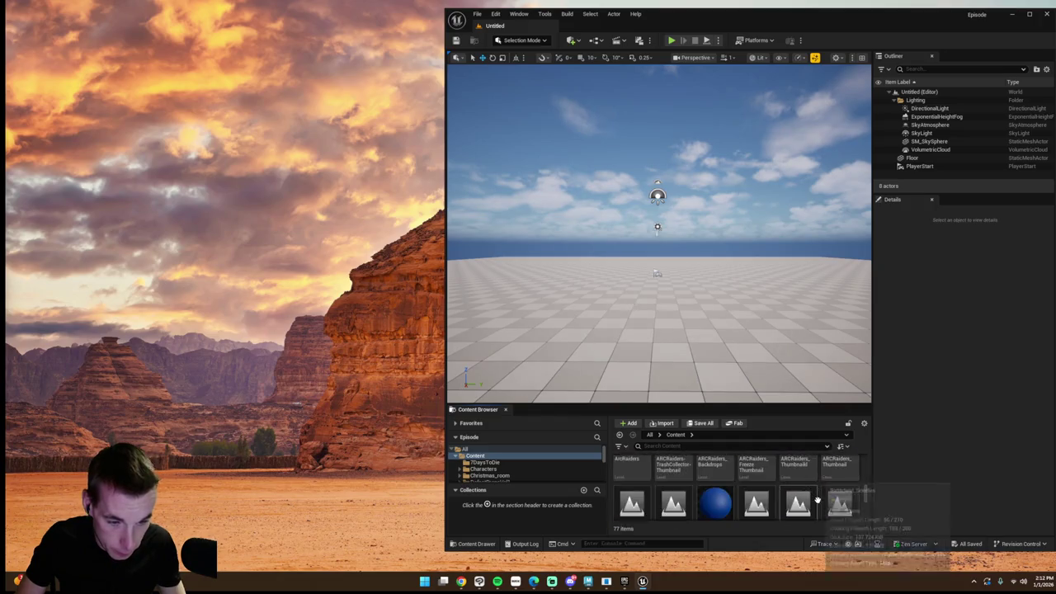
scroll(816, 499, down, 3)
right_click(845, 463)
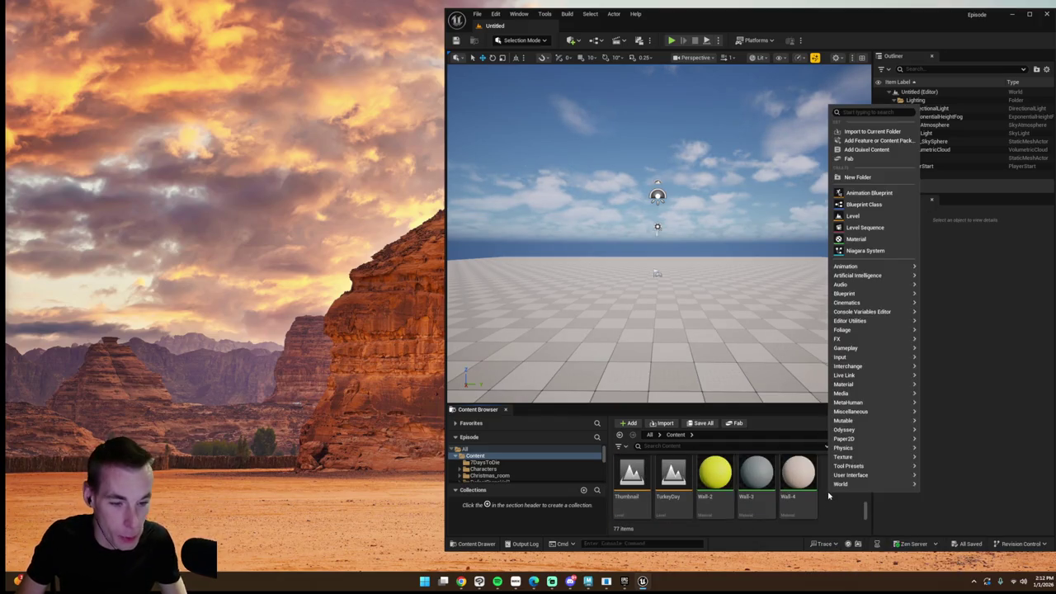
Step: Create a new folder in Content and set its color to red
click(856, 177)
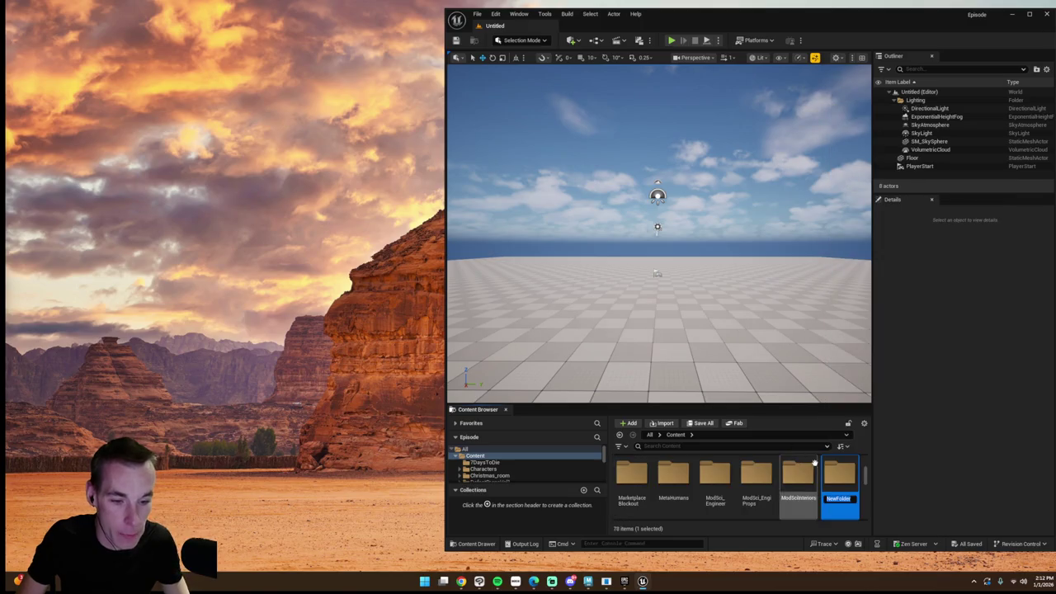
right_click(836, 478)
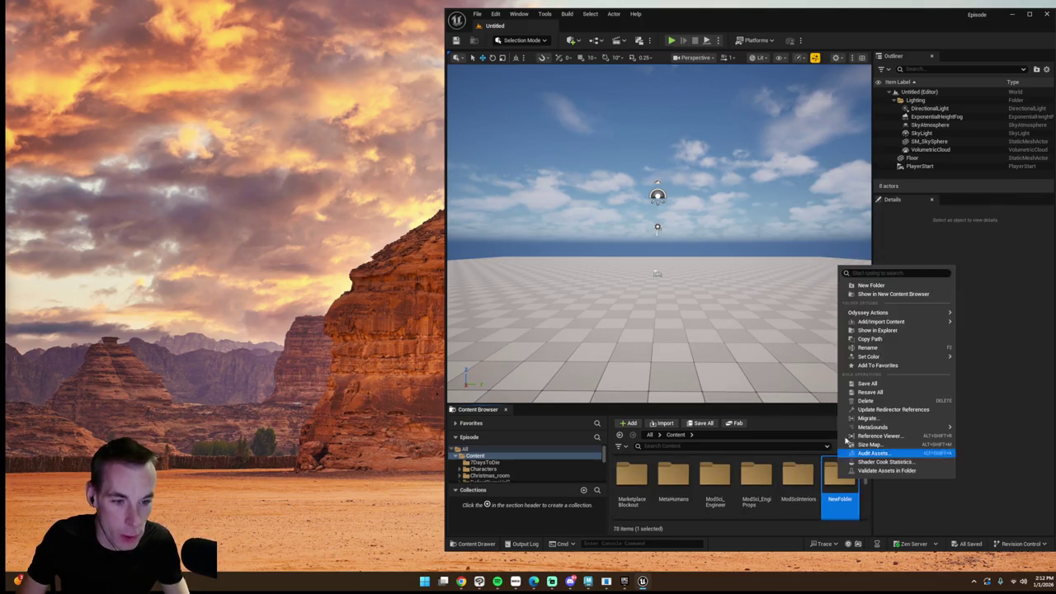
click(835, 484)
right_click(835, 495)
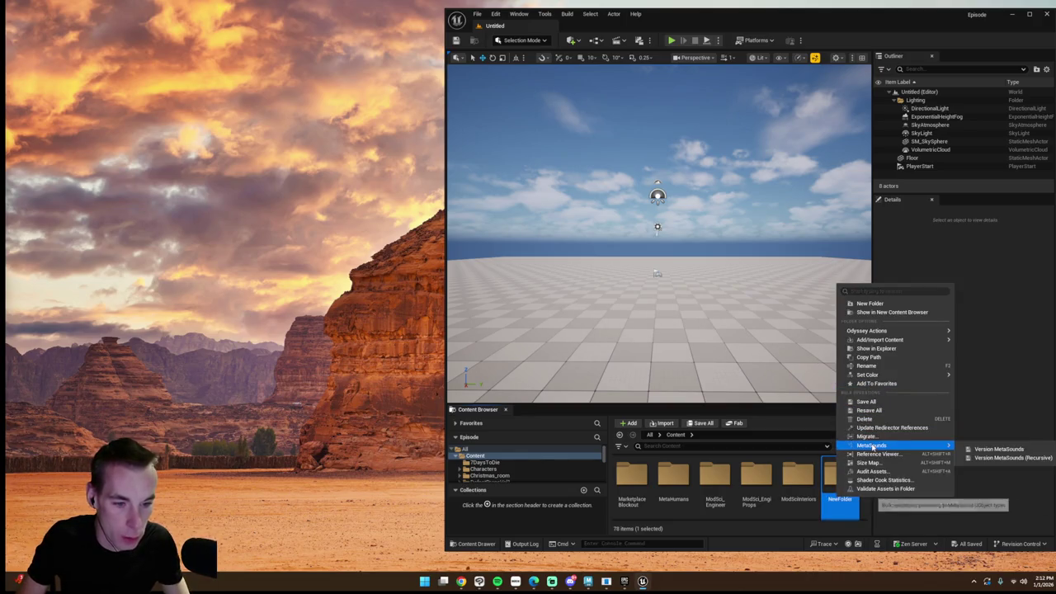
mouse_move(869, 357)
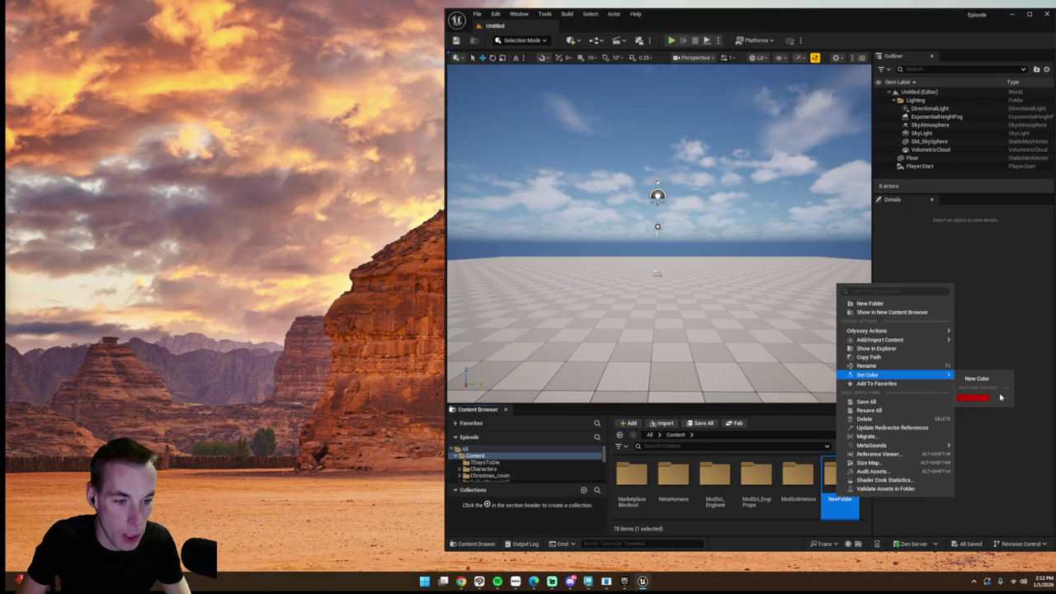
click(974, 397)
Step: Rename the red folder to 'Backdrops' and open it
right_click(843, 475)
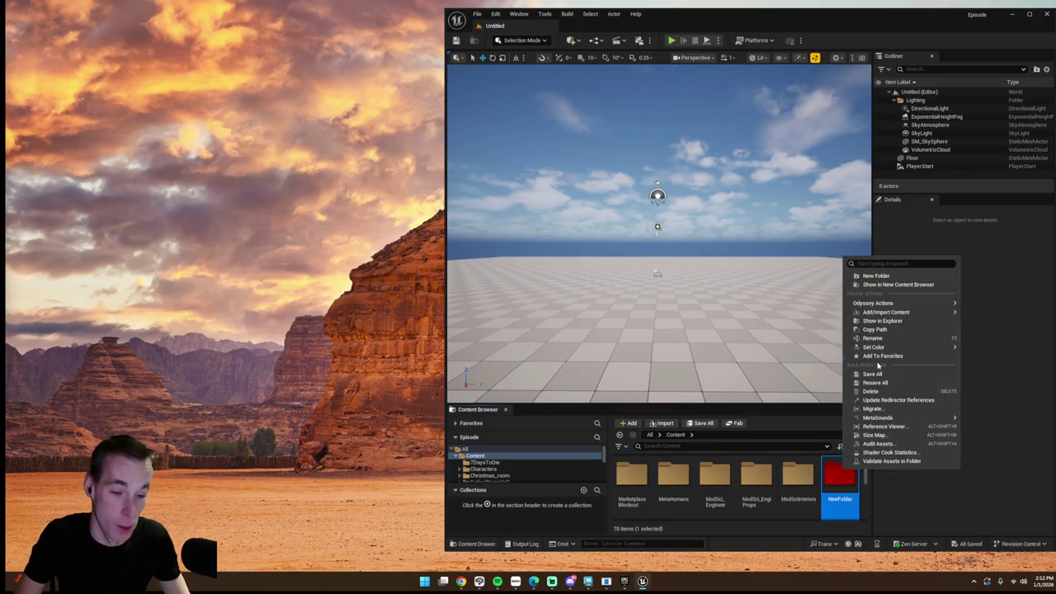
right_click(838, 501)
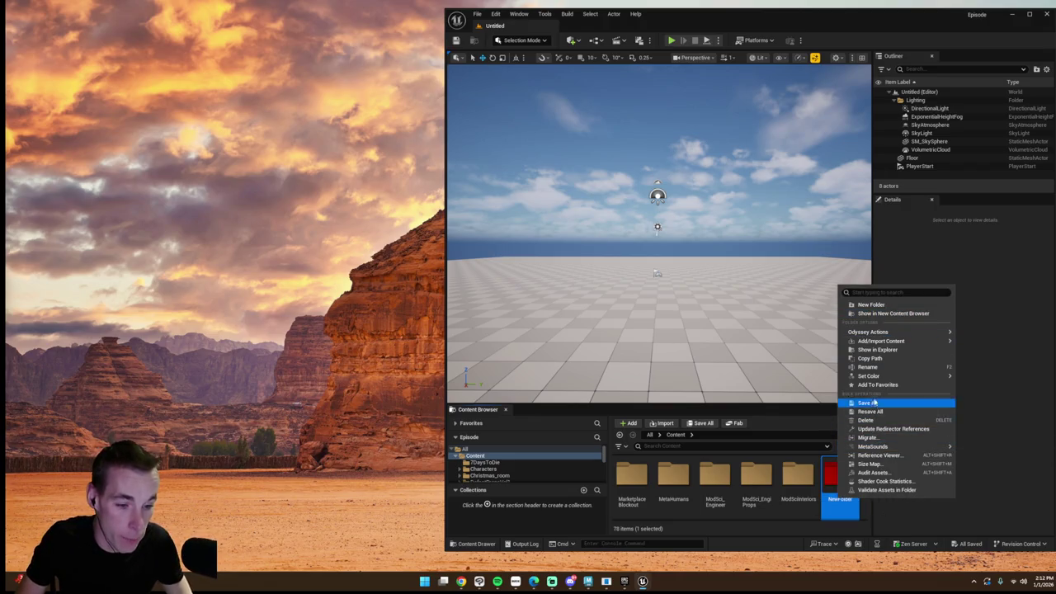
right_click(833, 515)
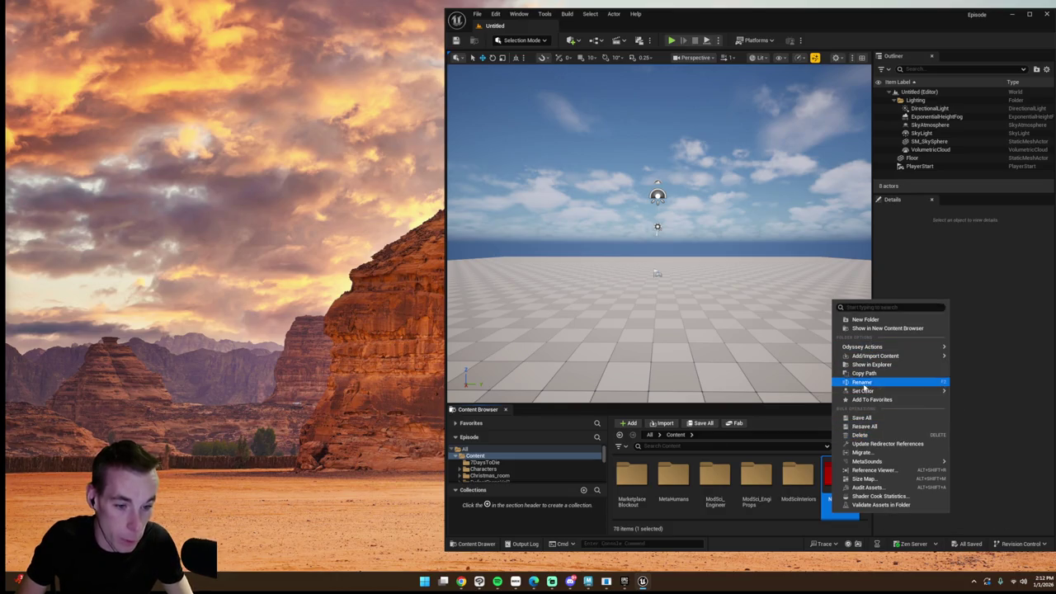
click(861, 382)
text(Backdrops)
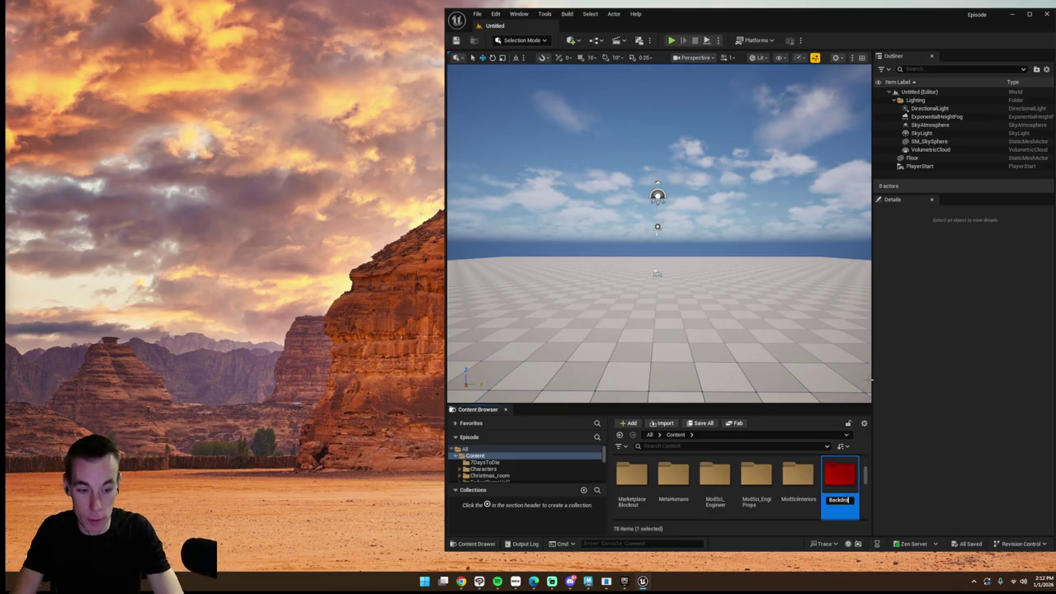
key(Return)
double_click(673, 478)
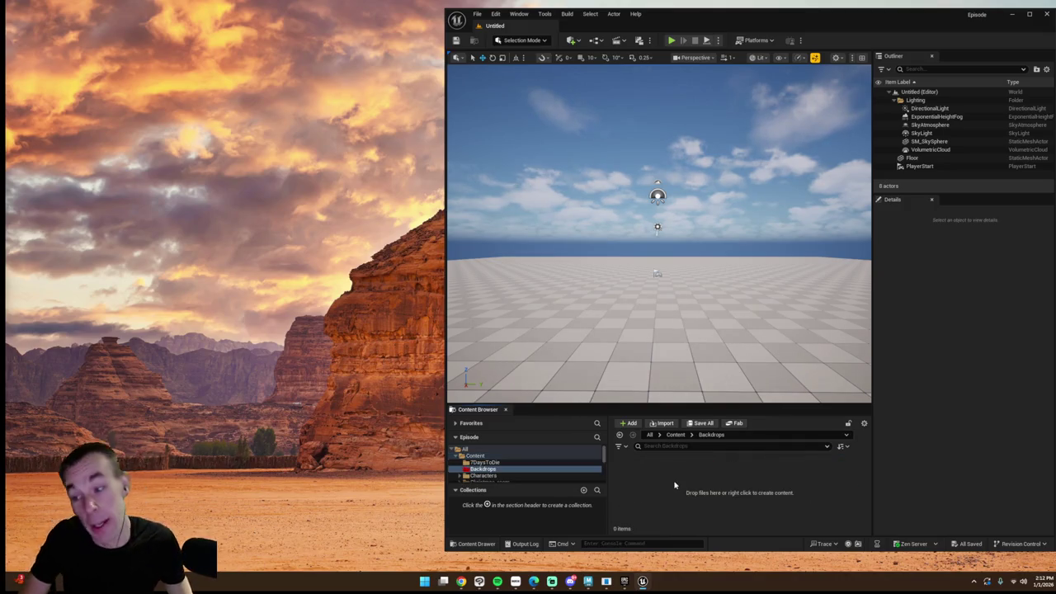
Step: Create a Backdrop_1 folder in Backdrops and add a new Level Sequence named Backdrop inside it
right_click(673, 478)
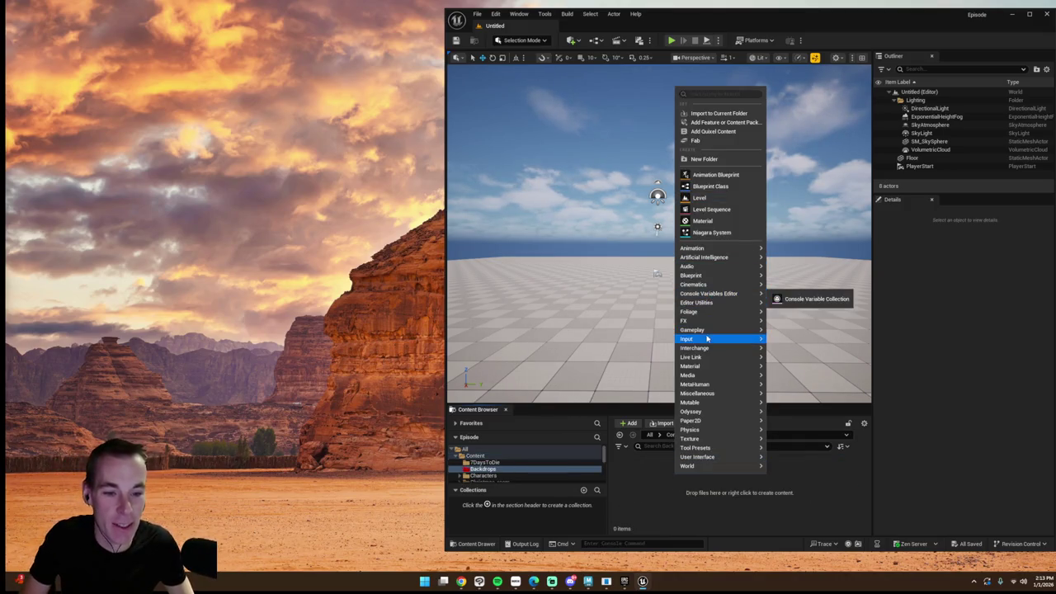
mouse_move(694, 284)
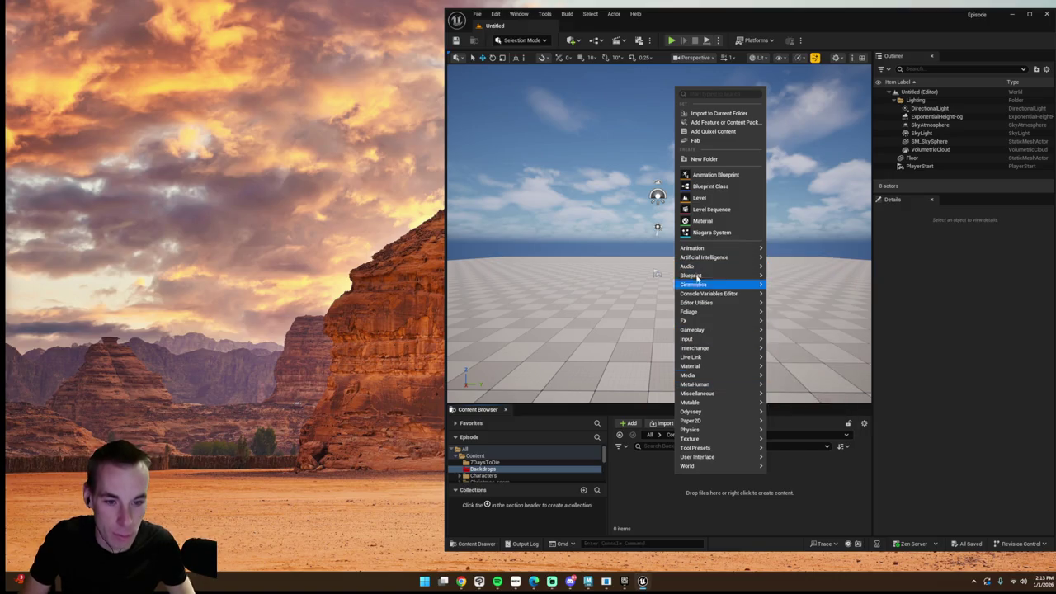
click(706, 159)
text(Backdrop_1)
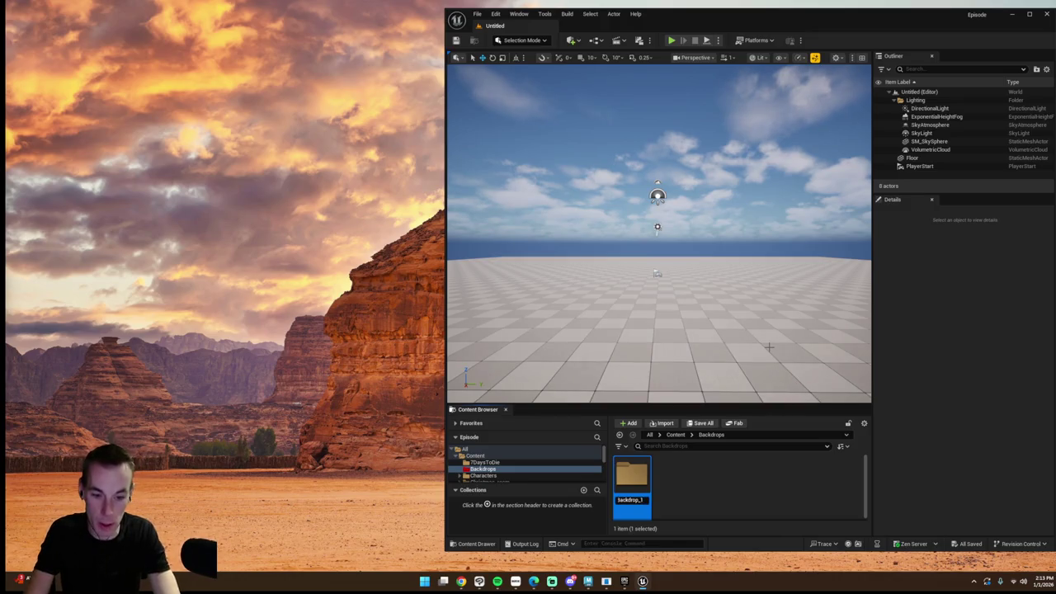
double_click(632, 483)
right_click(644, 486)
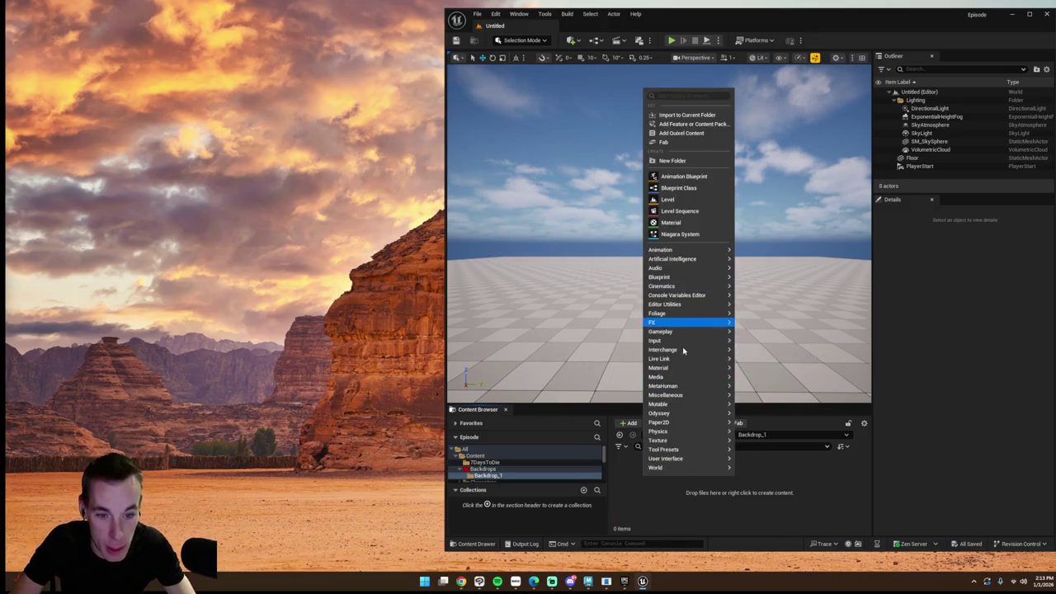
mouse_move(661, 285)
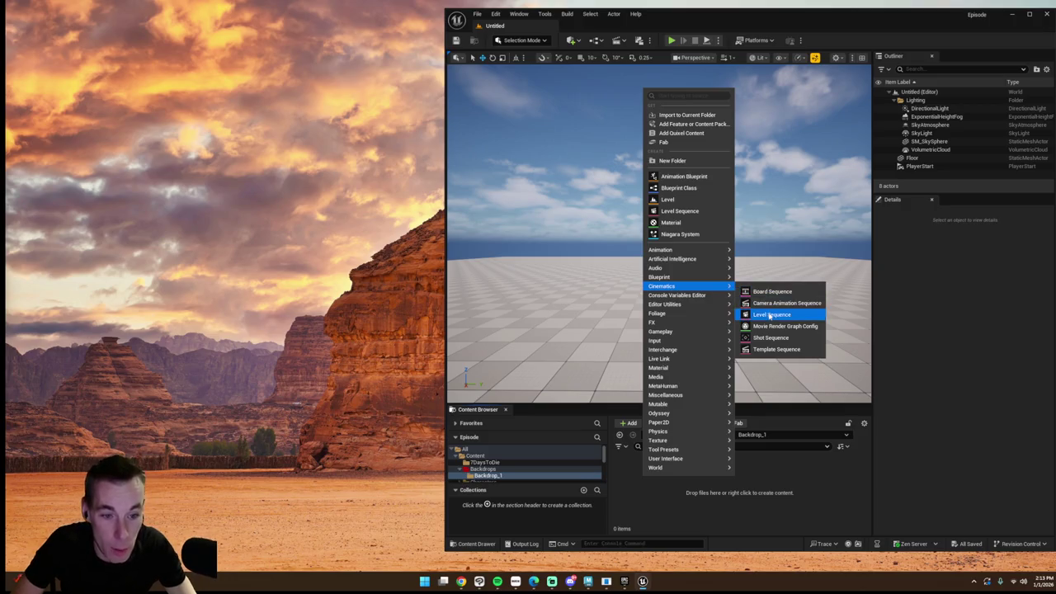
click(768, 314)
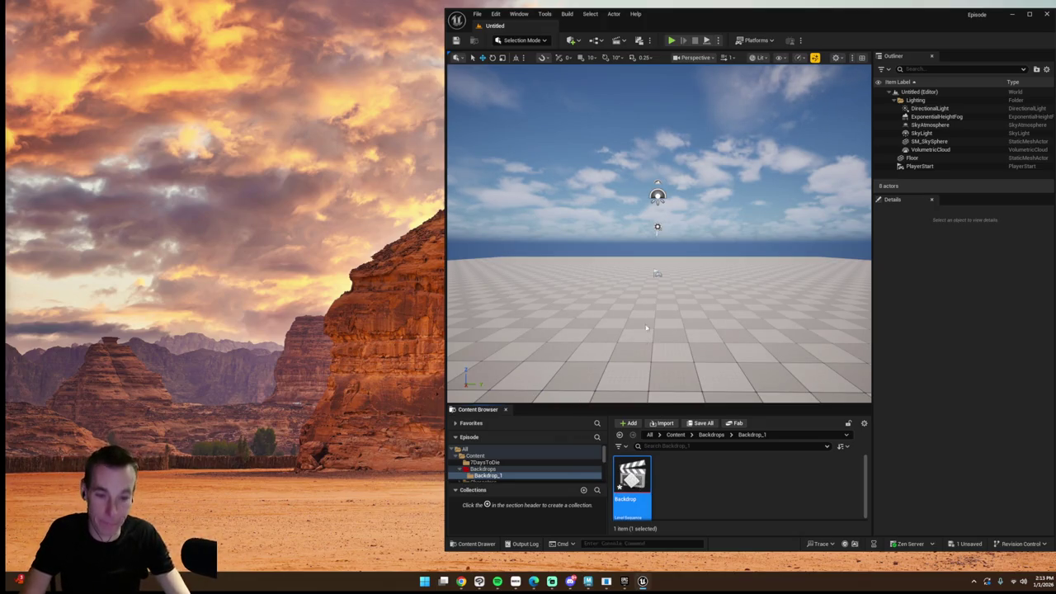
text(Backdrop)
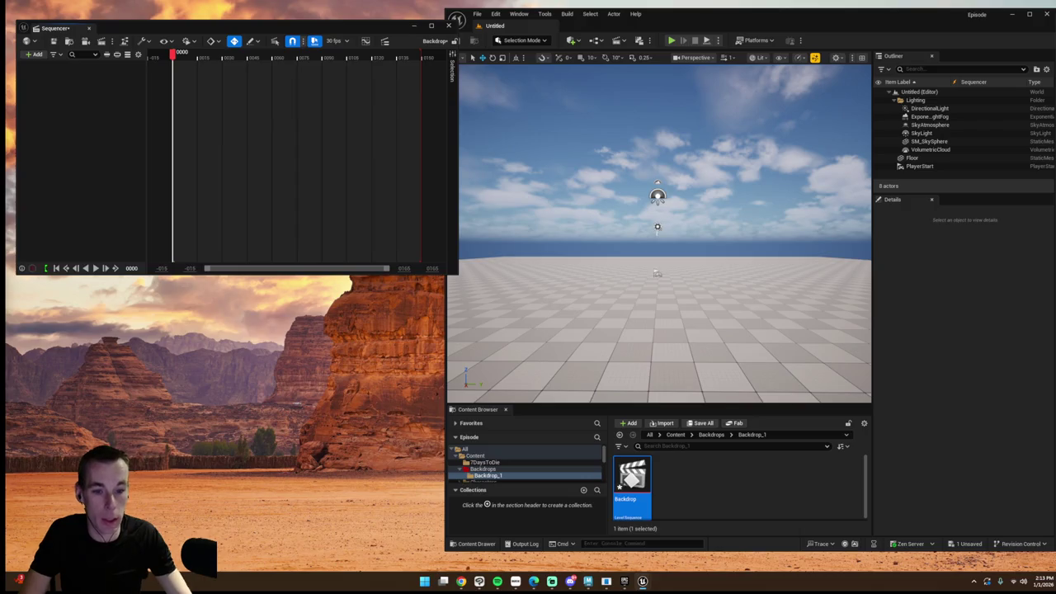
Step: Delete the PlayerStart actor and set the sequence frame rate to 24 fps
click(918, 166)
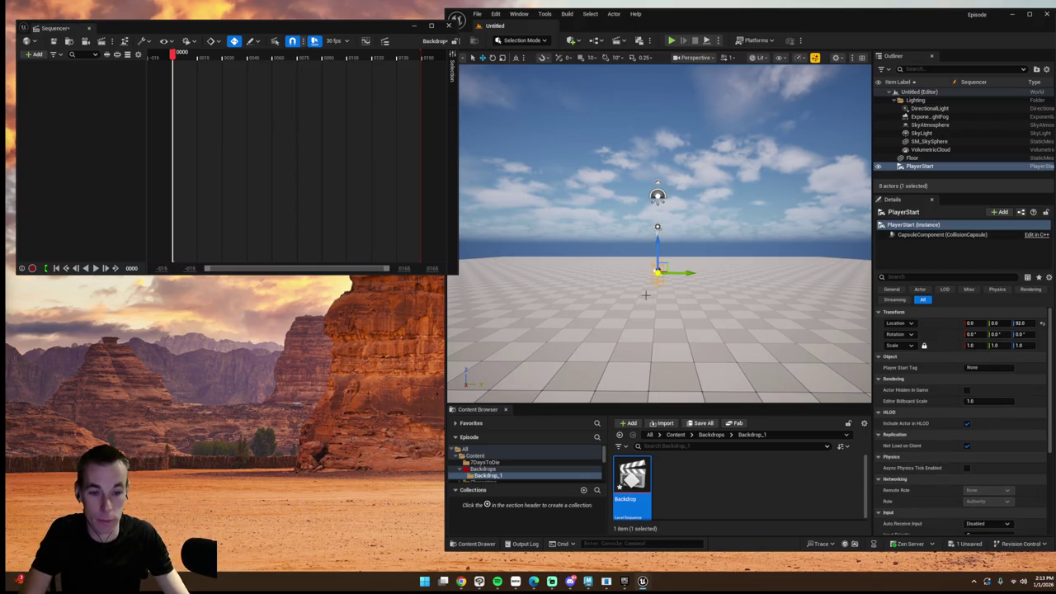
key(Delete)
click(336, 46)
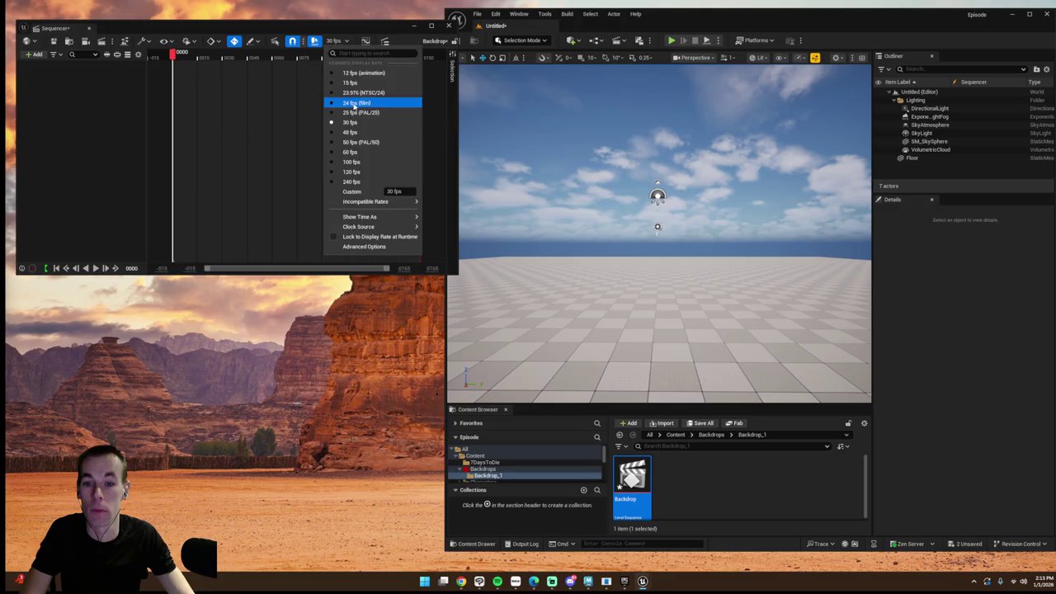
click(355, 103)
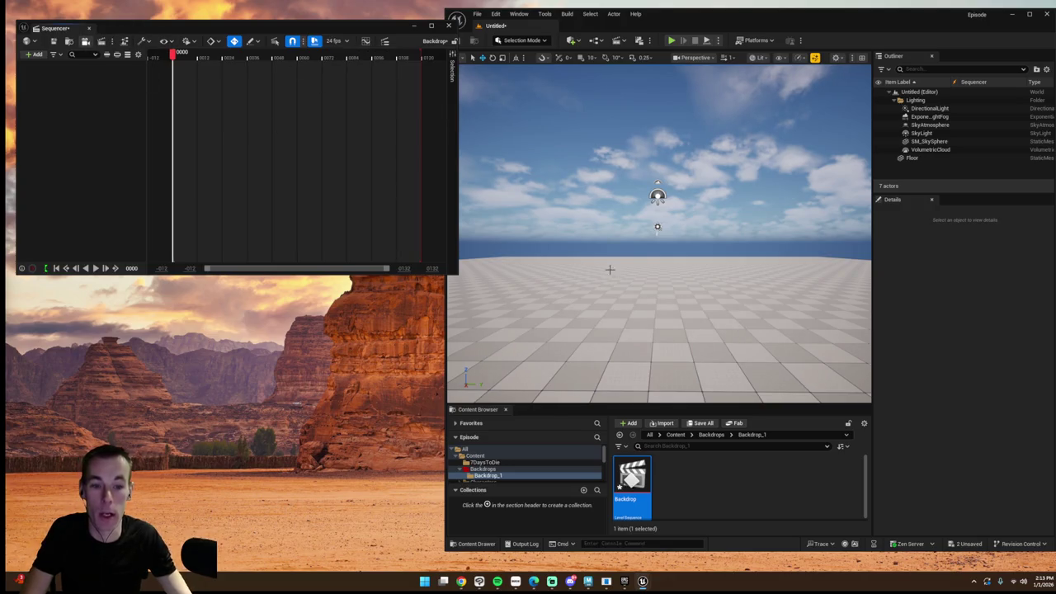
Step: Add a cine camera to the sequence with a 50mm Prime f/1.8 lens
click(85, 41)
click(93, 116)
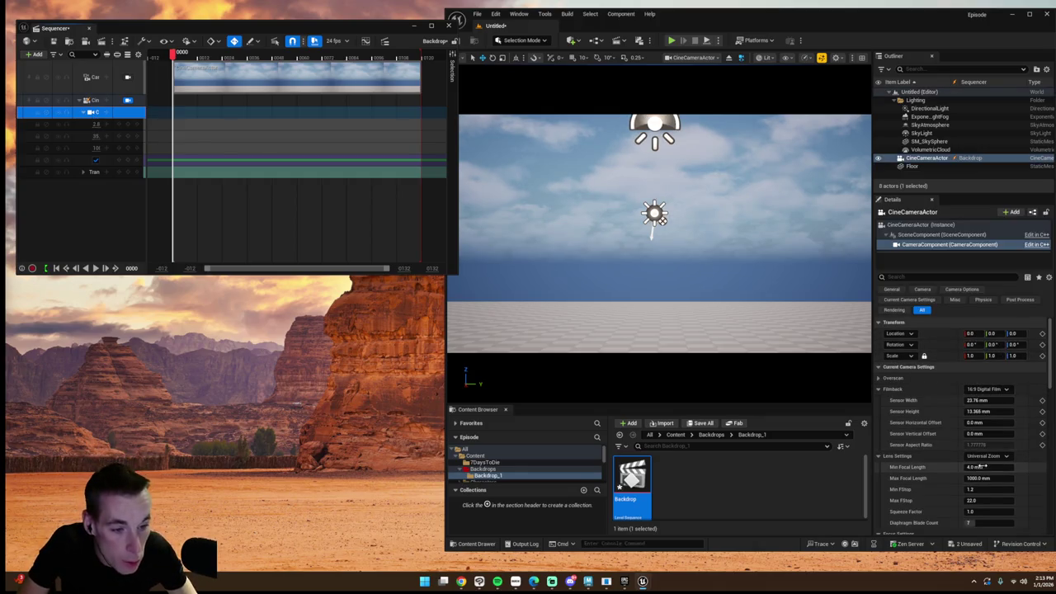
click(982, 456)
click(985, 487)
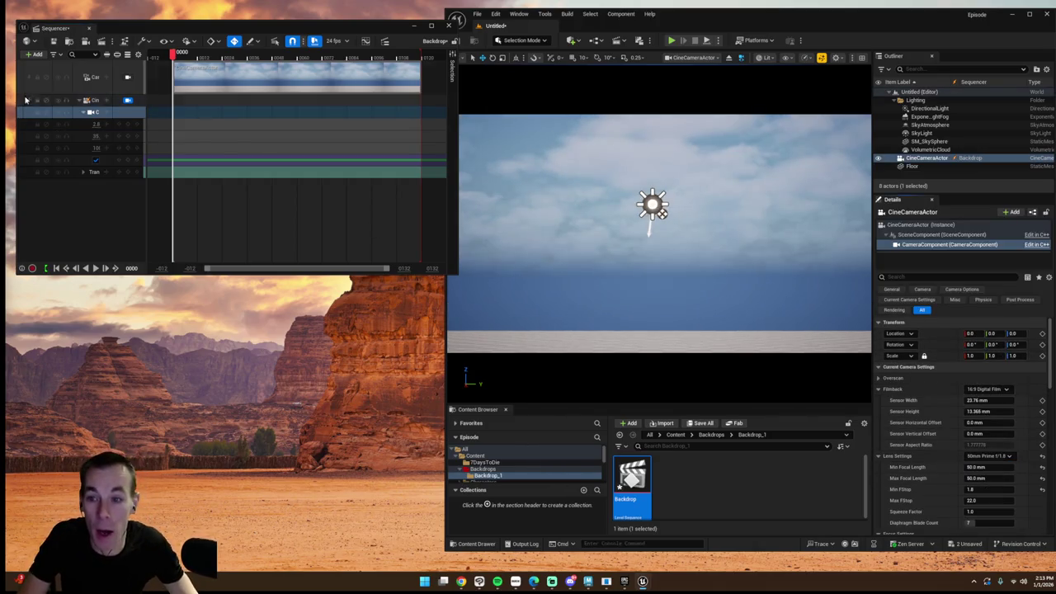
Step: Lower the cine camera toward the floor, checking the shot through the camera
click(127, 101)
click(127, 102)
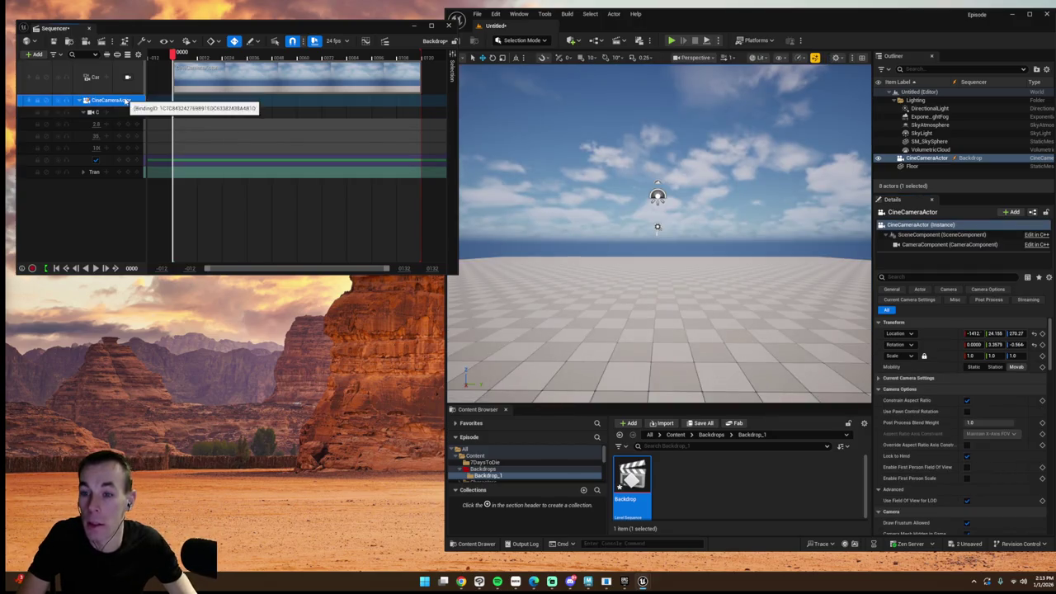
click(127, 101)
click(127, 102)
click(97, 111)
click(97, 111)
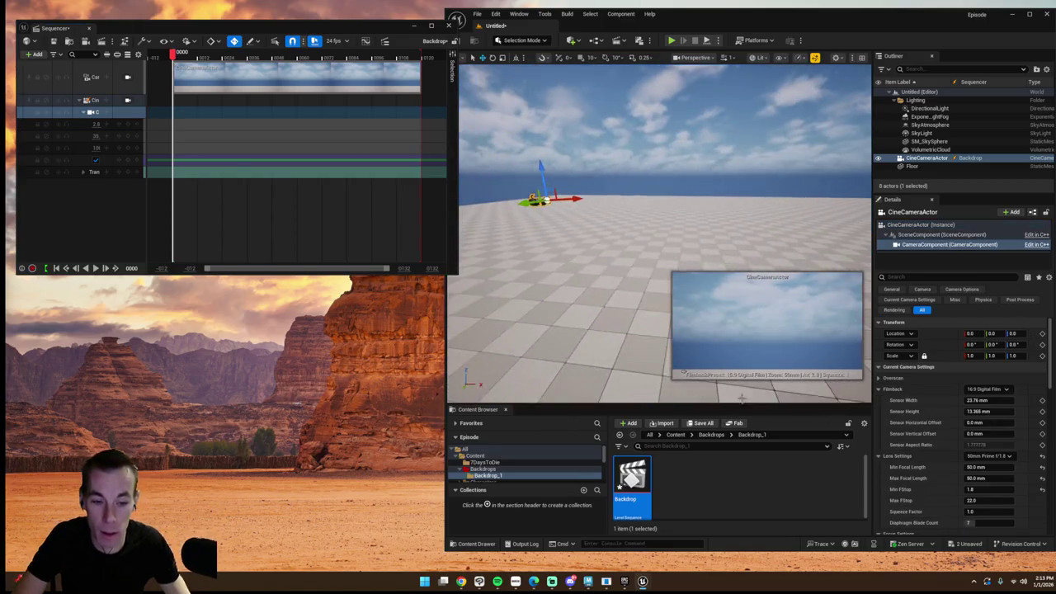
mouse_move(546, 166)
mouse_down()
mouse_move(548, 221)
mouse_move(548, 208)
mouse_move(631, 241)
mouse_up()
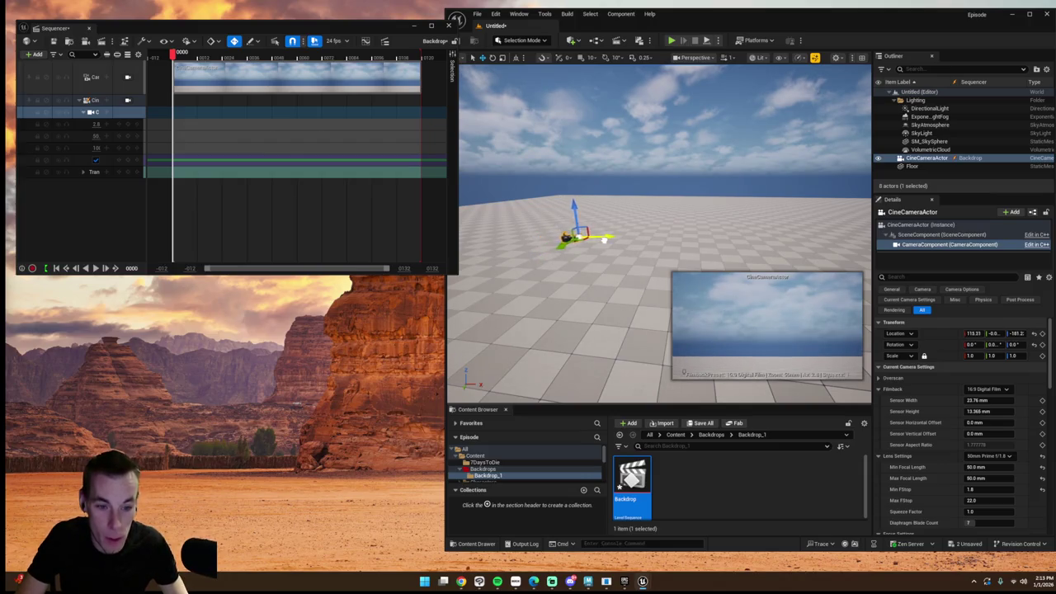
right_drag(654, 268, 654, 305)
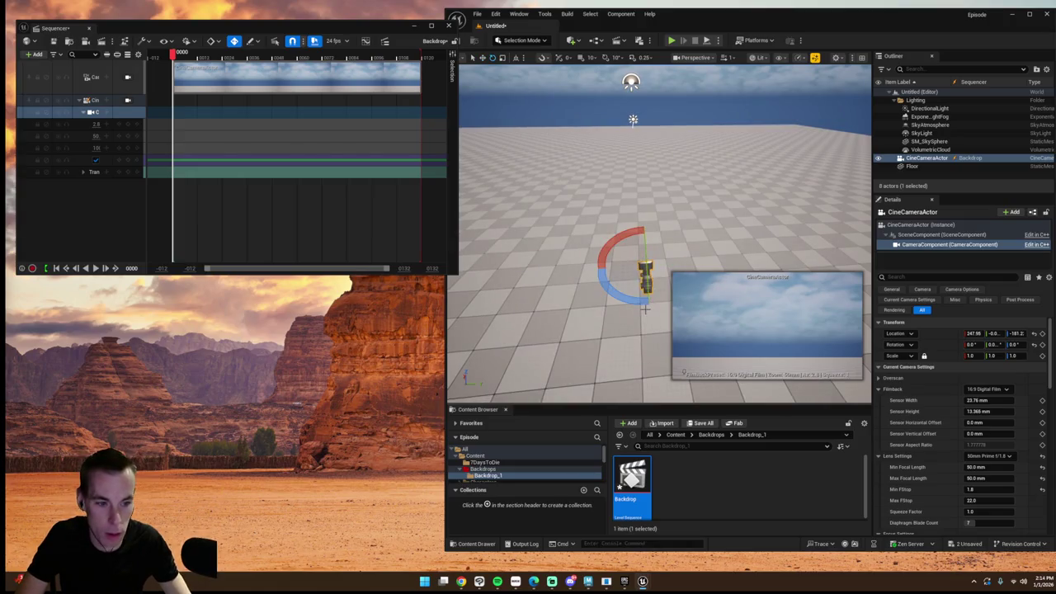
key(w)
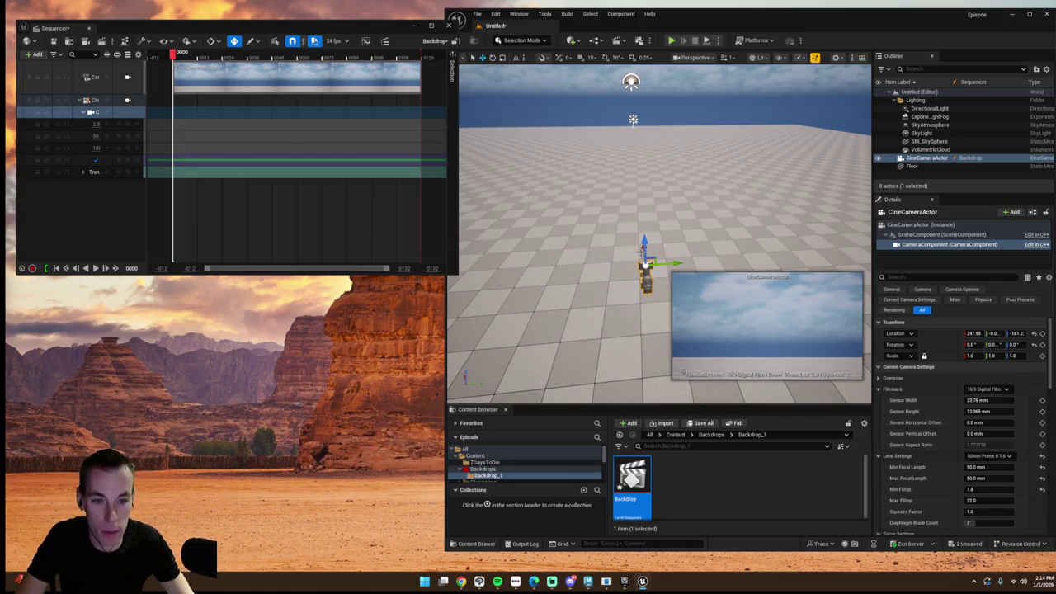
click(475, 456)
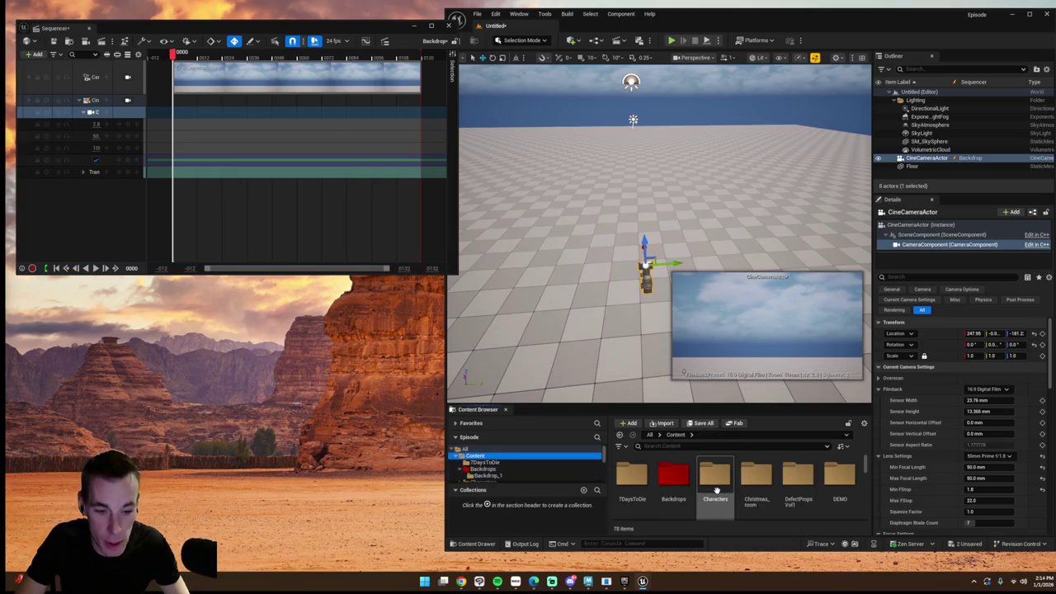
Step: Place SKM_Manny_Simple from Characters > Mannequins > Meshes into the level
double_click(711, 491)
double_click(631, 477)
double_click(714, 476)
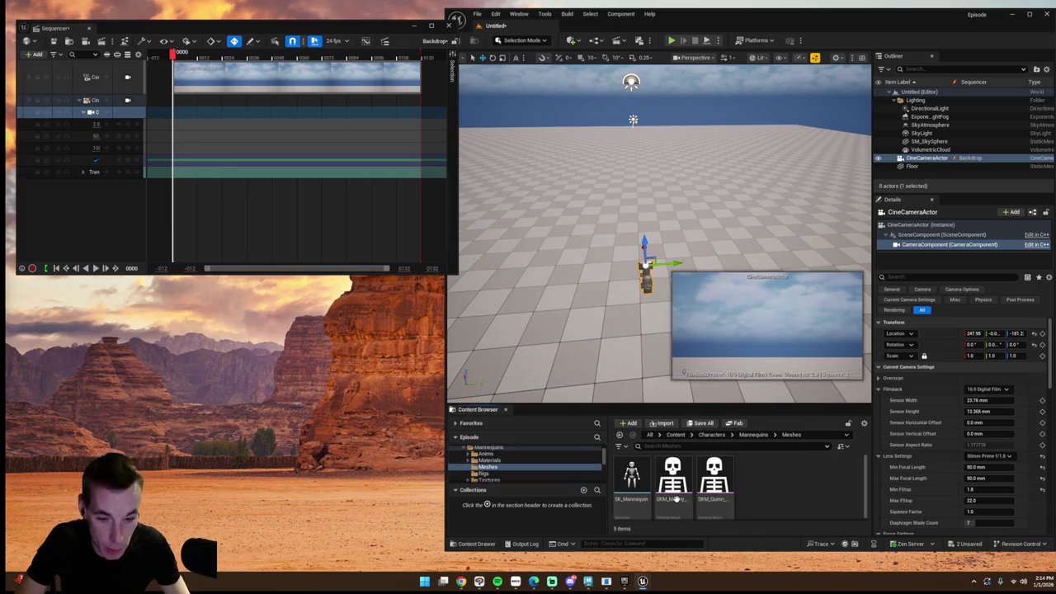
drag(675, 500, 640, 231)
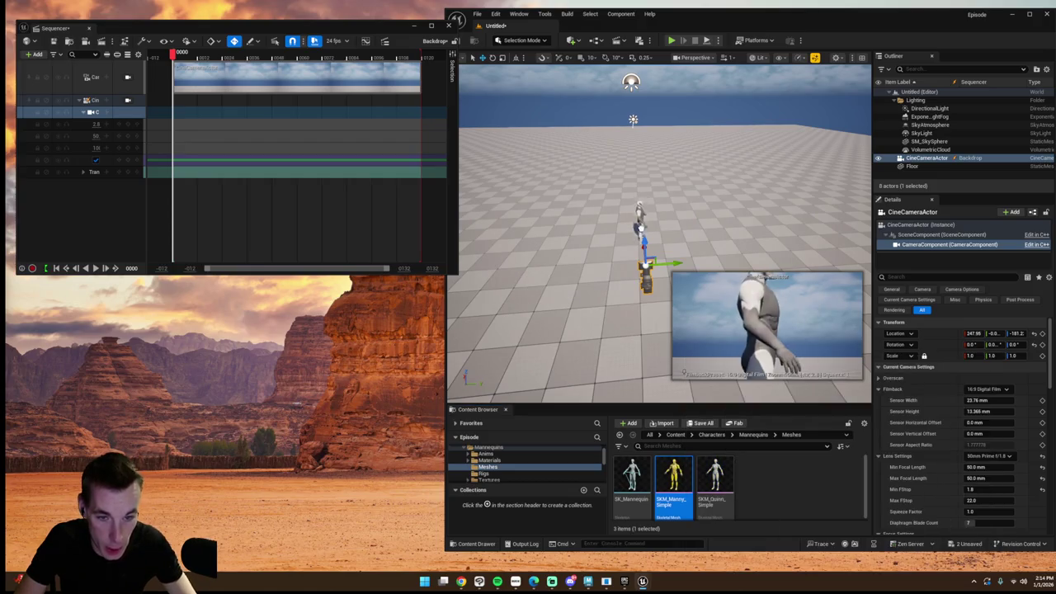
drag(641, 191, 640, 198)
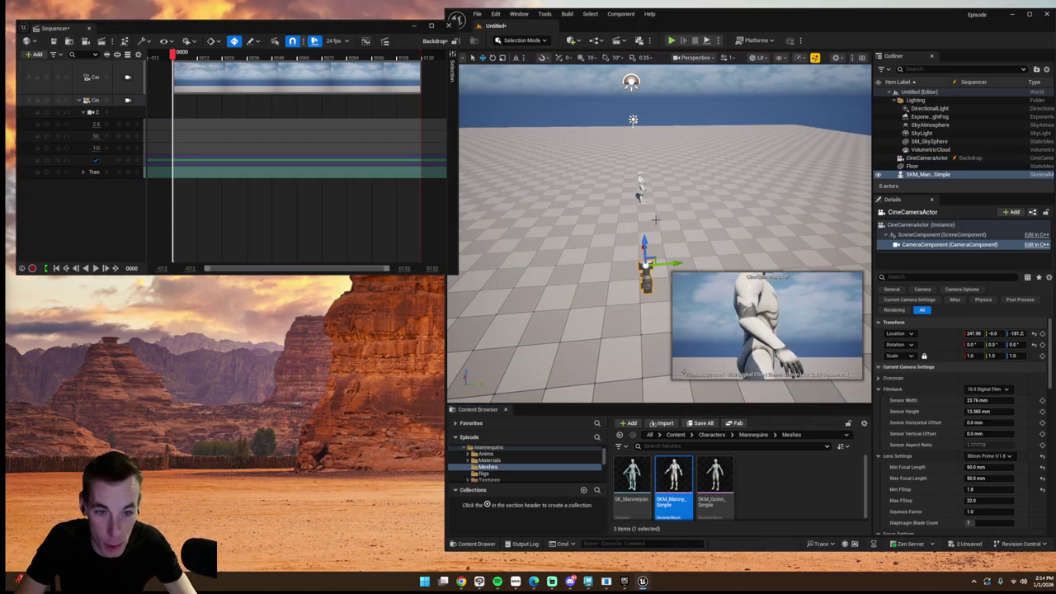
Step: Move and rotate the cine camera so it frames the mannequin
right_drag(640, 198, 654, 263)
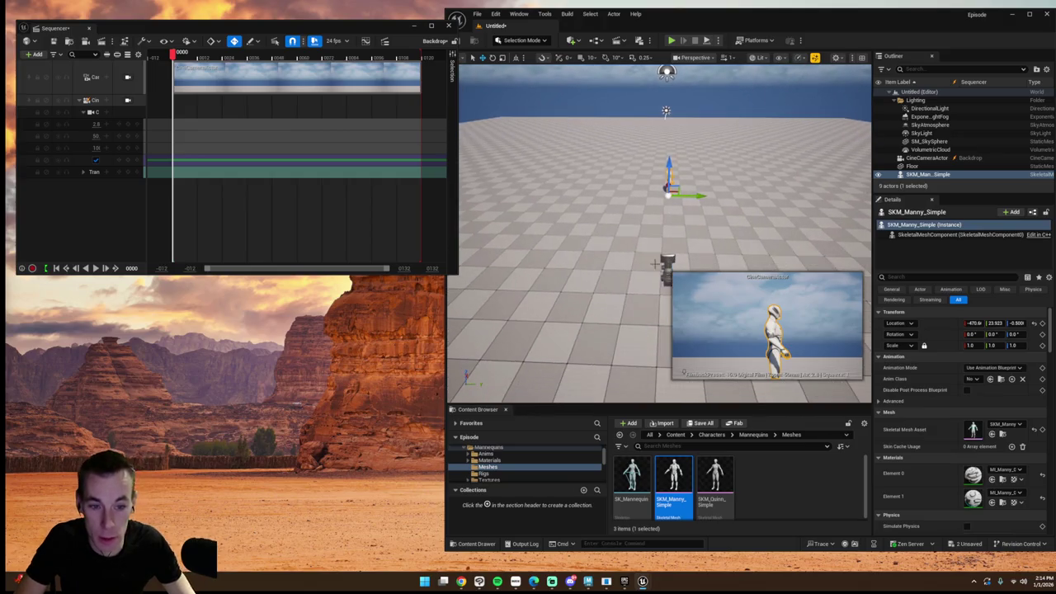
click(667, 262)
key(f)
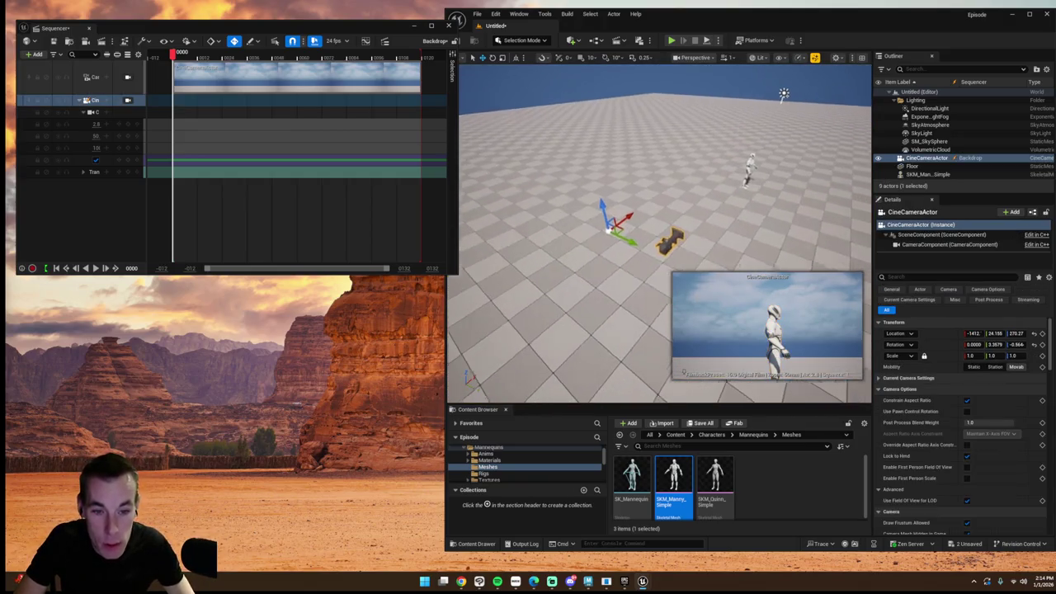
key(ctrl+z)
click(686, 240)
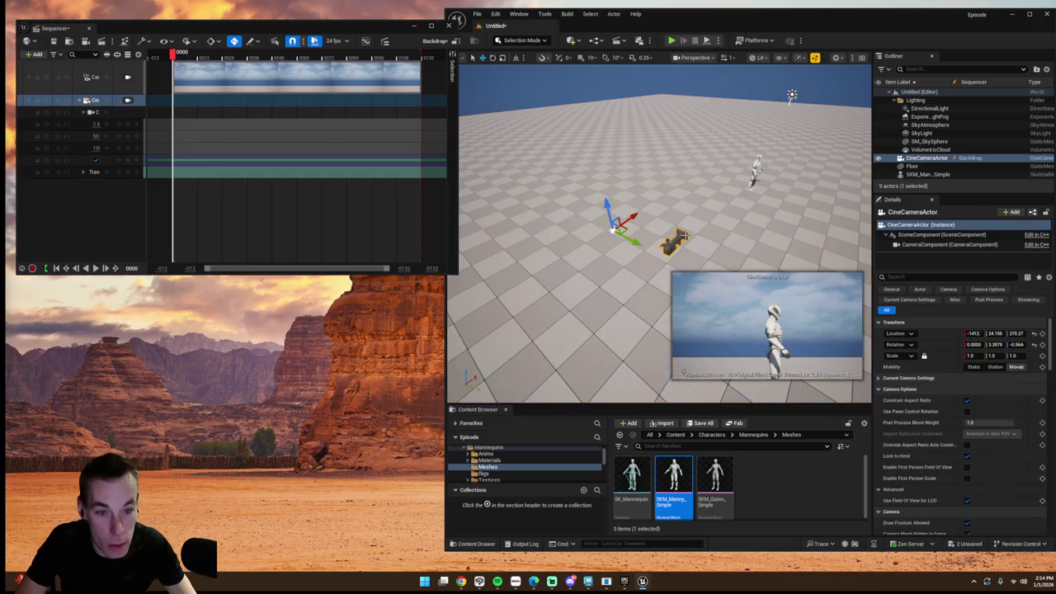
drag(640, 220, 520, 300)
mouse_move(520, 299)
right_down()
mouse_move(528, 272)
mouse_move(601, 231)
right_up()
key(e)
drag(601, 231, 604, 233)
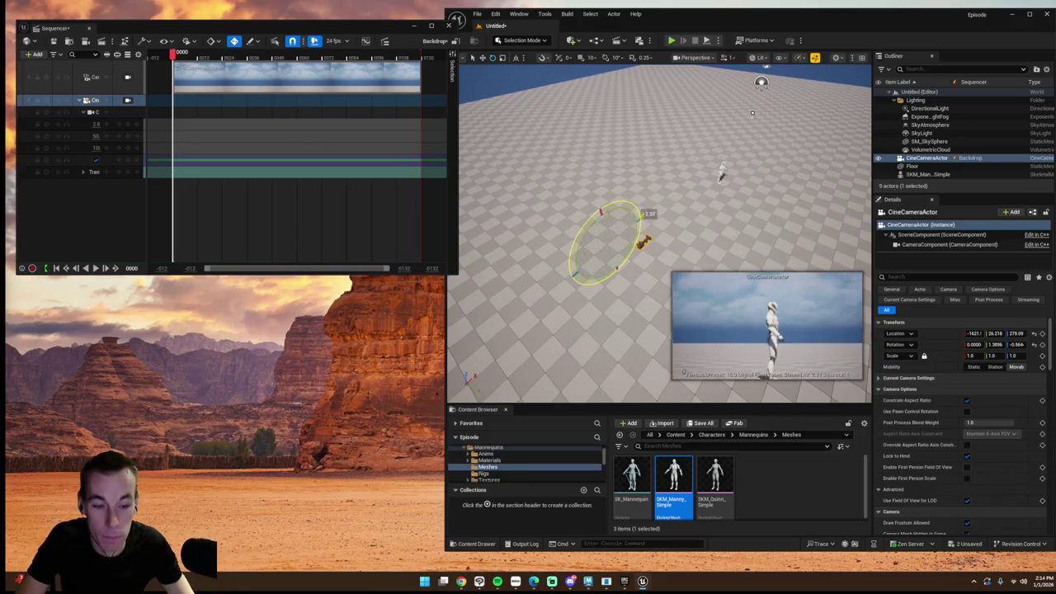
key(w)
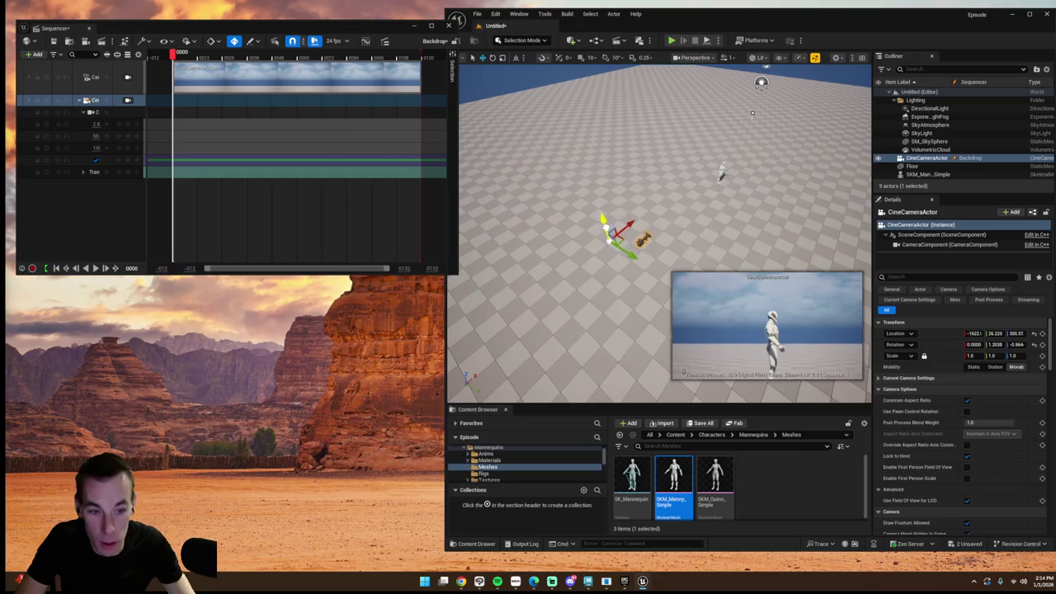
drag(634, 258, 636, 260)
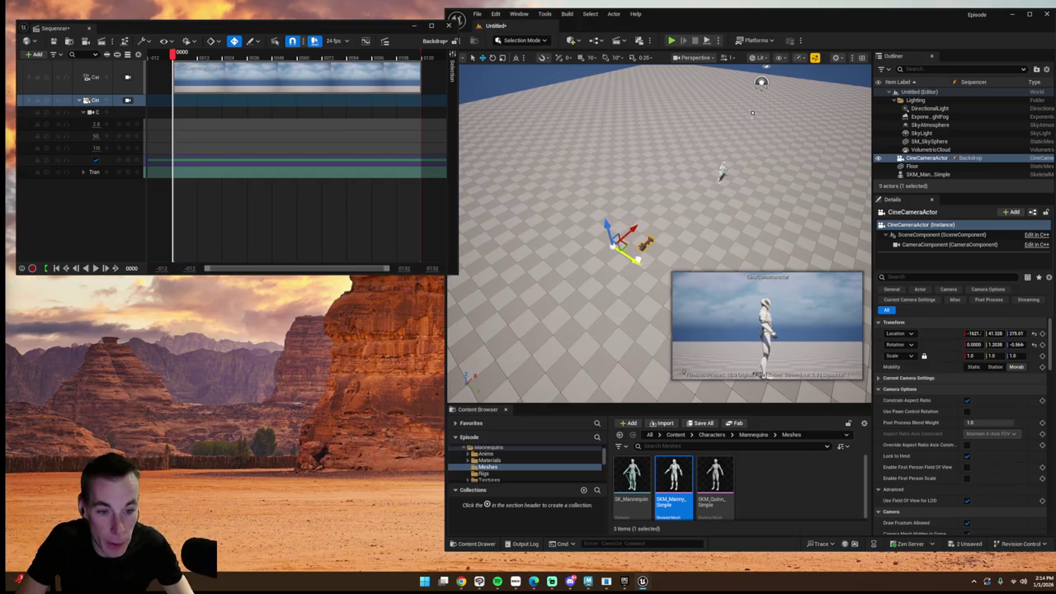
right_drag(691, 236, 691, 236)
Step: Rename the mannequin actor to Char_1
click(712, 198)
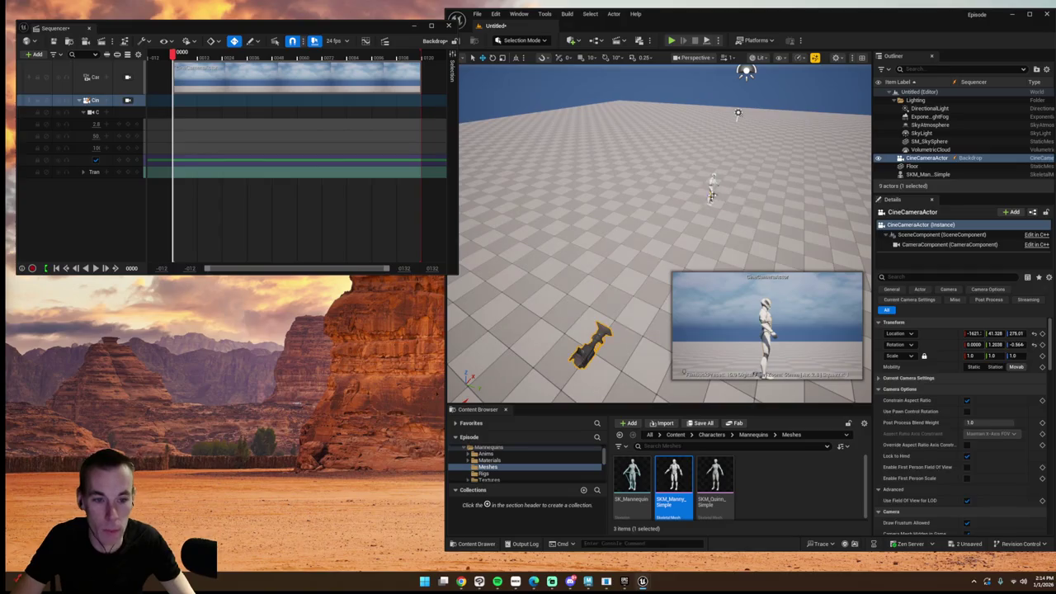
key(f)
right_click(917, 175)
mouse_move(935, 313)
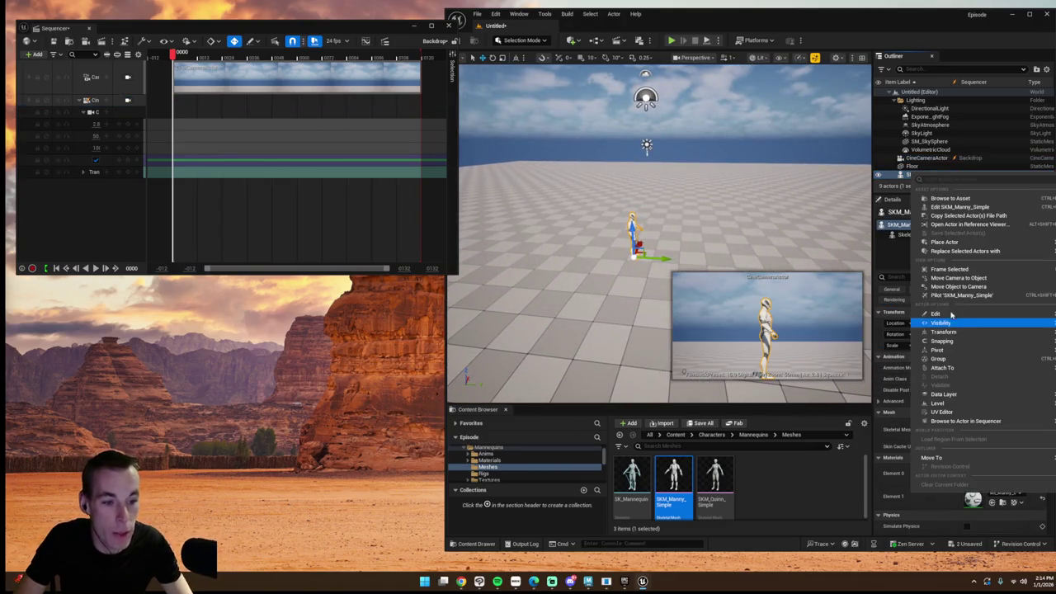
click(765, 361)
text(Char_1)
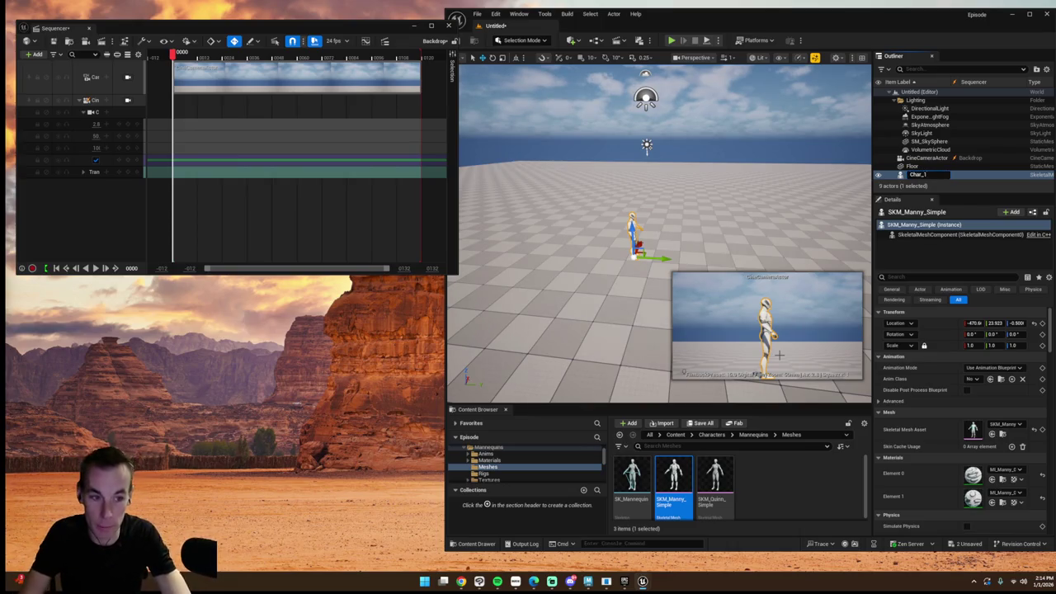
key(Return)
key(f)
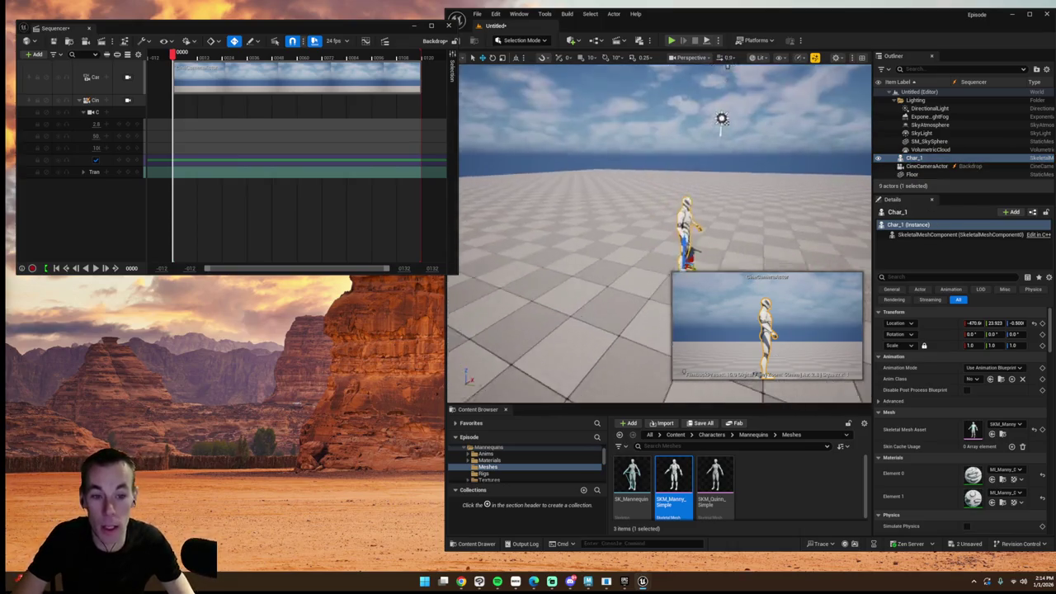
click(33, 54)
mouse_move(59, 87)
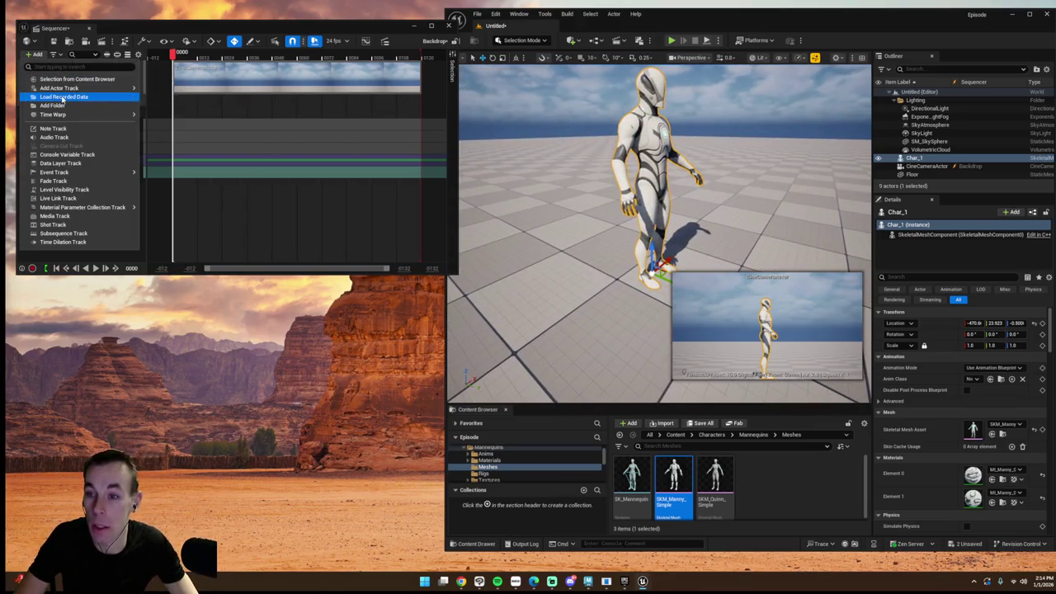
Step: Add Char_1 to the sequence and enable the arm_r and spine FK/IK switches on its global control
click(169, 91)
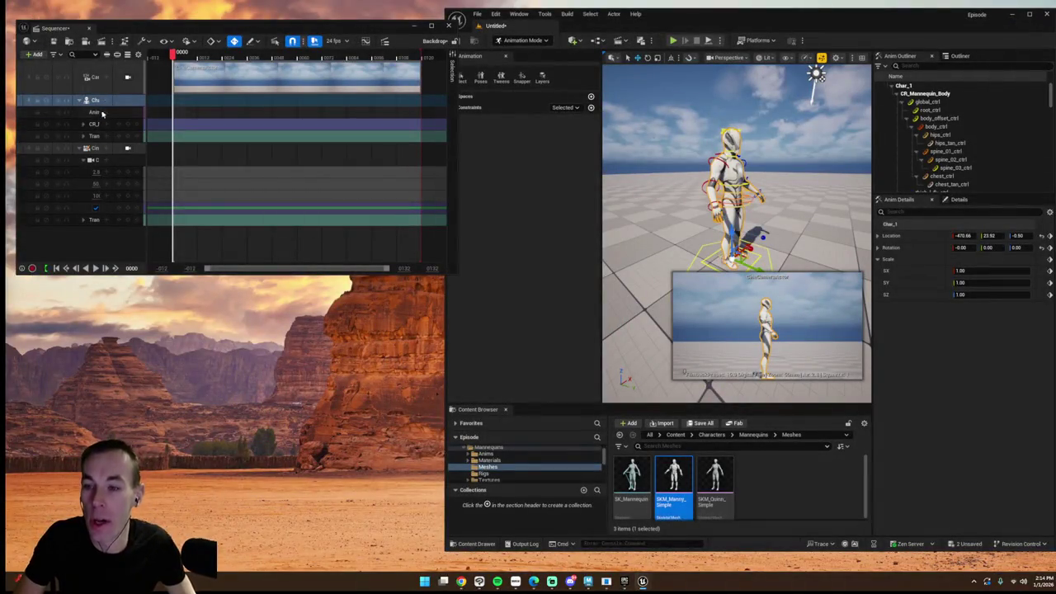
click(97, 102)
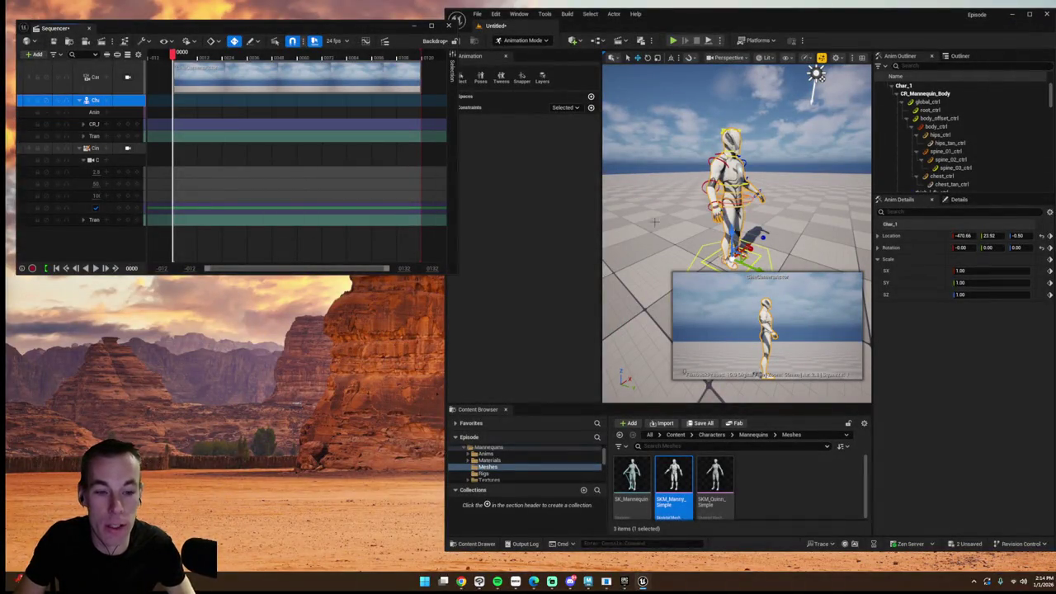
alt+drag(655, 221, 749, 161)
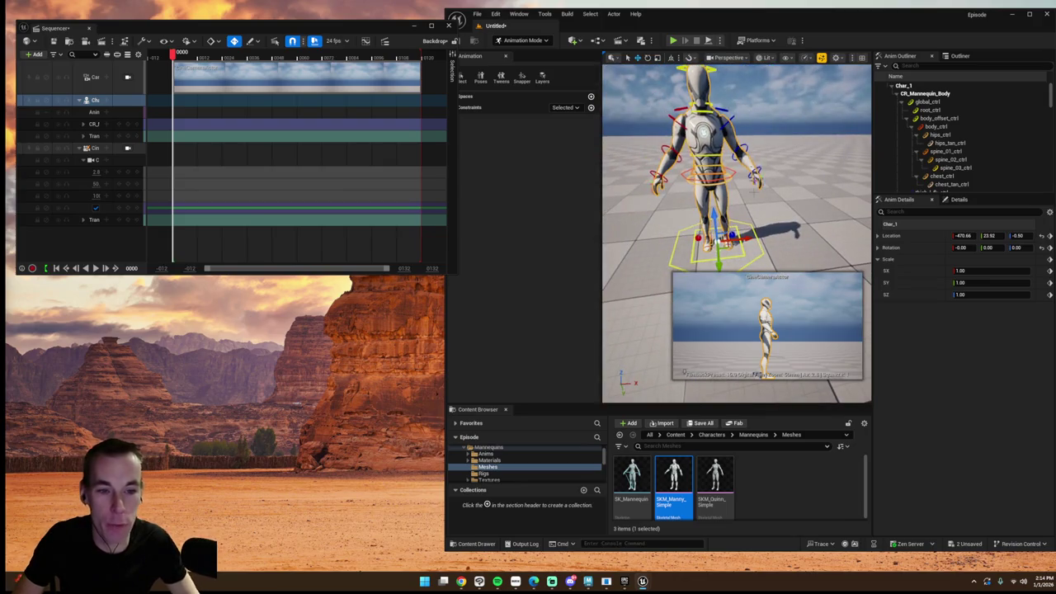
click(927, 101)
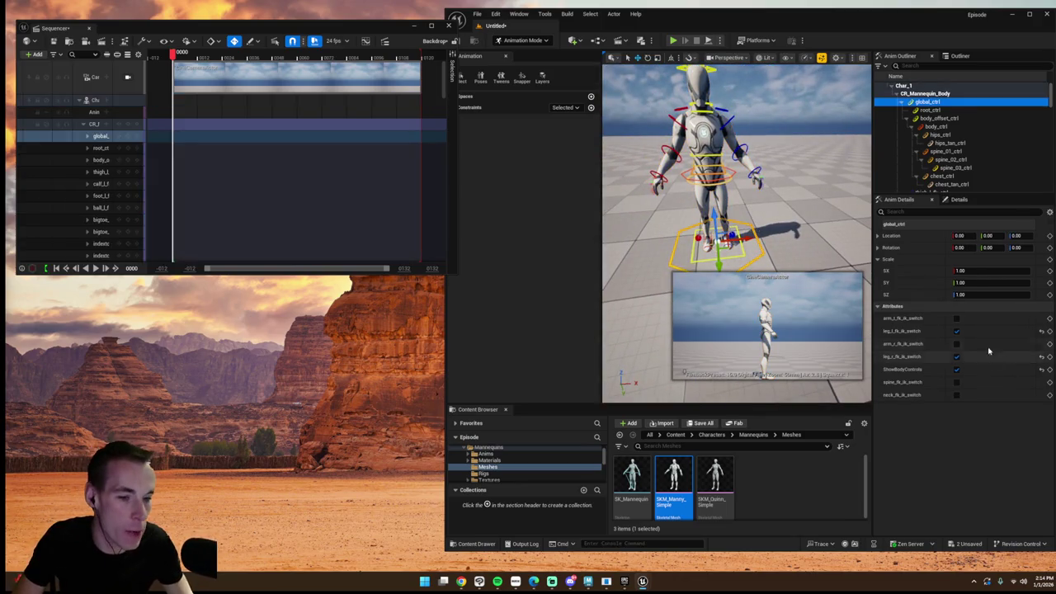
click(957, 343)
click(956, 381)
Step: Parent-constrain both hand IK controls to the body_ctrl control
click(753, 171)
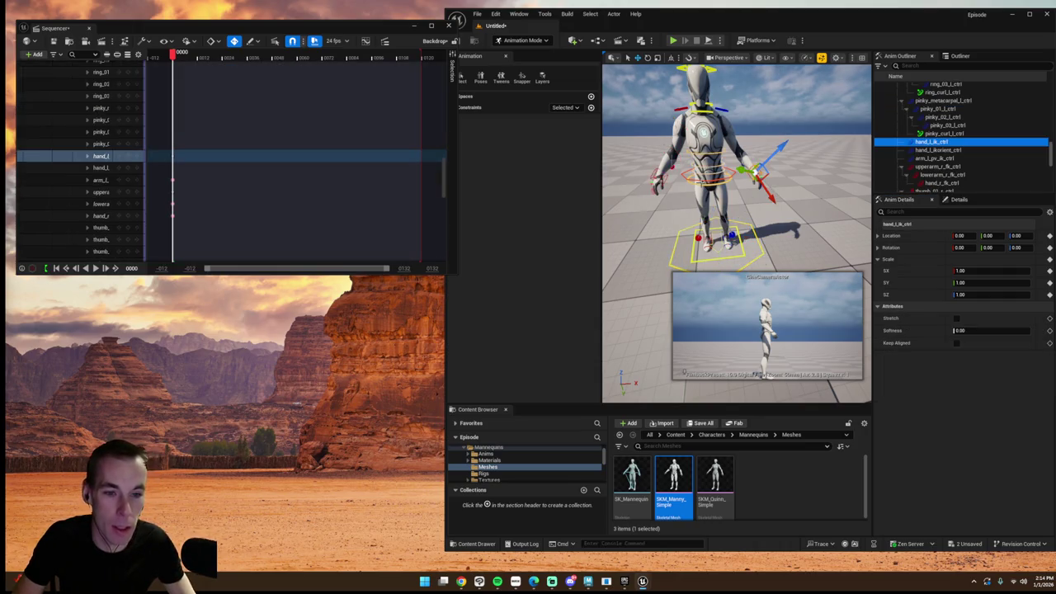
click(699, 180)
drag(705, 157, 703, 165)
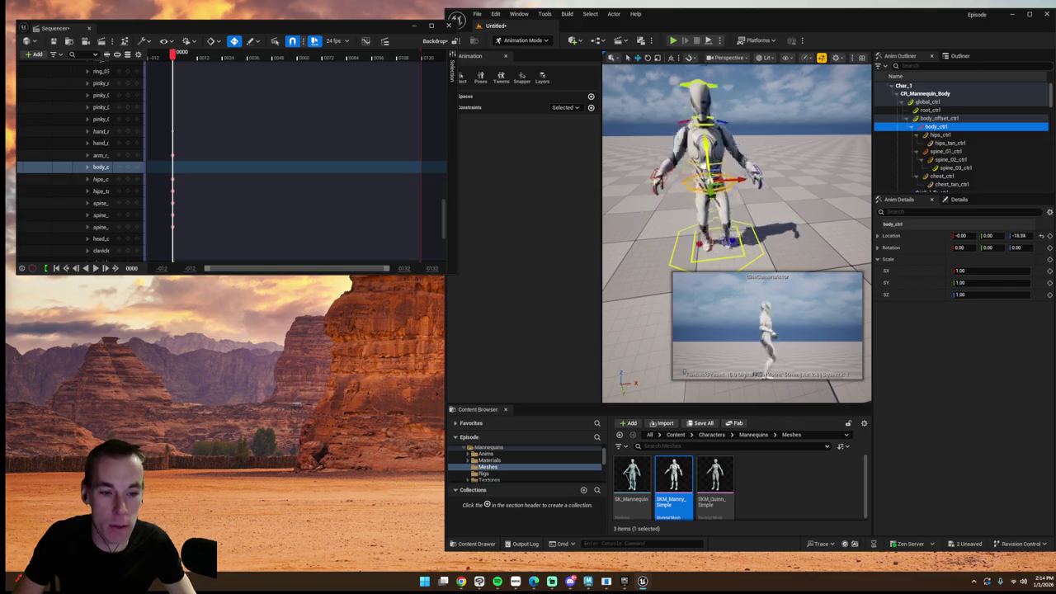
key(ctrl+z)
key(ctrl+z)
scroll(708, 176, up, 5)
click(695, 198)
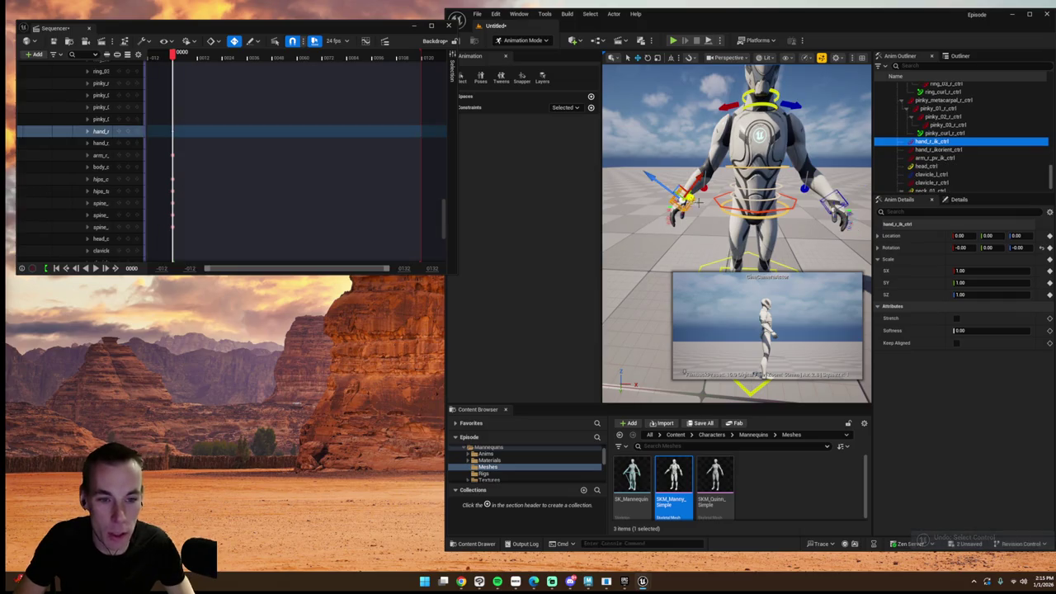
ctrl+click(837, 194)
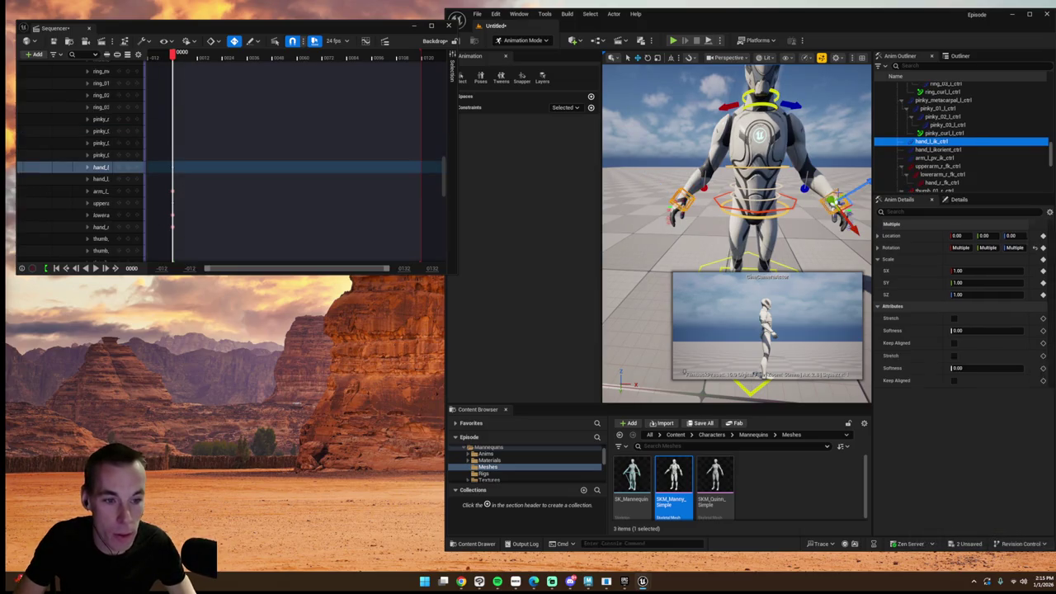
click(590, 108)
click(615, 171)
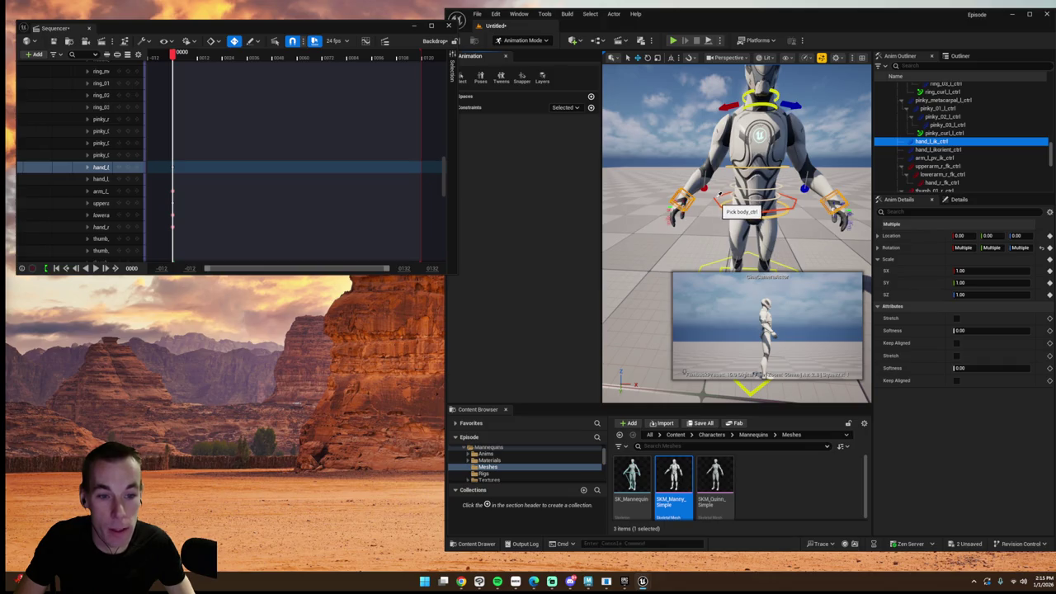
click(721, 195)
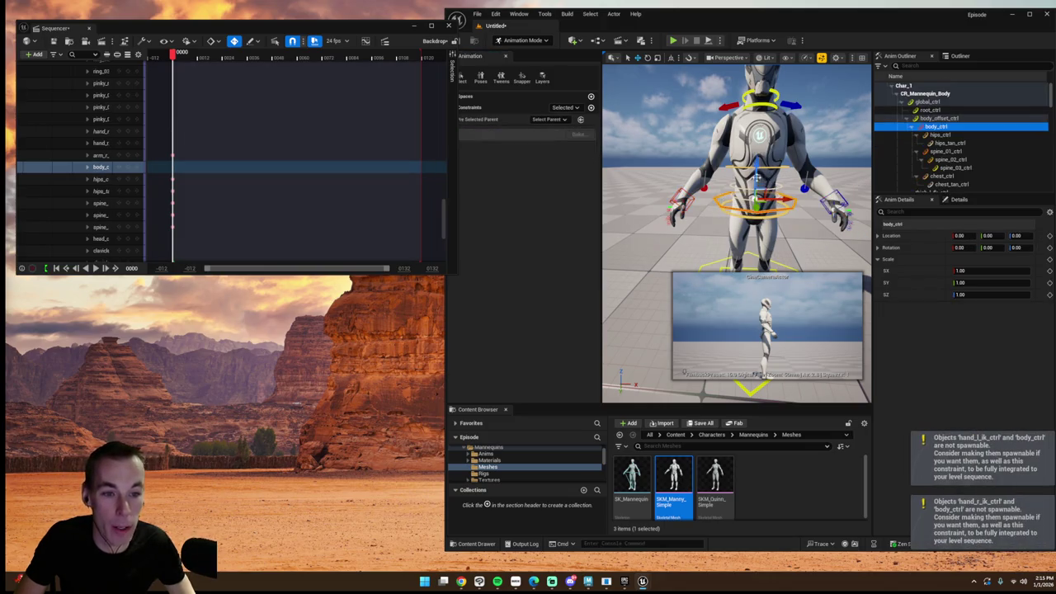
Step: Set the global_ctrl Rotation Z to 90 so the rig faces the camera
alt+drag(735, 247, 784, 214)
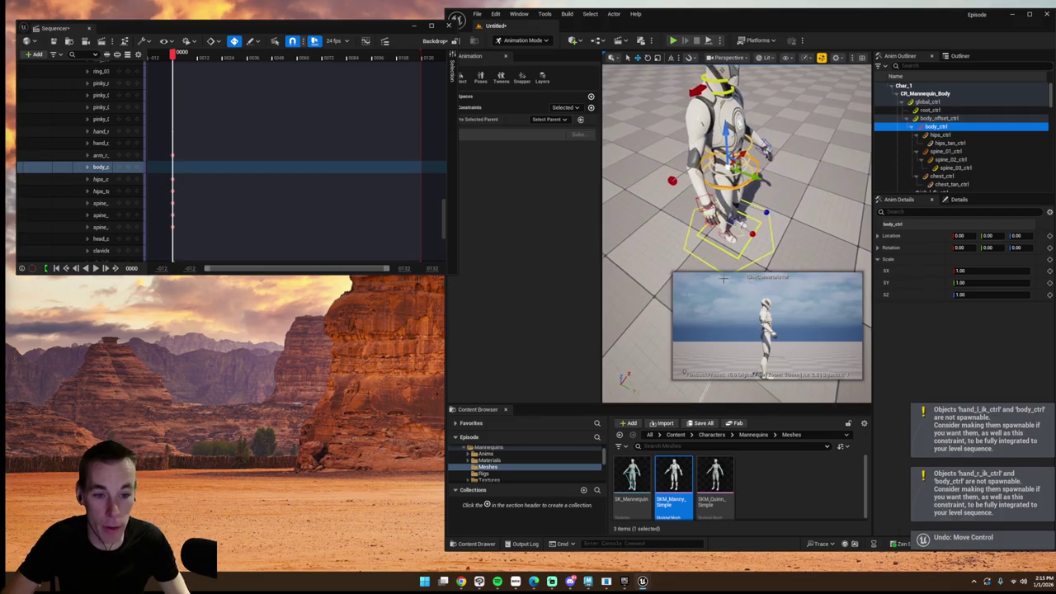
key(ctrl+z)
drag(1023, 247, 1030, 247)
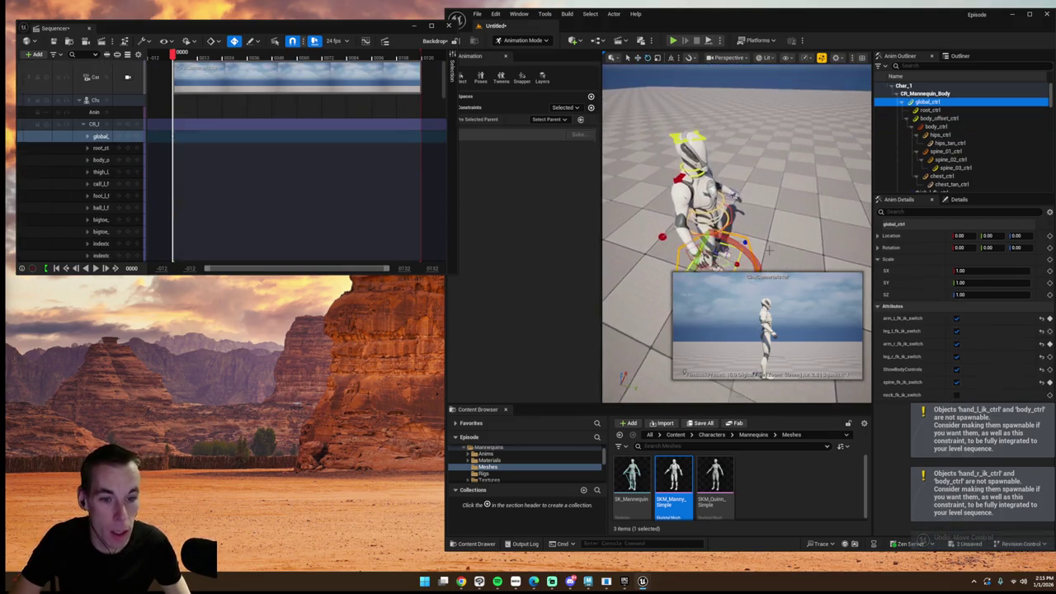
click(1023, 248)
text(90)
key(Return)
mouse_move(734, 248)
alt+mouse_down()
mouse_move(783, 235)
mouse_move(755, 226)
mouse_move(704, 396)
alt+mouse_up()
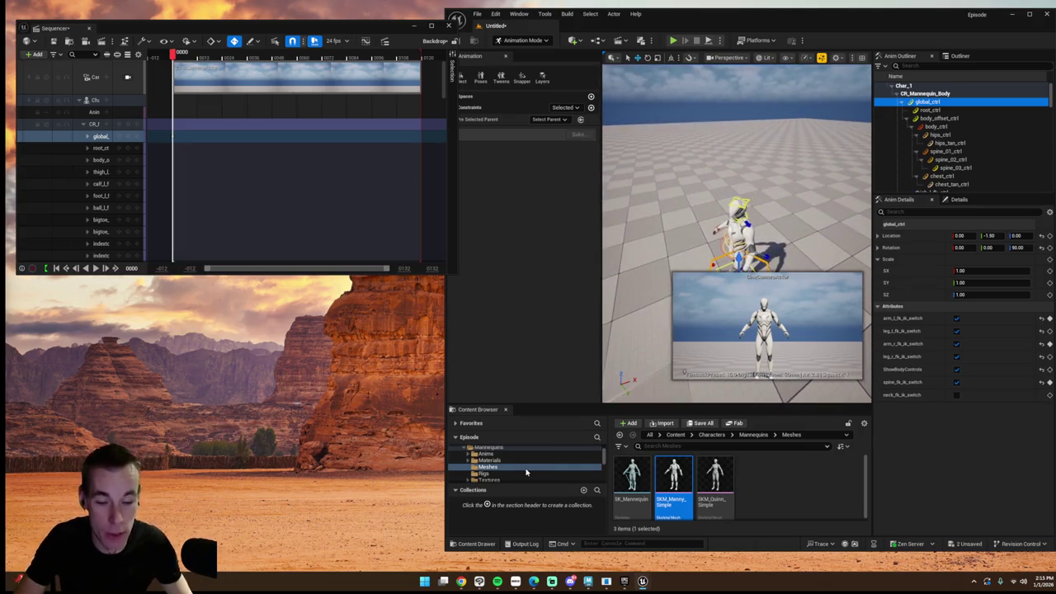
Step: Bring the view level with the mannequin and open the Fab library from the Window menu
scroll(526, 470, up, 3)
click(495, 455)
scroll(702, 495, down, 3)
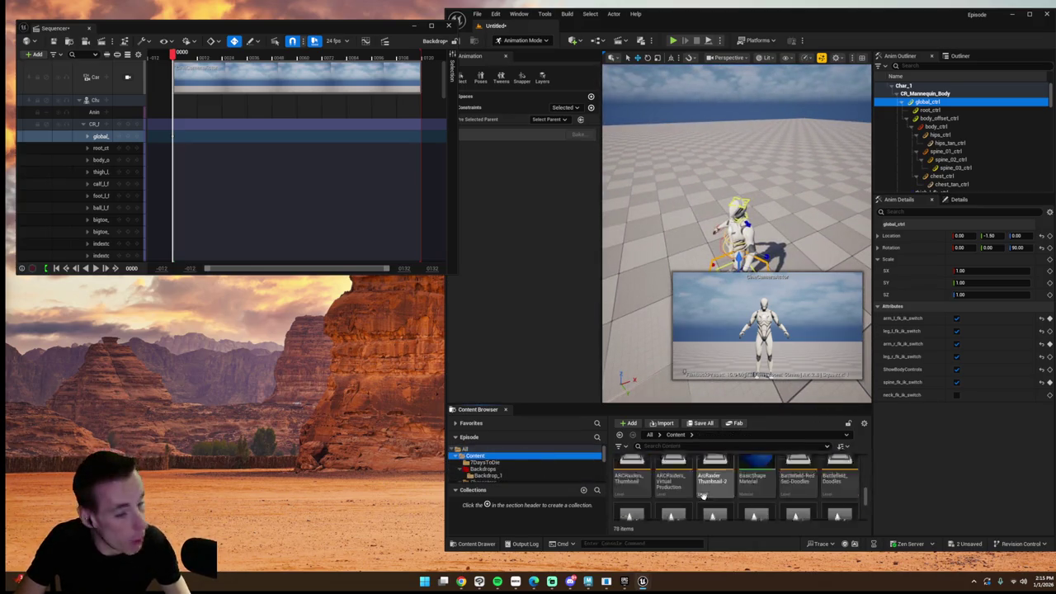
scroll(705, 499, up, 1)
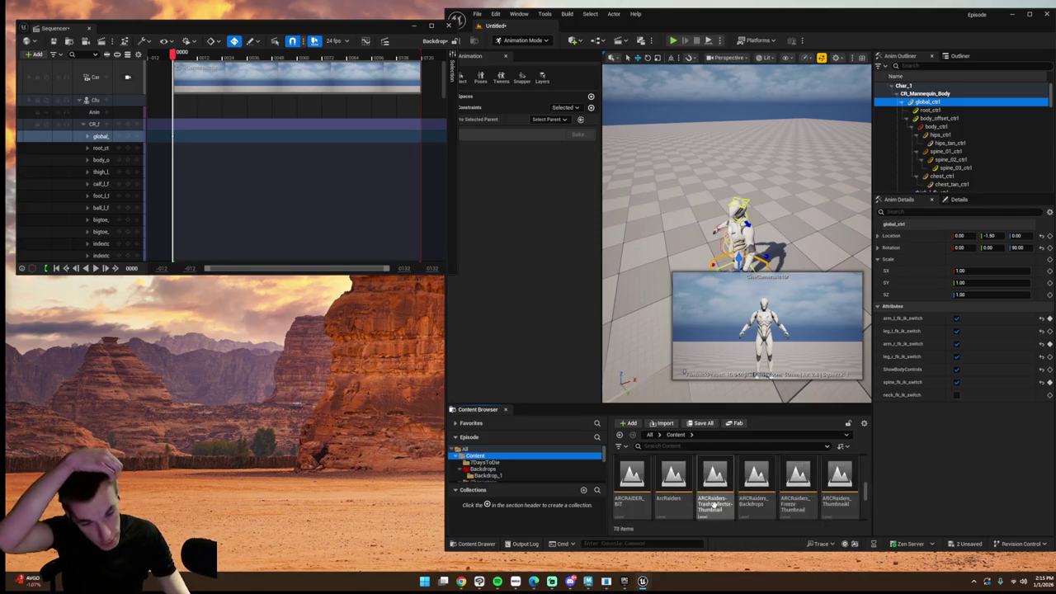
scroll(709, 494, up, 2)
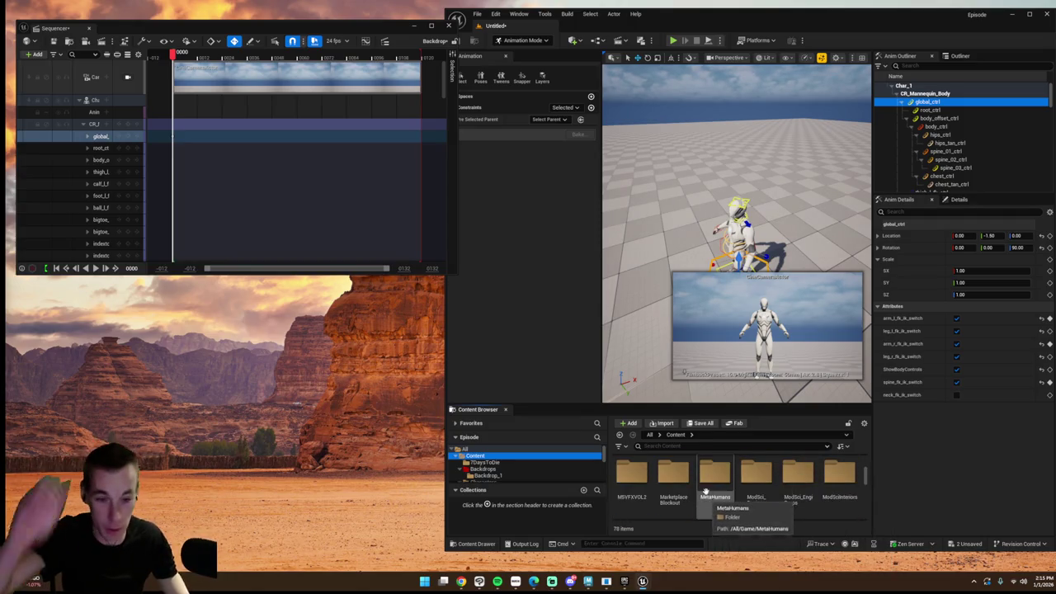
right_drag(669, 235, 669, 236)
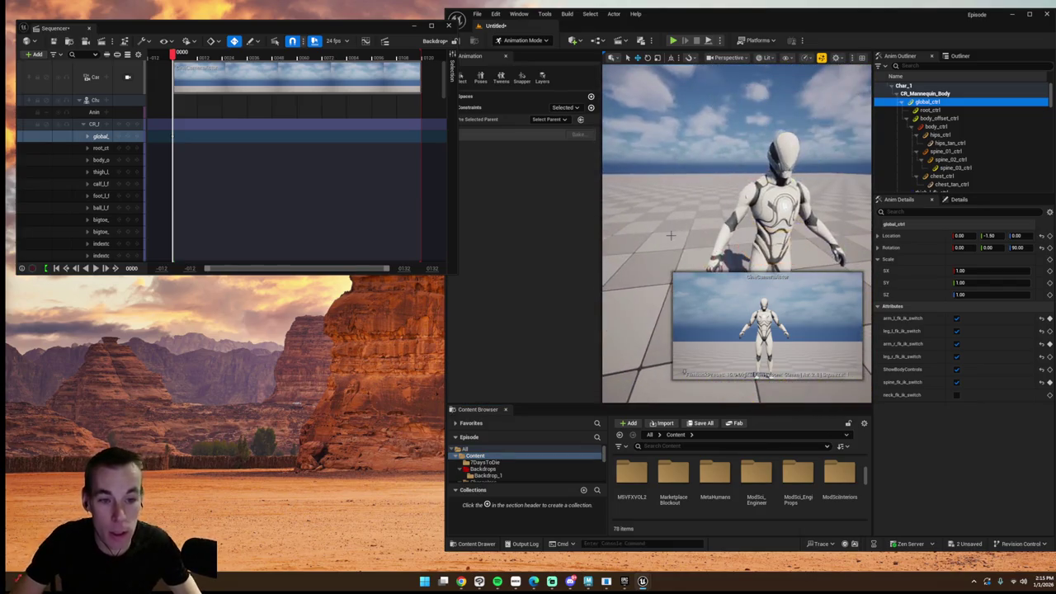
scroll(670, 235, down, 5)
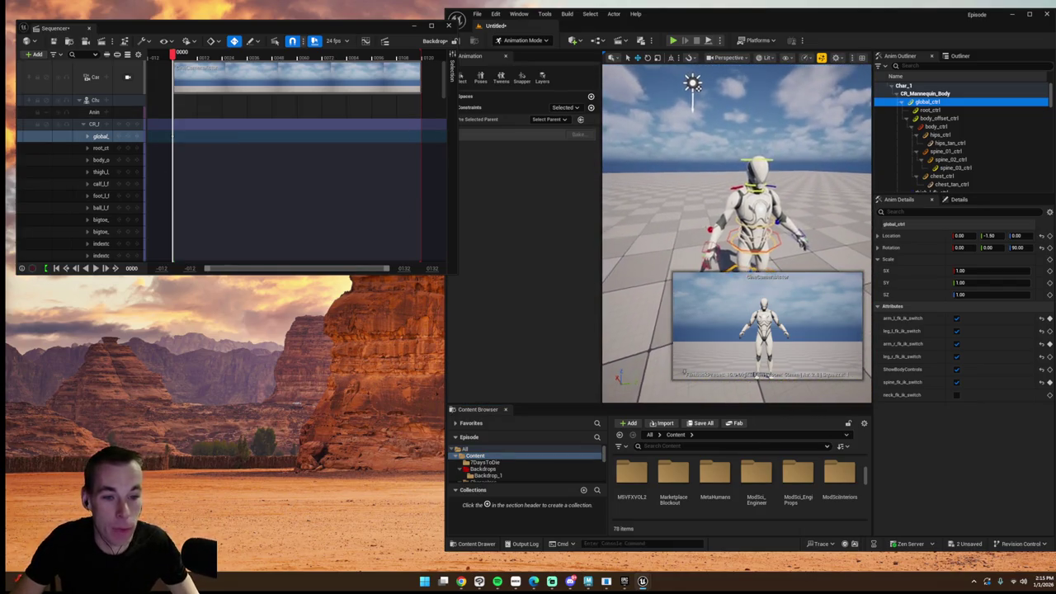
scroll(734, 214, up, 2)
click(518, 14)
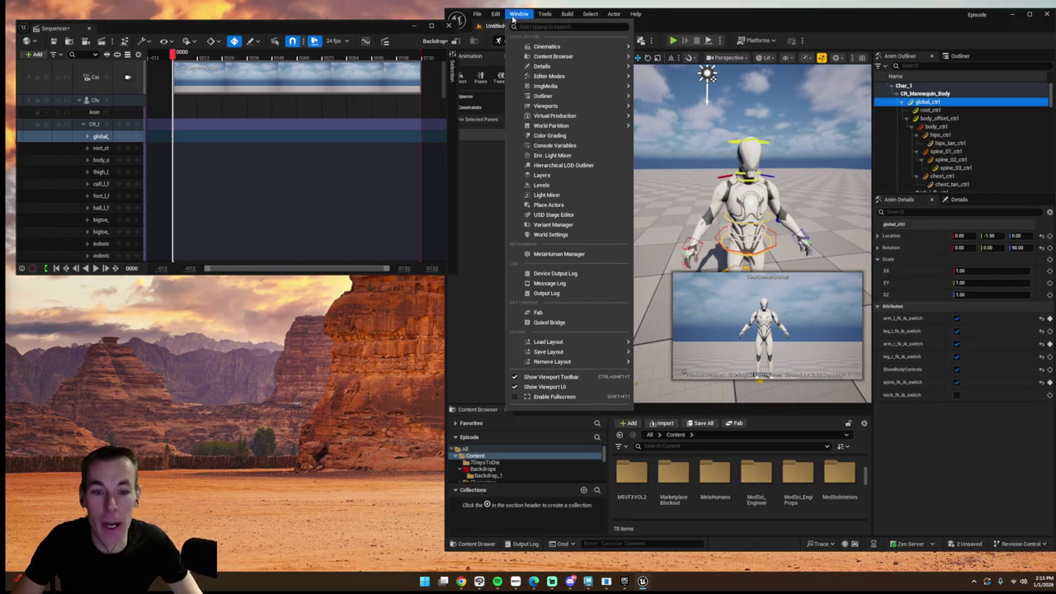
click(526, 313)
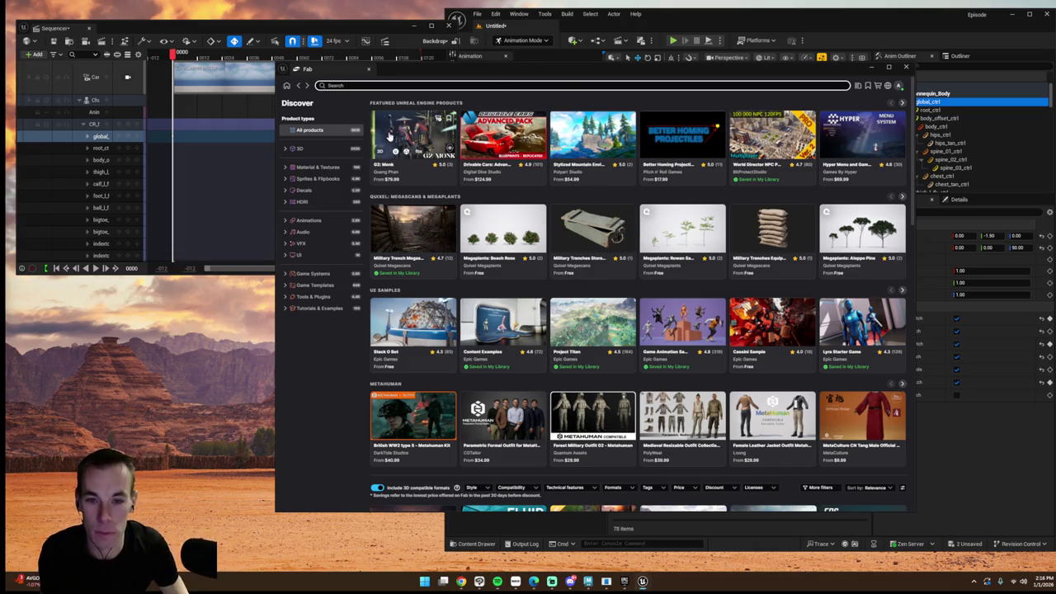
Step: Filter Fab to free 3D products and search for 'megascans'
click(313, 147)
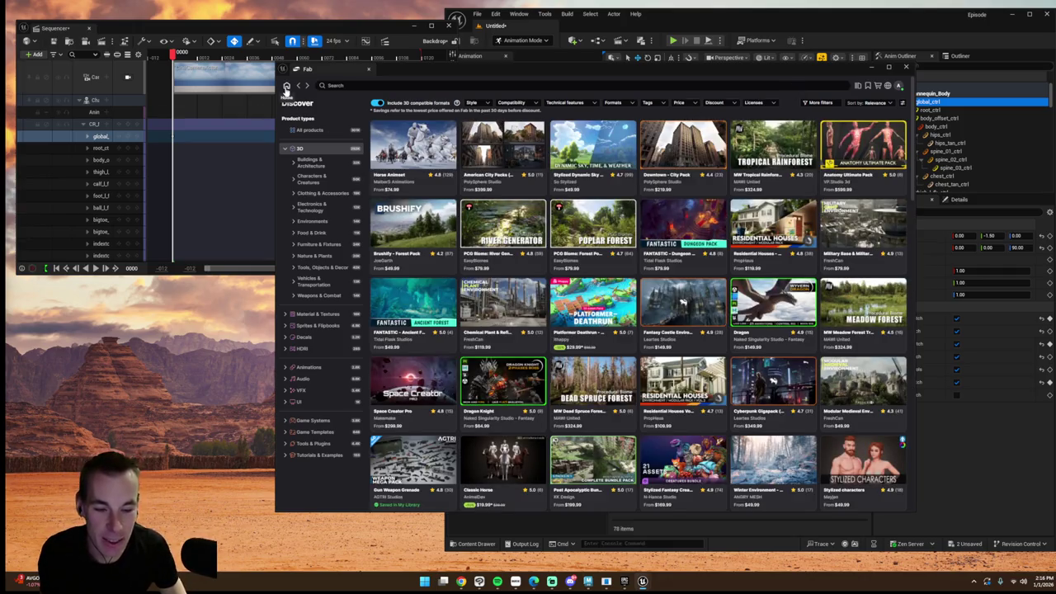
click(681, 103)
click(640, 140)
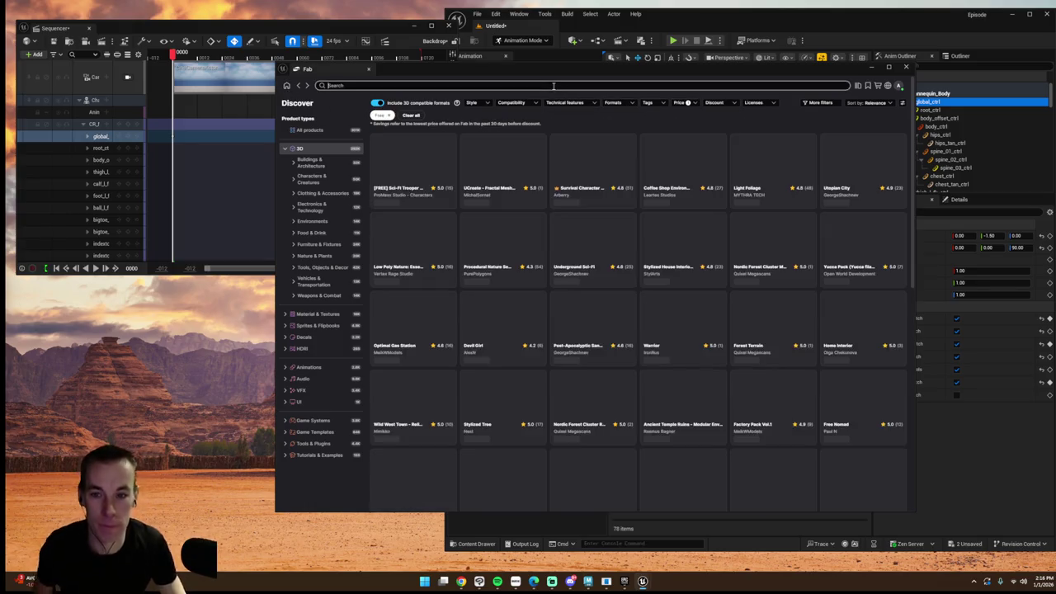
click(553, 86)
text(megascans)
key(Return)
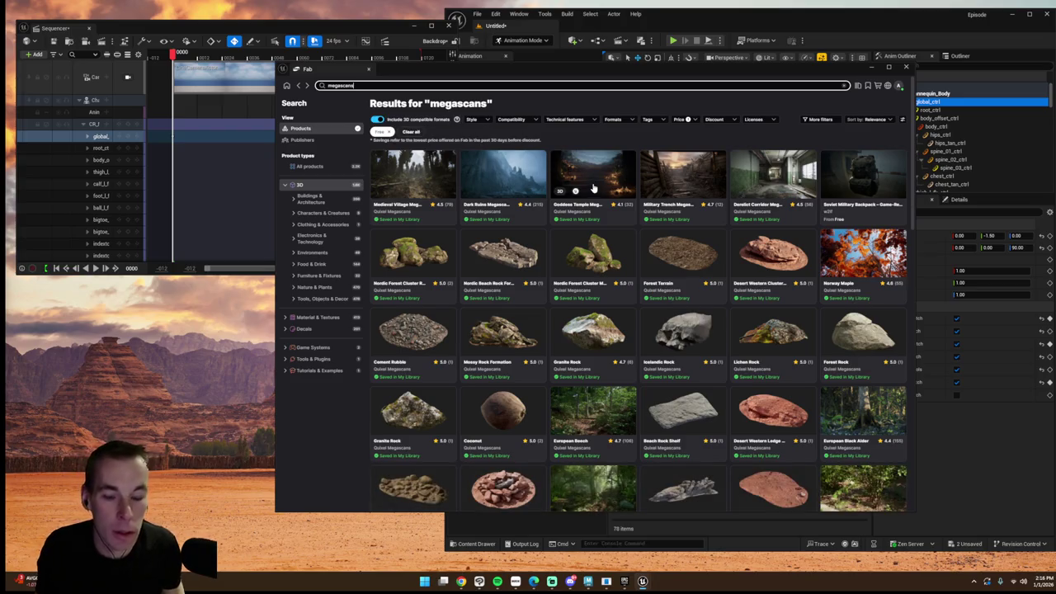
Step: Scroll through the Megascans search results
scroll(592, 189, down, 2)
scroll(591, 188, down, 2)
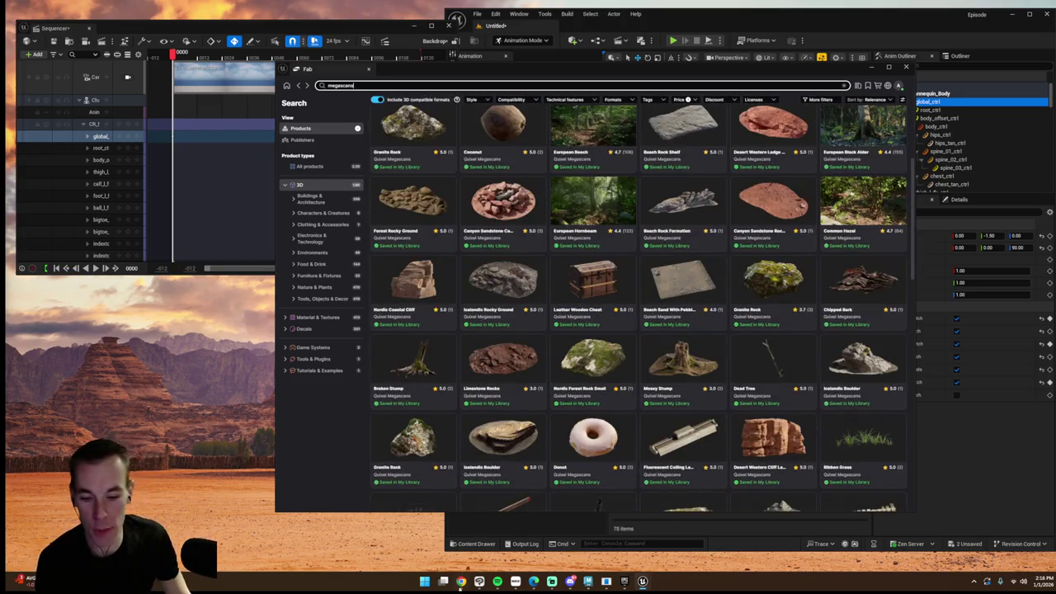
click(425, 581)
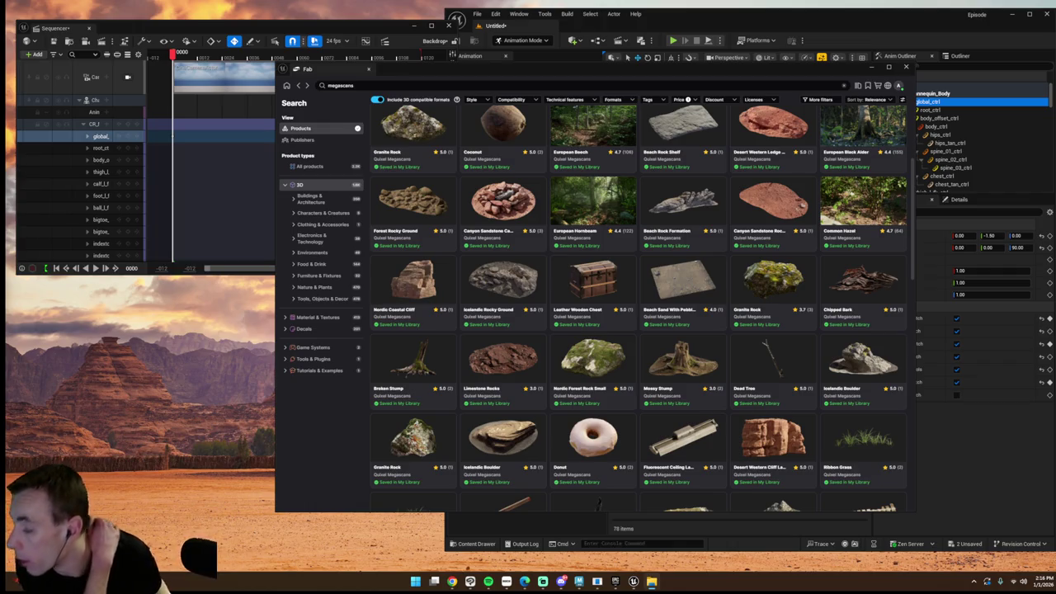
scroll(512, 349, down, 2)
scroll(503, 346, down, 2)
scroll(495, 343, down, 2)
scroll(484, 339, down, 2)
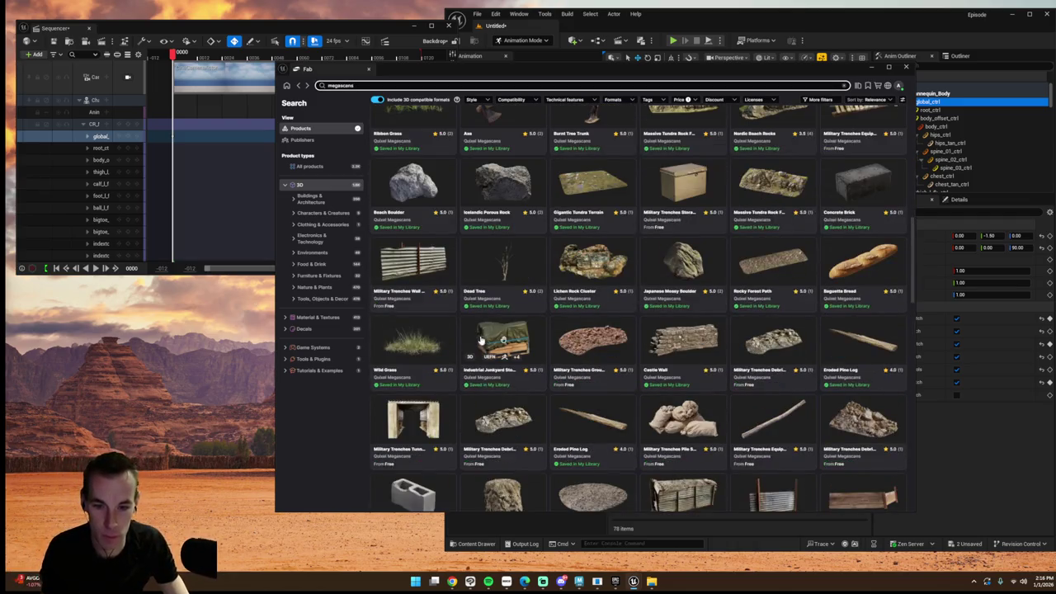